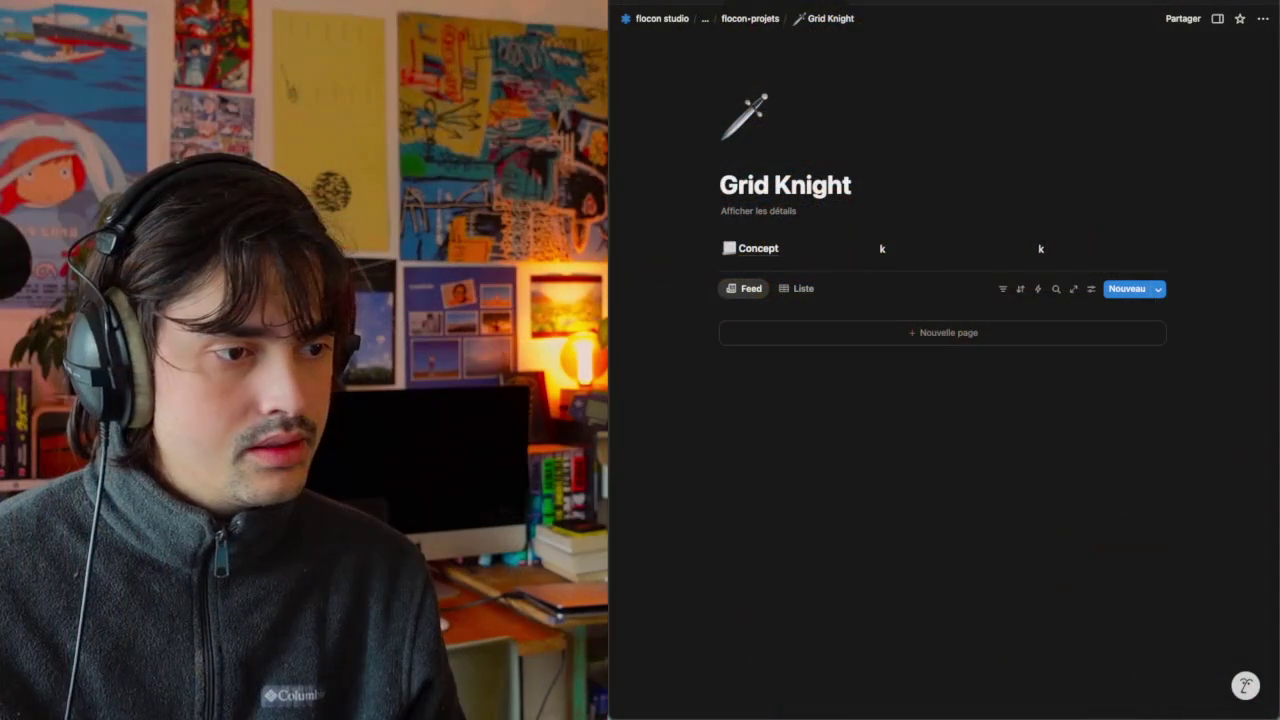
Open the Grid Knight Concept page and scroll down to its six monster cards.
{"action": "left_click", "coordinate": [762, 248]}
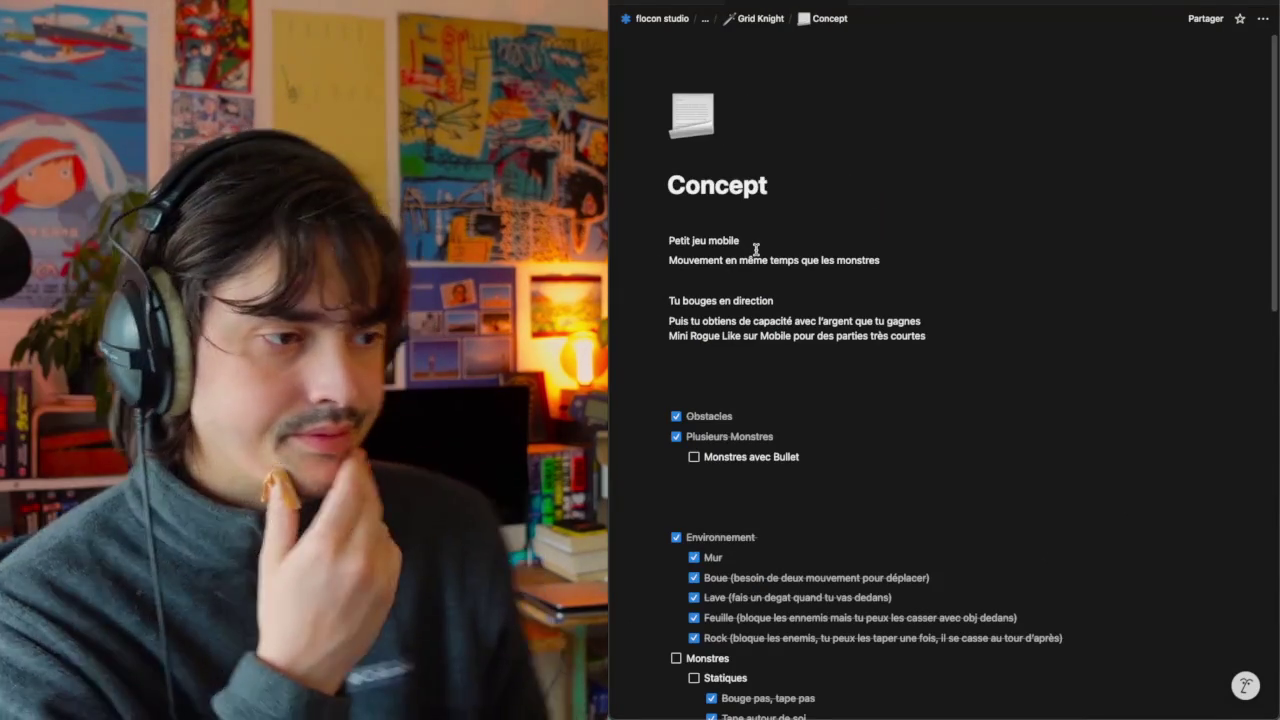
{"action": "scroll", "coordinate": [817, 369], "scroll_direction": "down", "scroll_amount": 1}
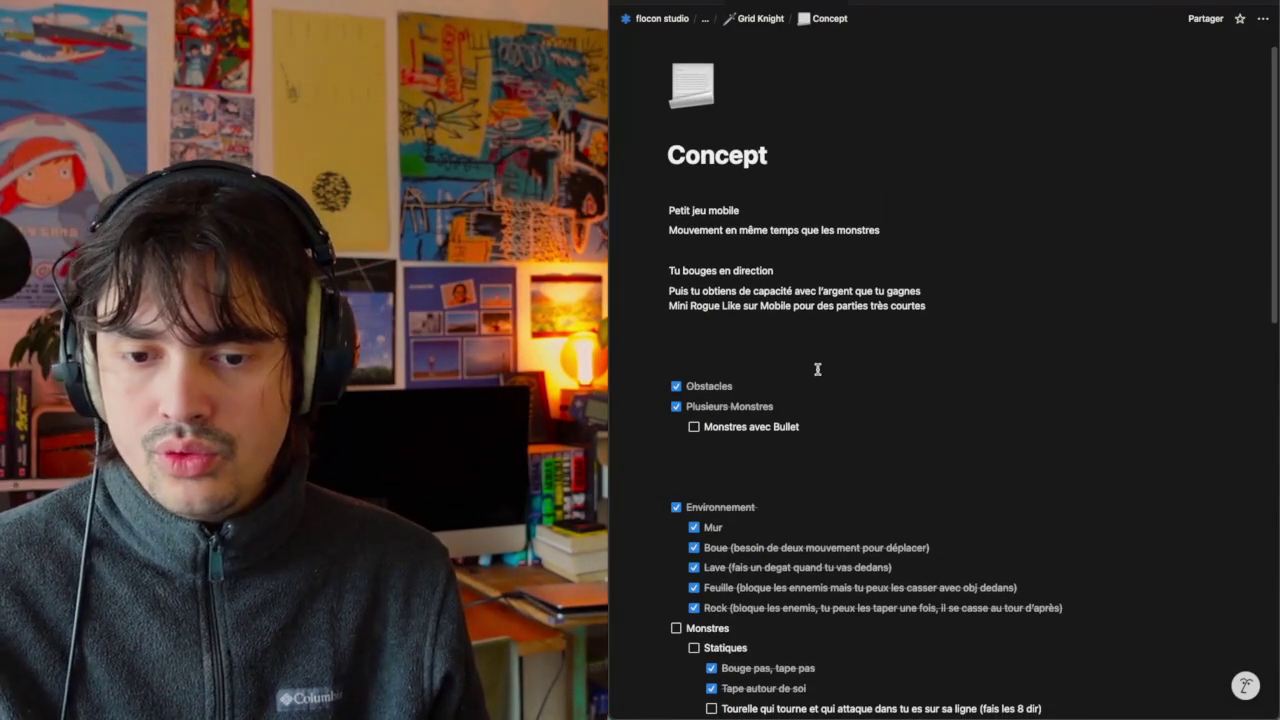
{"action": "scroll", "coordinate": [817, 390], "scroll_direction": "down", "scroll_amount": 2}
{"action": "scroll", "coordinate": [810, 420], "scroll_direction": "down", "scroll_amount": 3}
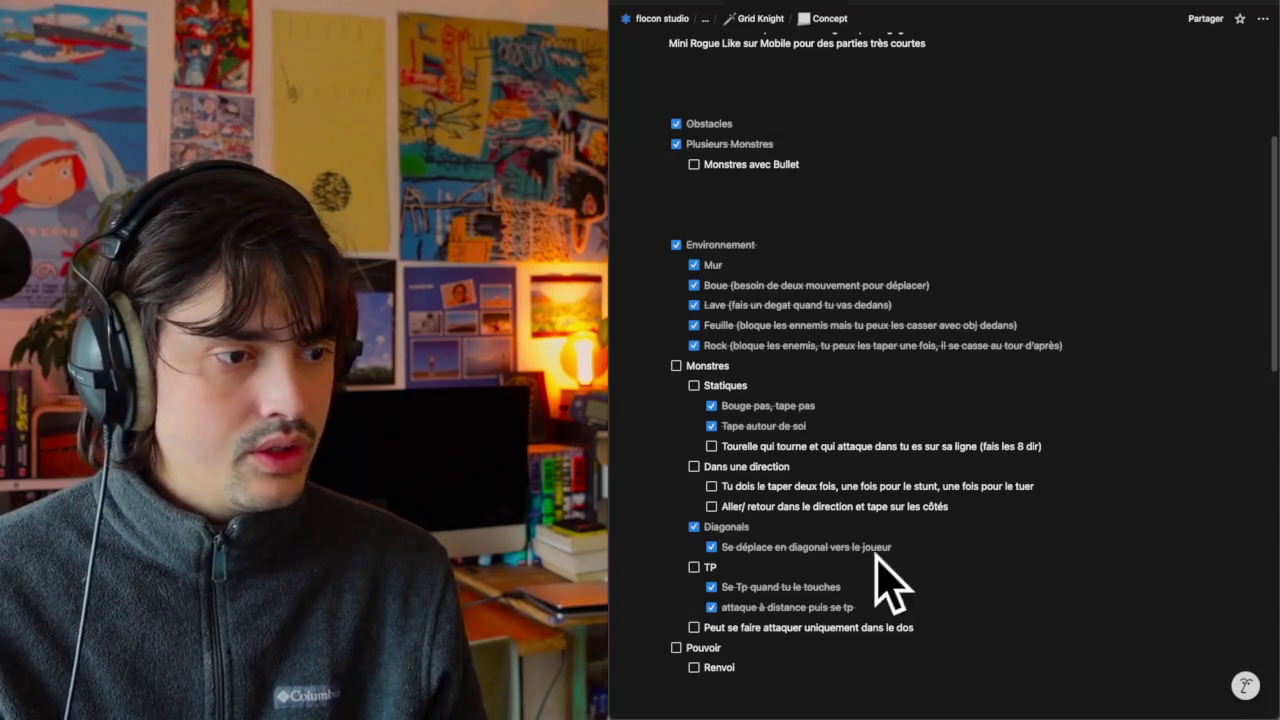
{"action": "scroll", "coordinate": [725, 476], "scroll_direction": "down", "scroll_amount": 5}
{"action": "mouse_move", "coordinate": [754, 640]}
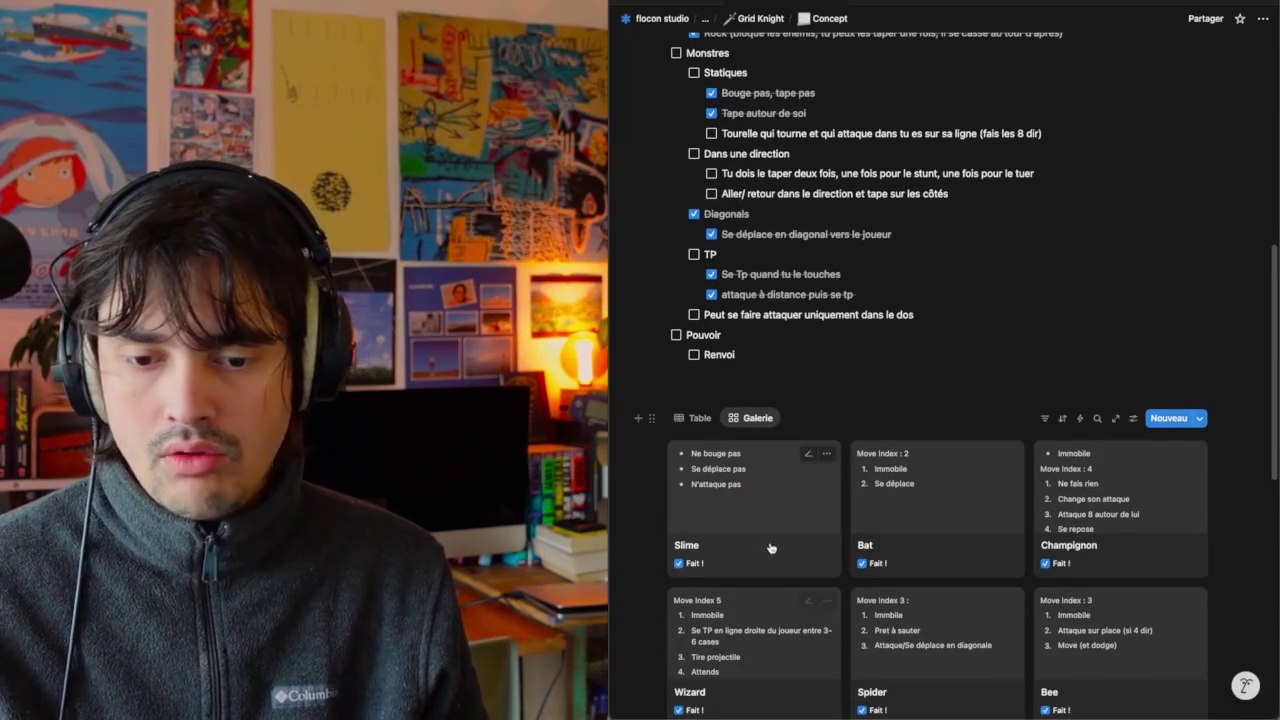
{"action": "scroll", "coordinate": [834, 686], "scroll_direction": "down", "scroll_amount": 2}
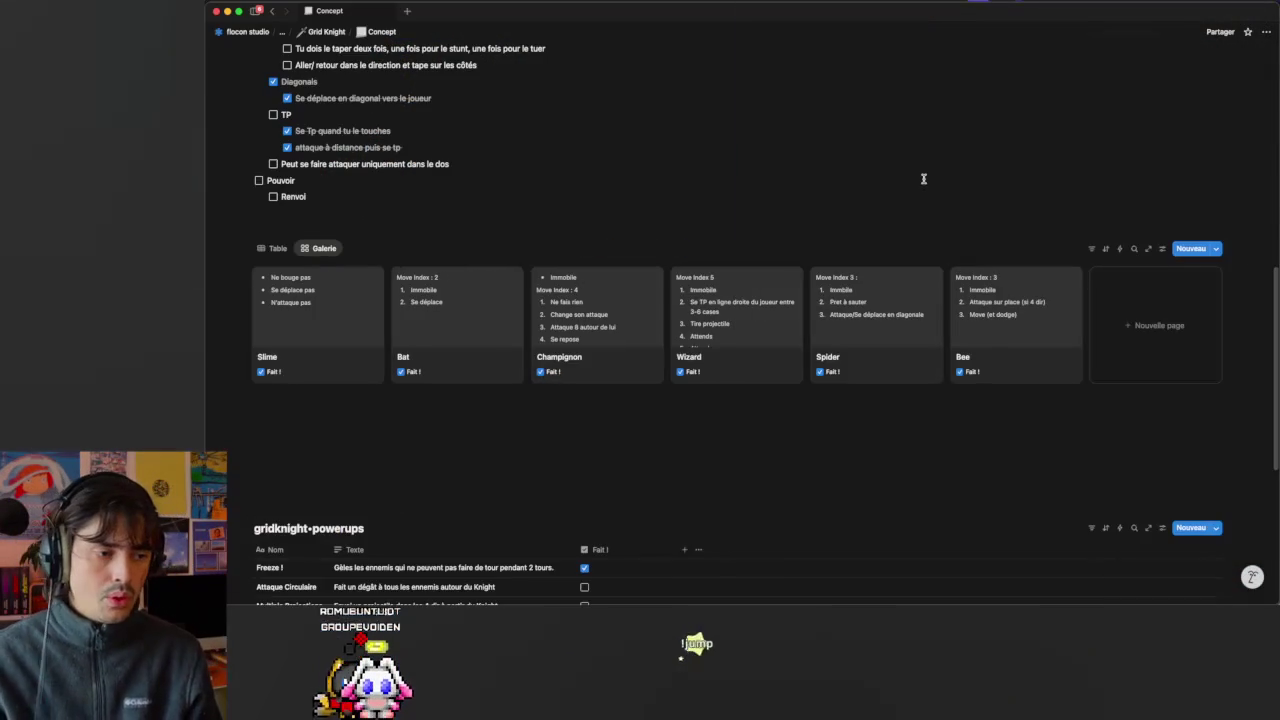
Launch Godot and Visual Studio Code from the app launcher.
{"action": "key", "text": "ctrl+Up"}
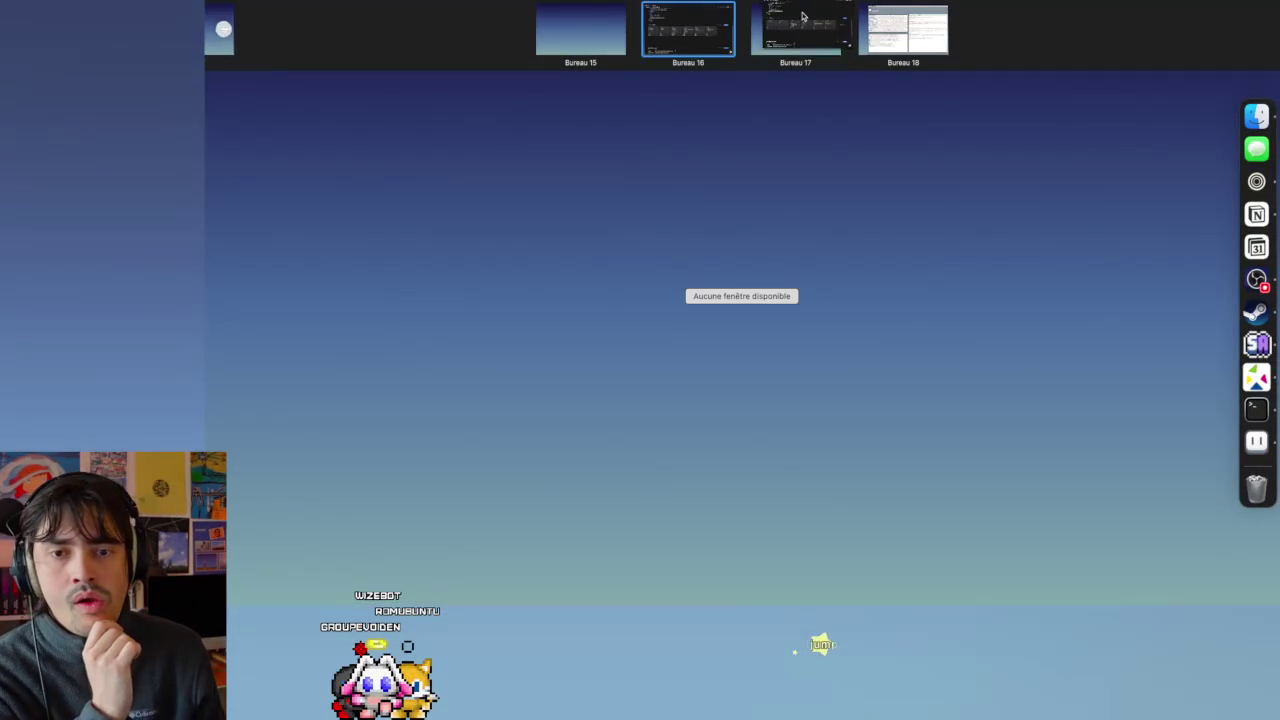
{"action": "left_click", "coordinate": [700, 47]}
{"action": "key", "text": "super+space"}
{"action": "type", "text": "god"}
{"action": "key", "text": "Escape"}
{"action": "key", "text": "super+space"}
{"action": "type", "text": "vsc"}
{"action": "key", "text": "Return"}
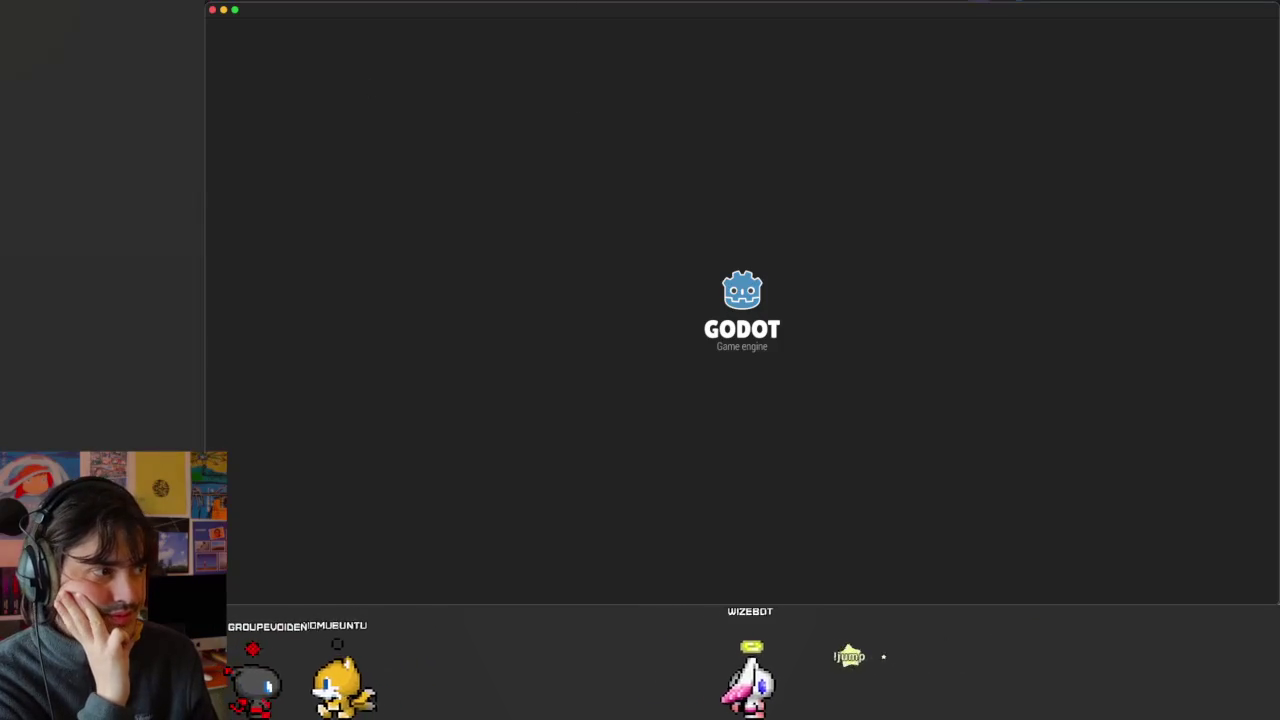
Move the Visual Studio Code window onto the empty blue desktop.
{"action": "key", "text": "ctrl+Up"}
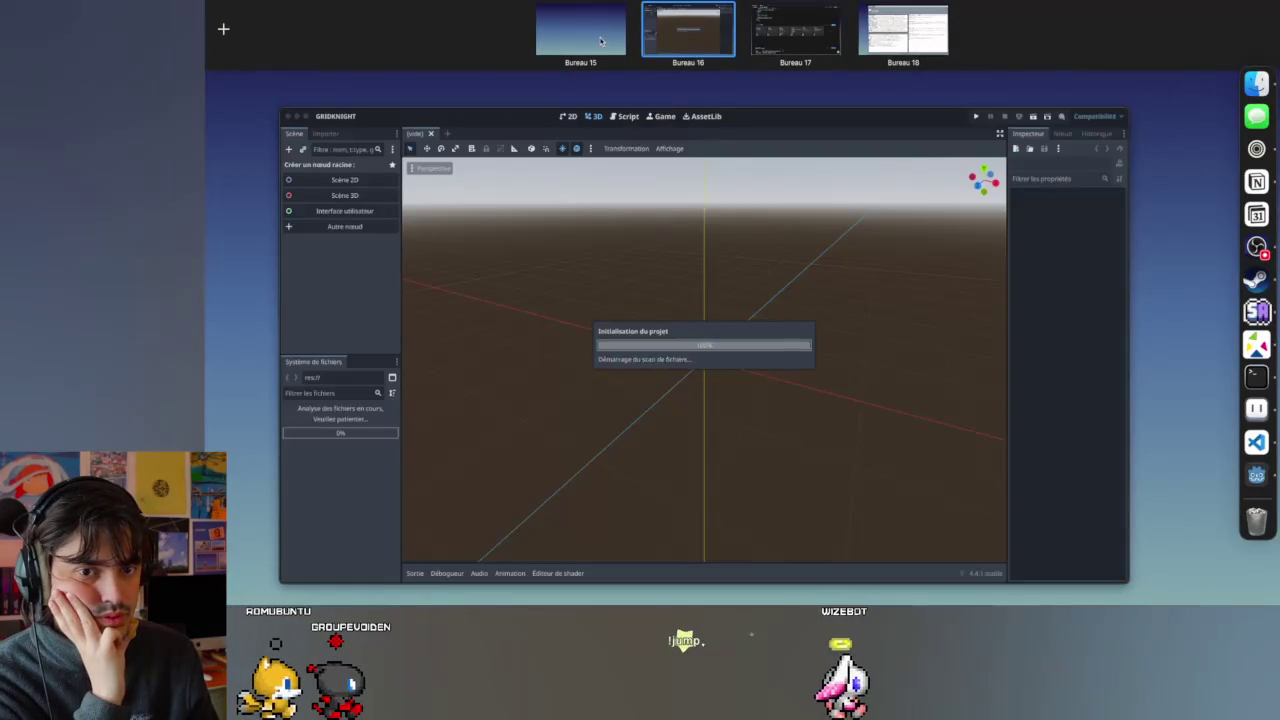
{"action": "left_click", "coordinate": [571, 30]}
{"action": "key", "text": "ctrl+Up"}
{"action": "mouse_move", "coordinate": [795, 30]}
{"action": "left_mouse_down"}
{"action": "mouse_move", "coordinate": [550, 88]}
{"action": "mouse_move", "coordinate": [549, 337]}
{"action": "left_mouse_up"}
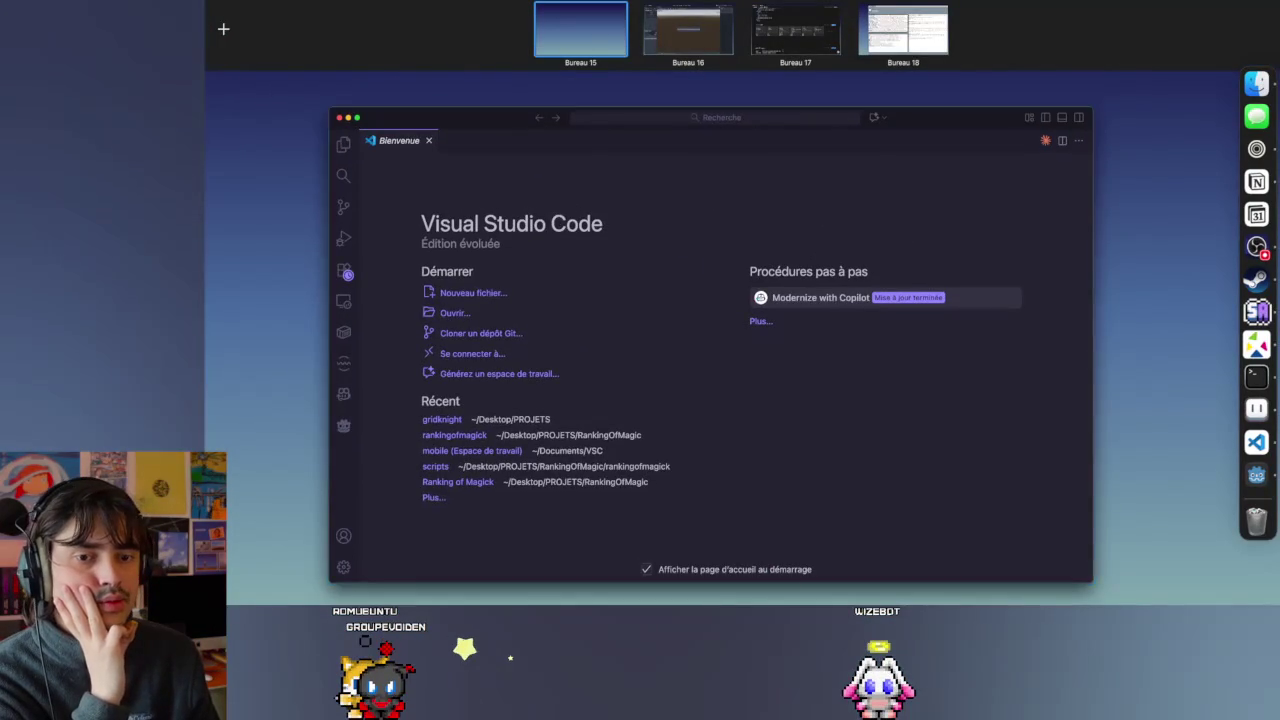
Maximise Visual Studio Code and reopen the recent gridknight project.
{"action": "left_click", "coordinate": [605, 151]}
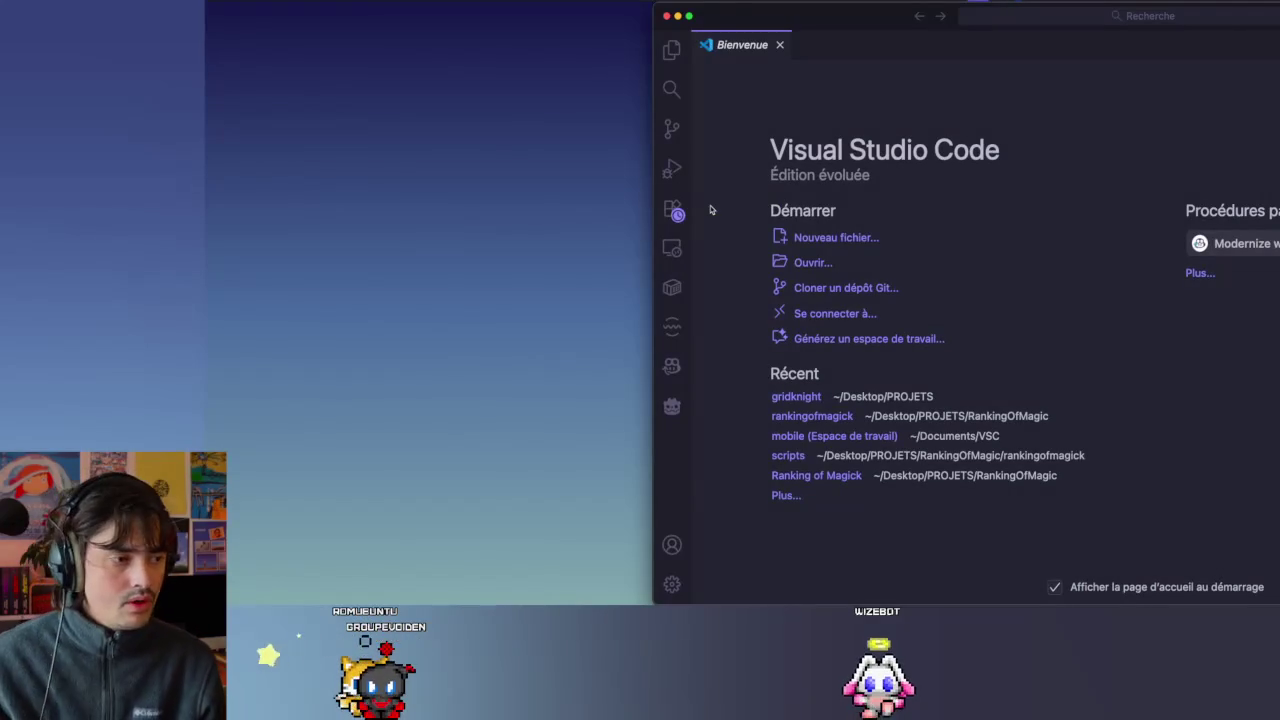
{"action": "key", "text": "ctrl+alt+Return"}
{"action": "left_click", "coordinate": [290, 1]}
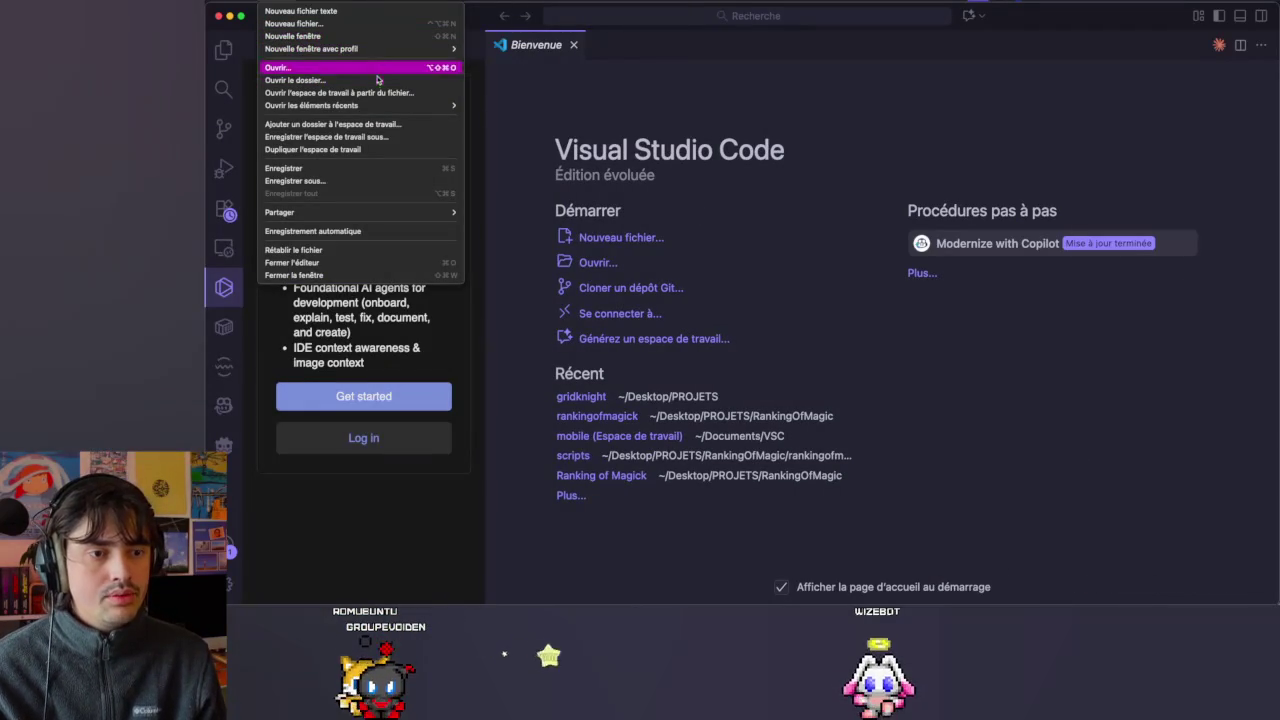
{"action": "mouse_move", "coordinate": [311, 105]}
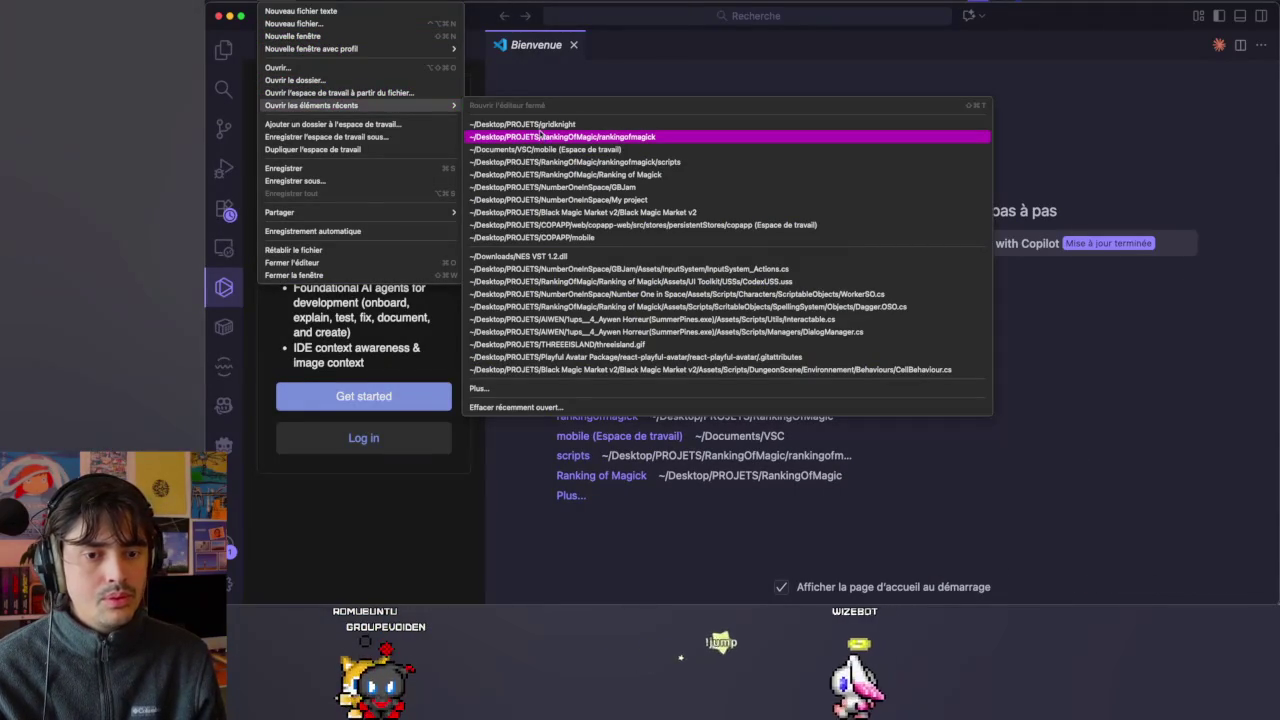
{"action": "left_click", "coordinate": [538, 126]}
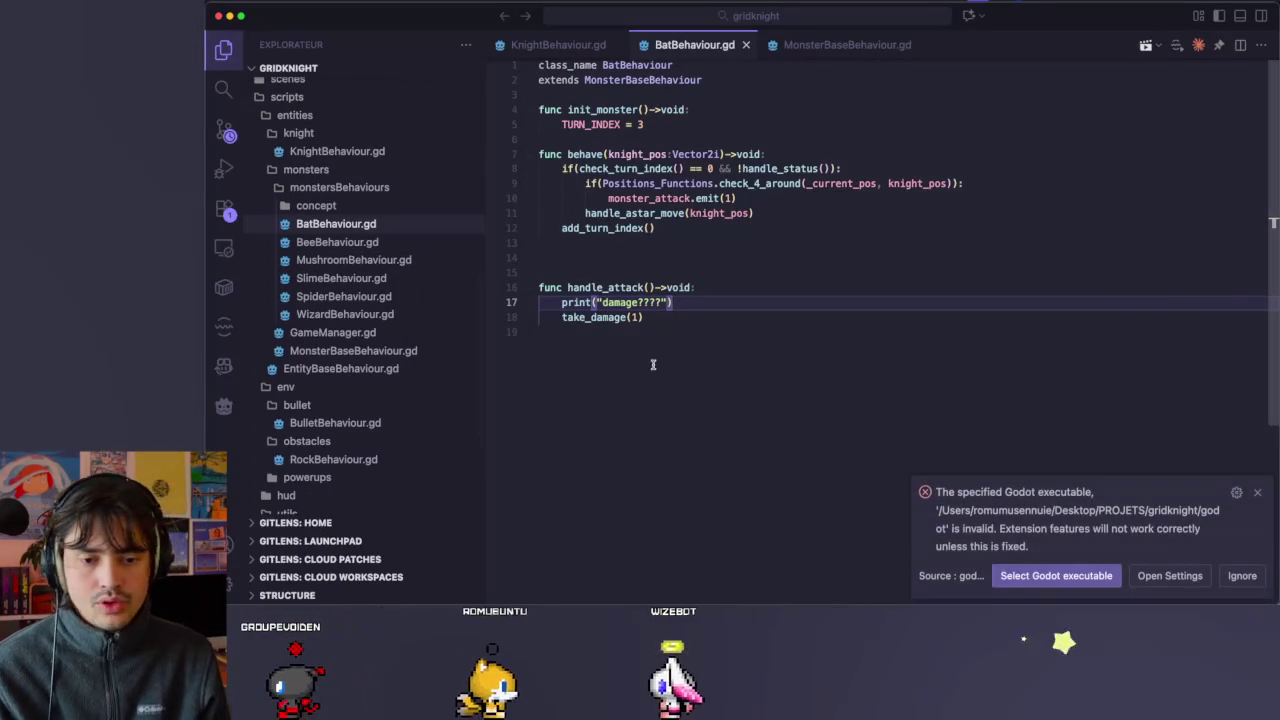
Dismiss the invalid Godot executable warning and show the Explorer file tree.
{"action": "left_click", "coordinate": [1259, 494]}
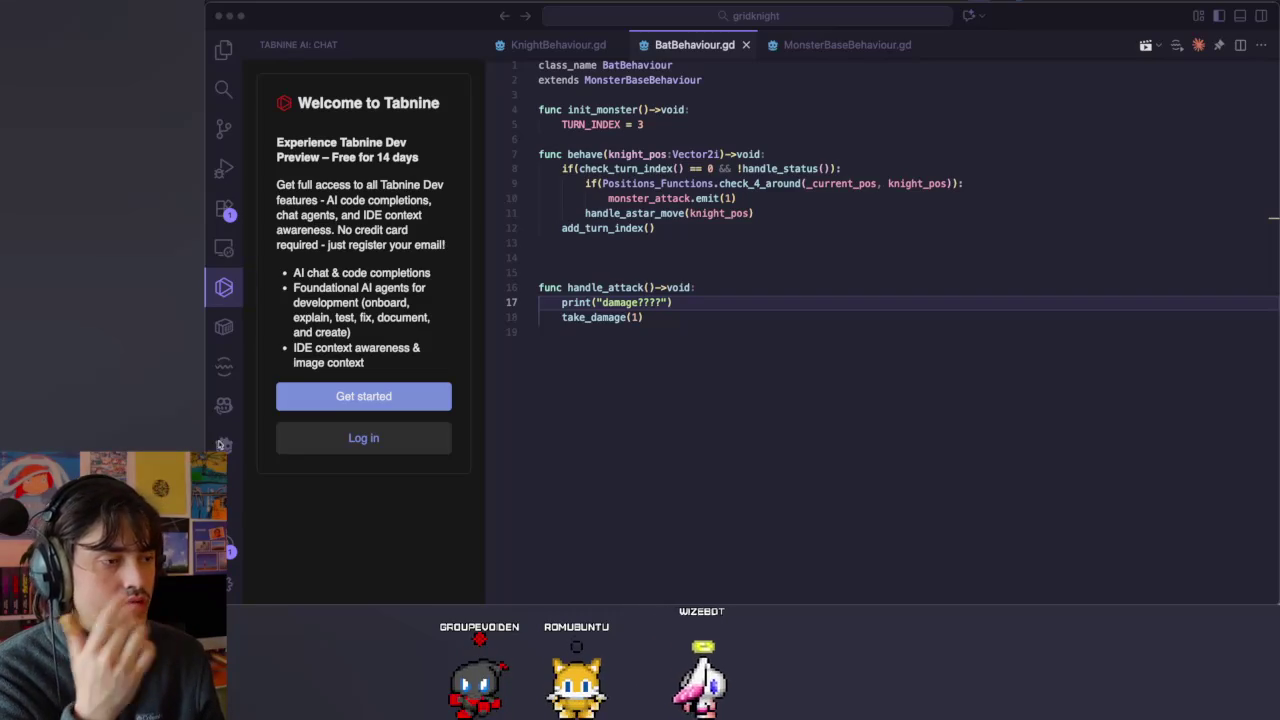
{"action": "left_click", "coordinate": [741, 409]}
{"action": "key", "text": "super+shift+e"}
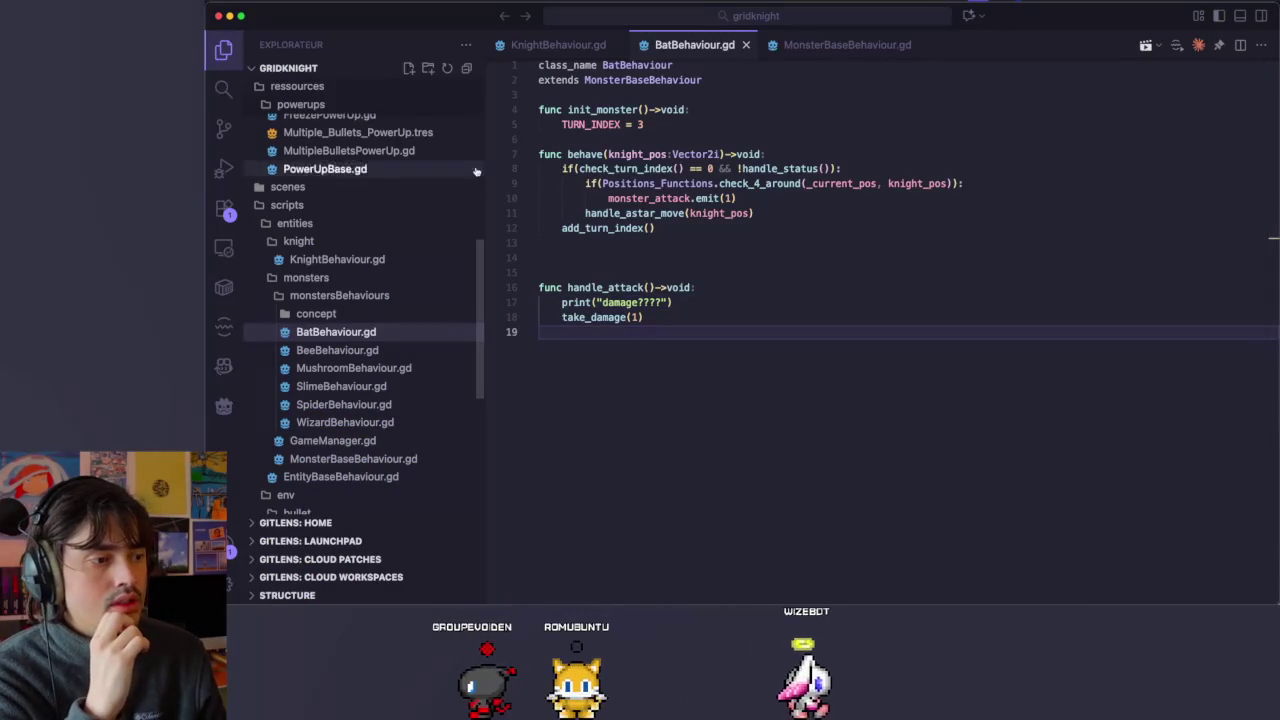
{"action": "key", "text": "ctrl+Right"}
{"action": "key", "text": "ctrl+Right"}
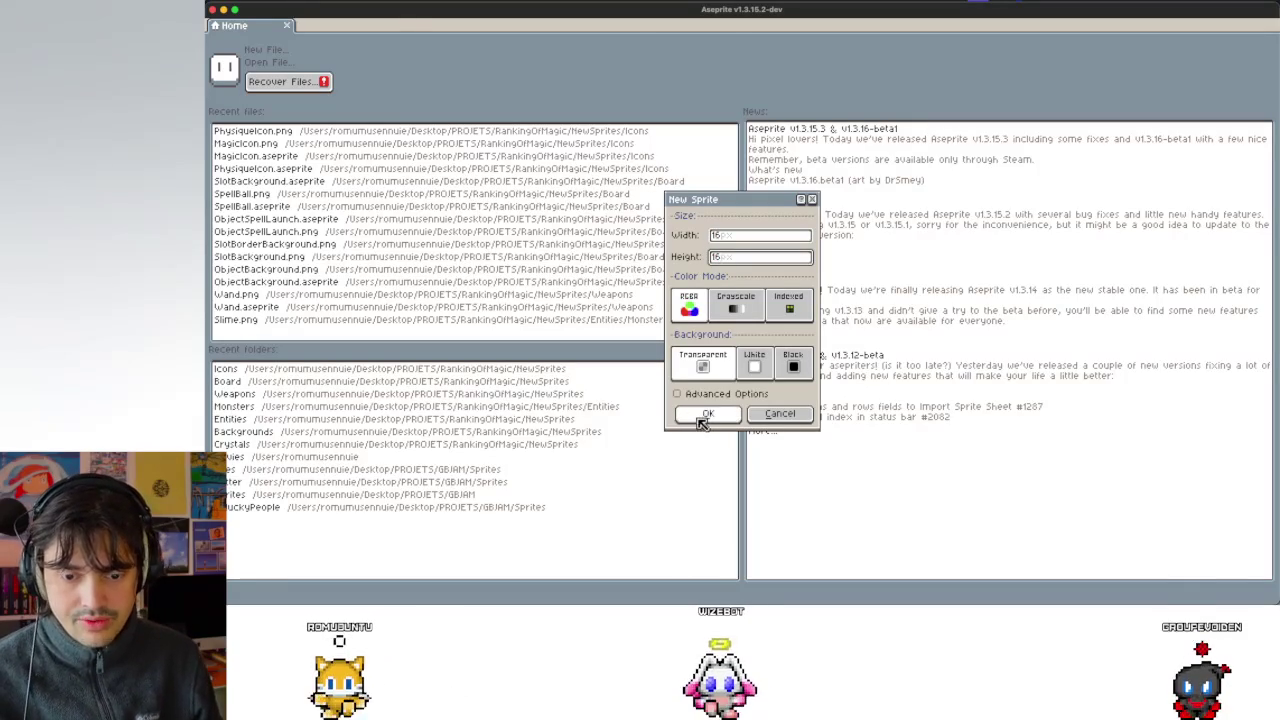
Create the 16x16 sprite and load the AAP-Micro12 preset palette.
{"action": "left_click", "coordinate": [702, 415]}
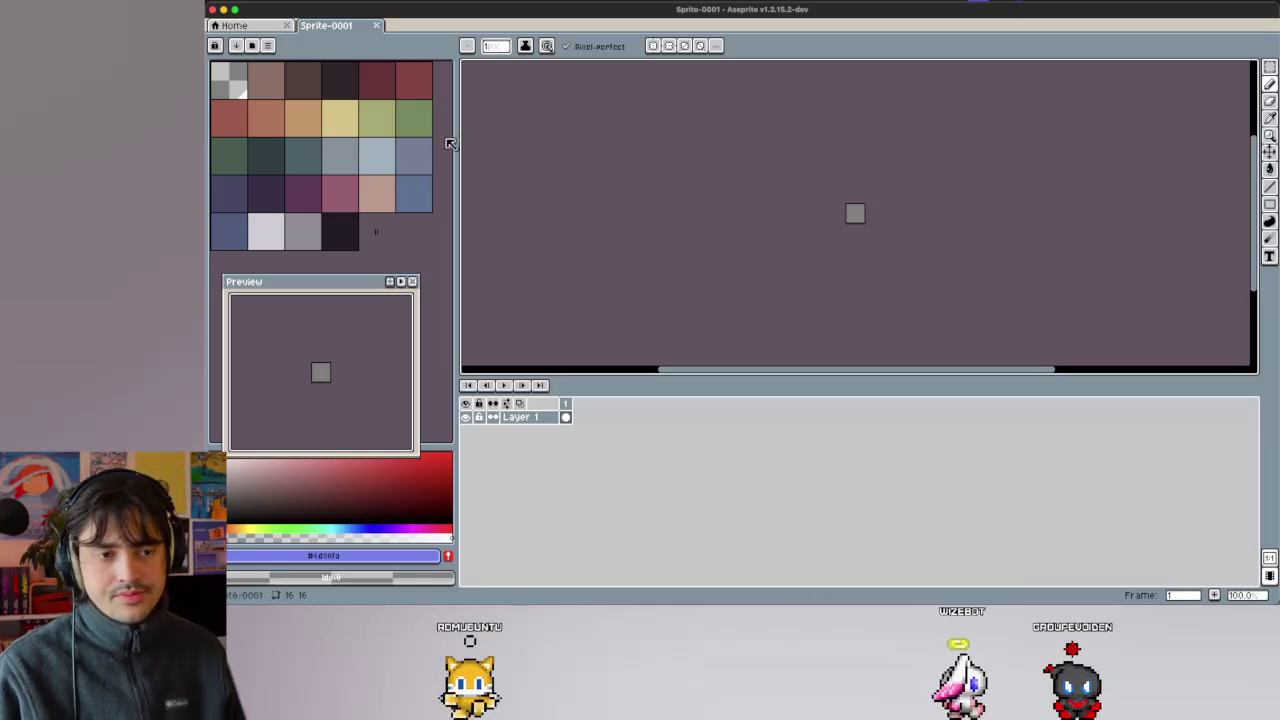
{"action": "left_click", "coordinate": [251, 45]}
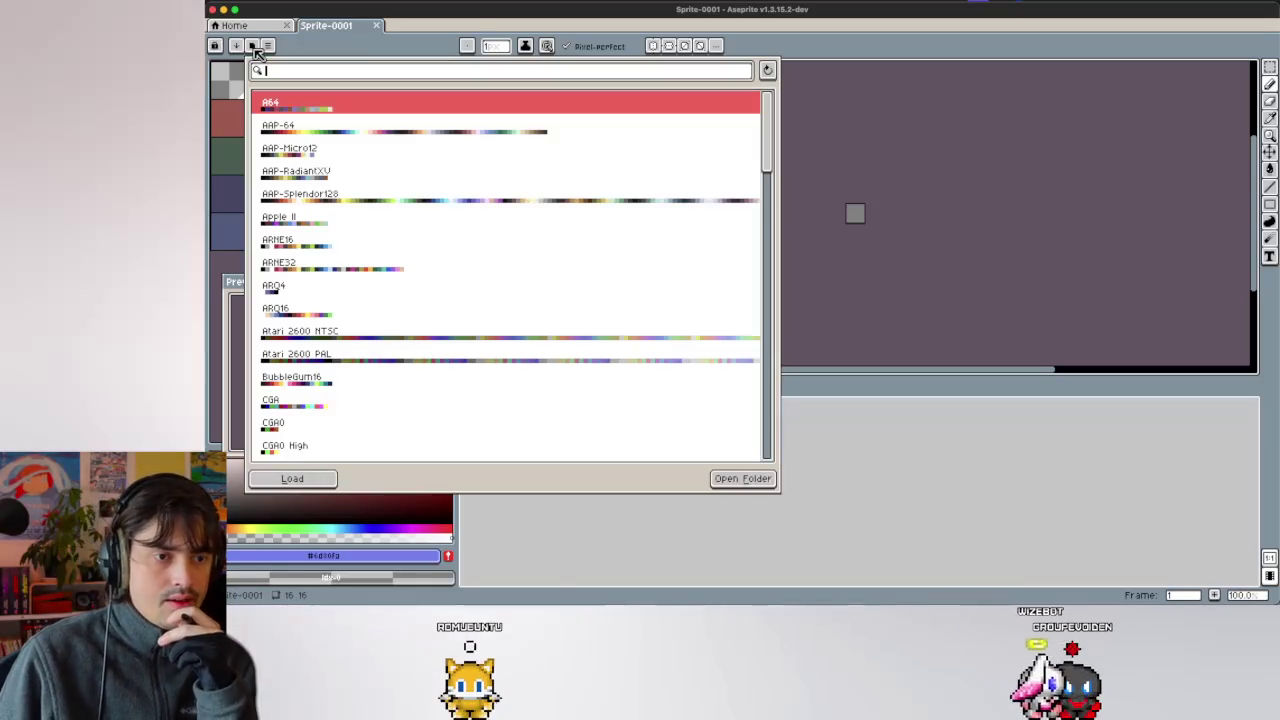
{"action": "left_click", "coordinate": [385, 157]}
{"action": "left_click", "coordinate": [865, 265]}
Zoom in on the canvas and pick the dark blue outline colour.
{"action": "scroll", "coordinate": [846, 177], "scroll_direction": "up", "scroll_amount": 1}
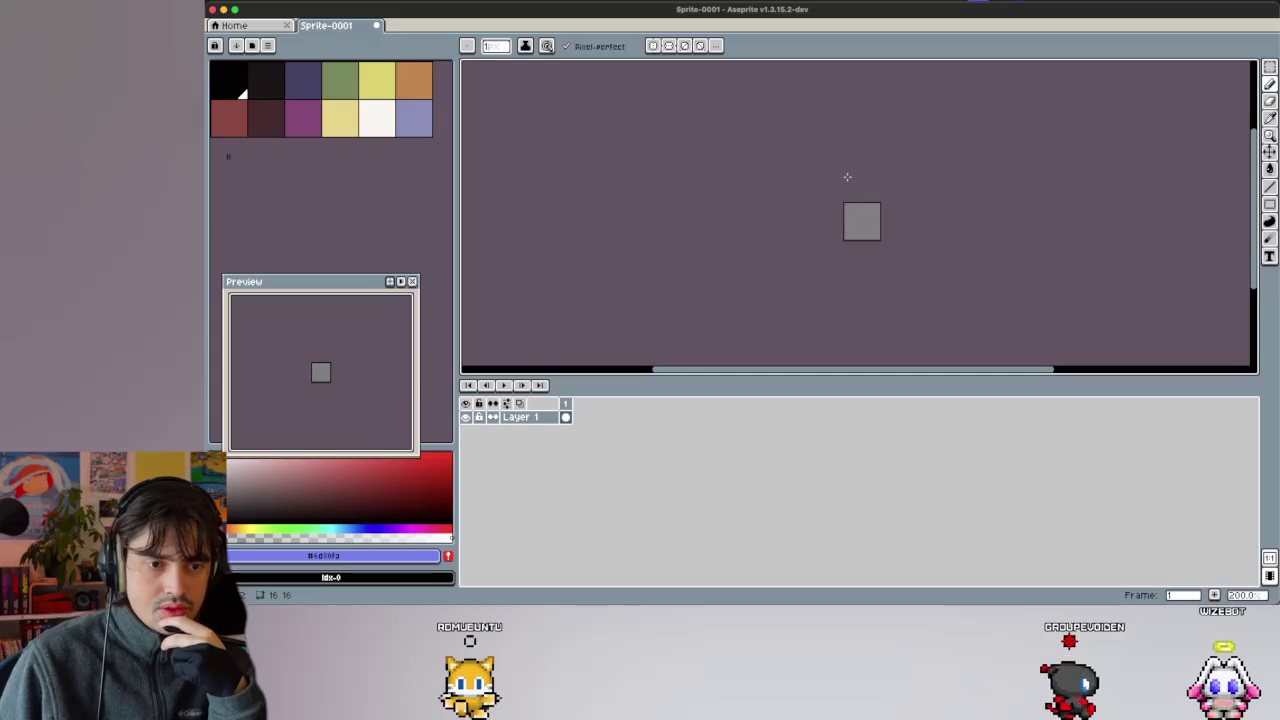
{"action": "scroll", "coordinate": [846, 177], "scroll_direction": "up", "scroll_amount": 1}
{"action": "scroll", "coordinate": [846, 177], "scroll_direction": "right", "scroll_amount": 3}
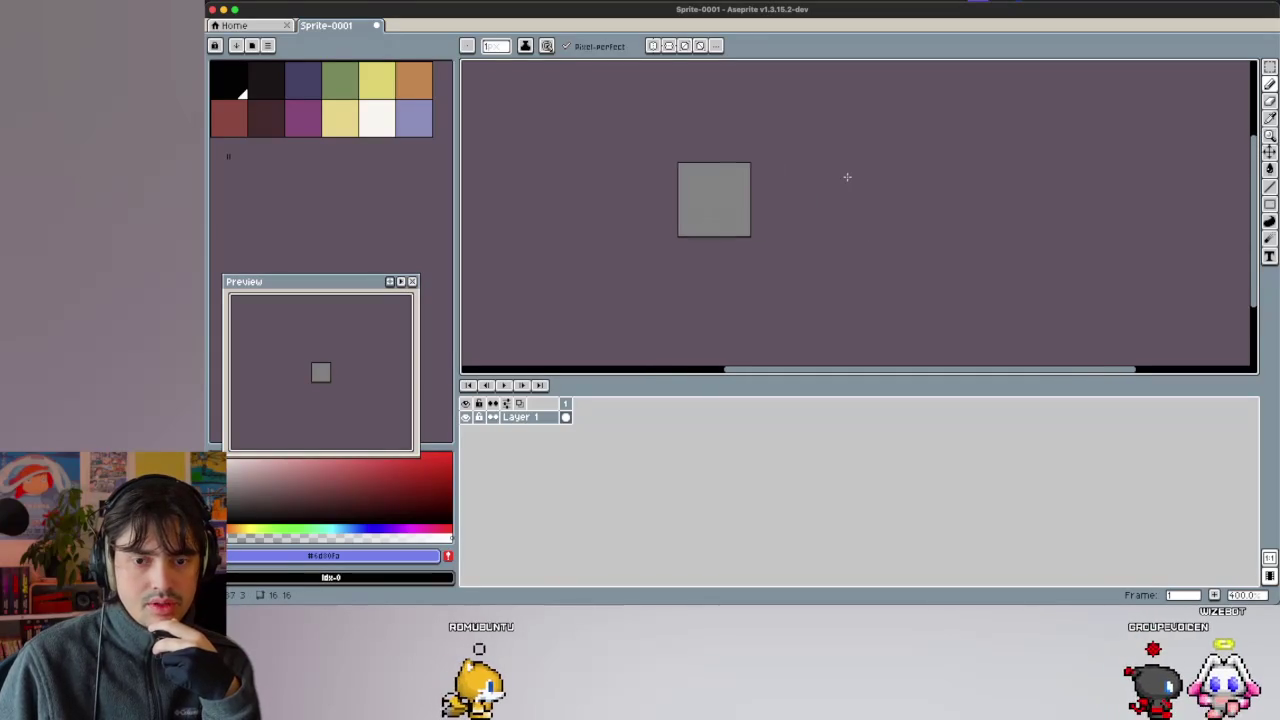
{"action": "scroll", "coordinate": [729, 225], "scroll_direction": "up", "scroll_amount": 1}
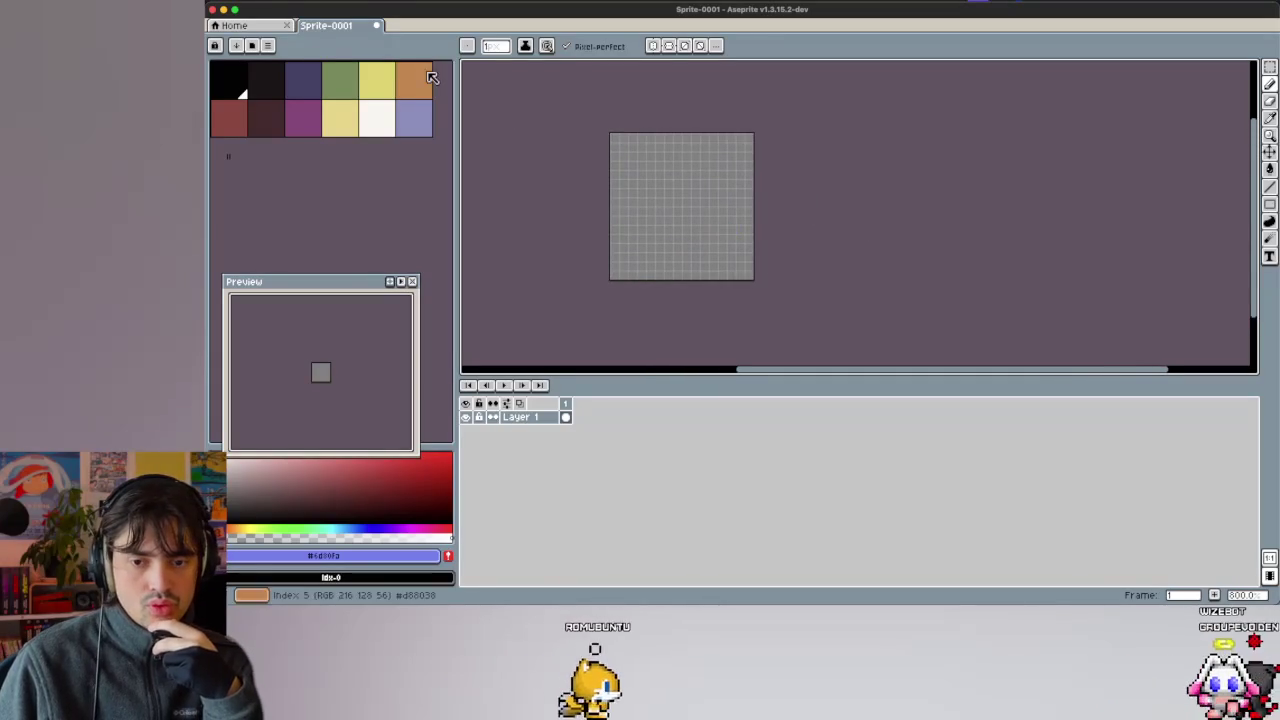
{"action": "left_click", "coordinate": [308, 95]}
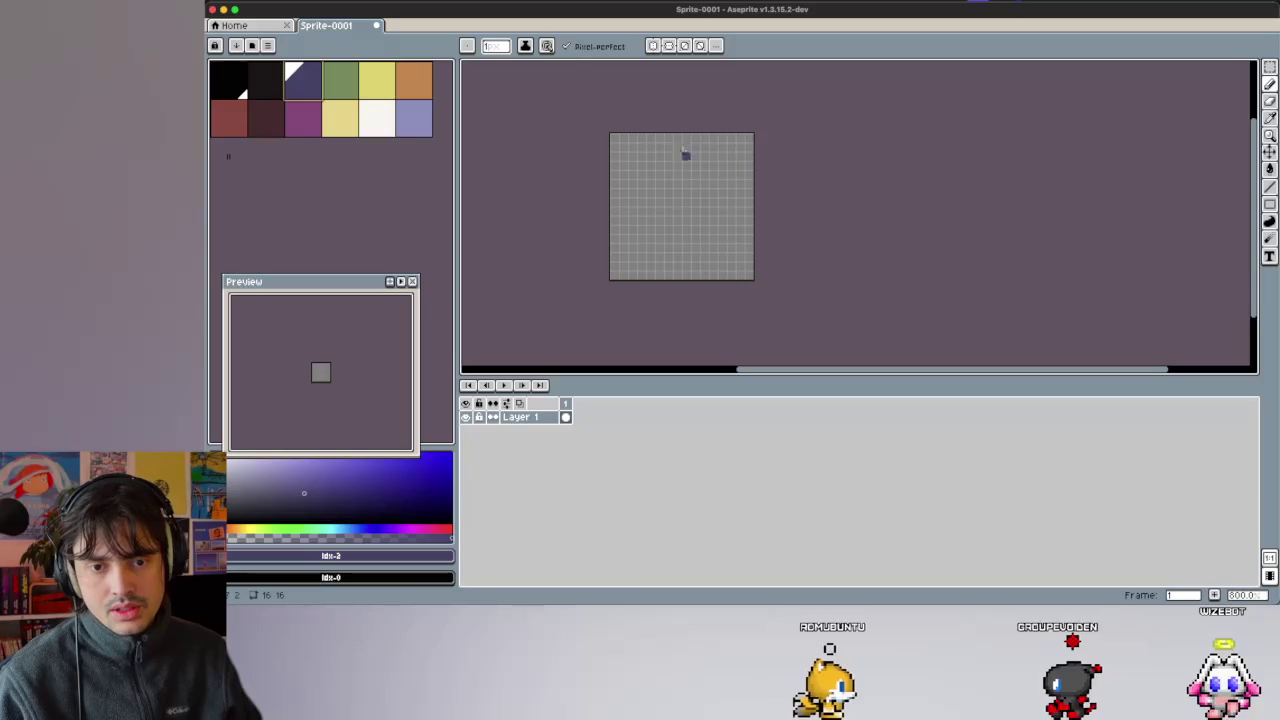
Draw a navy rounded blob outline and flood-fill its interior with lavender.
{"action": "left_click_drag", "start_coordinate": [695, 147], "coordinate": [686, 147]}
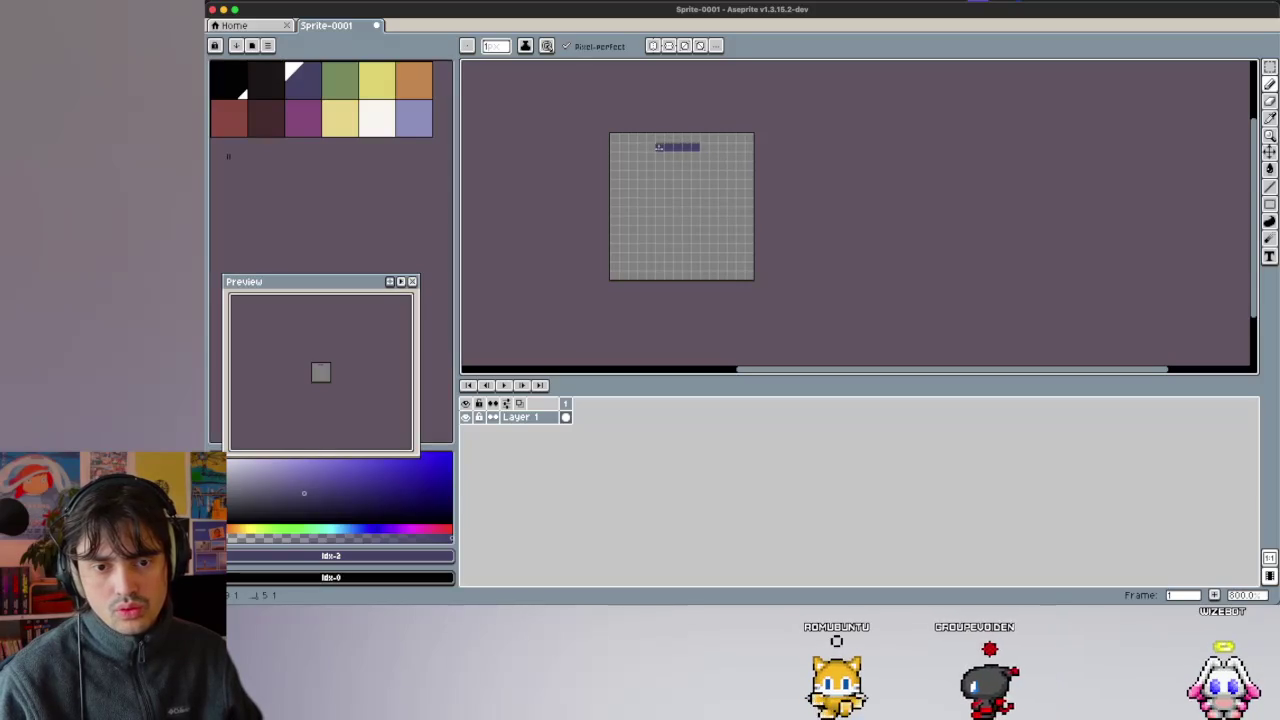
{"action": "key", "text": "ctrl+z"}
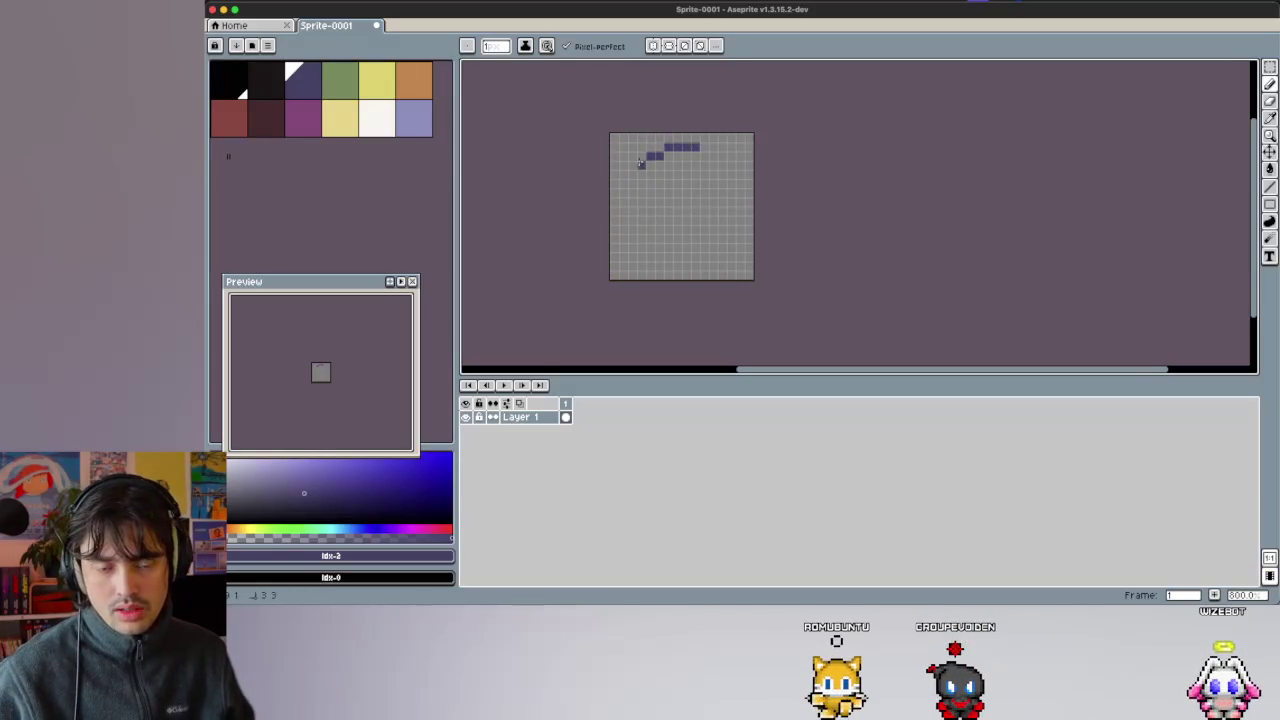
{"action": "mouse_move", "coordinate": [631, 237]}
{"action": "left_mouse_down"}
{"action": "mouse_move", "coordinate": [731, 250]}
{"action": "mouse_move", "coordinate": [717, 152]}
{"action": "left_mouse_up"}
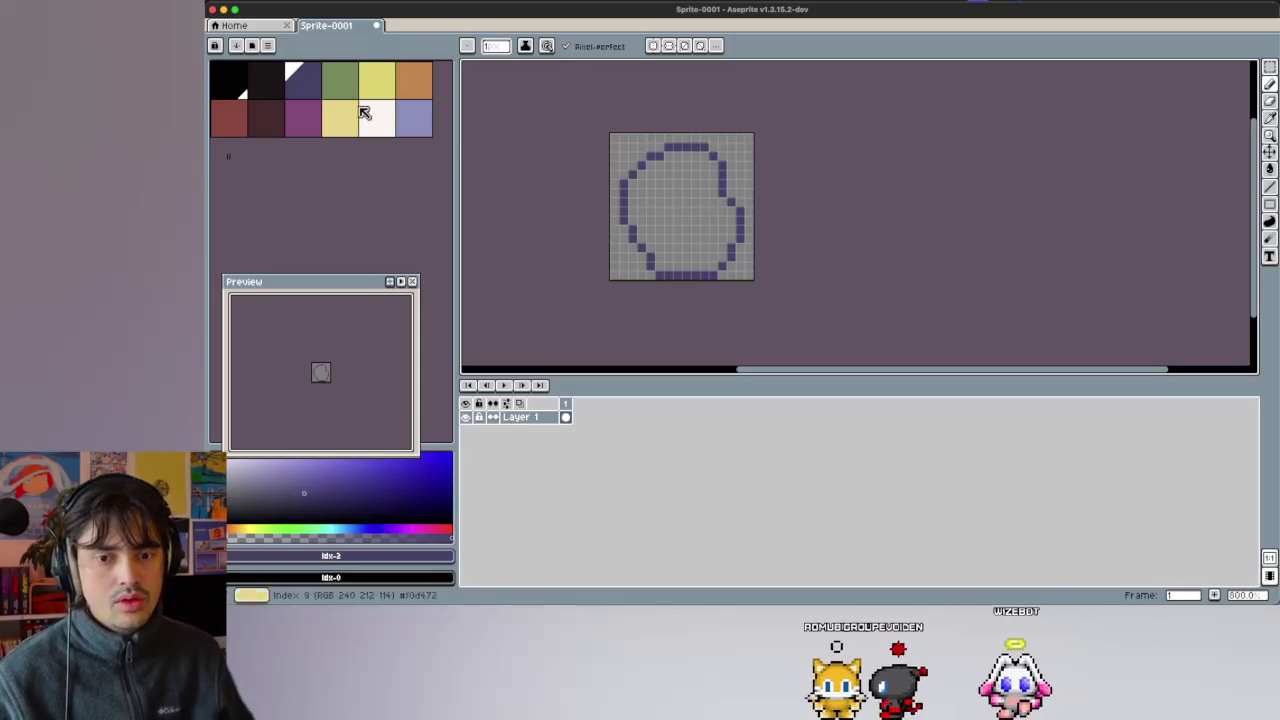
{"action": "left_click", "coordinate": [414, 118]}
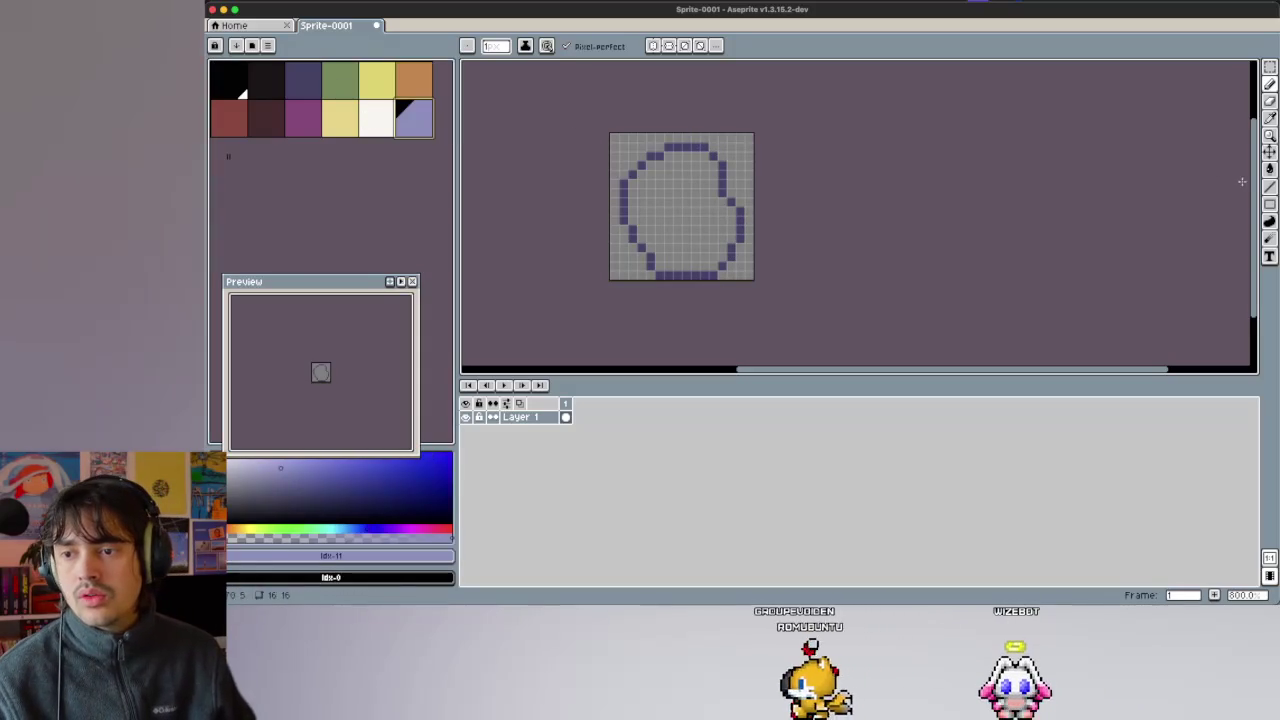
{"action": "key", "text": "g"}
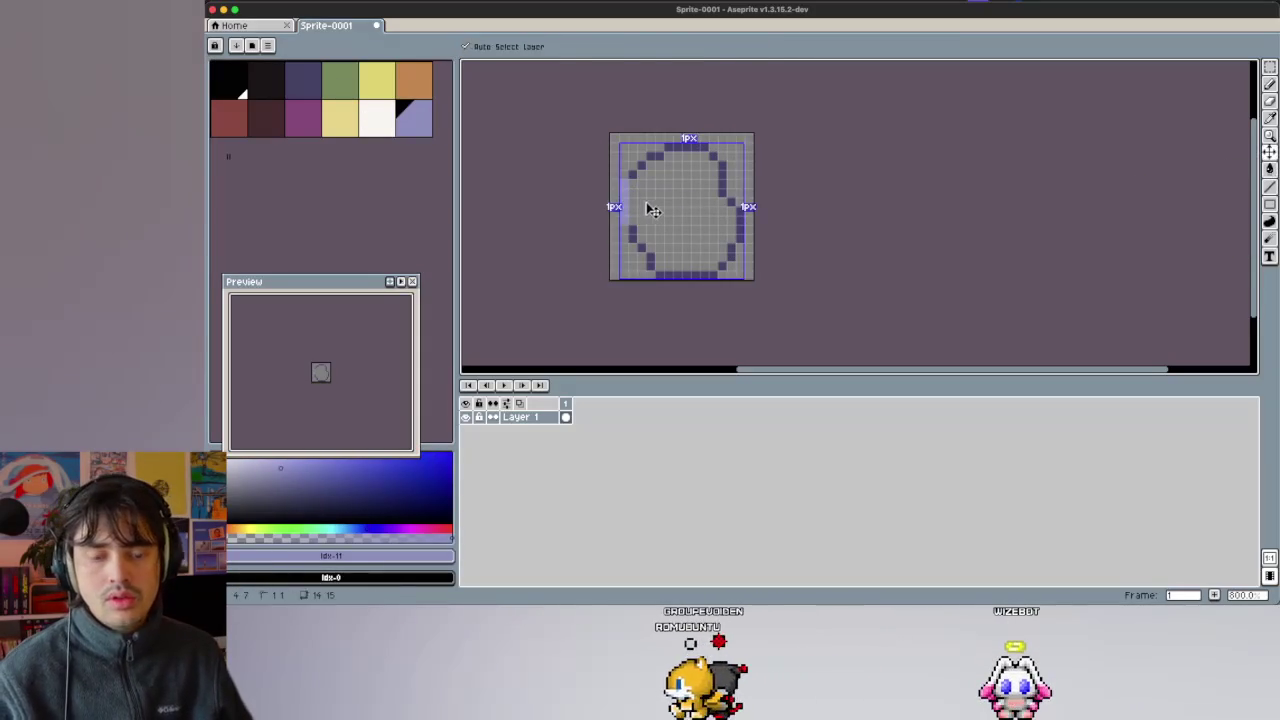
{"action": "left_click", "coordinate": [700, 197]}
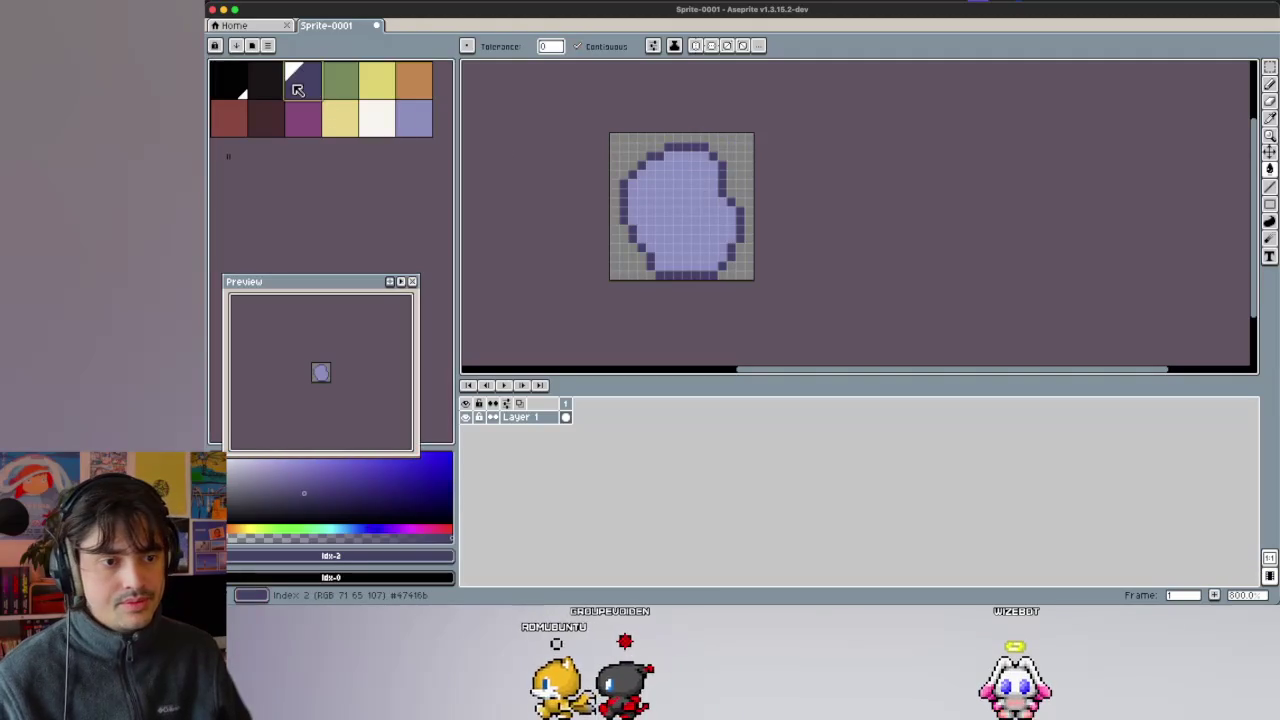
Try filling the blob with dark blue-purple, then undo the fill.
{"action": "left_click", "coordinate": [279, 86]}
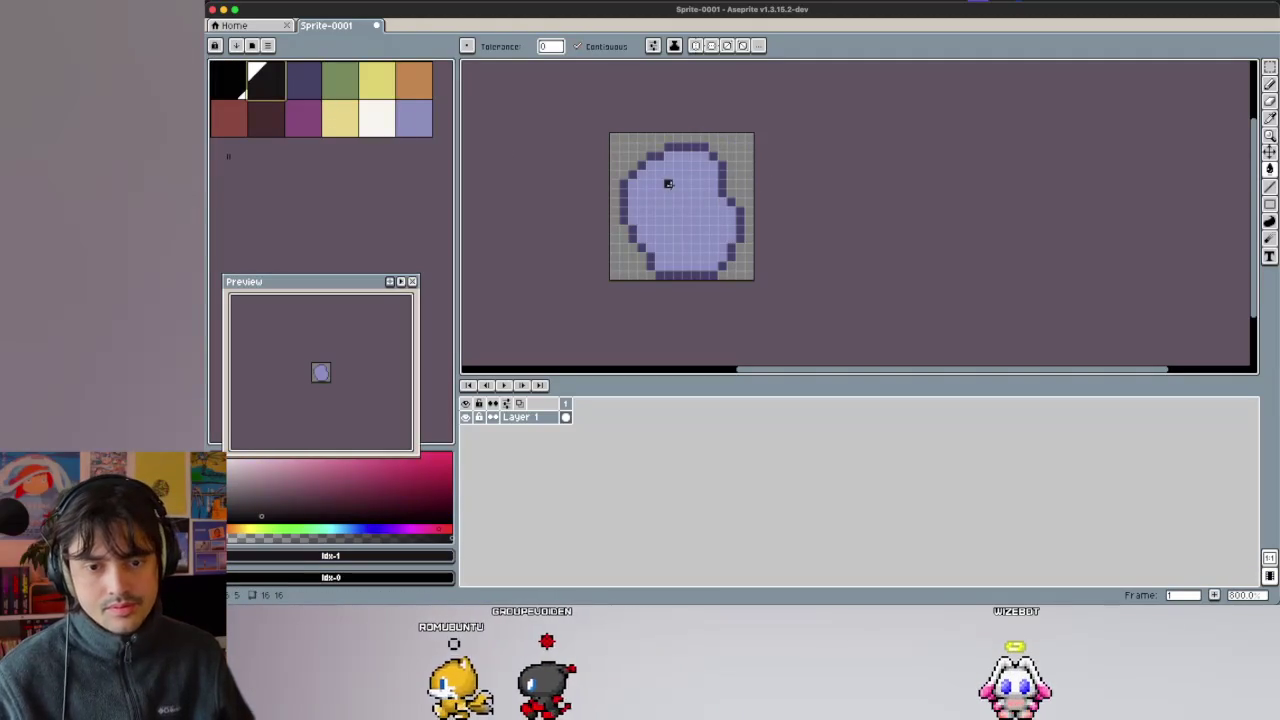
{"action": "left_click", "coordinate": [302, 95]}
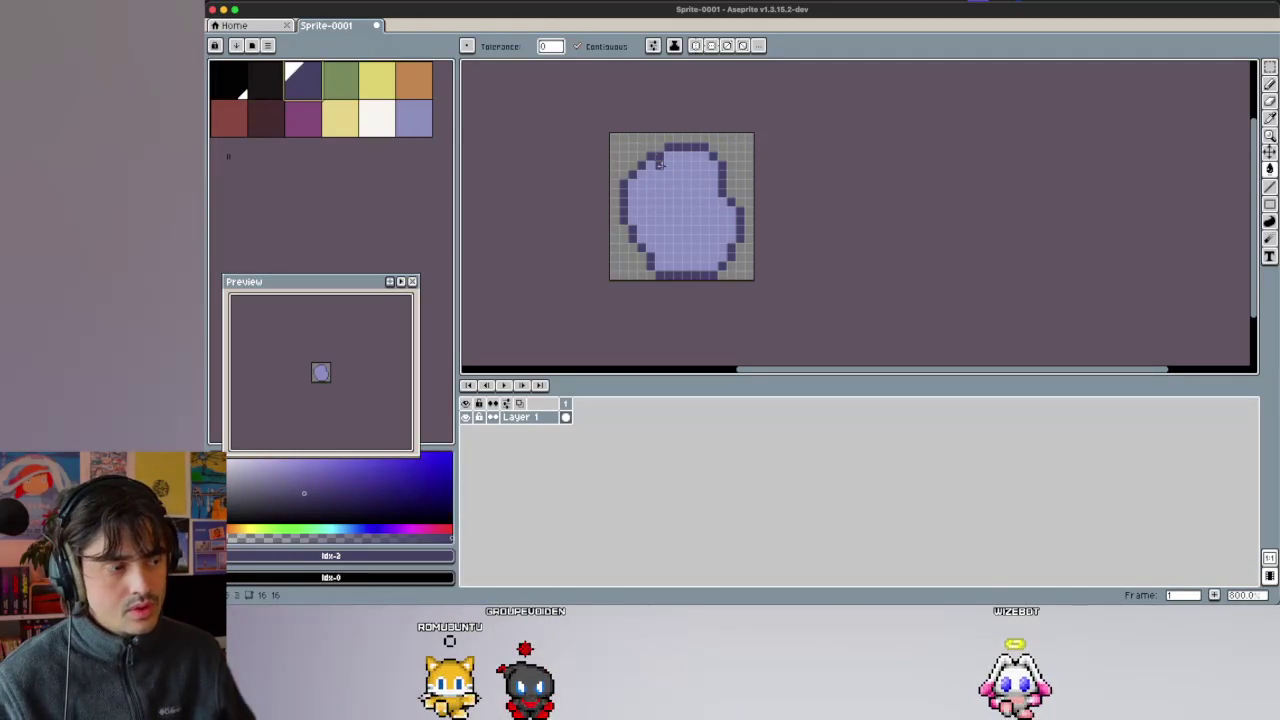
{"action": "left_click", "coordinate": [668, 183]}
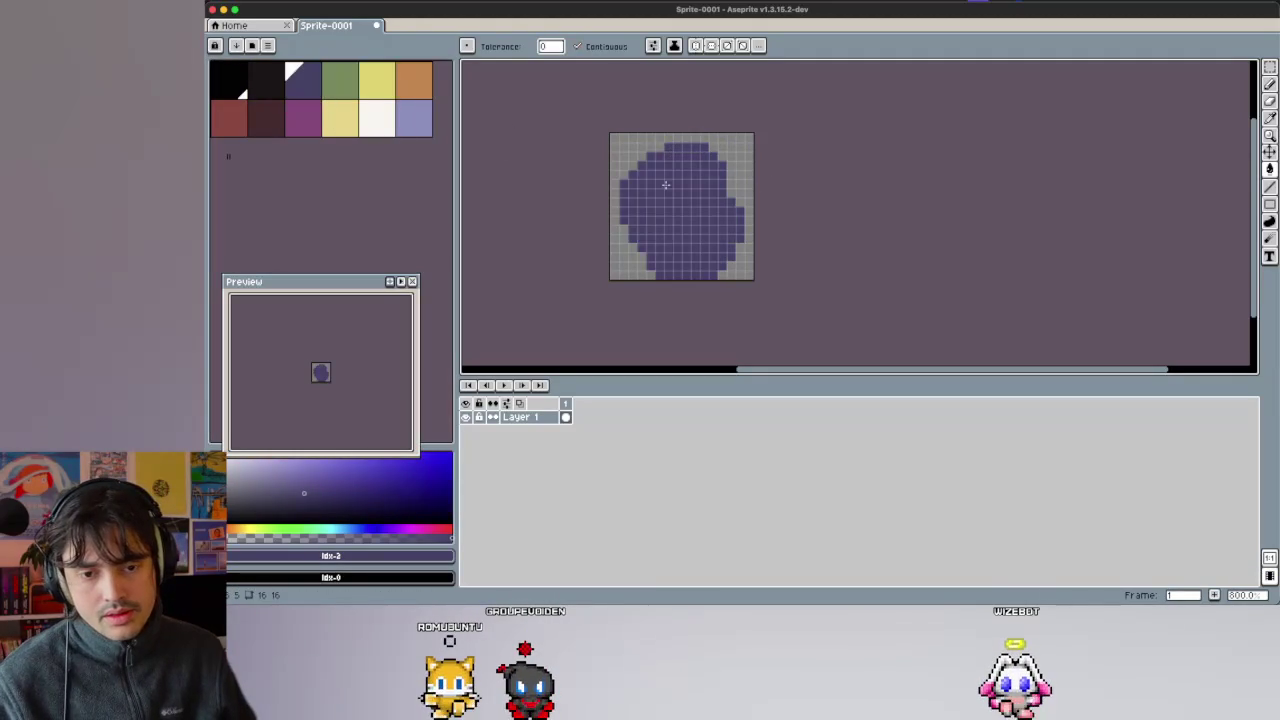
{"action": "key", "text": "b"}
{"action": "key", "text": "ctrl+z"}
Pencil two dark eye strokes on the blob, then undo them.
{"action": "mouse_move", "coordinate": [658, 183]}
{"action": "left_mouse_down"}
{"action": "mouse_move", "coordinate": [649, 196]}
{"action": "mouse_move", "coordinate": [677, 192]}
{"action": "left_mouse_up"}
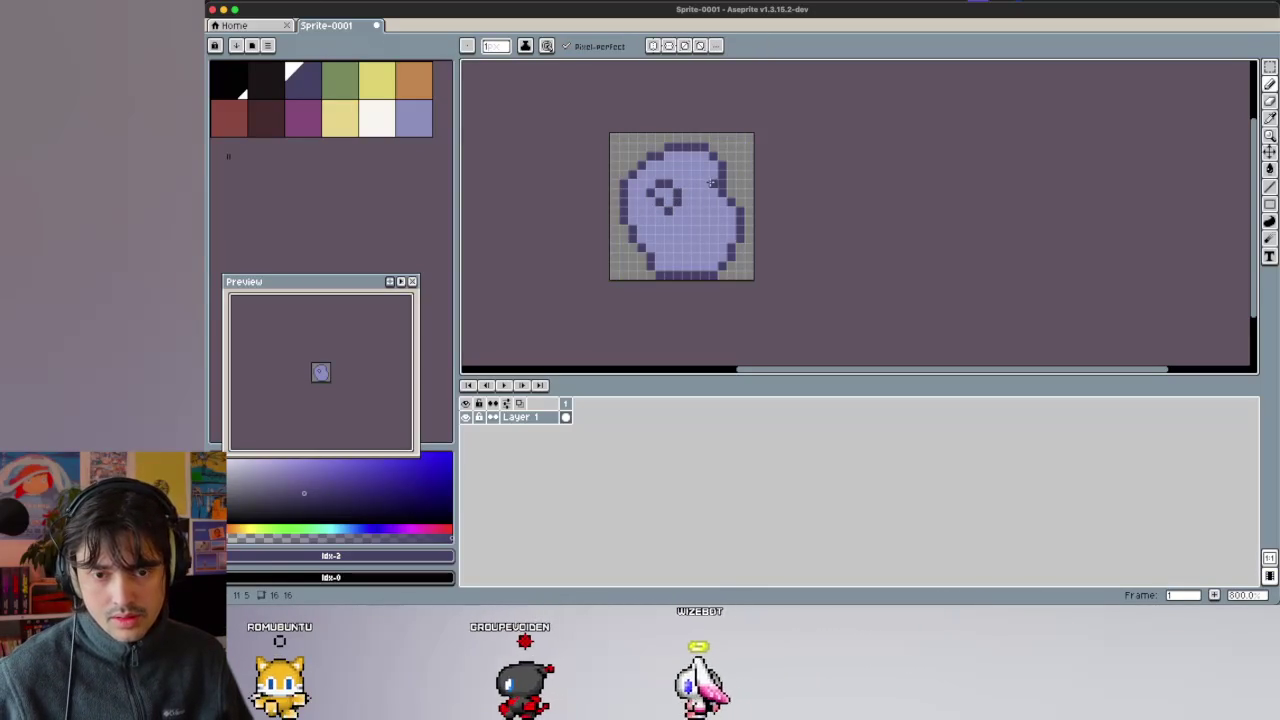
{"action": "left_click_drag", "start_coordinate": [685, 183], "coordinate": [699, 180]}
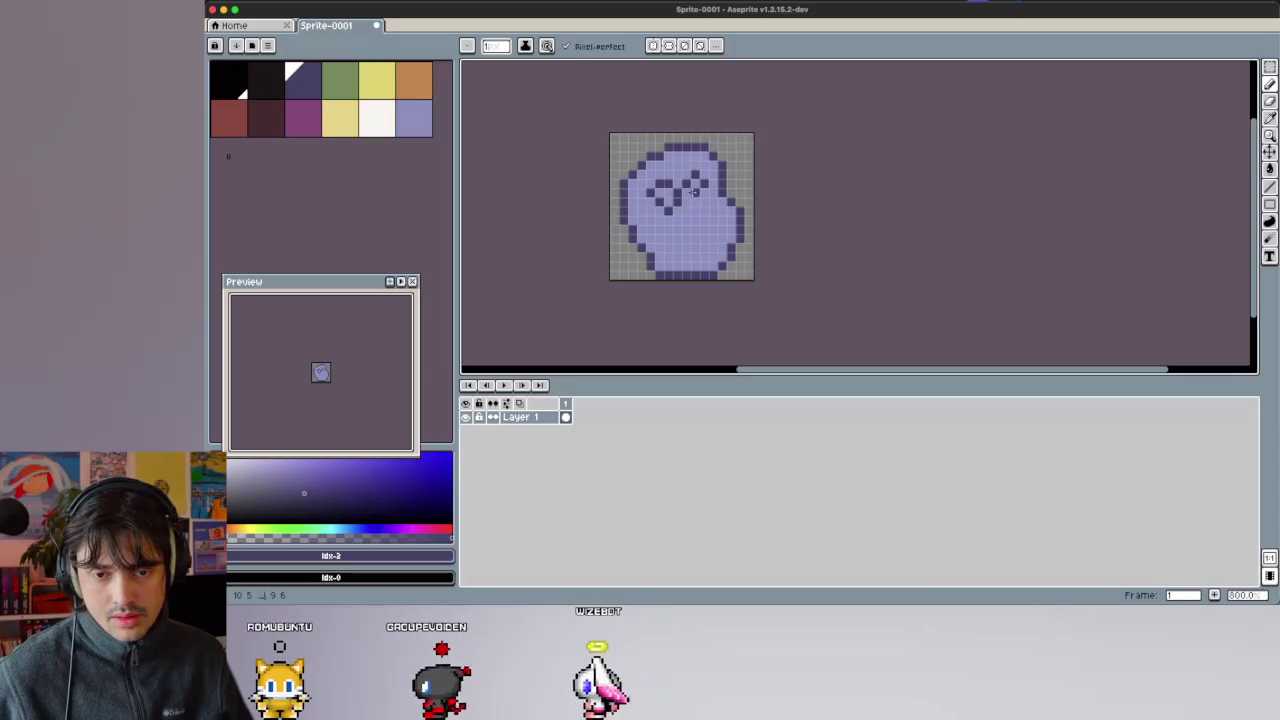
{"action": "key", "text": "ctrl+z"}
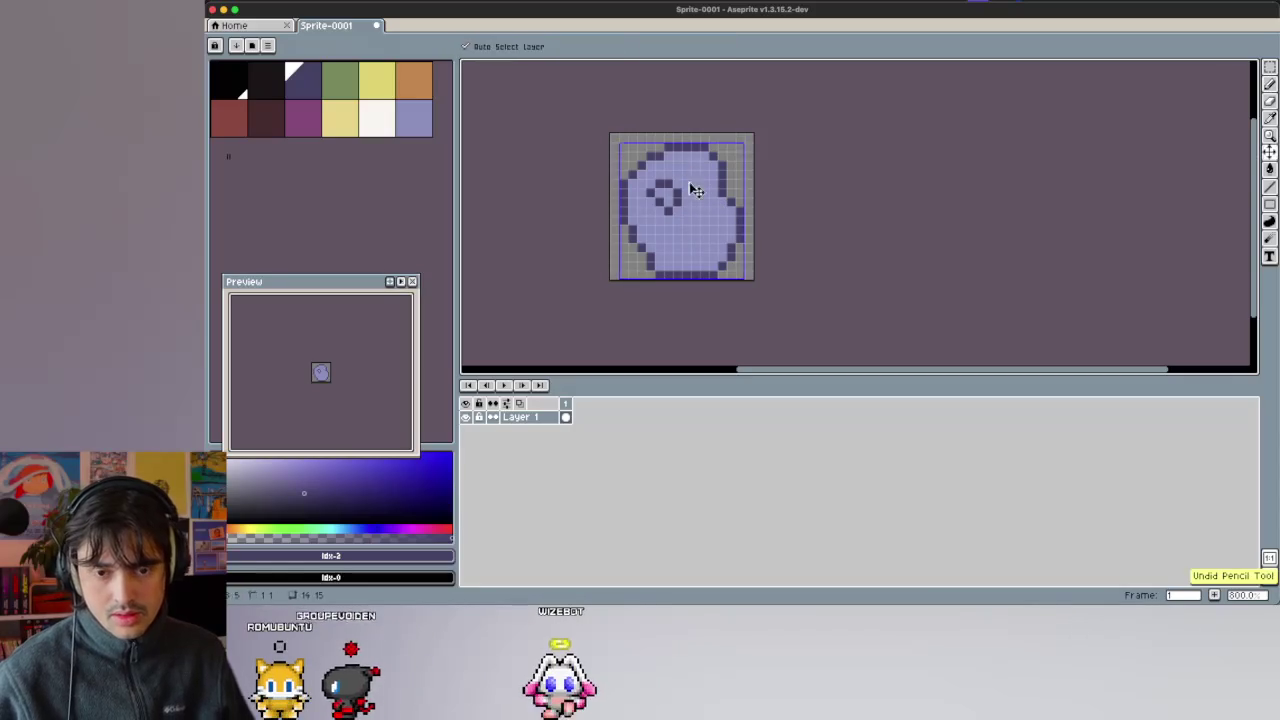
{"action": "key", "text": "ctrl+z"}
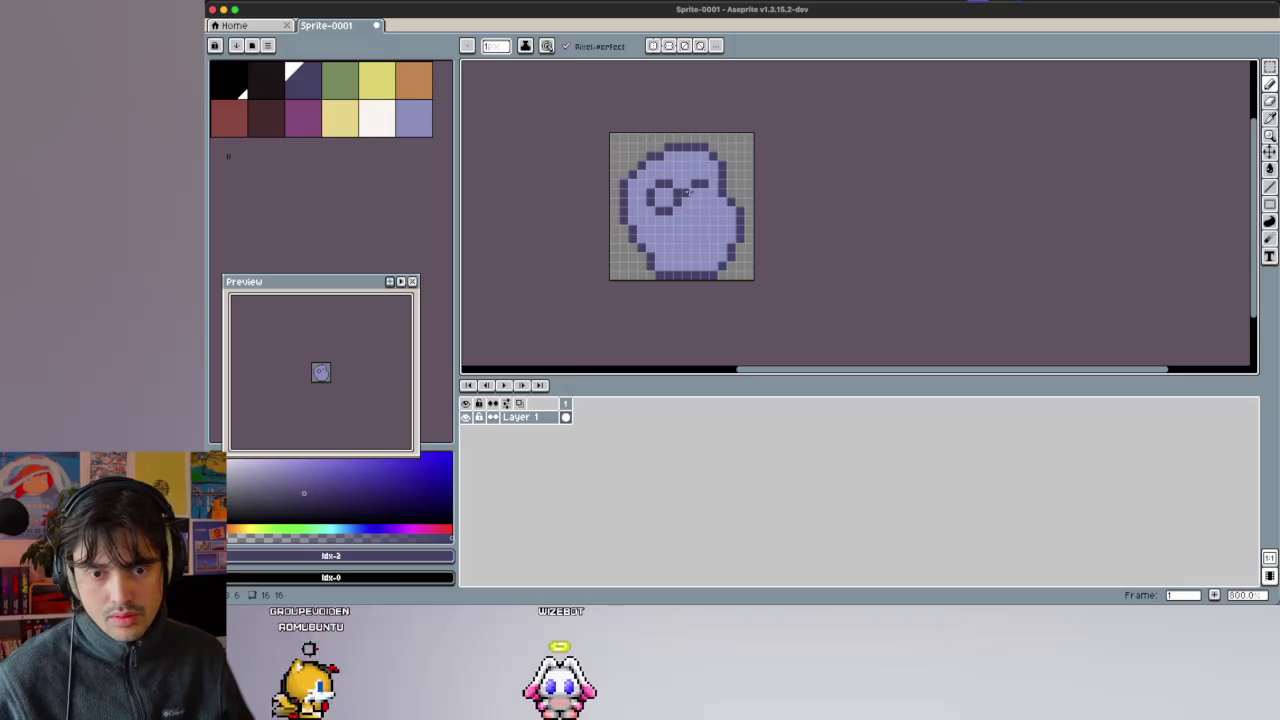
{"action": "key", "text": "ctrl+z"}
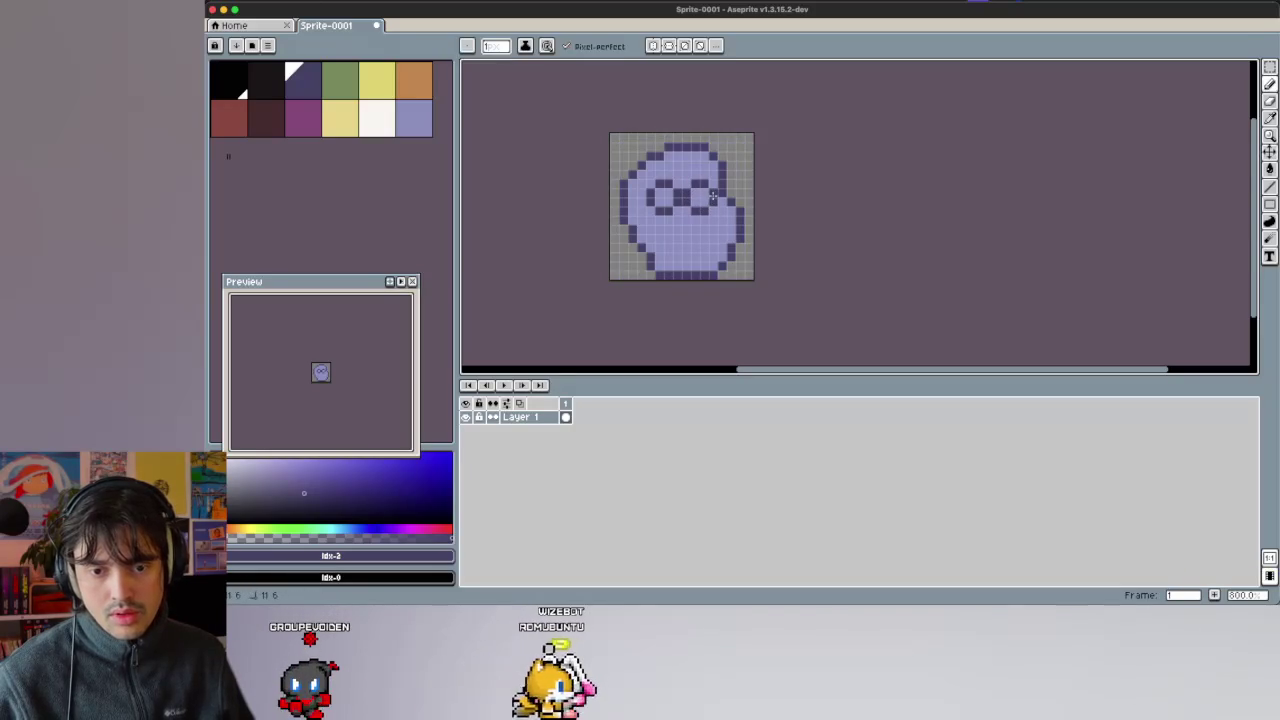
Try a light purple eye fill, undo it, and return to the Pencil with dark purple.
{"action": "left_click", "coordinate": [376, 118]}
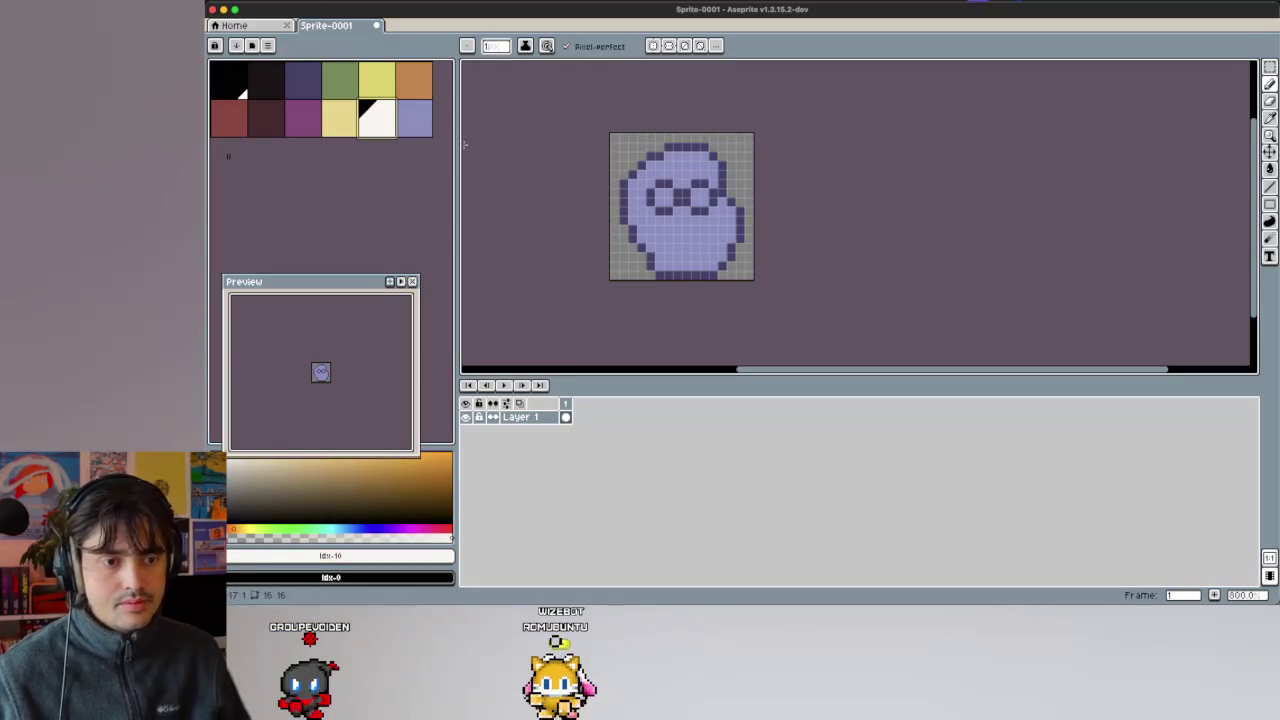
{"action": "key", "text": "g"}
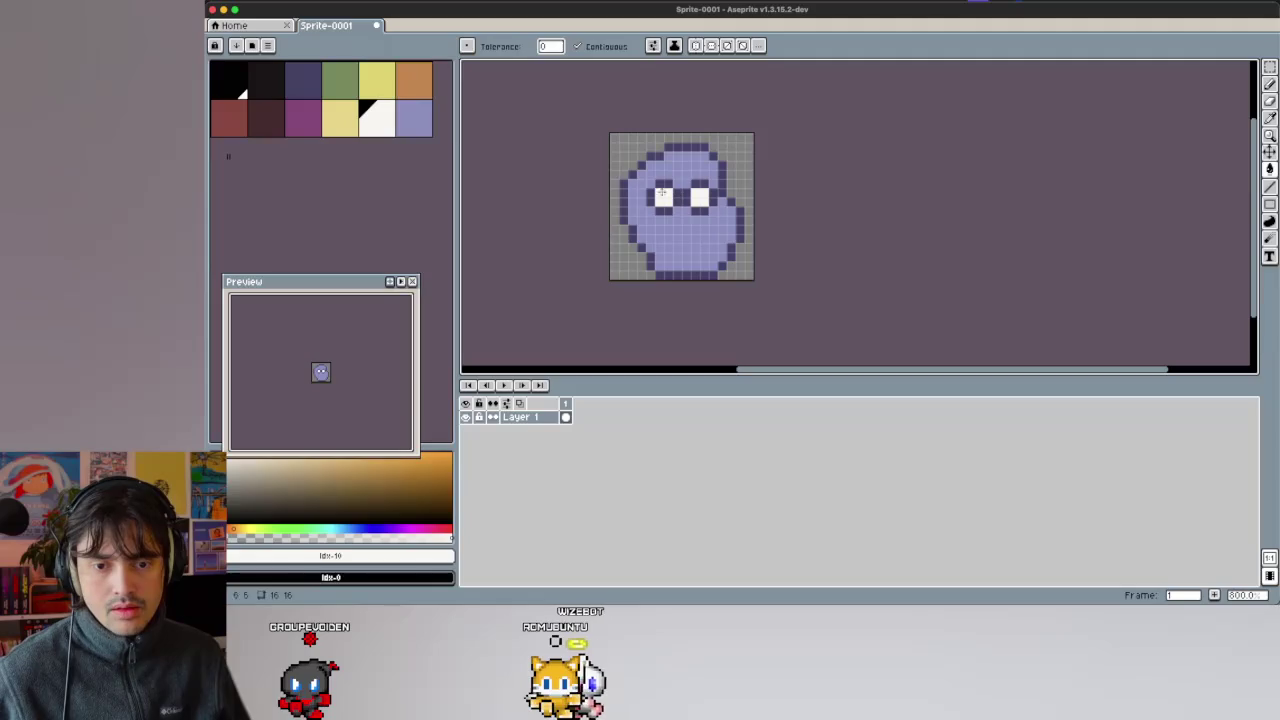
{"action": "left_click", "coordinate": [413, 118]}
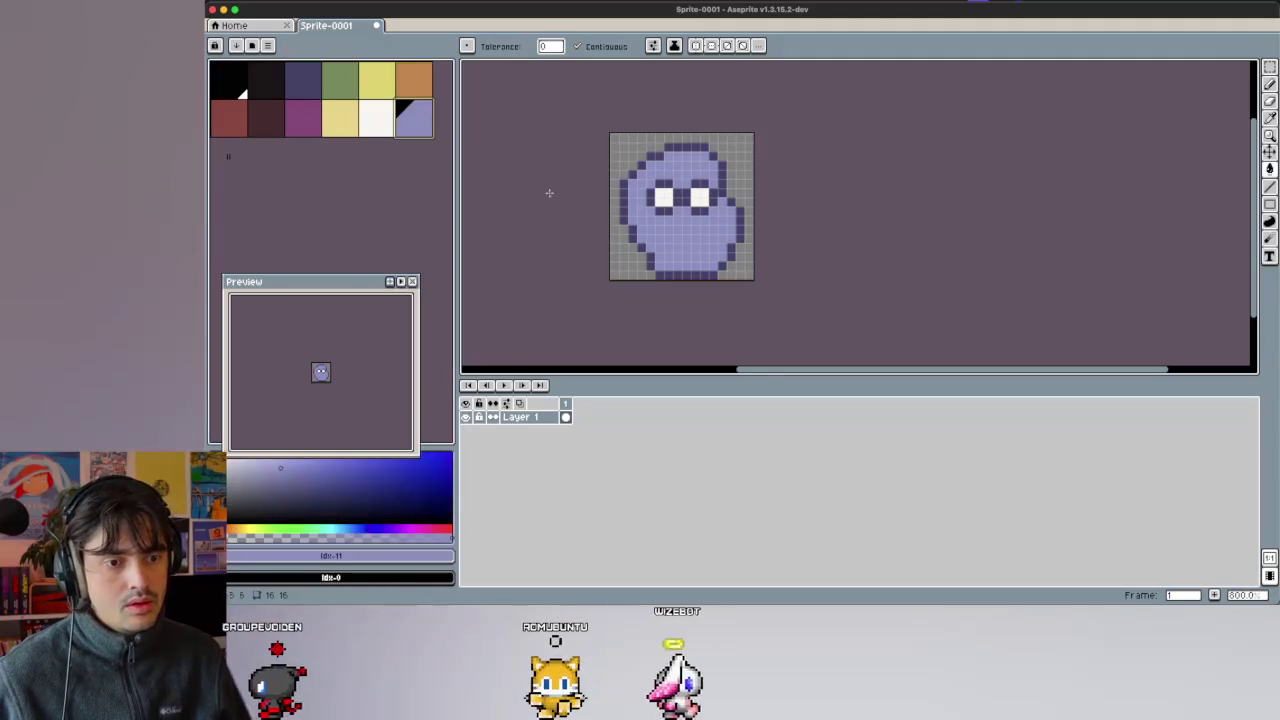
{"action": "left_click", "coordinate": [661, 199]}
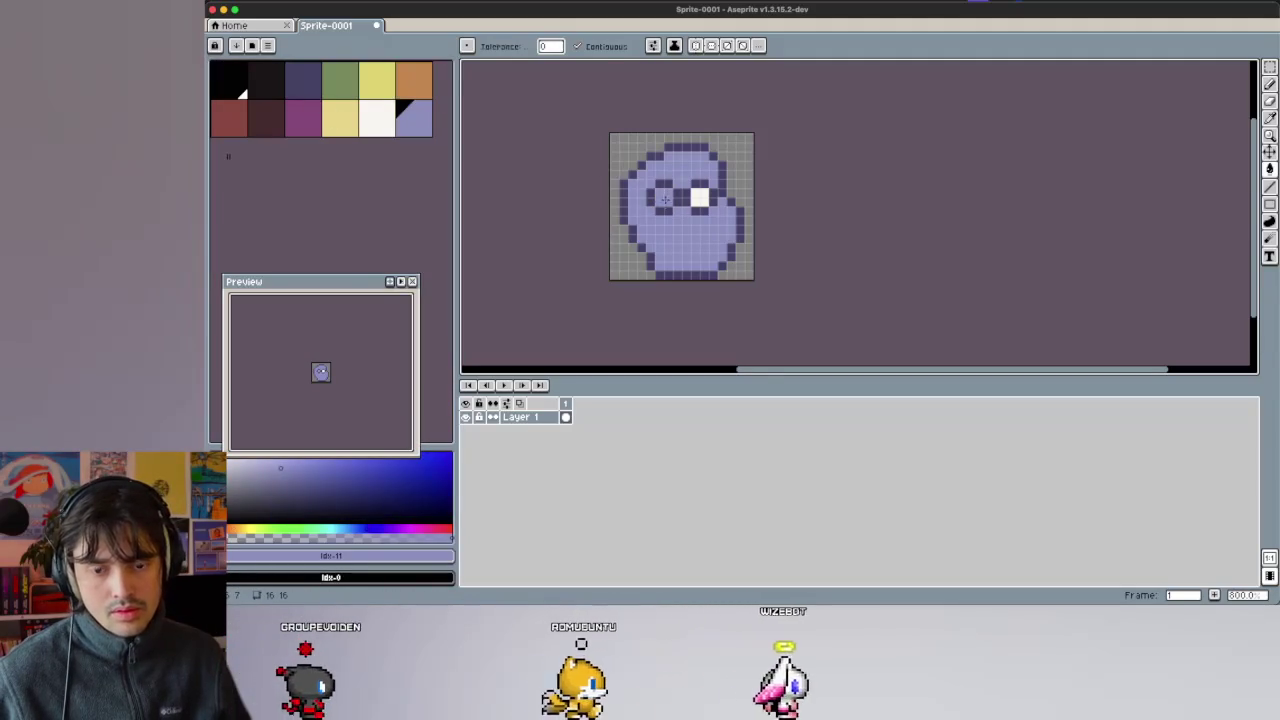
{"action": "key", "text": "super+z"}
{"action": "key", "text": "b"}
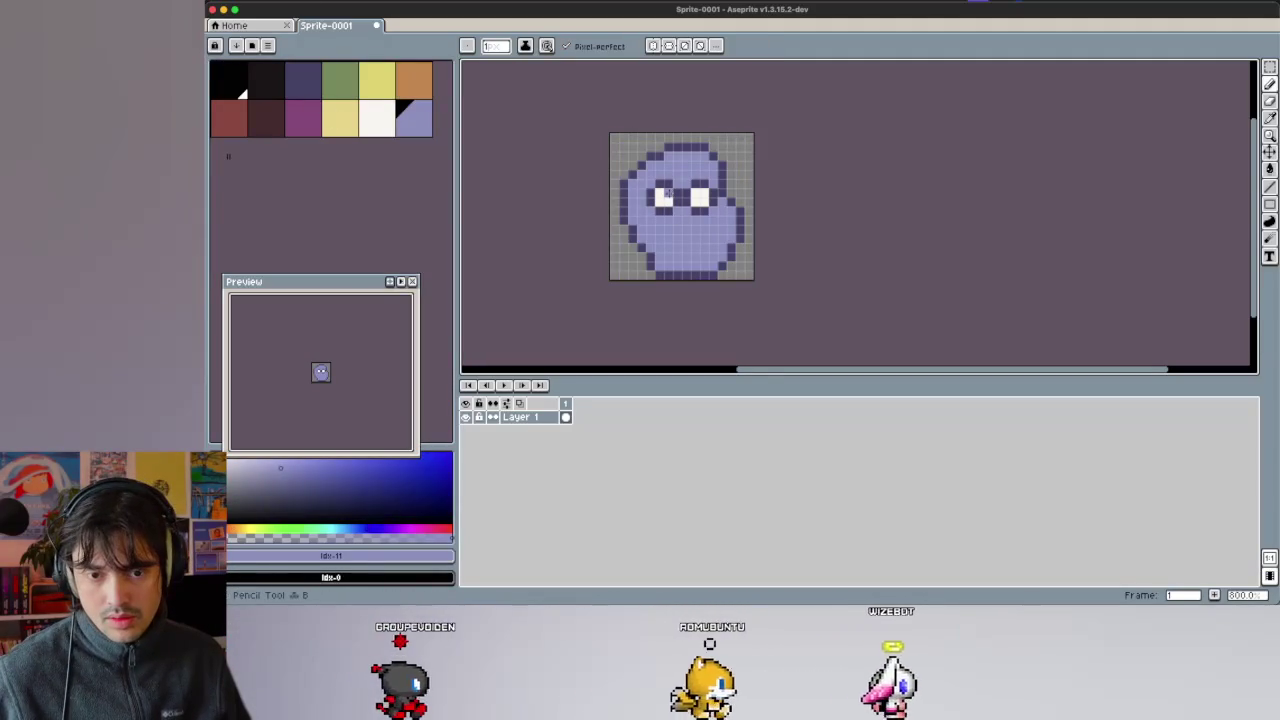
{"action": "left_click", "coordinate": [303, 80]}
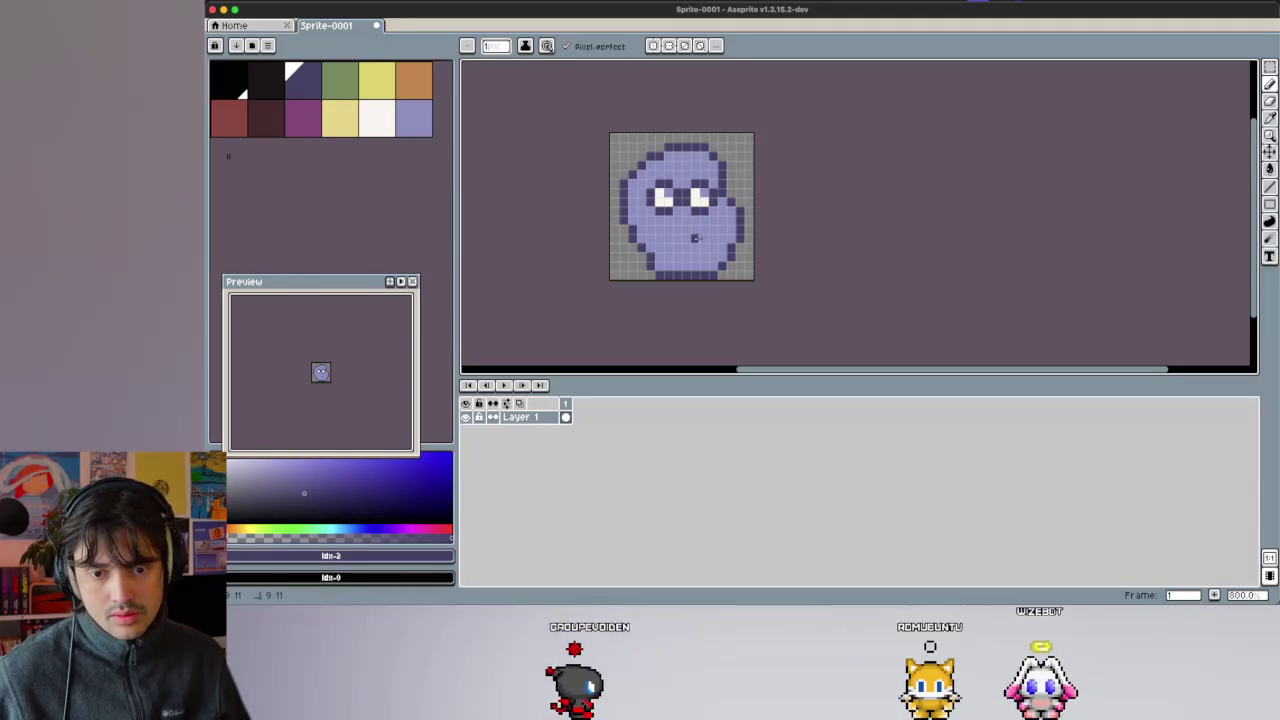
{"action": "scroll", "coordinate": [676, 152], "scroll_direction": "down", "scroll_amount": 4}
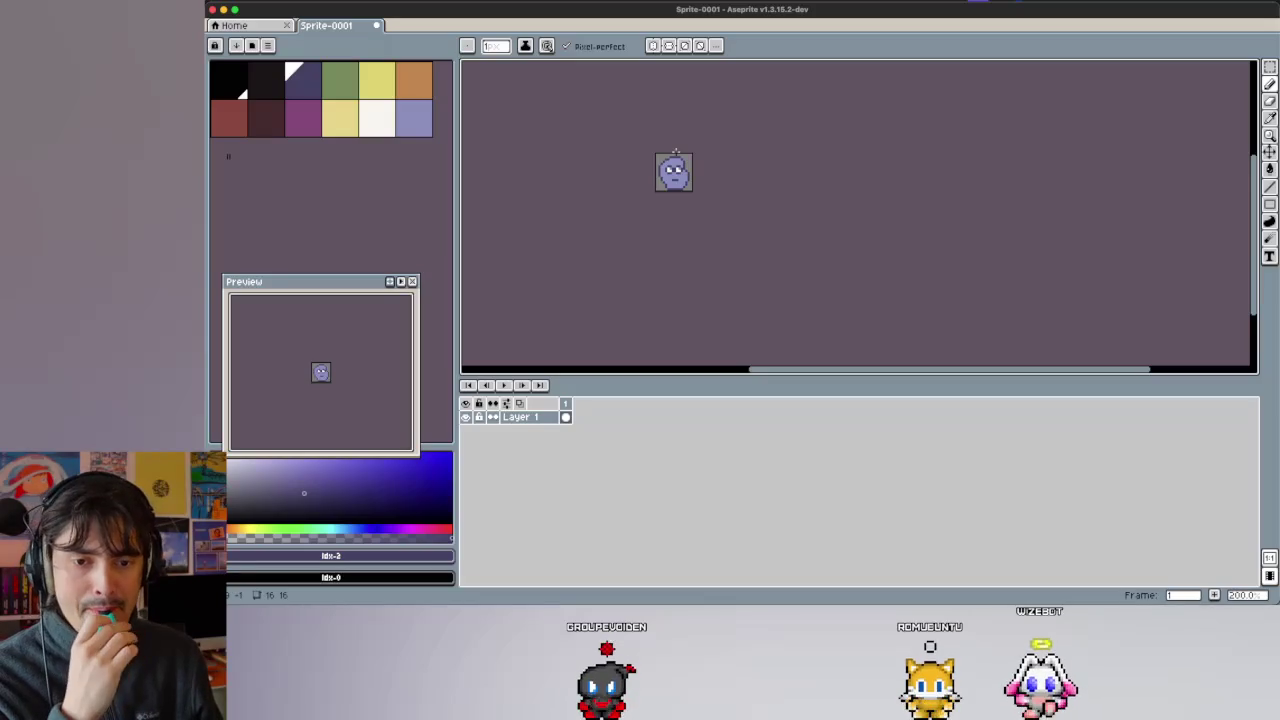
Load the GameBoy Perfect Blue preset palette.
{"action": "left_click", "coordinate": [258, 47]}
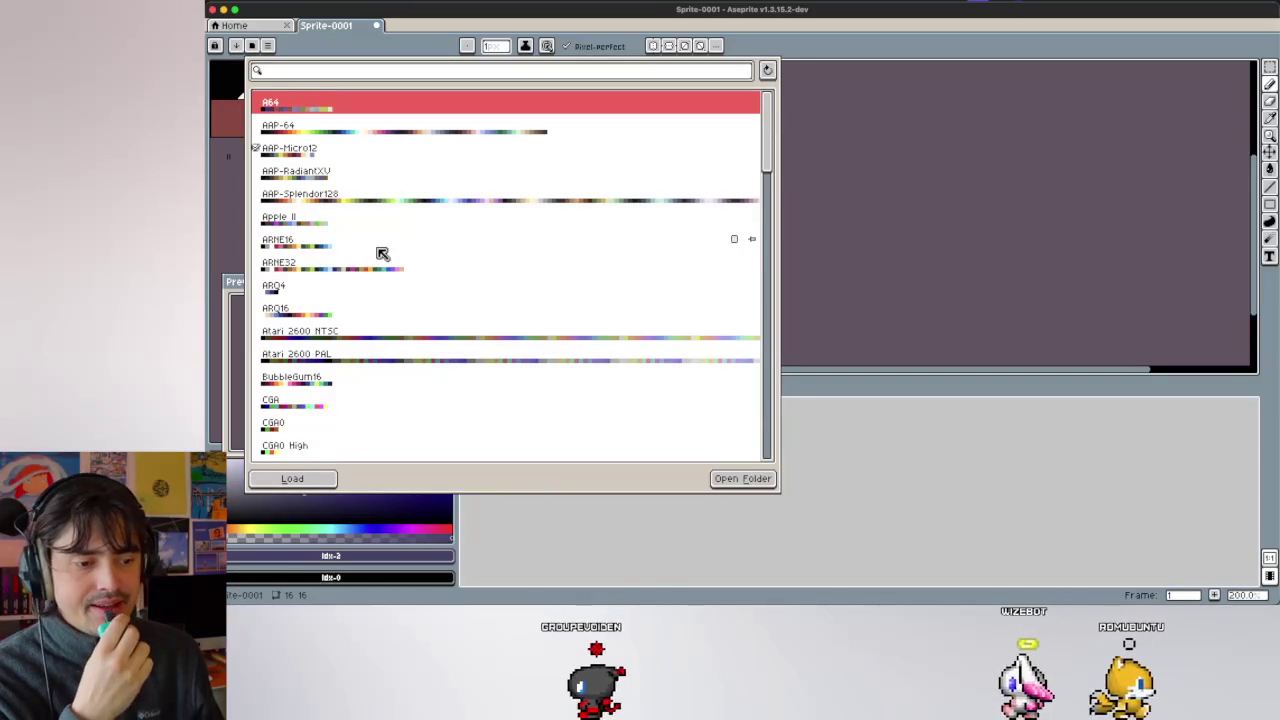
{"action": "scroll", "coordinate": [349, 326], "scroll_direction": "down", "scroll_amount": 2}
{"action": "scroll", "coordinate": [346, 323], "scroll_direction": "down", "scroll_amount": 6}
{"action": "scroll", "coordinate": [346, 323], "scroll_direction": "down", "scroll_amount": 7}
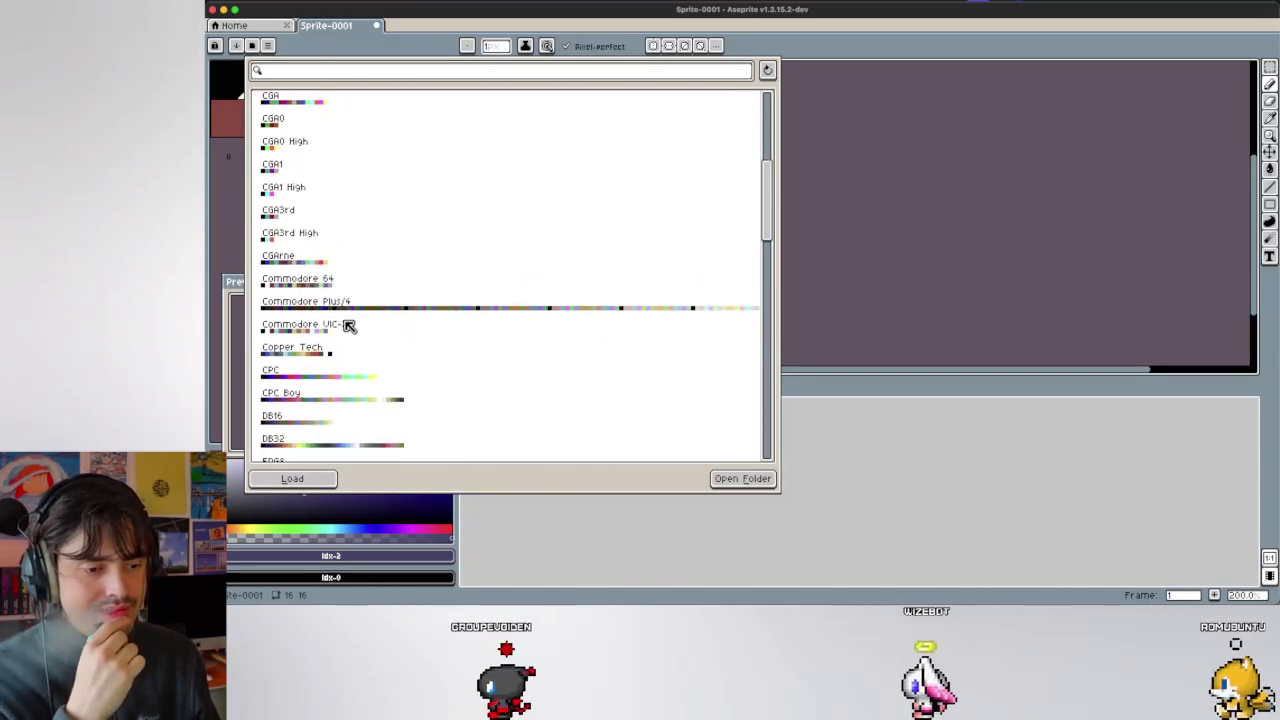
{"action": "scroll", "coordinate": [334, 171], "scroll_direction": "down", "scroll_amount": 2}
{"action": "scroll", "coordinate": [335, 174], "scroll_direction": "down", "scroll_amount": 2}
{"action": "scroll", "coordinate": [335, 174], "scroll_direction": "down", "scroll_amount": 3}
{"action": "scroll", "coordinate": [335, 174], "scroll_direction": "down", "scroll_amount": 4}
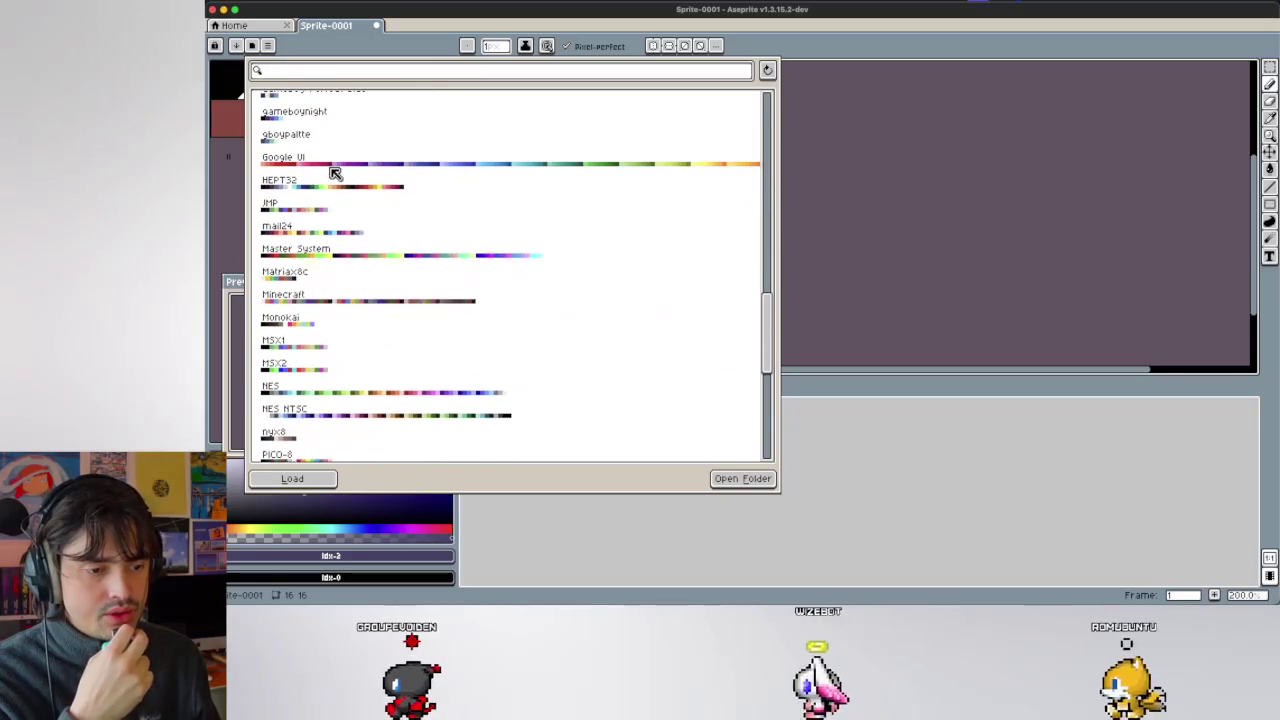
{"action": "scroll", "coordinate": [335, 174], "scroll_direction": "down", "scroll_amount": 1}
{"action": "scroll", "coordinate": [335, 174], "scroll_direction": "up", "scroll_amount": 2}
{"action": "scroll", "coordinate": [330, 171], "scroll_direction": "up", "scroll_amount": 2}
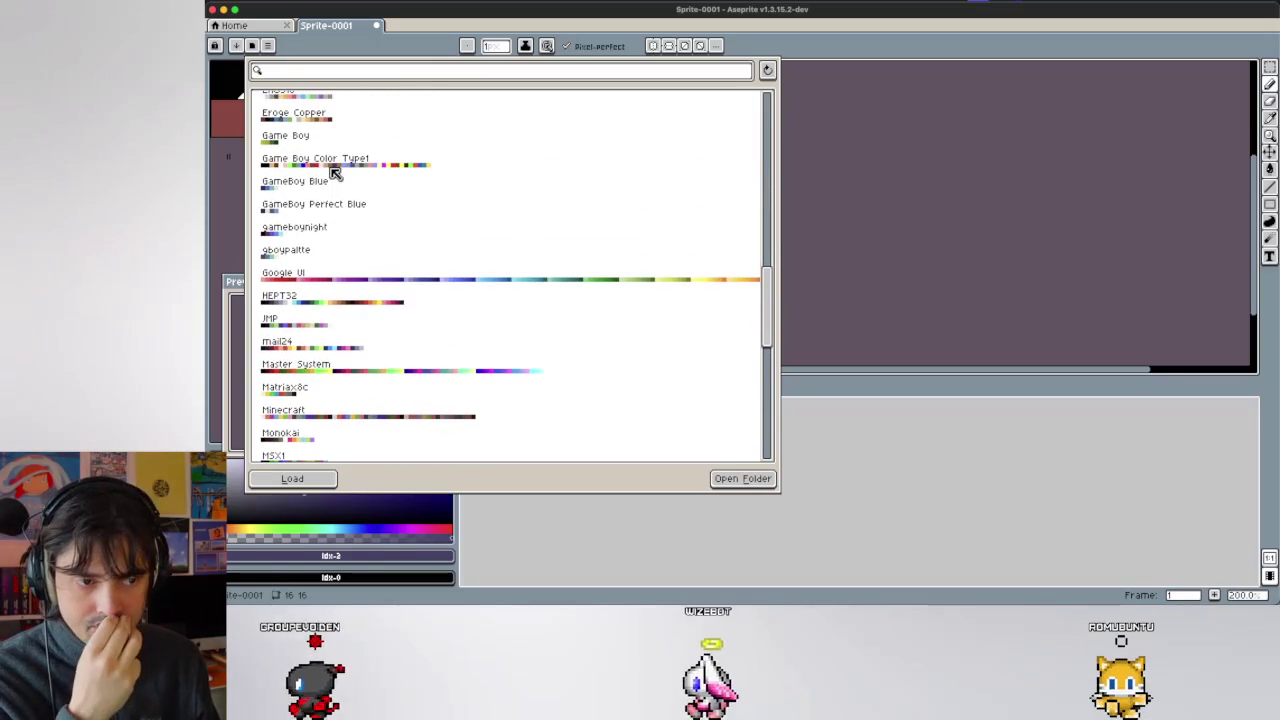
{"action": "mouse_move", "coordinate": [711, 205]}
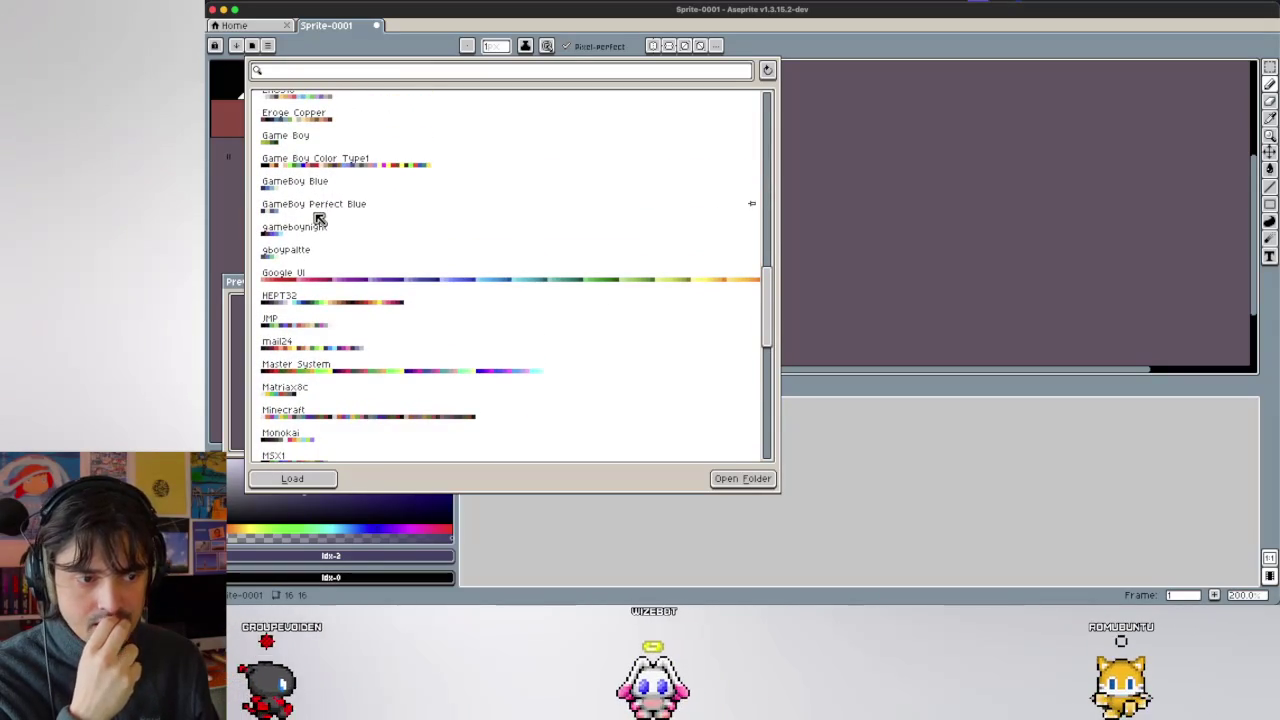
{"action": "left_click", "coordinate": [315, 212]}
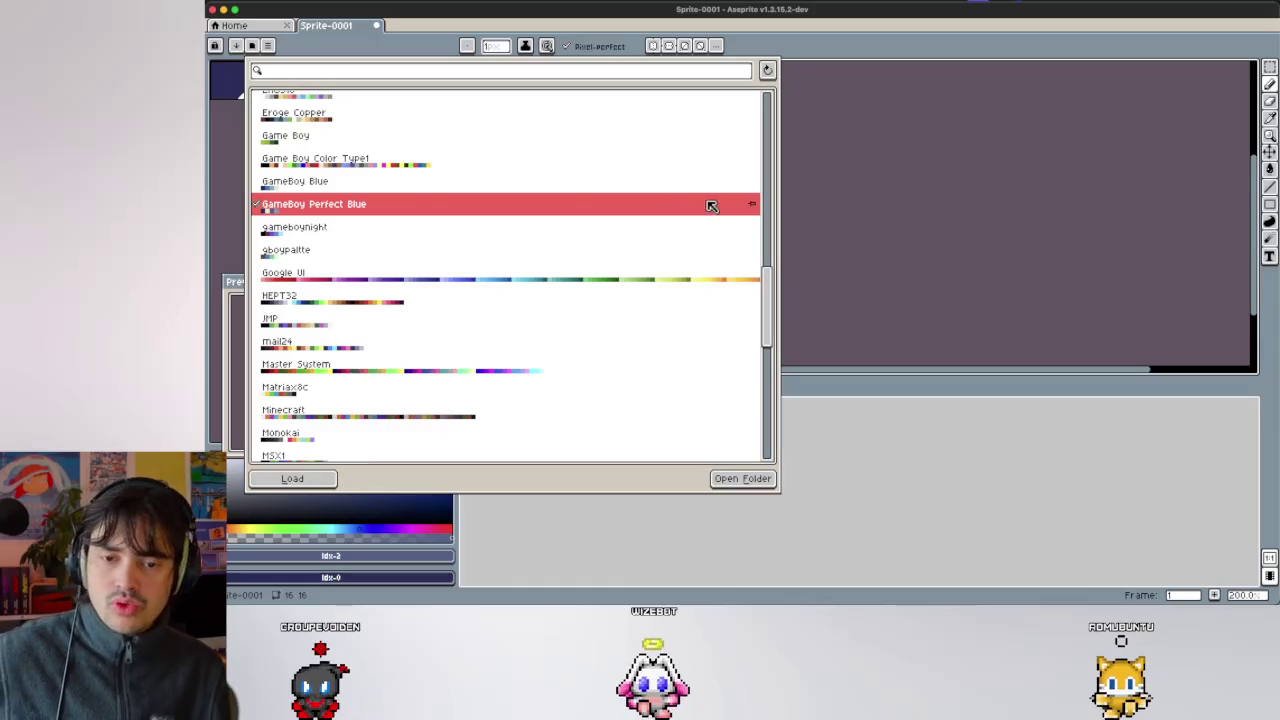
{"action": "left_click", "coordinate": [787, 175]}
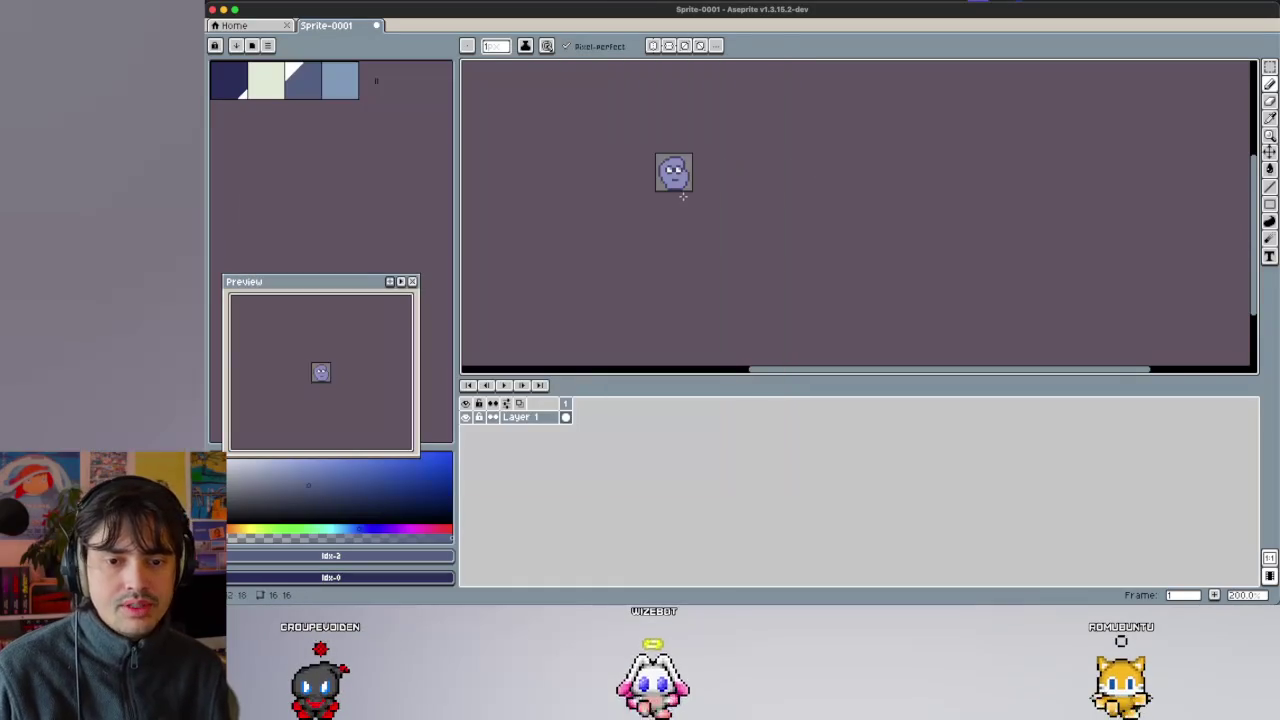
Replace it with the RomV2 preset palette.
{"action": "left_click", "coordinate": [272, 45]}
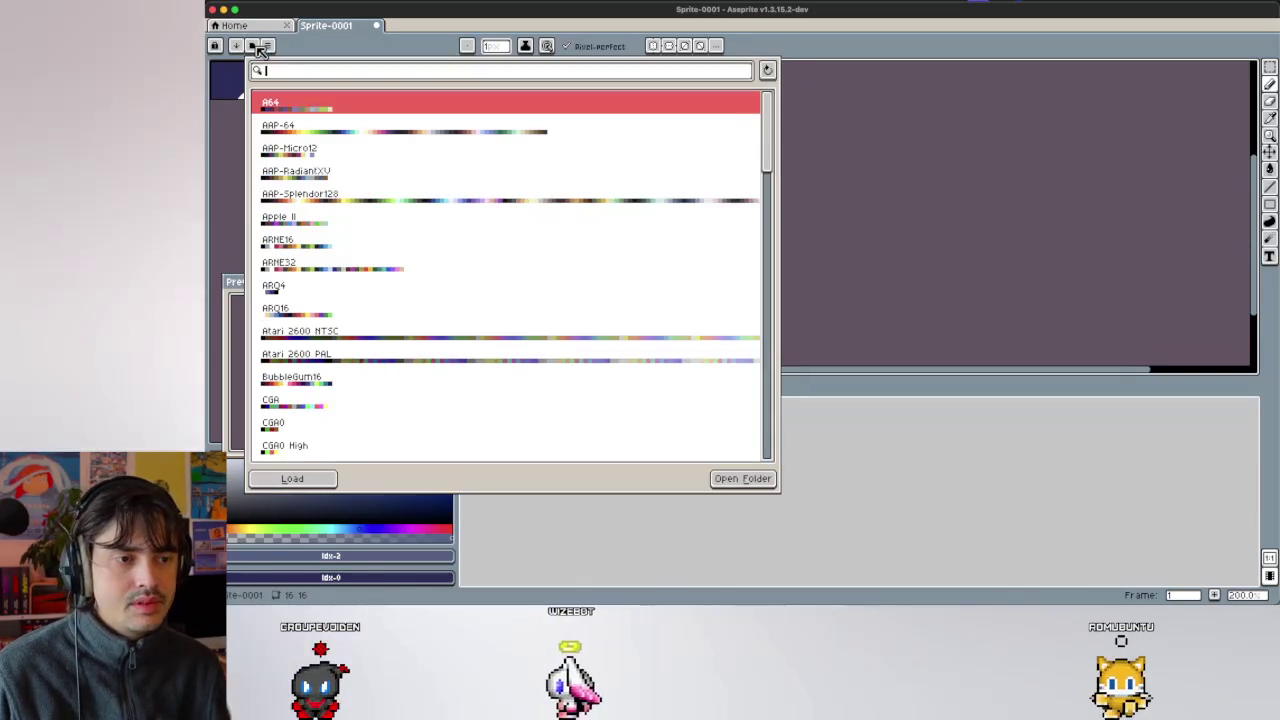
{"action": "scroll", "coordinate": [406, 232], "scroll_direction": "down", "scroll_amount": 10}
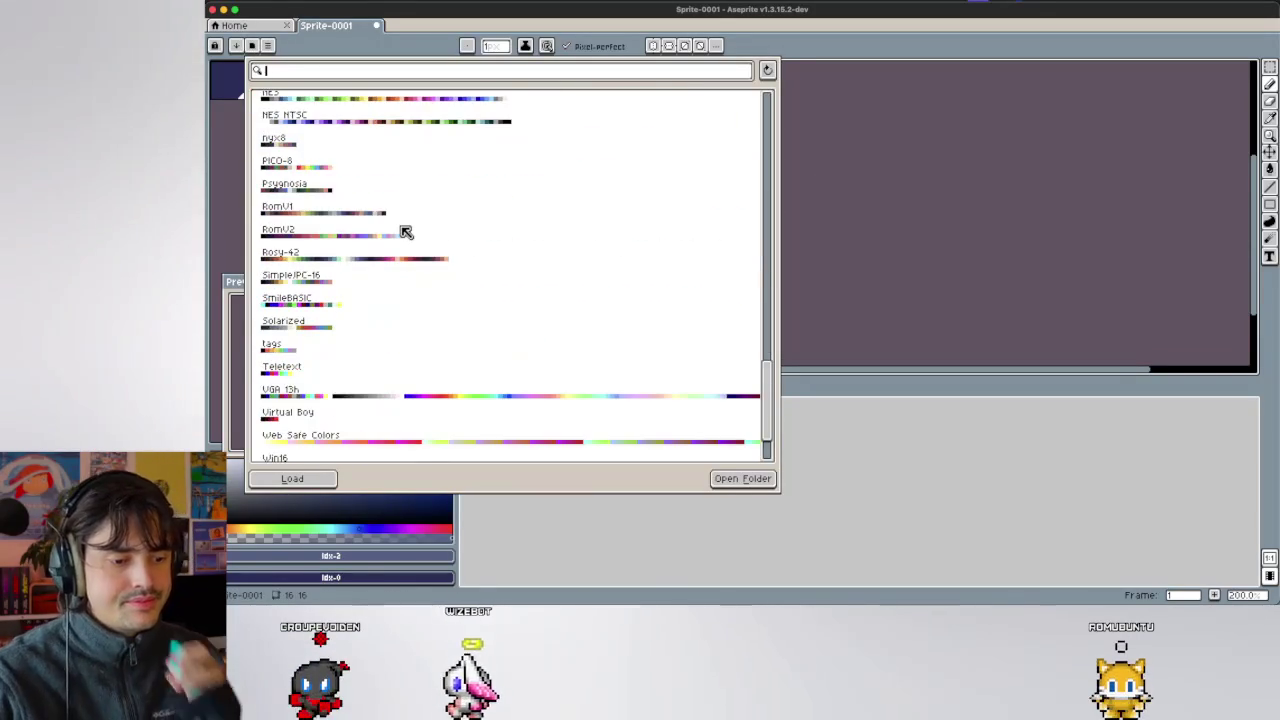
{"action": "scroll", "coordinate": [406, 232], "scroll_direction": "down", "scroll_amount": 5}
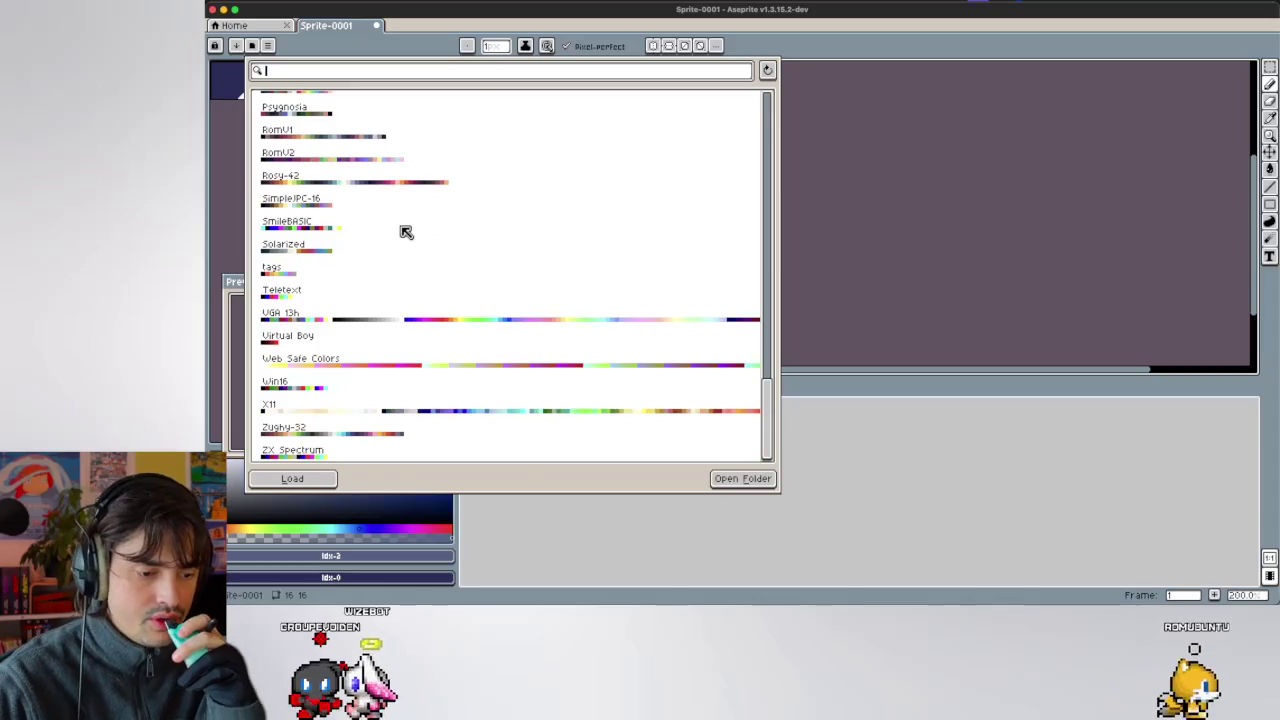
{"action": "scroll", "coordinate": [406, 232], "scroll_direction": "up", "scroll_amount": 2}
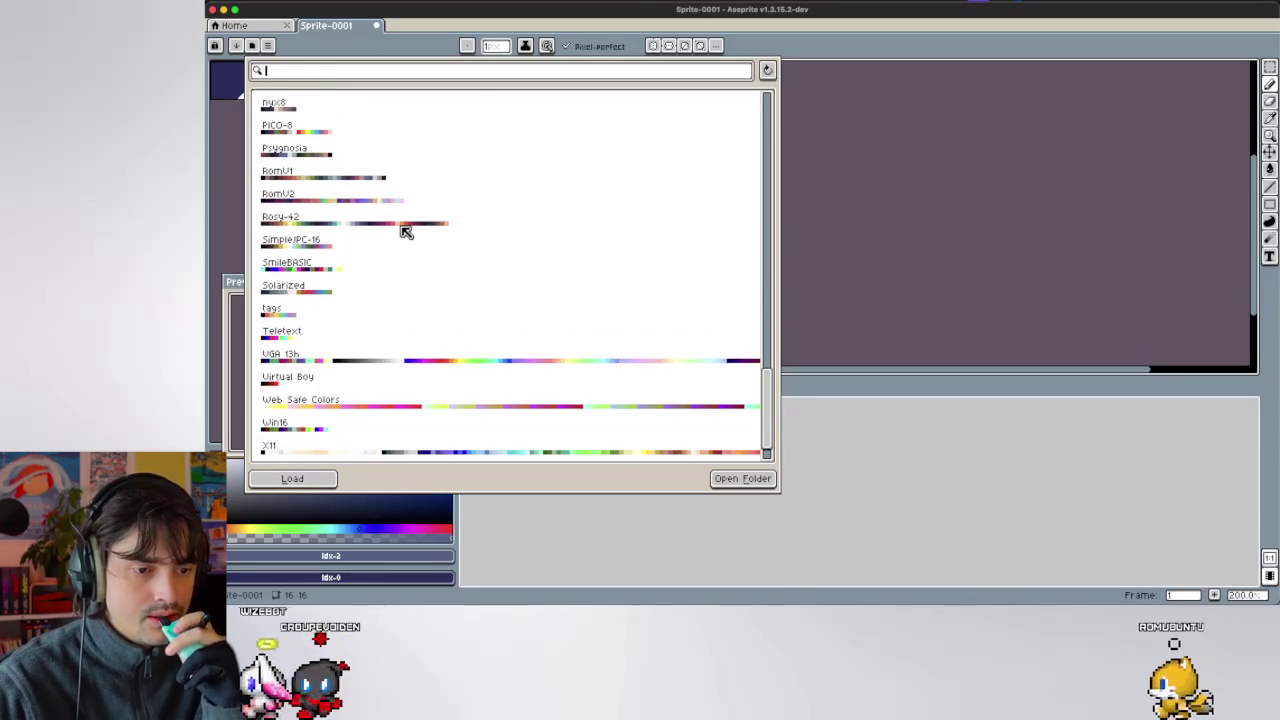
{"action": "left_click", "coordinate": [377, 200]}
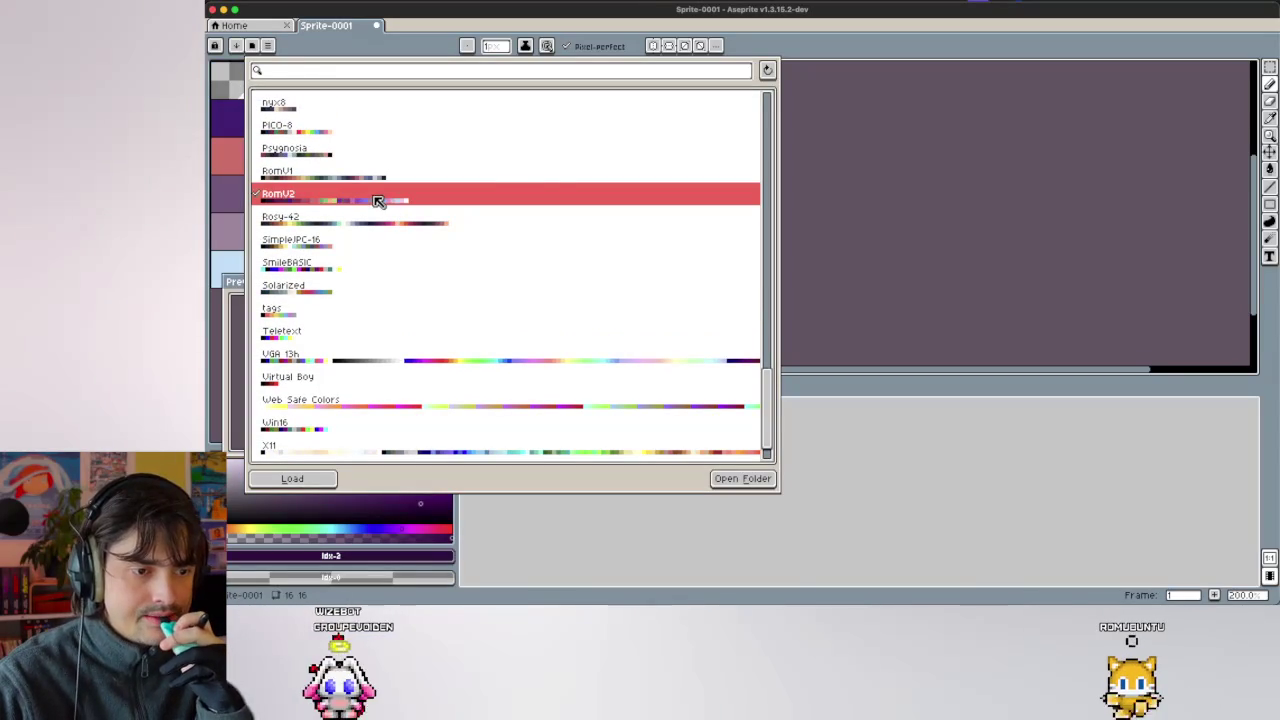
{"action": "left_click", "coordinate": [973, 176]}
{"action": "scroll", "coordinate": [566, 180], "scroll_direction": "up", "scroll_amount": 2}
{"action": "scroll", "coordinate": [574, 194], "scroll_direction": "up", "scroll_amount": 2}
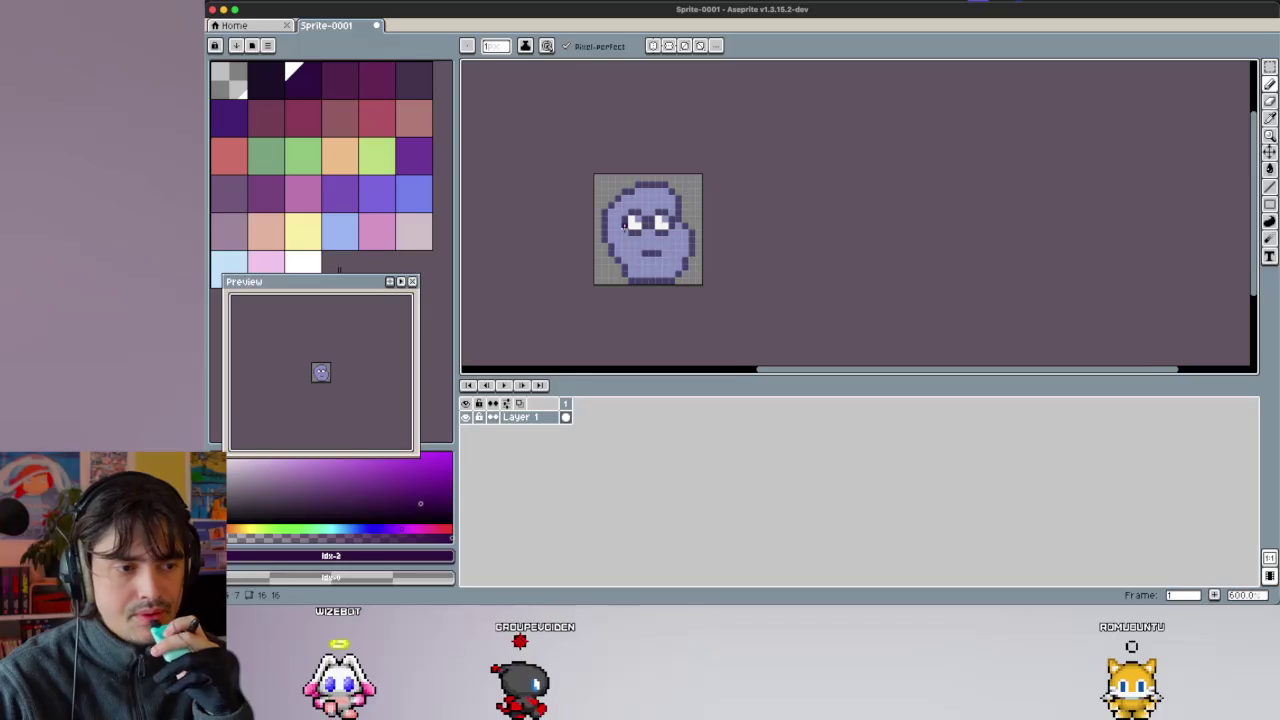
Clear all pixels from the sprite with Select All and Delete.
{"action": "scroll", "coordinate": [624, 226], "scroll_direction": "down", "scroll_amount": 2}
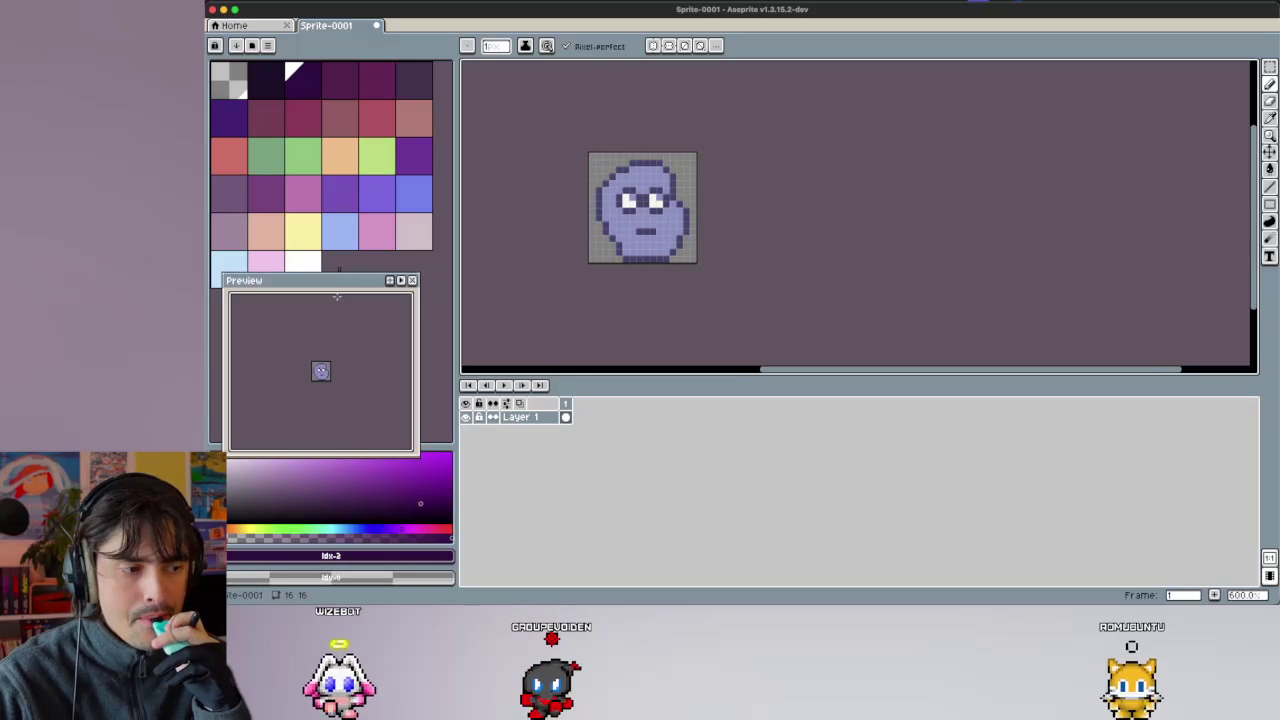
{"action": "left_click_drag", "start_coordinate": [337, 289], "coordinate": [337, 347]}
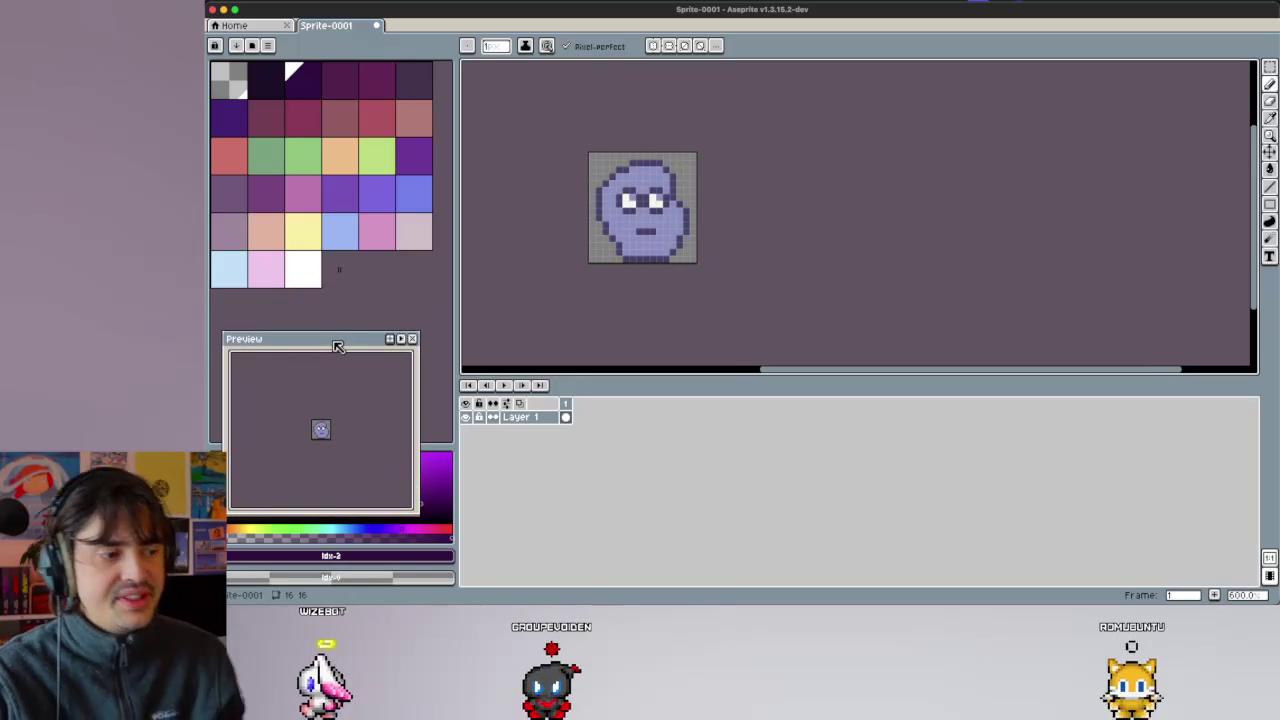
{"action": "key", "text": "m"}
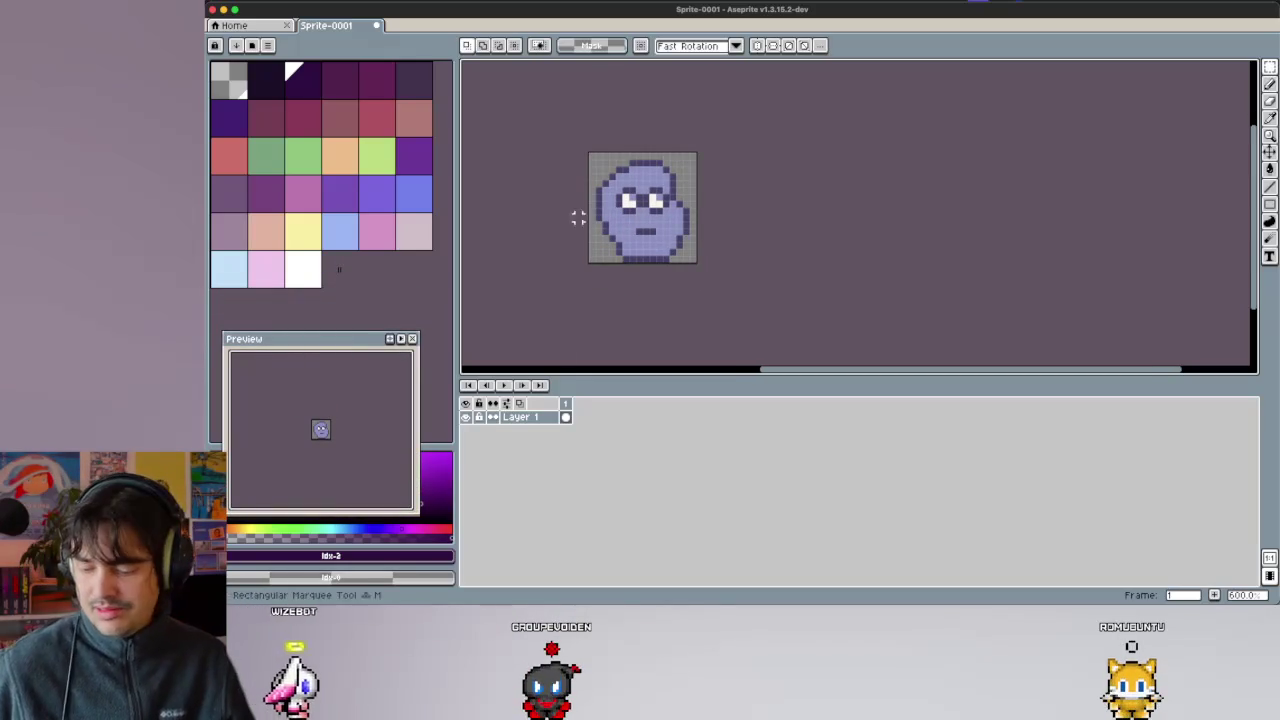
{"action": "key", "text": "ctrl+a"}
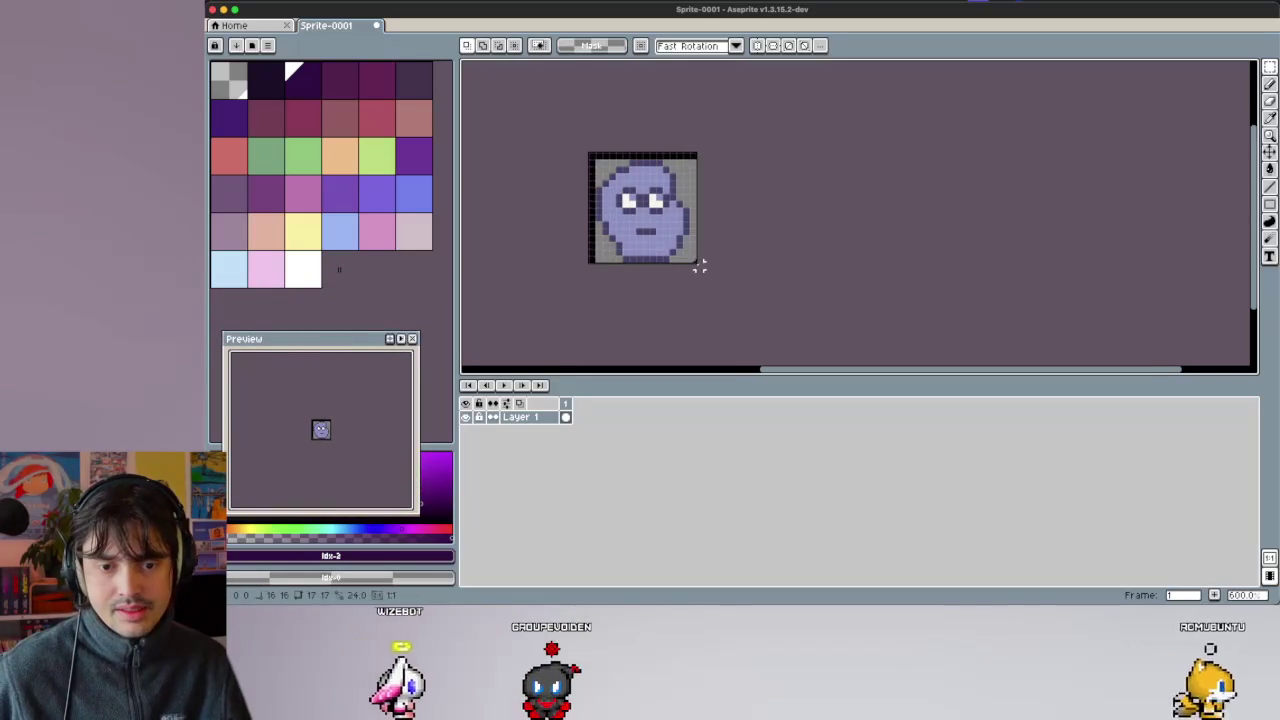
{"action": "key", "text": "Delete"}
{"action": "key", "text": "v"}
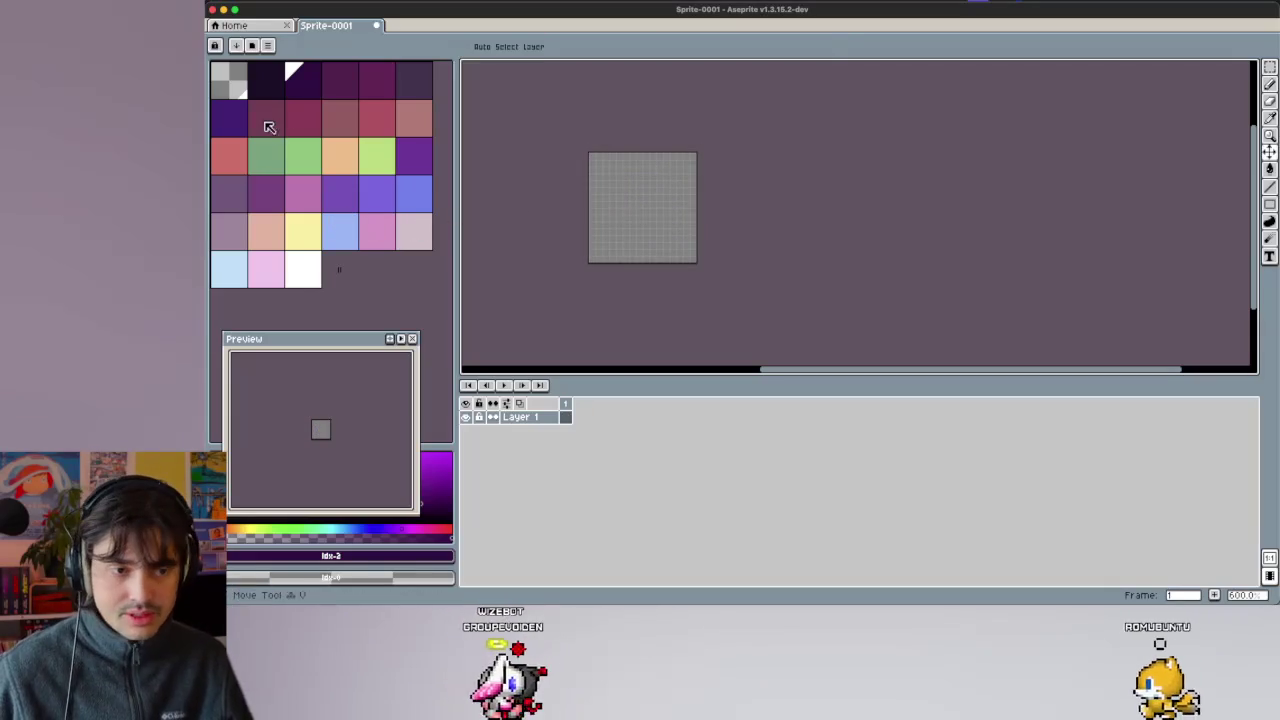
Pick dark purple (index 6) and redraw the rounded blob outline around the canvas.
{"action": "left_click", "coordinate": [244, 117]}
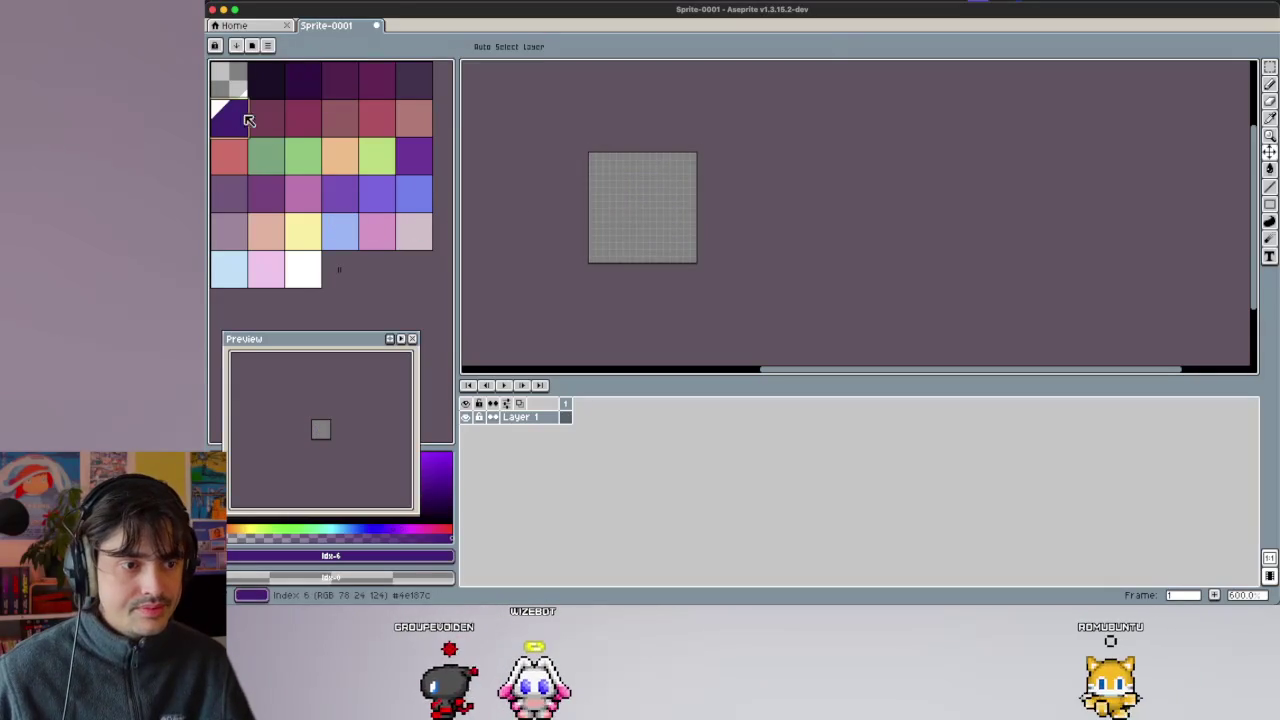
{"action": "left_click", "coordinate": [426, 97]}
{"action": "key", "text": "b"}
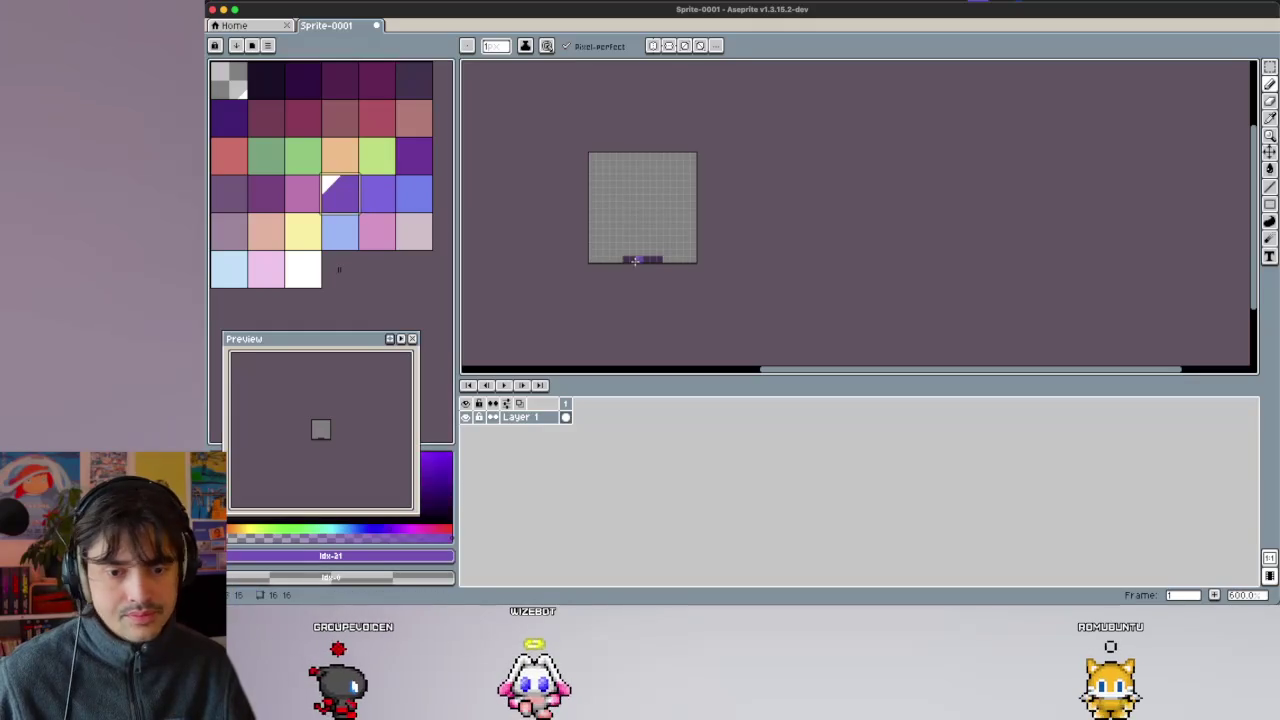
{"action": "left_click", "coordinate": [246, 115]}
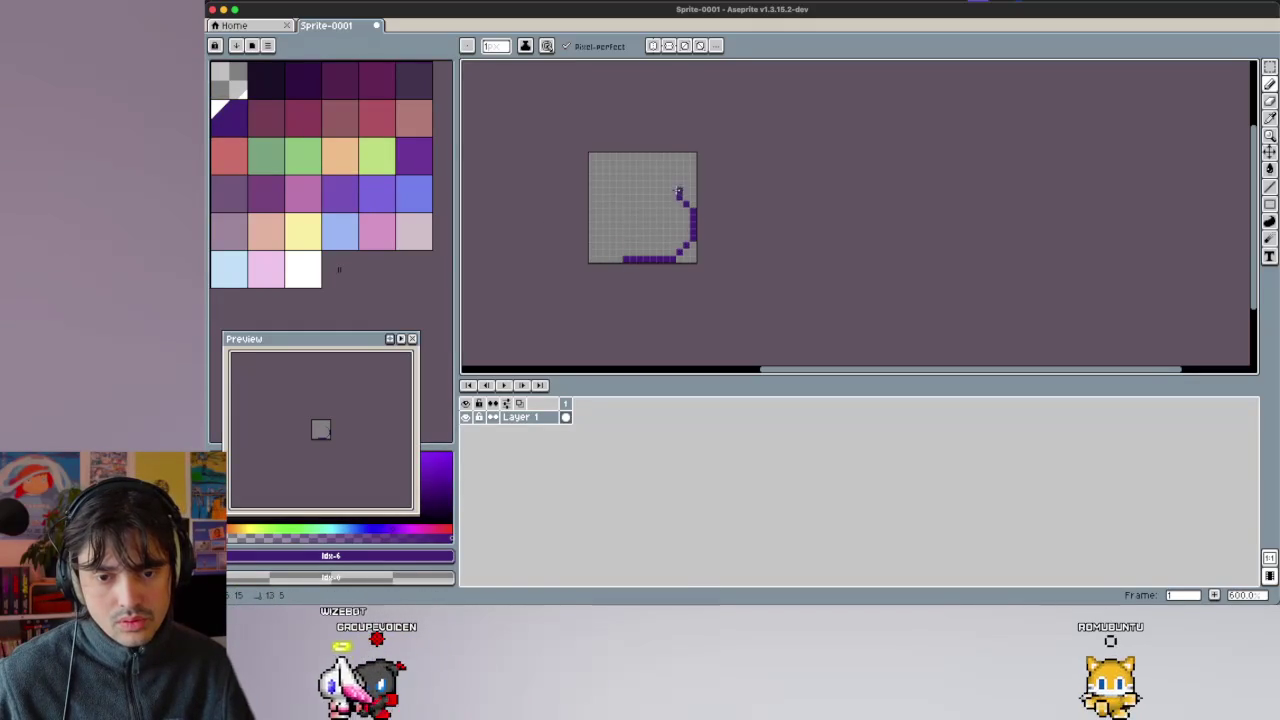
{"action": "left_click_drag", "start_coordinate": [598, 224], "coordinate": [611, 244]}
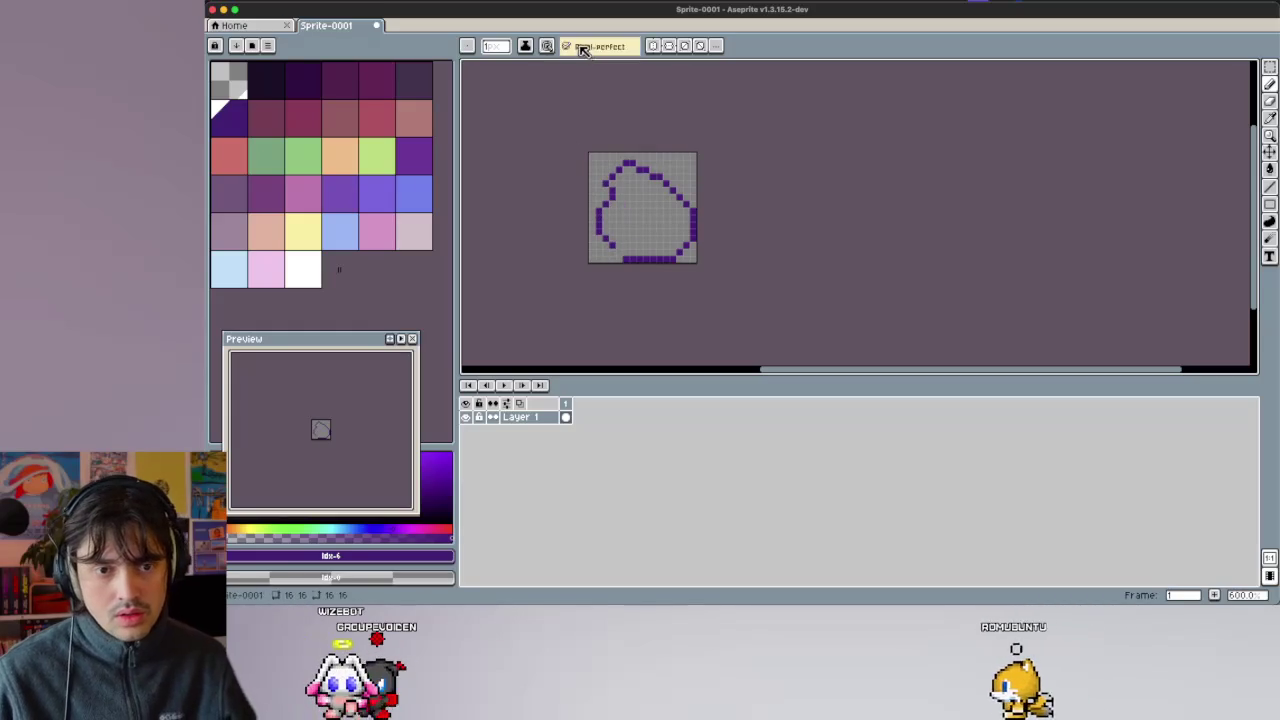
{"action": "key", "text": "ctrl+z"}
{"action": "key", "text": "ctrl+z"}
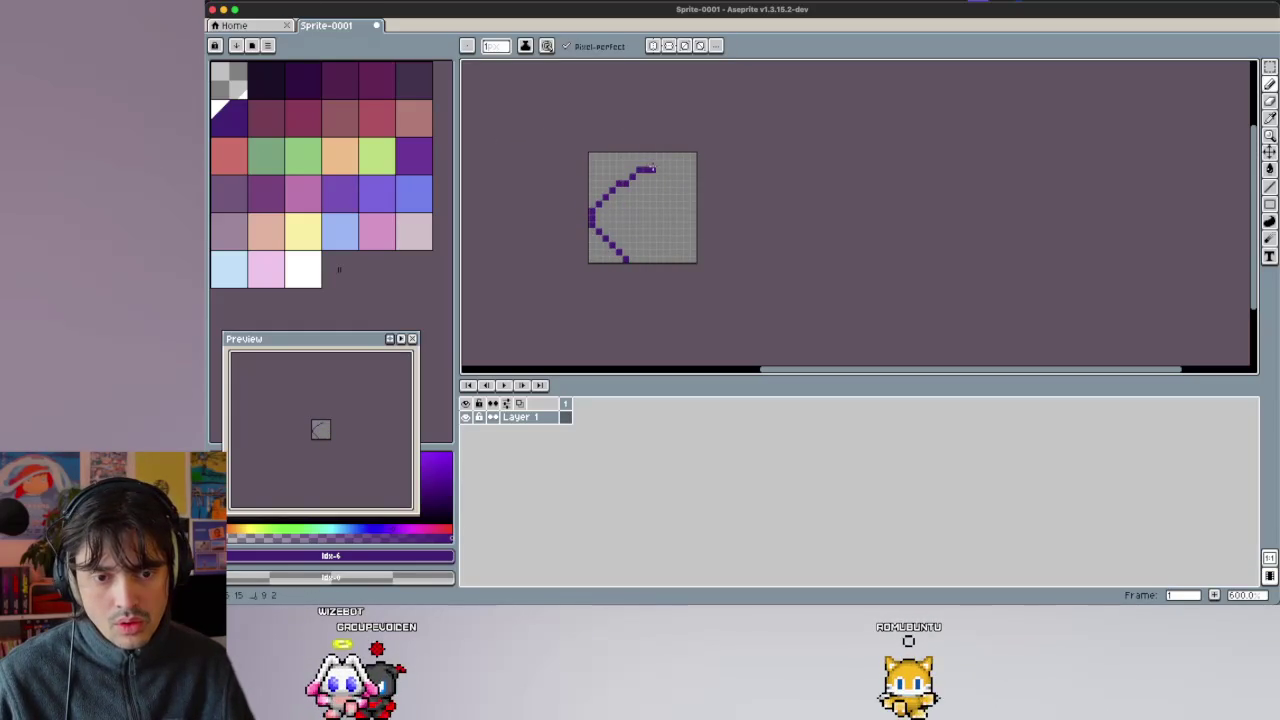
{"action": "key", "text": "ctrl+z"}
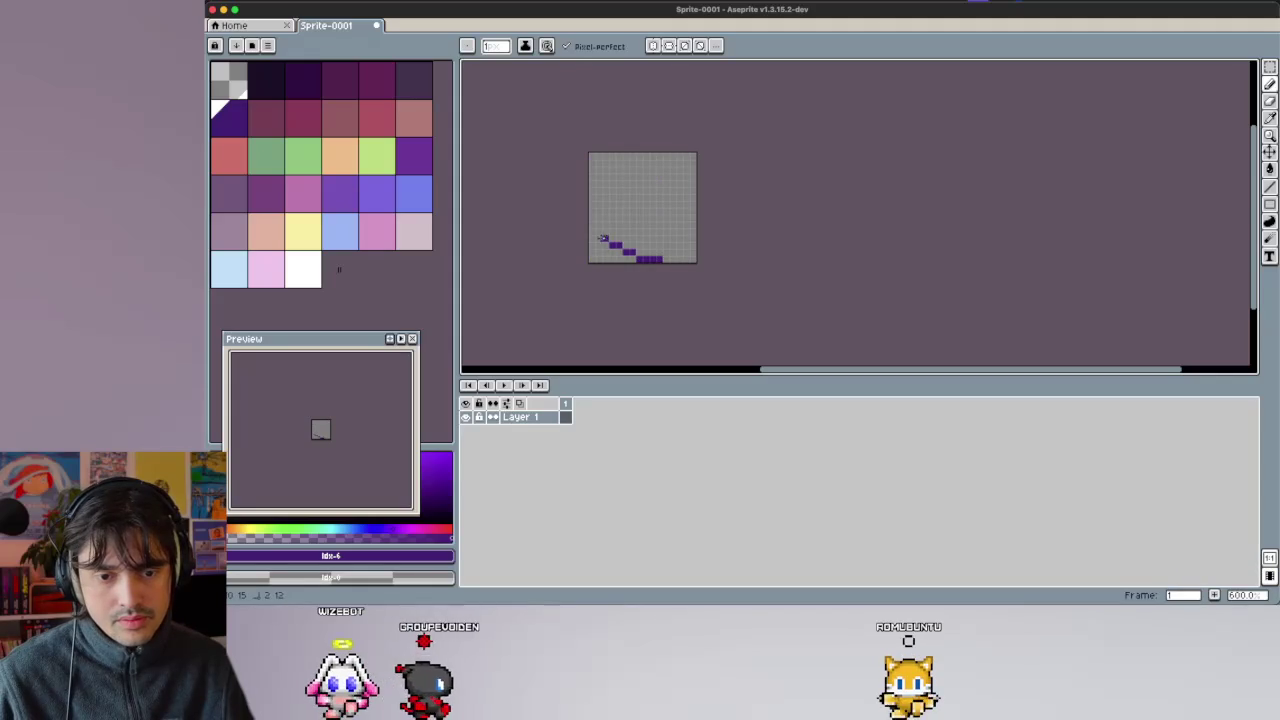
{"action": "mouse_move", "coordinate": [591, 205]}
{"action": "left_mouse_down"}
{"action": "mouse_move", "coordinate": [620, 158]}
{"action": "mouse_move", "coordinate": [672, 165]}
{"action": "mouse_move", "coordinate": [693, 238]}
{"action": "mouse_move", "coordinate": [664, 257]}
{"action": "left_mouse_up"}
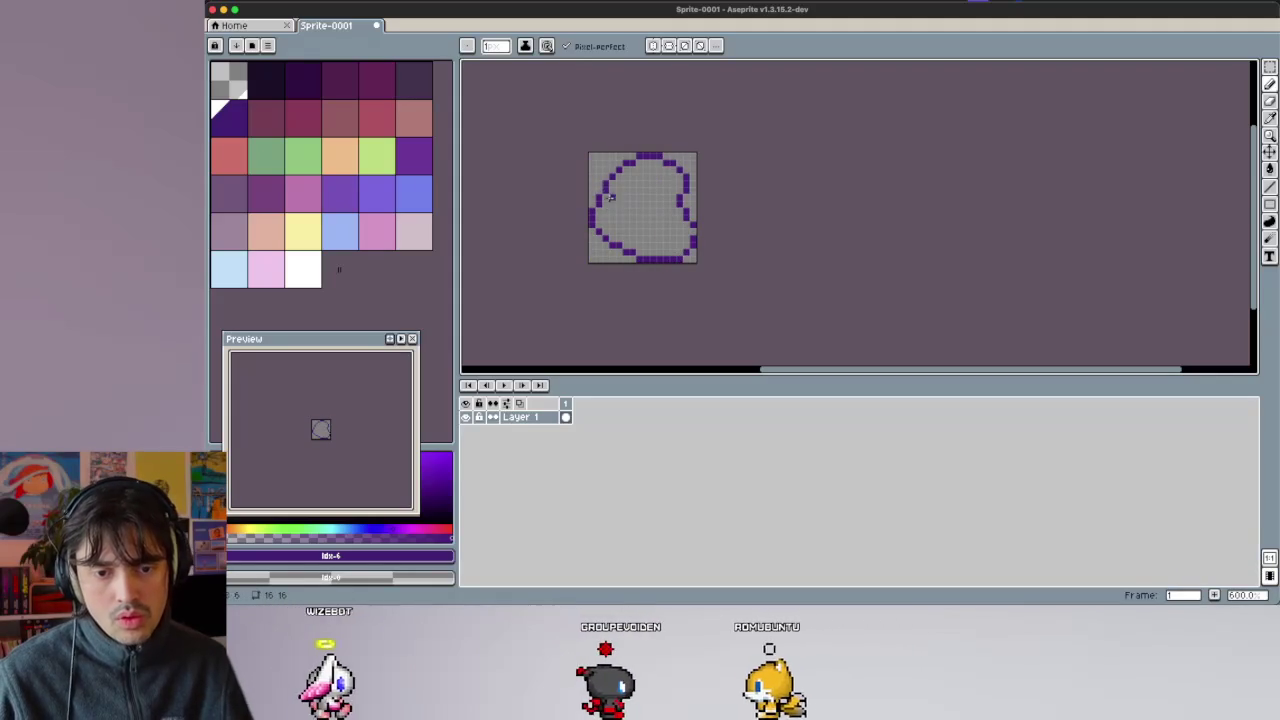
Flood-fill the blob interior with medium purple.
{"action": "left_click", "coordinate": [380, 192]}
{"action": "key", "text": "g"}
{"action": "left_click", "coordinate": [651, 207]}
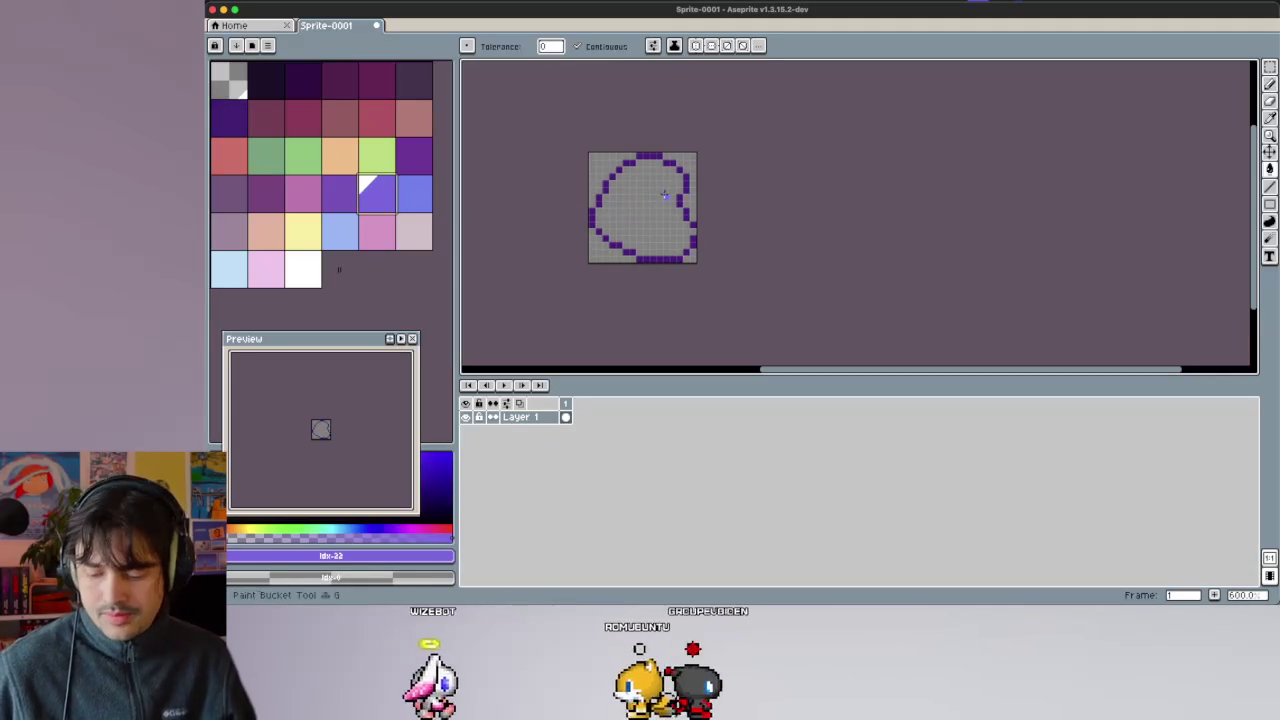
{"action": "left_click", "coordinate": [340, 229]}
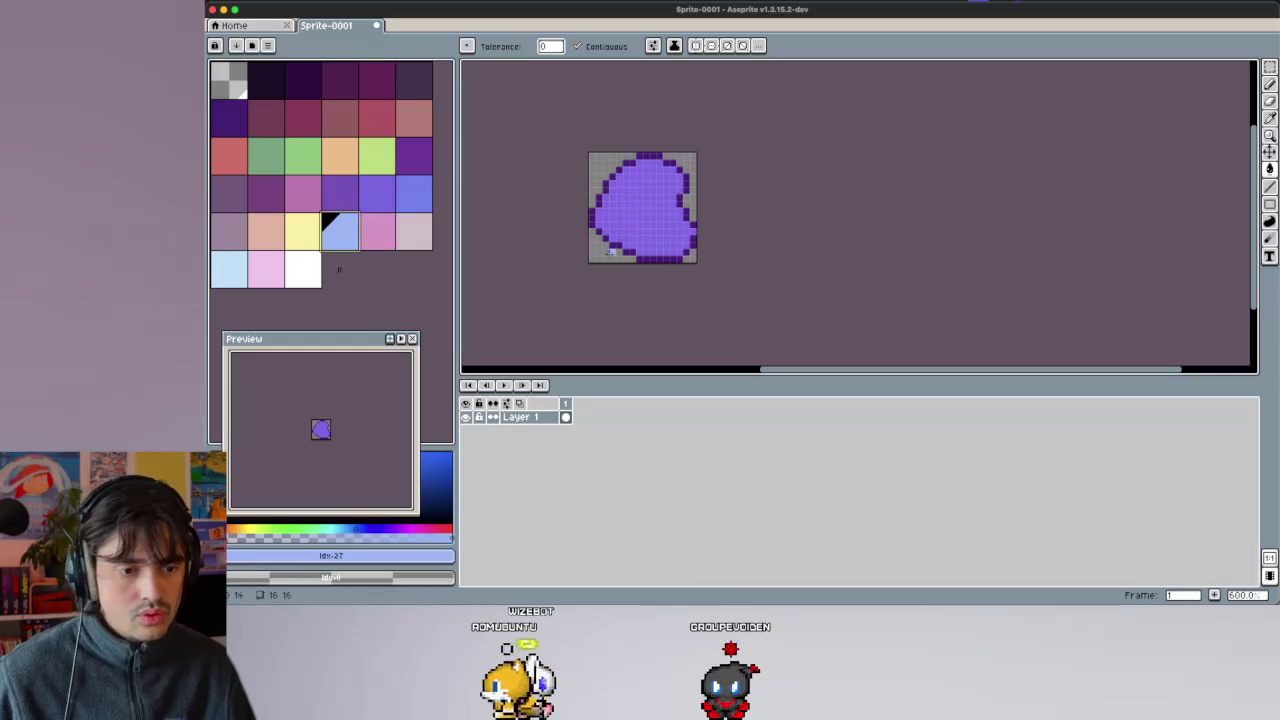
{"action": "scroll", "coordinate": [597, 258], "scroll_direction": "up", "scroll_amount": 1}
{"action": "scroll", "coordinate": [597, 258], "scroll_direction": "up", "scroll_amount": 2}
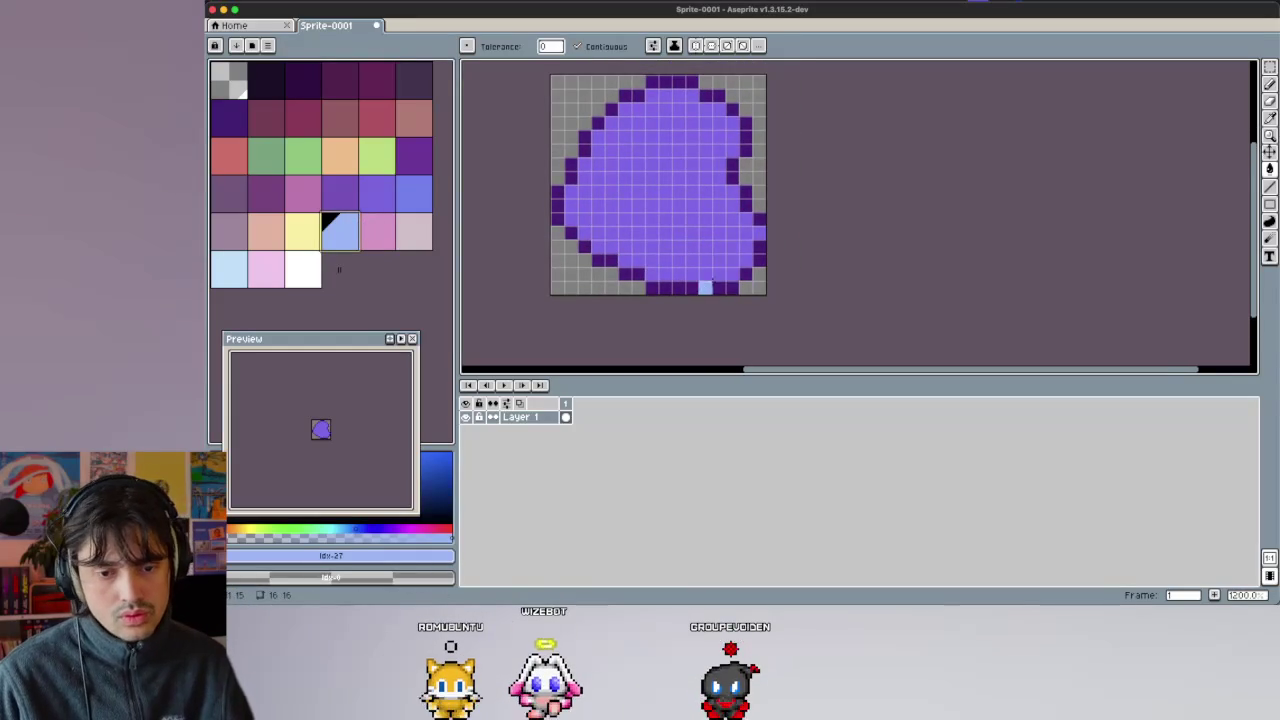
Try a blue fill and undo it, then add light-blue shading pixels on the lower right.
{"action": "left_click", "coordinate": [403, 194]}
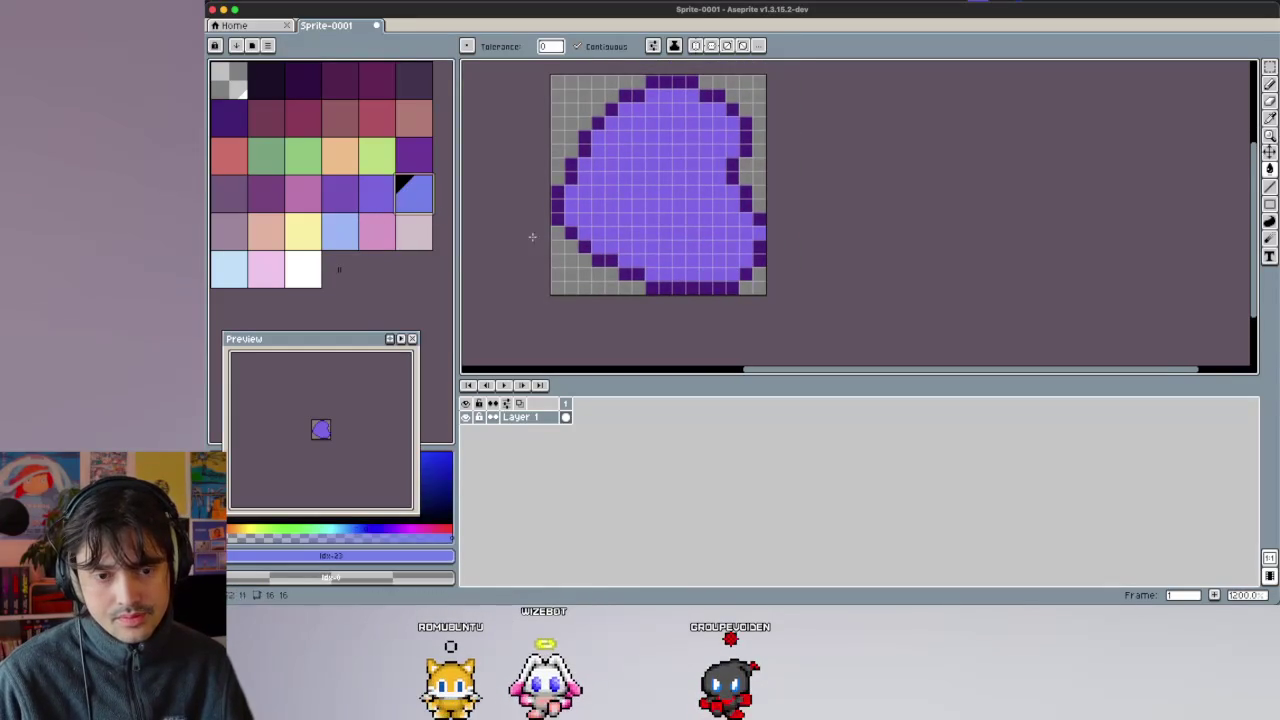
{"action": "left_click", "coordinate": [745, 268]}
{"action": "key", "text": "ctrl+z"}
{"action": "key", "text": "b"}
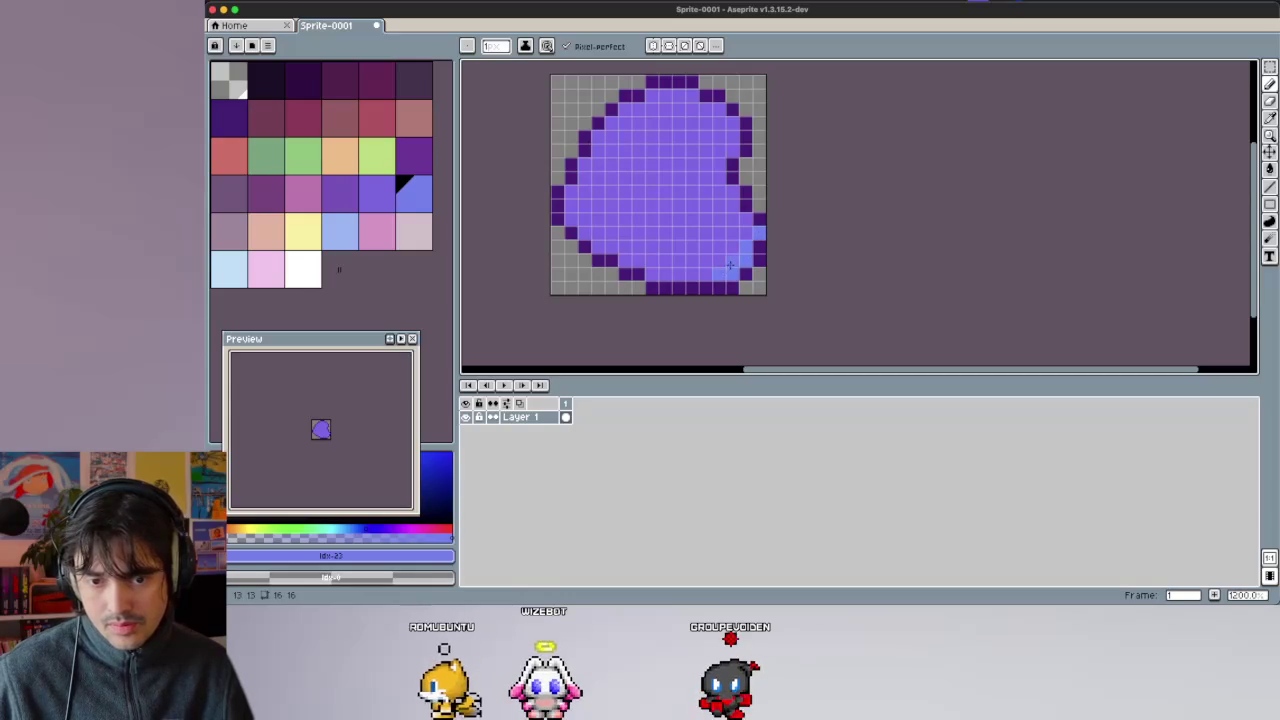
{"action": "left_click", "coordinate": [339, 231]}
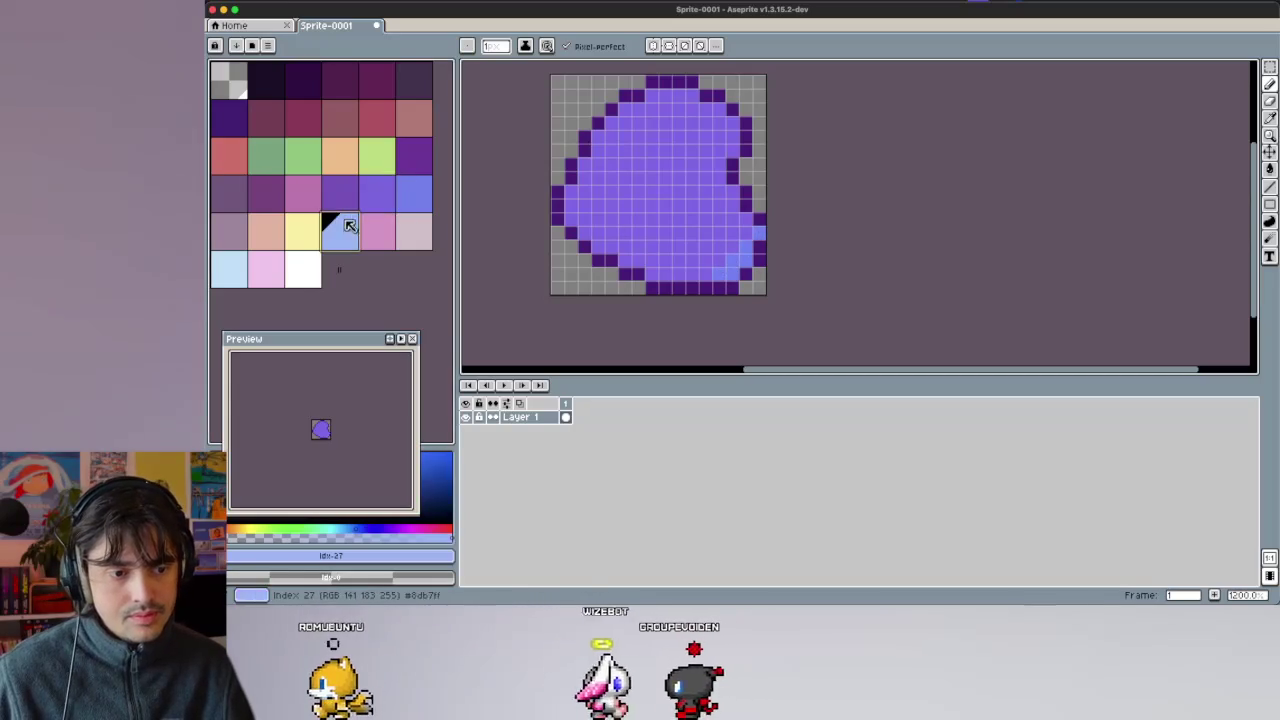
{"action": "left_click", "coordinate": [611, 219]}
{"action": "left_click", "coordinate": [664, 246]}
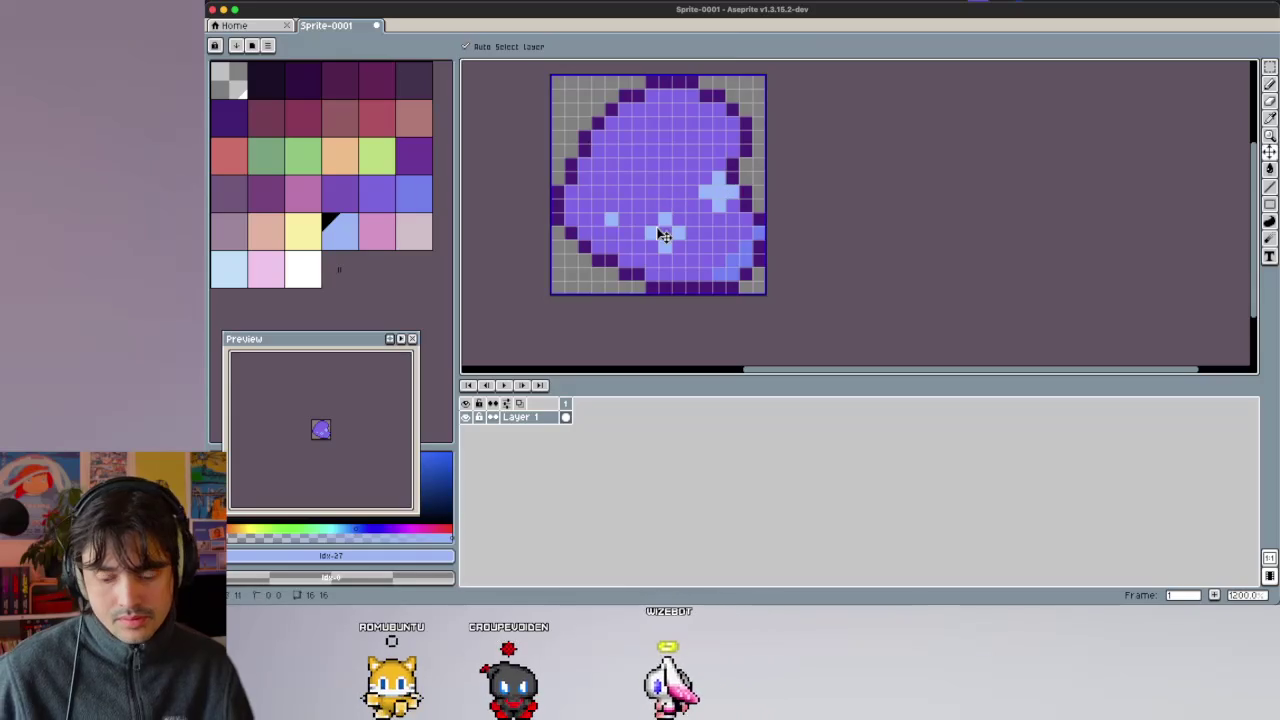
Remove stray light-blue pixels and add a light-blue highlight on the upper left.
{"action": "key", "text": "super+z"}
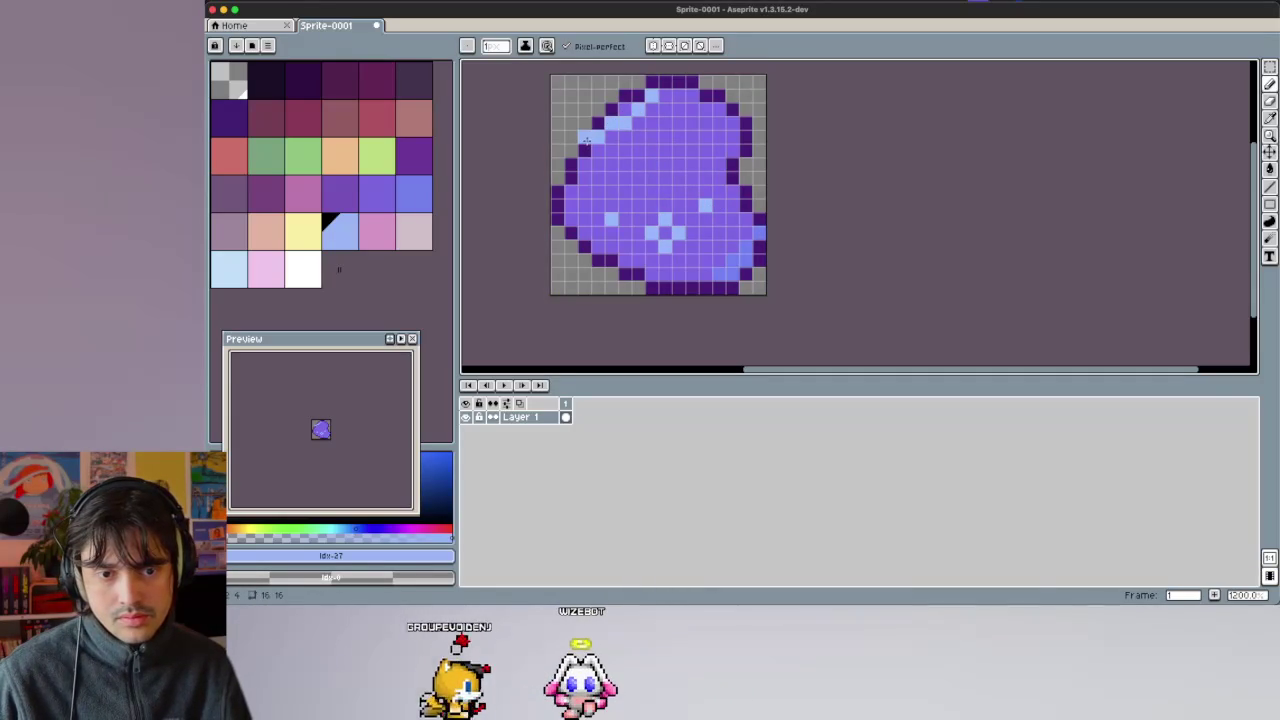
{"action": "key", "text": "super+z"}
{"action": "left_click", "coordinate": [626, 110]}
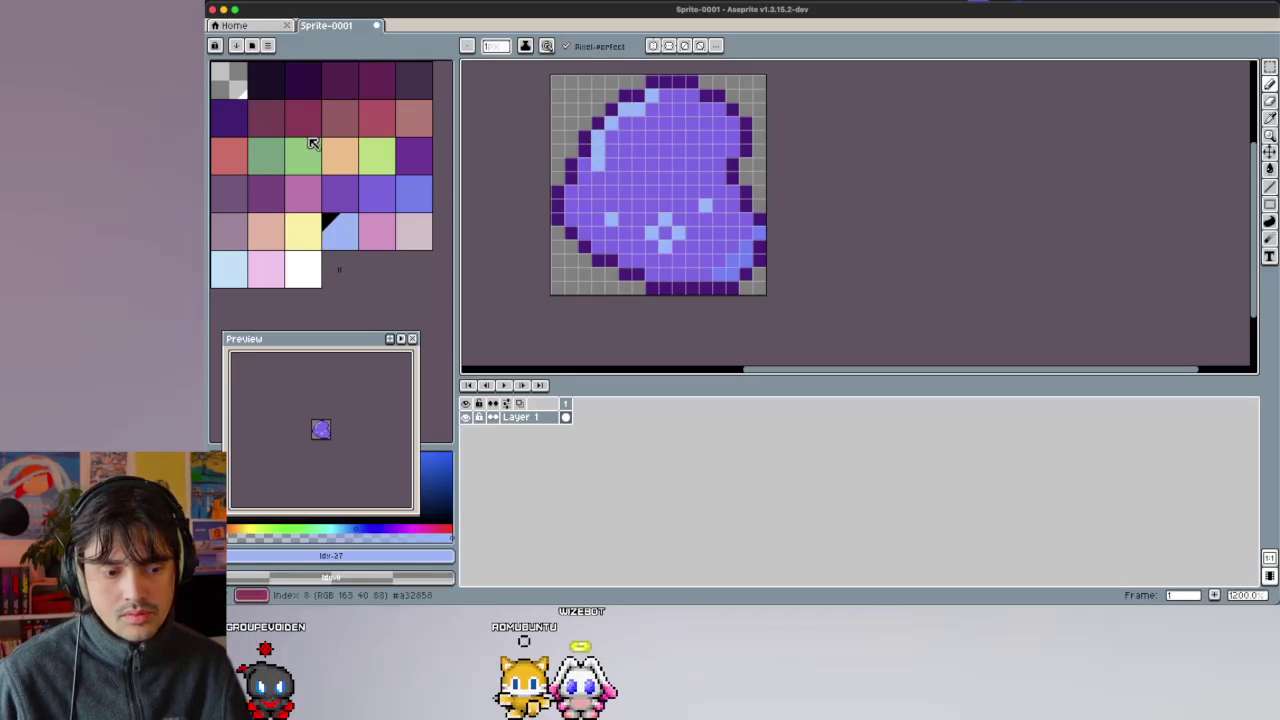
Add two dark purple eye pixels and pick a darker purple for shading.
{"action": "left_click", "coordinate": [233, 118]}
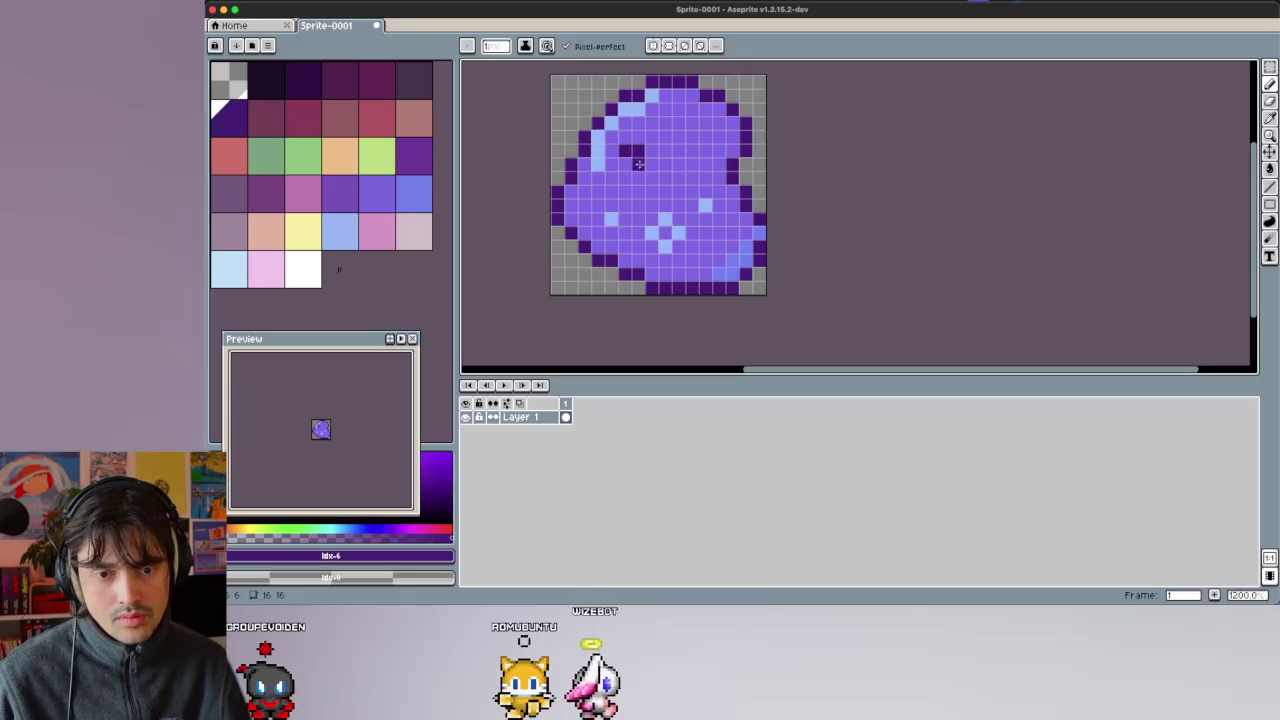
{"action": "left_click", "coordinate": [690, 150]}
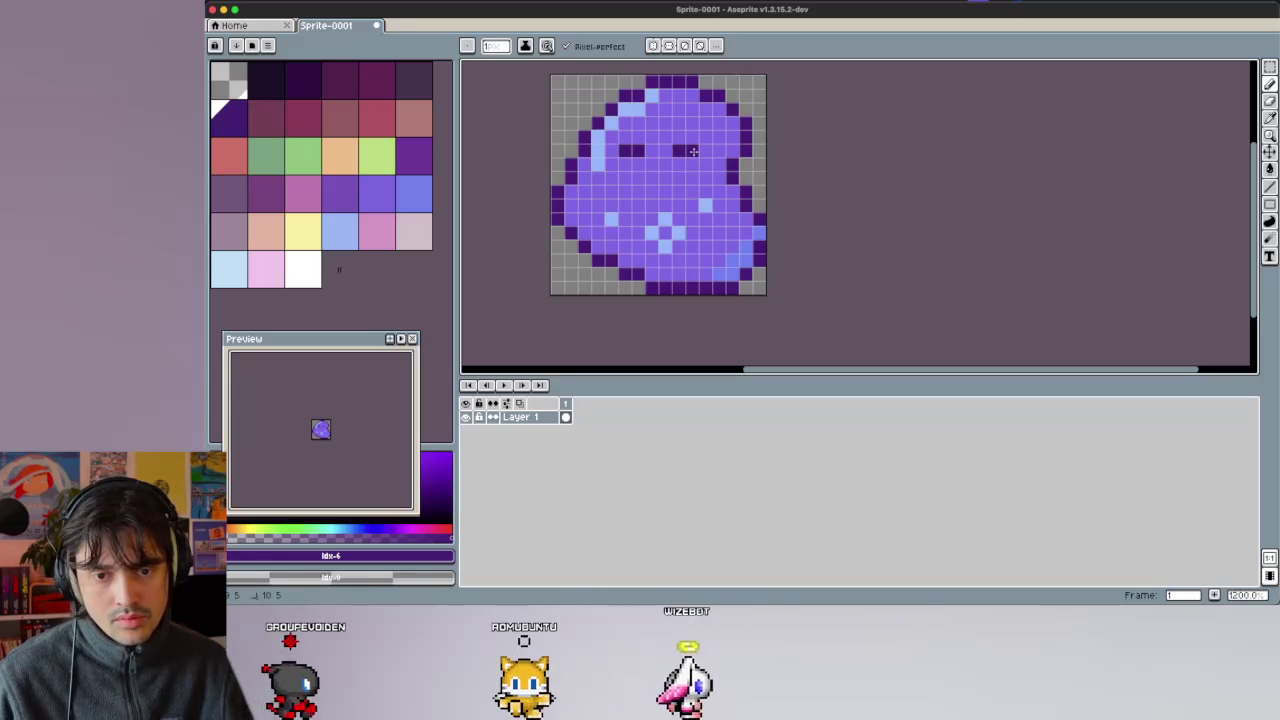
{"action": "left_click", "coordinate": [653, 179]}
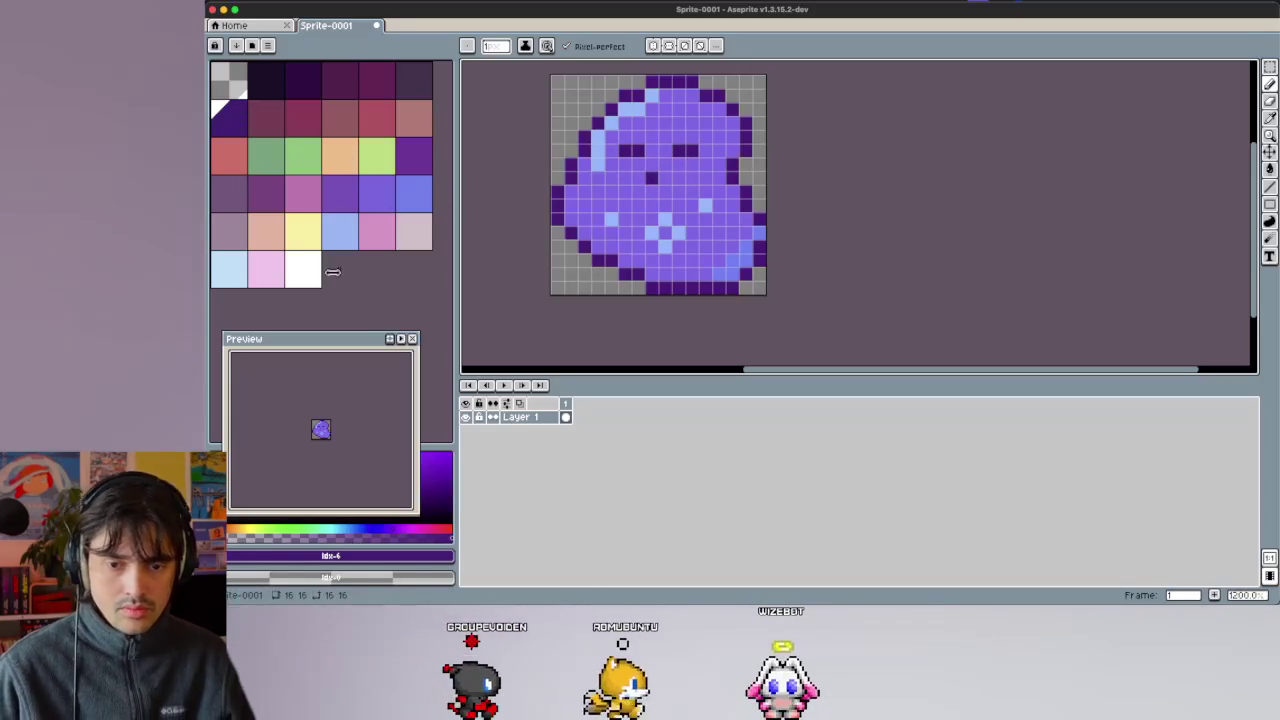
{"action": "left_click", "coordinate": [414, 155]}
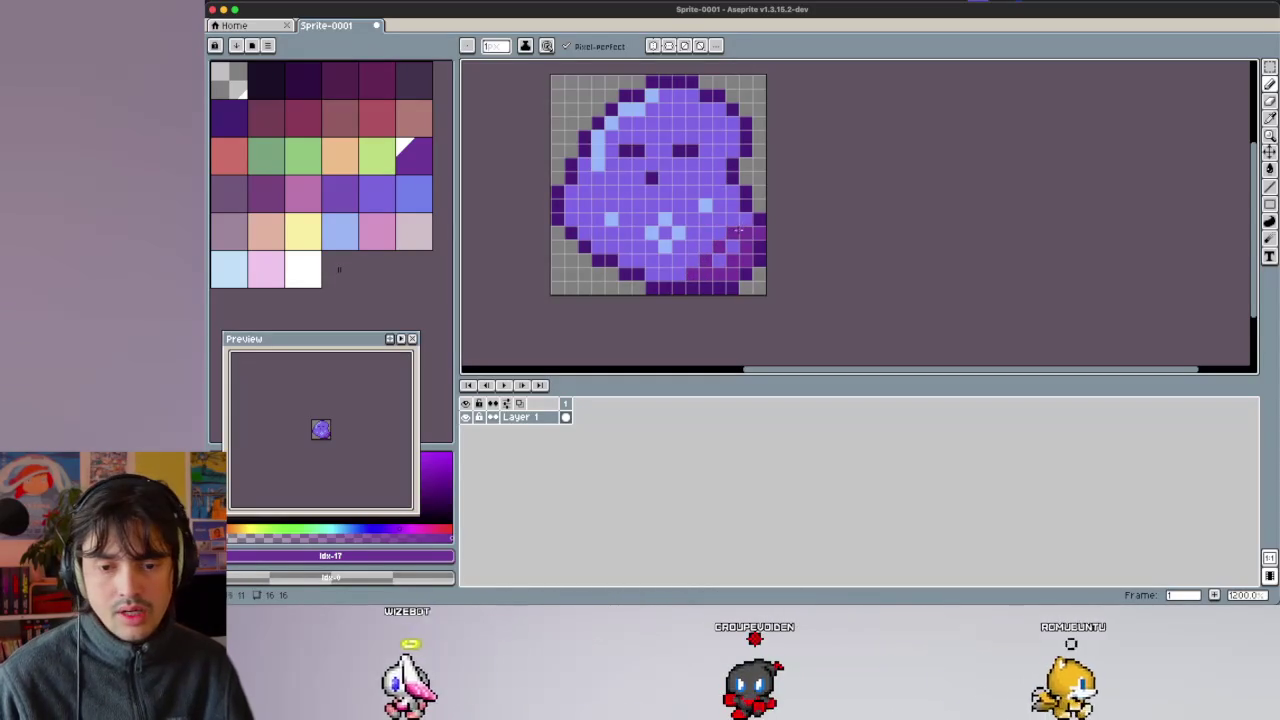
Sample the light-blue highlight colour with the Eyedropper and paint it along the slime's top rim.
{"action": "left_click", "coordinate": [695, 258], "text": "alt"}
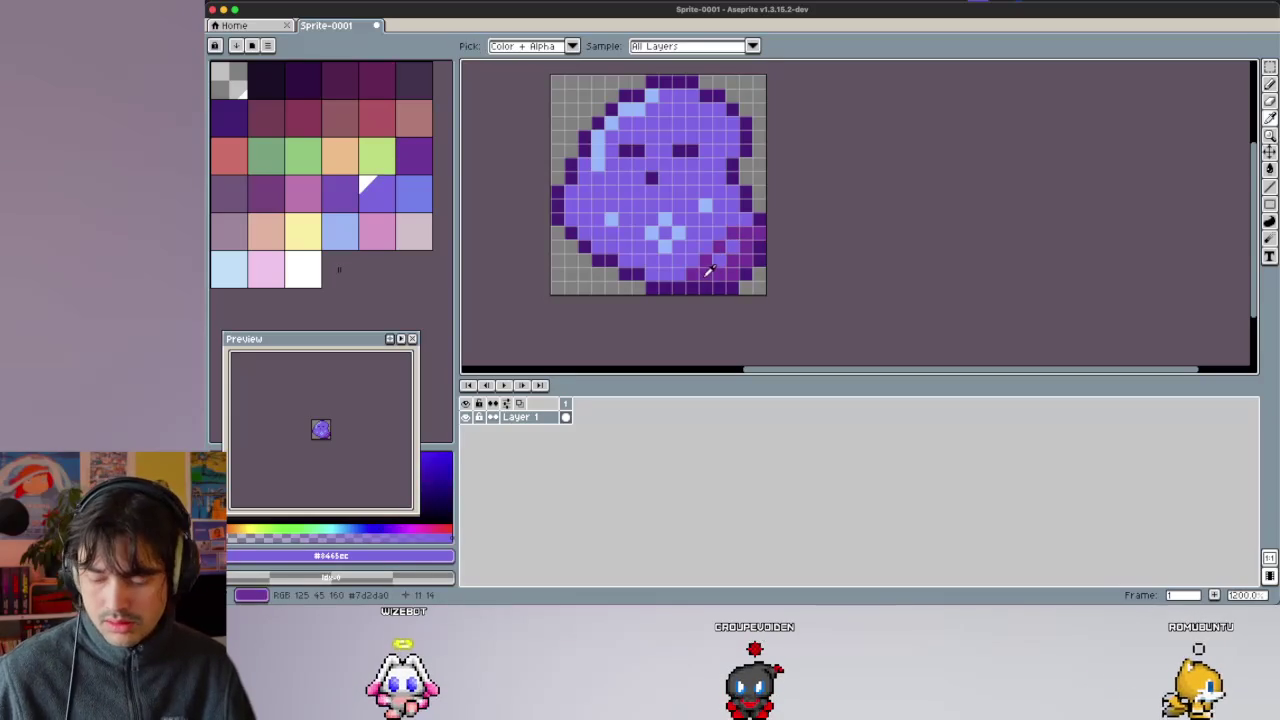
{"action": "left_click", "coordinate": [743, 224], "text": "alt"}
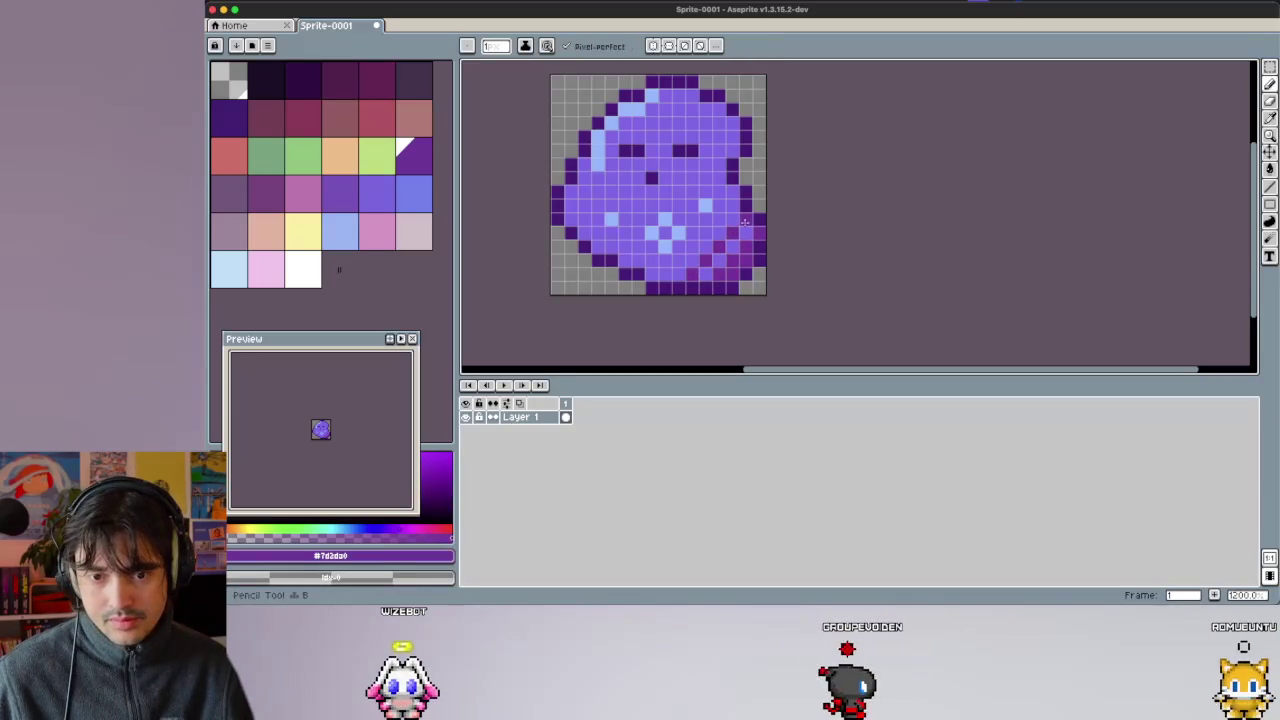
{"action": "key", "text": "alt"}
{"action": "left_click", "coordinate": [617, 163], "text": "alt"}
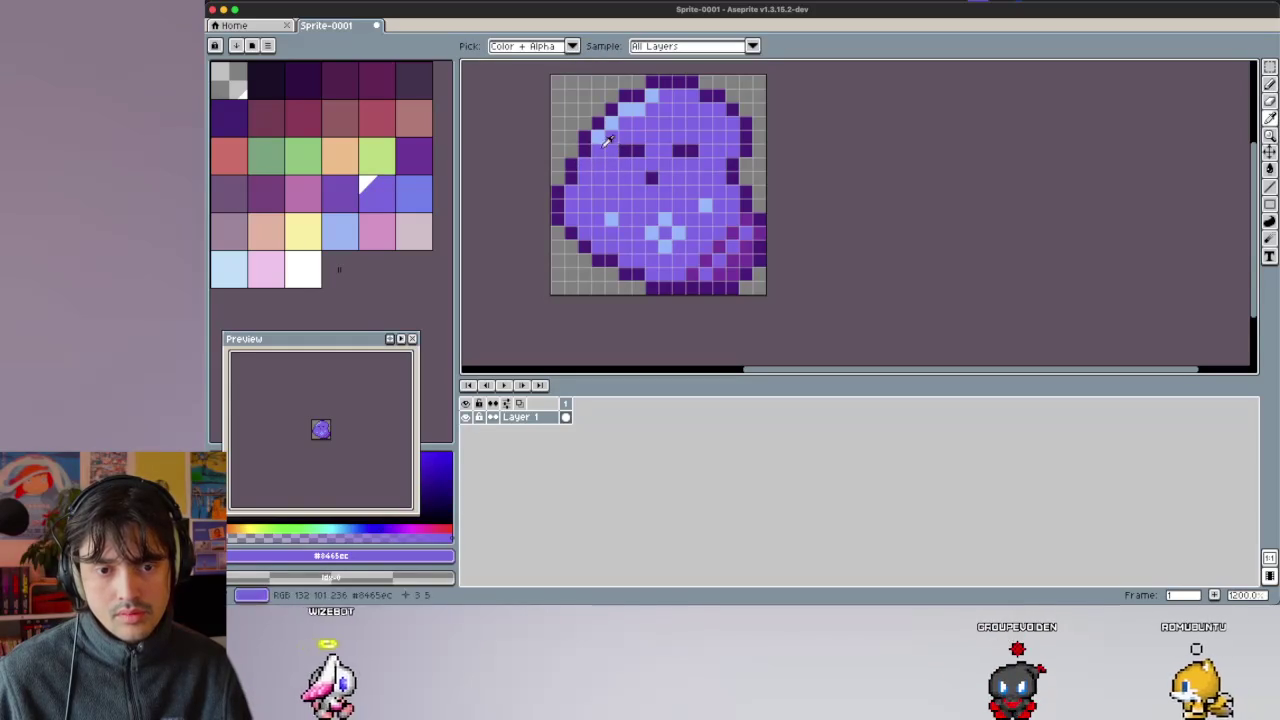
{"action": "left_click", "coordinate": [619, 113], "text": "alt"}
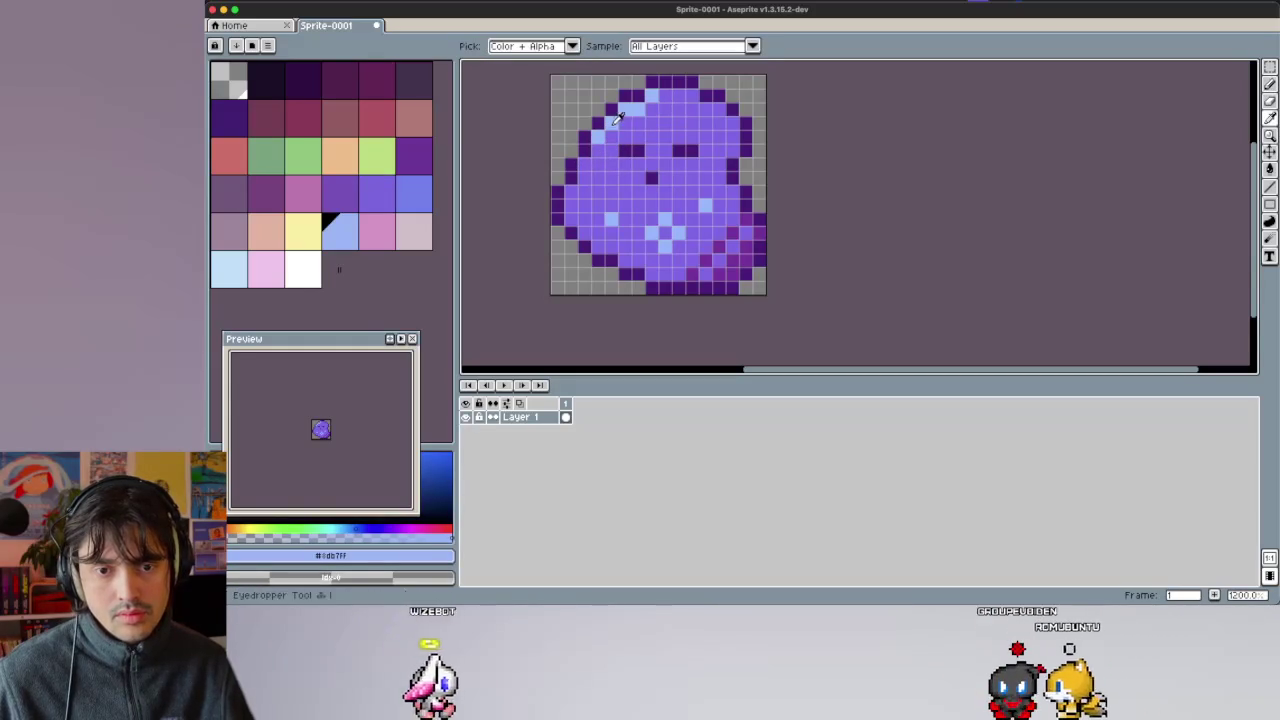
{"action": "left_click", "coordinate": [613, 137], "text": "alt"}
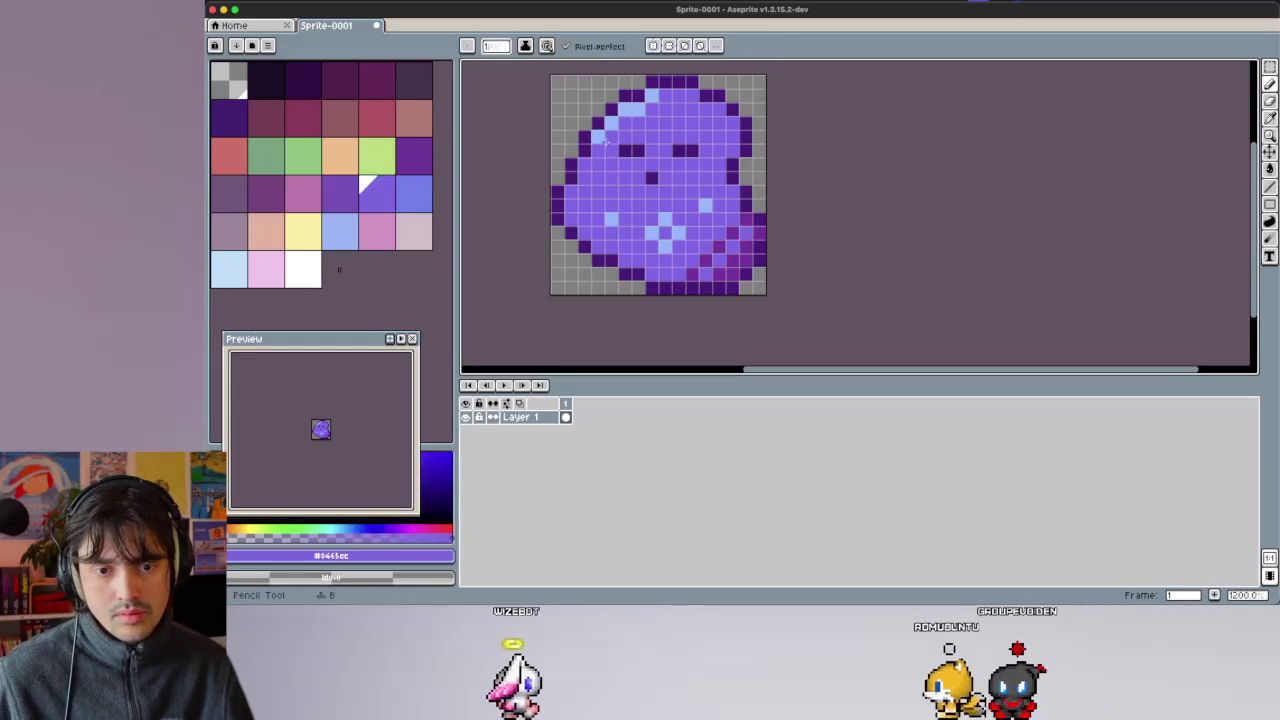
{"action": "left_click", "coordinate": [657, 95], "text": "alt"}
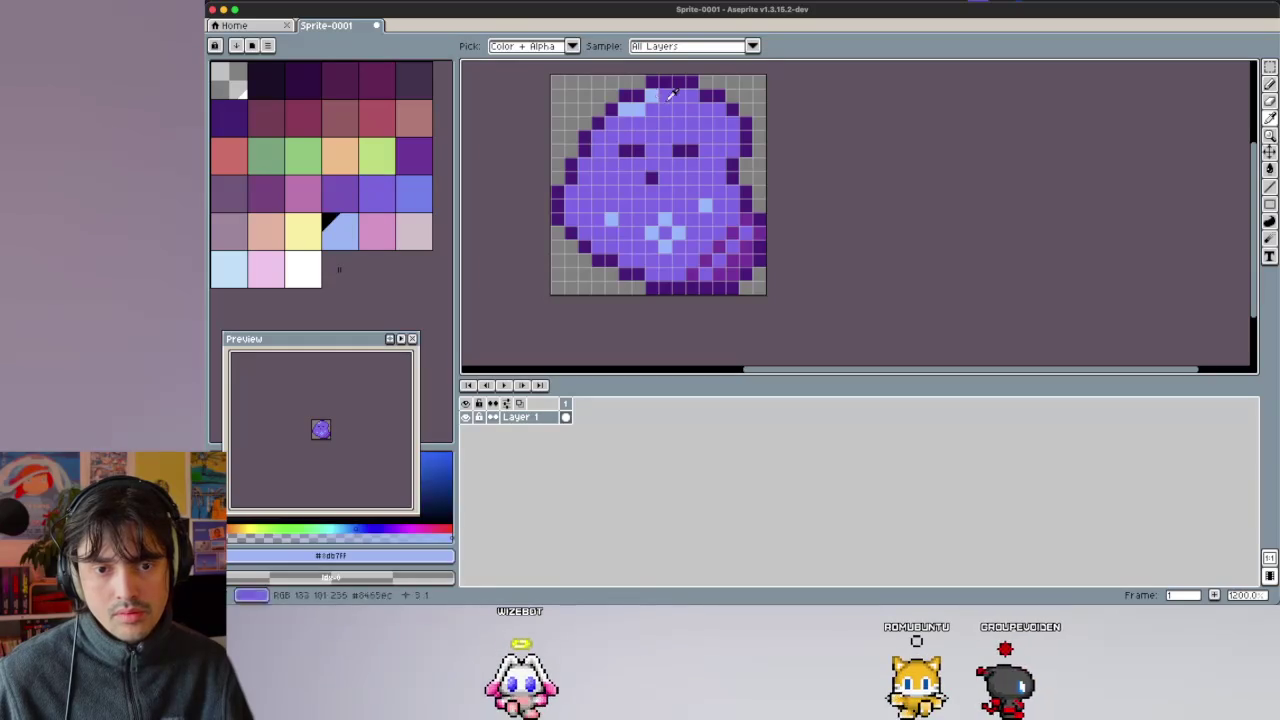
{"action": "left_click_drag", "start_coordinate": [657, 95], "coordinate": [690, 95]}
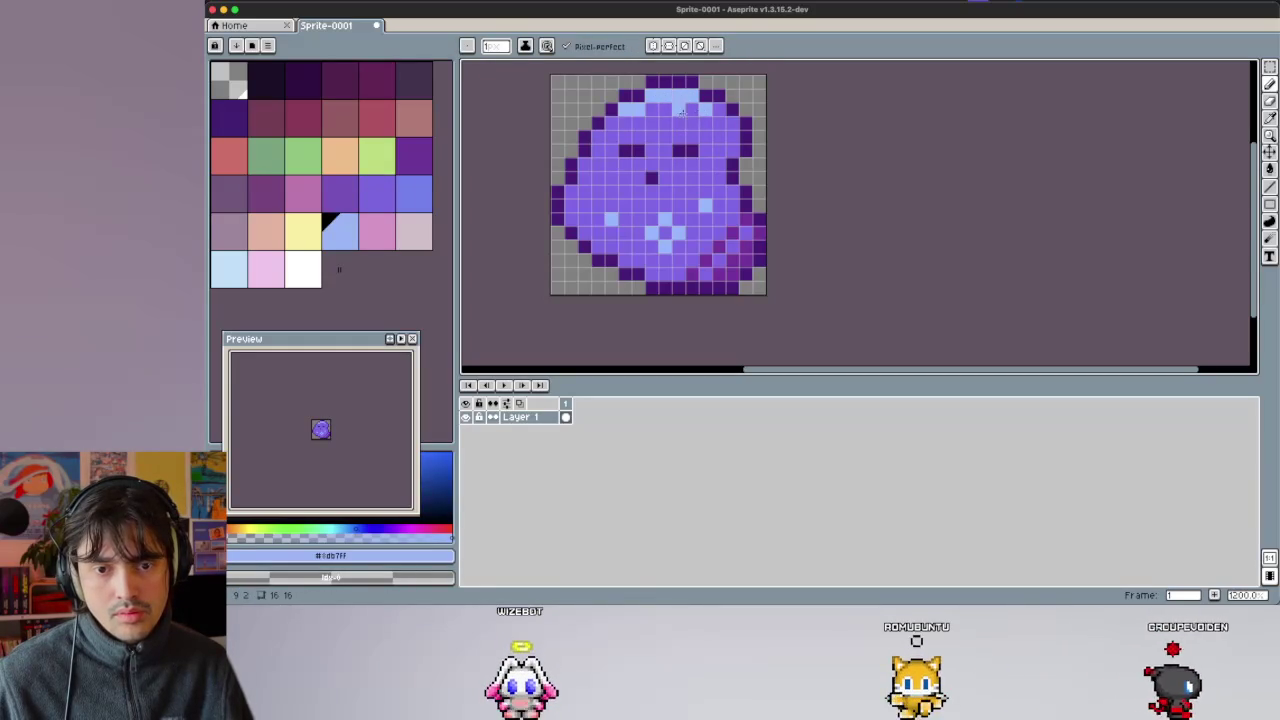
{"action": "key", "text": "alt"}
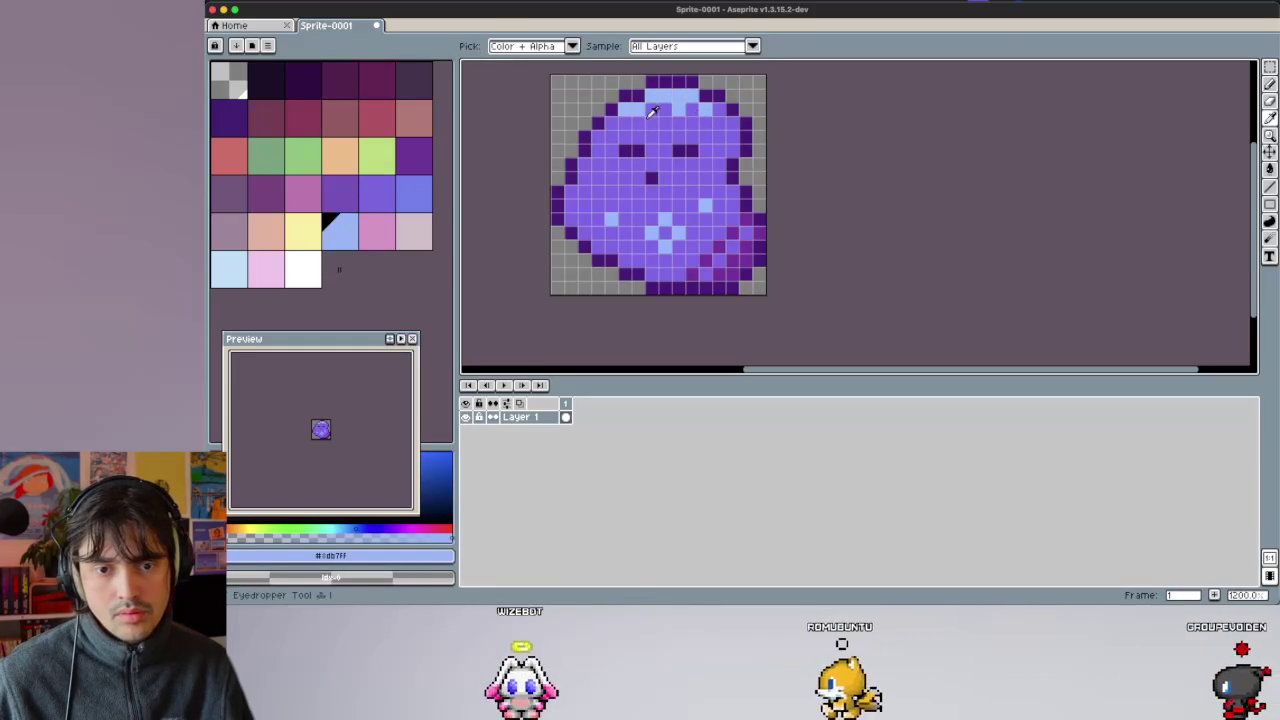
{"action": "left_click", "coordinate": [639, 111]}
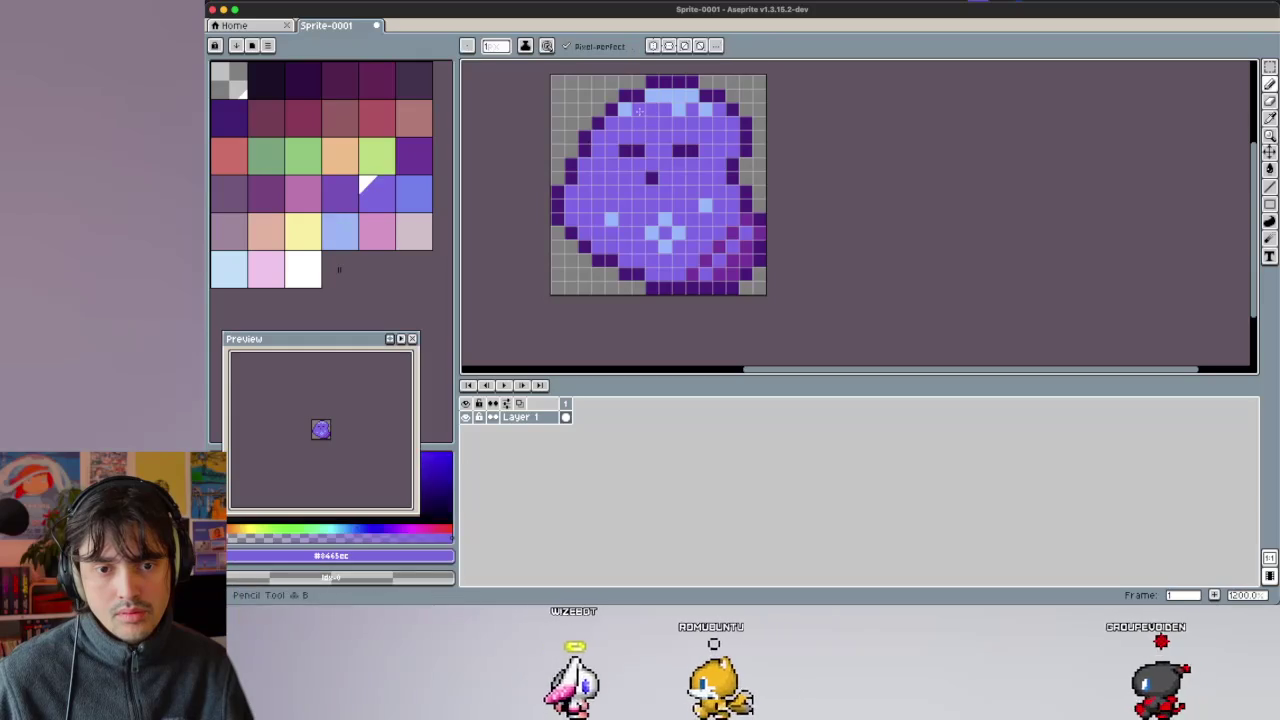
{"action": "left_click", "coordinate": [651, 111], "text": "alt"}
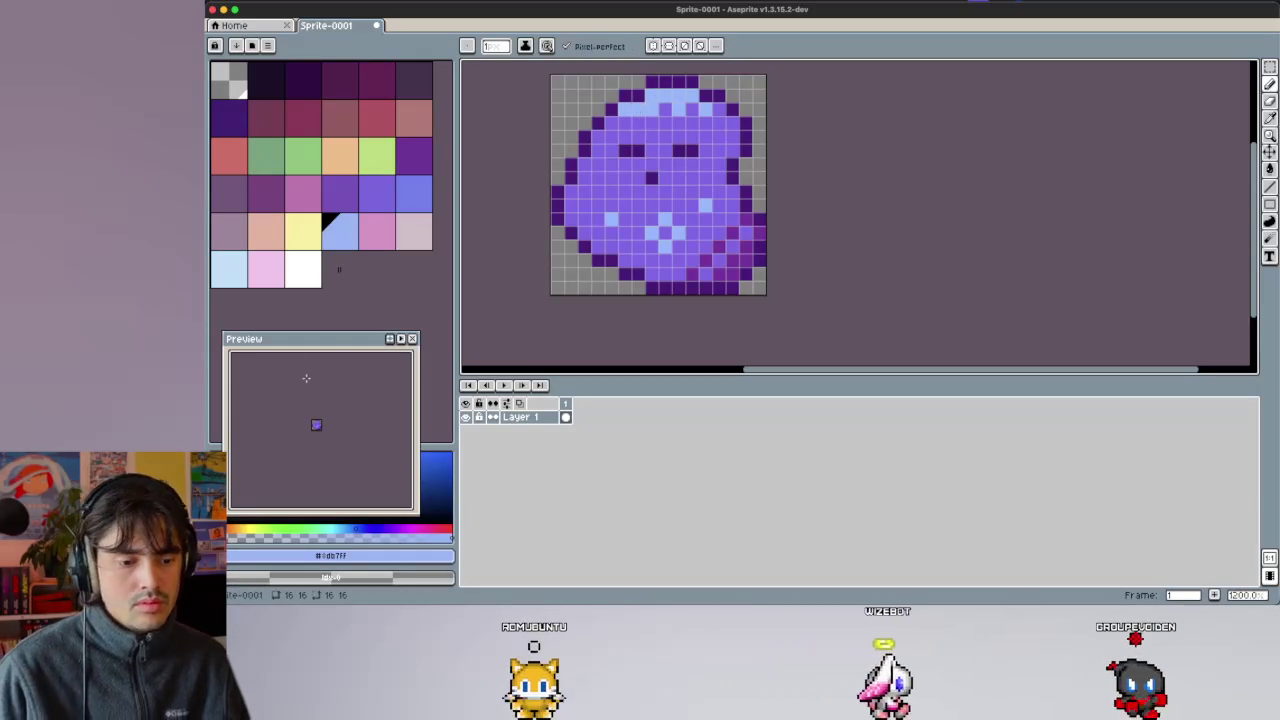
{"action": "scroll", "coordinate": [300, 399], "scroll_direction": "up", "scroll_amount": 1}
Drag a rectangular marquee selection around the slime's body.
{"action": "scroll", "coordinate": [300, 399], "scroll_direction": "up", "scroll_amount": 2}
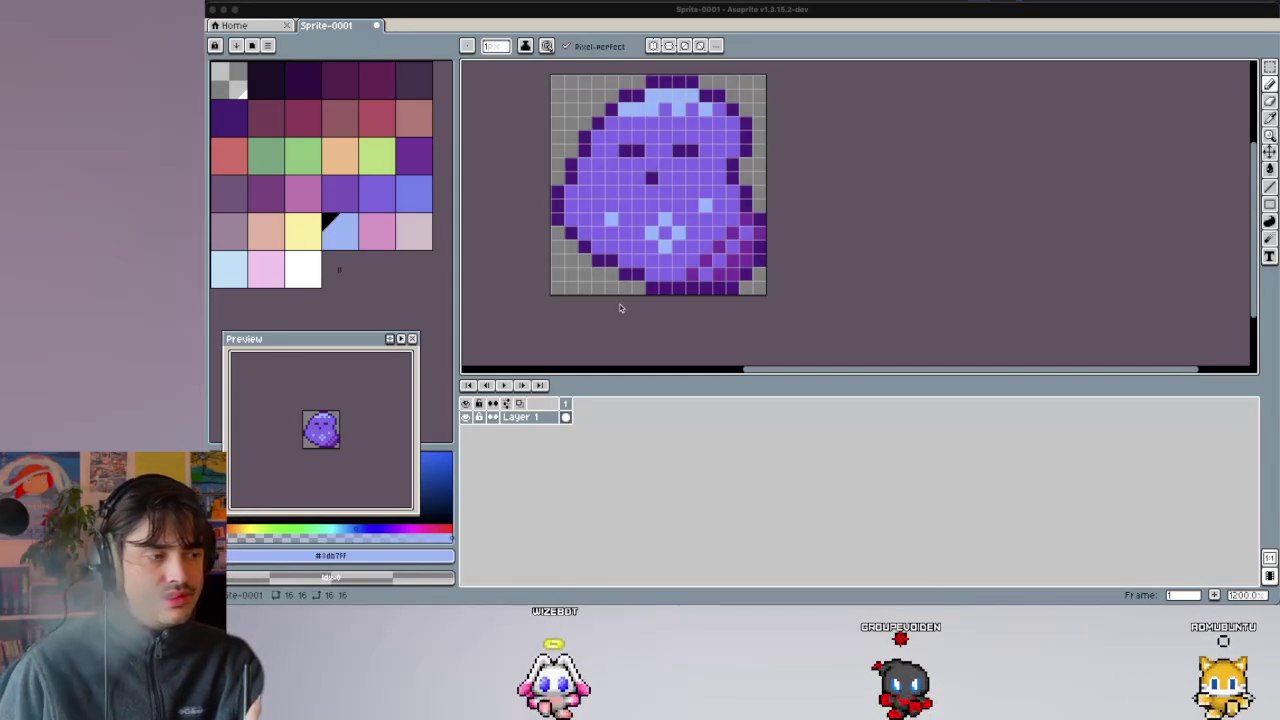
{"action": "left_click", "coordinate": [558, 286]}
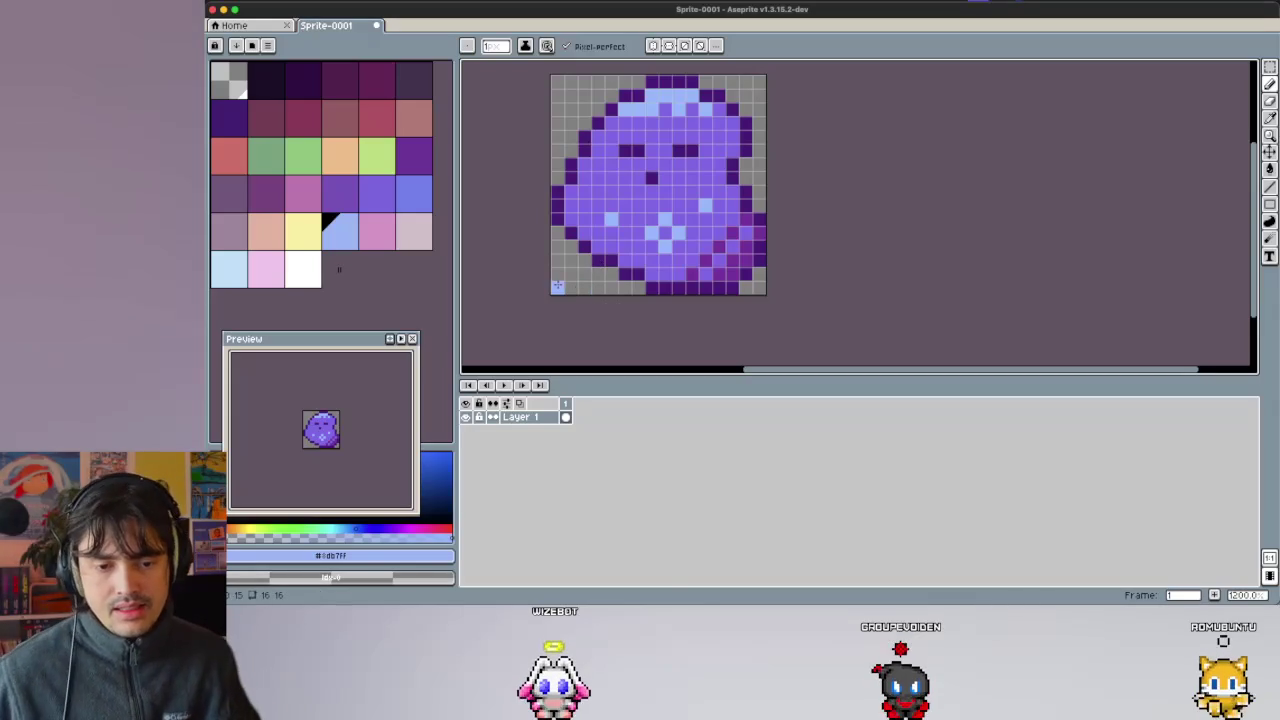
{"action": "key", "text": "m"}
{"action": "left_click_drag", "start_coordinate": [553, 288], "coordinate": [755, 75]}
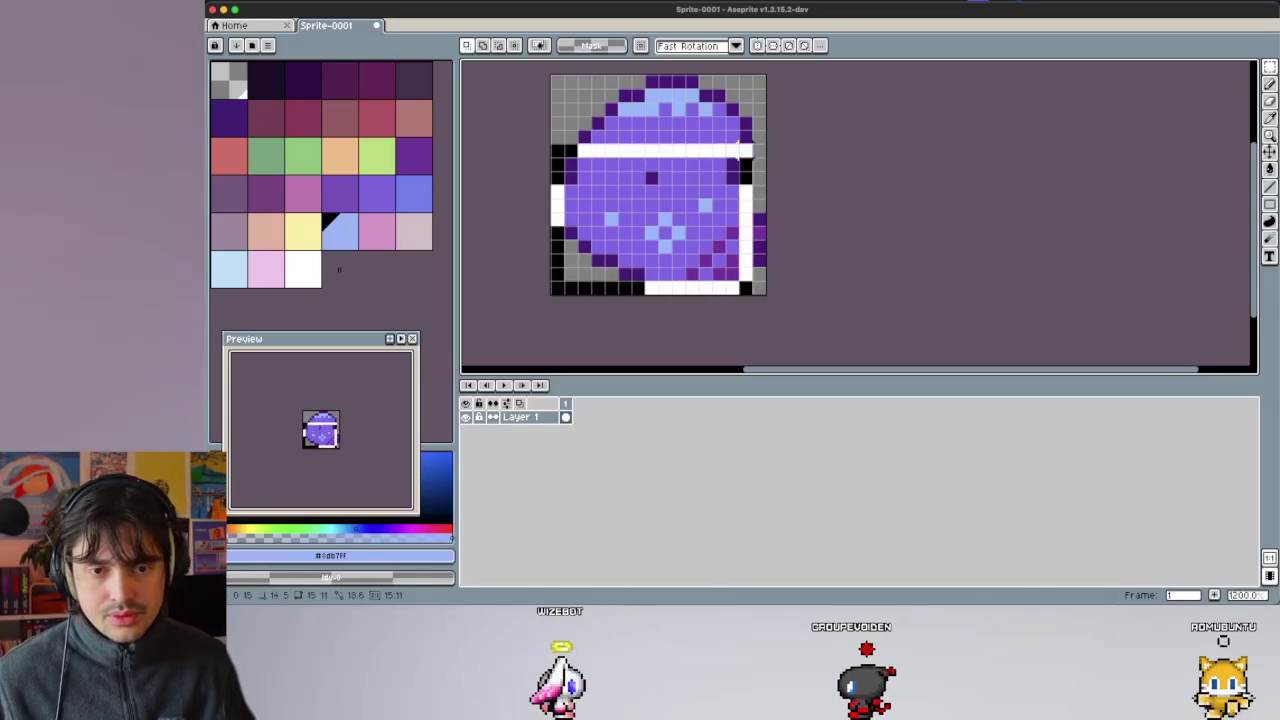
Erase all of the sprite's pixels with Select All and Delete.
{"action": "key", "text": "Delete"}
{"action": "key", "text": "ctrl+a"}
{"action": "key", "text": "Delete"}
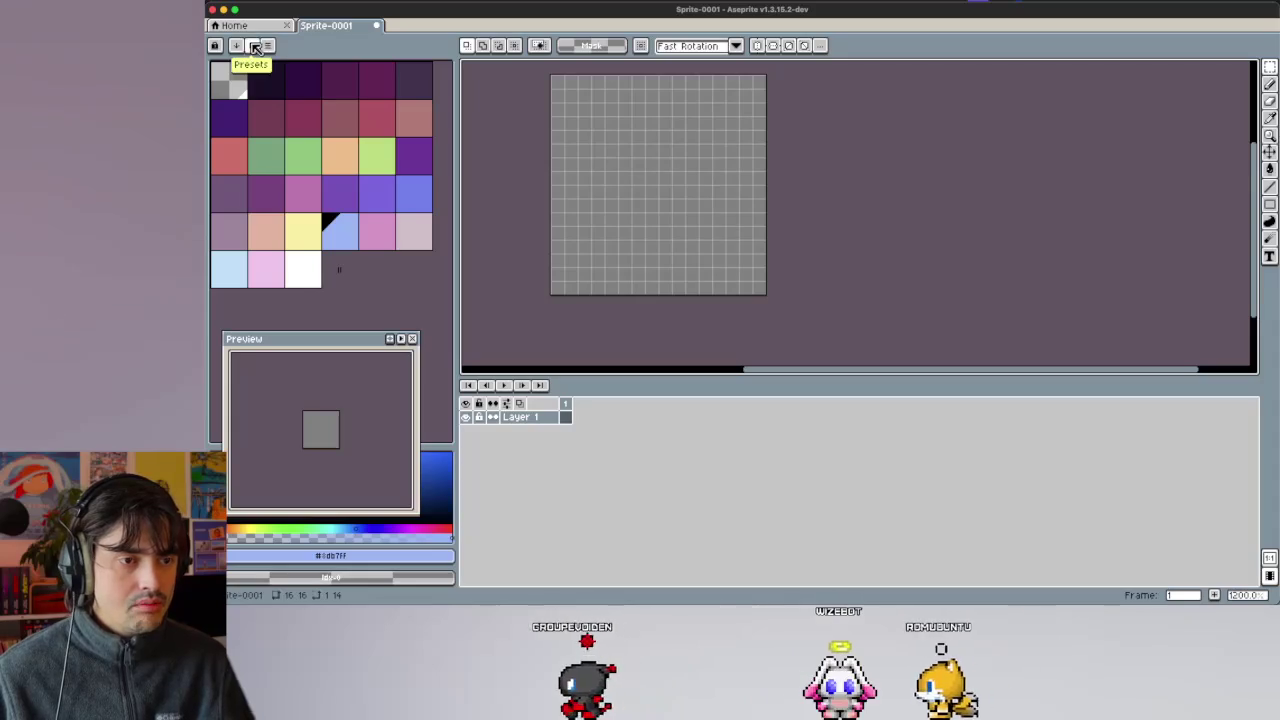
Choose NES from the palette presets list to replace the current colours.
{"action": "left_click", "coordinate": [255, 46]}
{"action": "scroll", "coordinate": [389, 191], "scroll_direction": "down", "scroll_amount": 5}
{"action": "scroll", "coordinate": [389, 191], "scroll_direction": "down", "scroll_amount": 10}
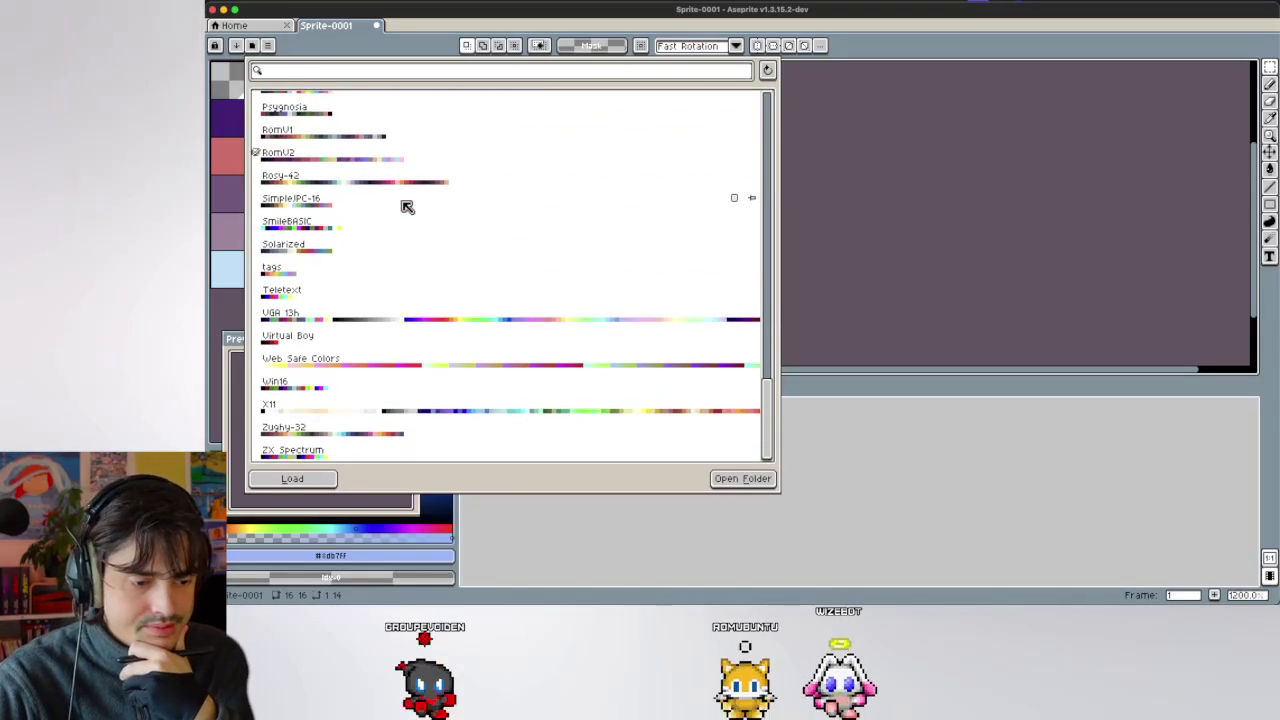
{"action": "scroll", "coordinate": [407, 206], "scroll_direction": "up", "scroll_amount": 5}
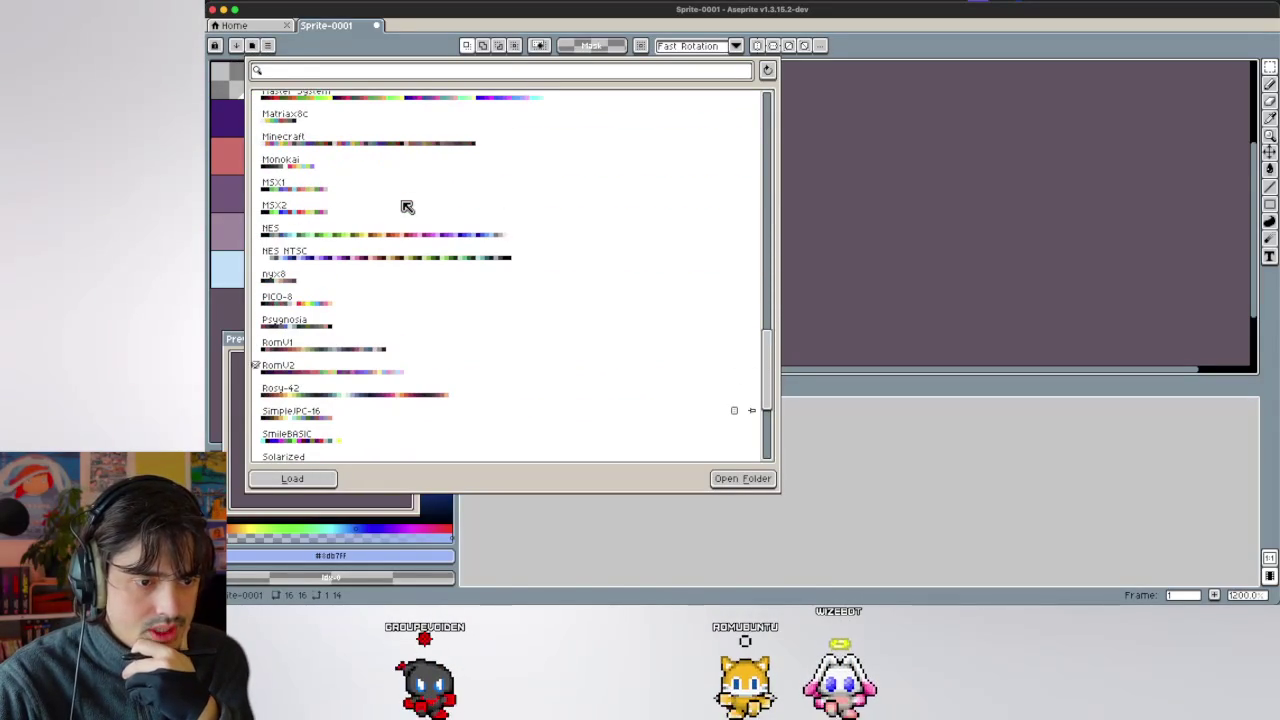
{"action": "left_click", "coordinate": [396, 236]}
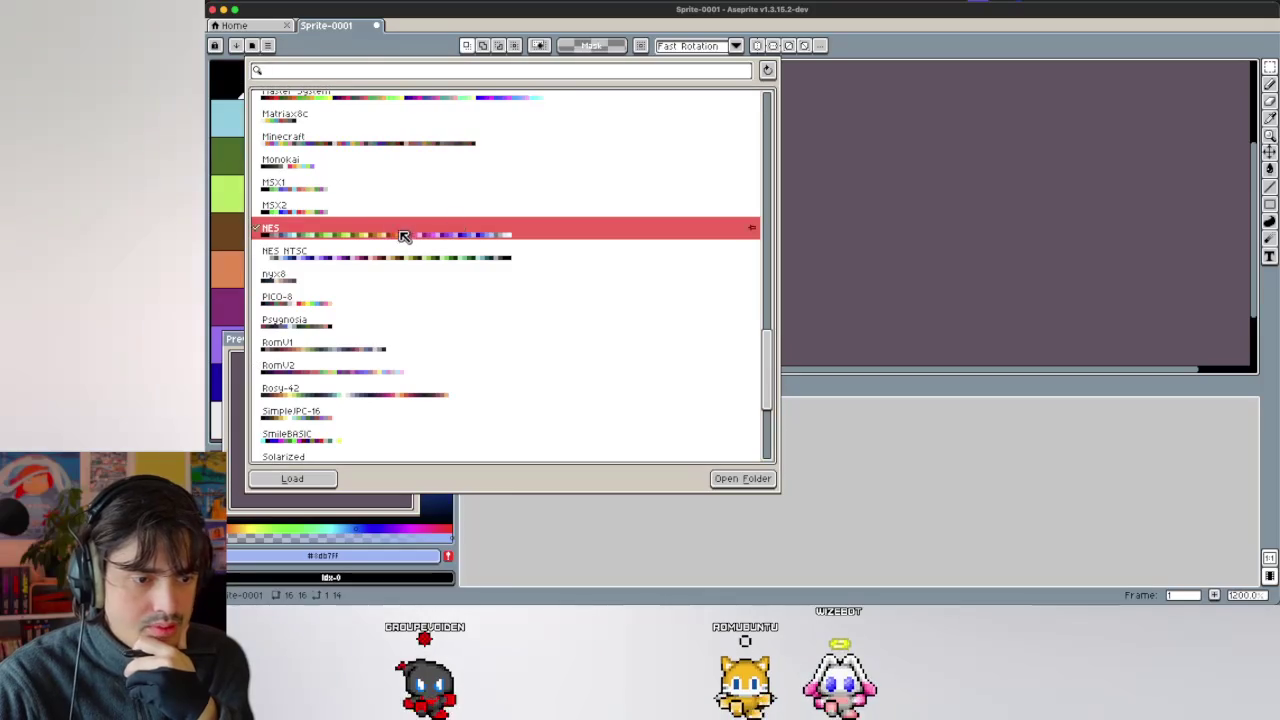
{"action": "key", "text": "Escape"}
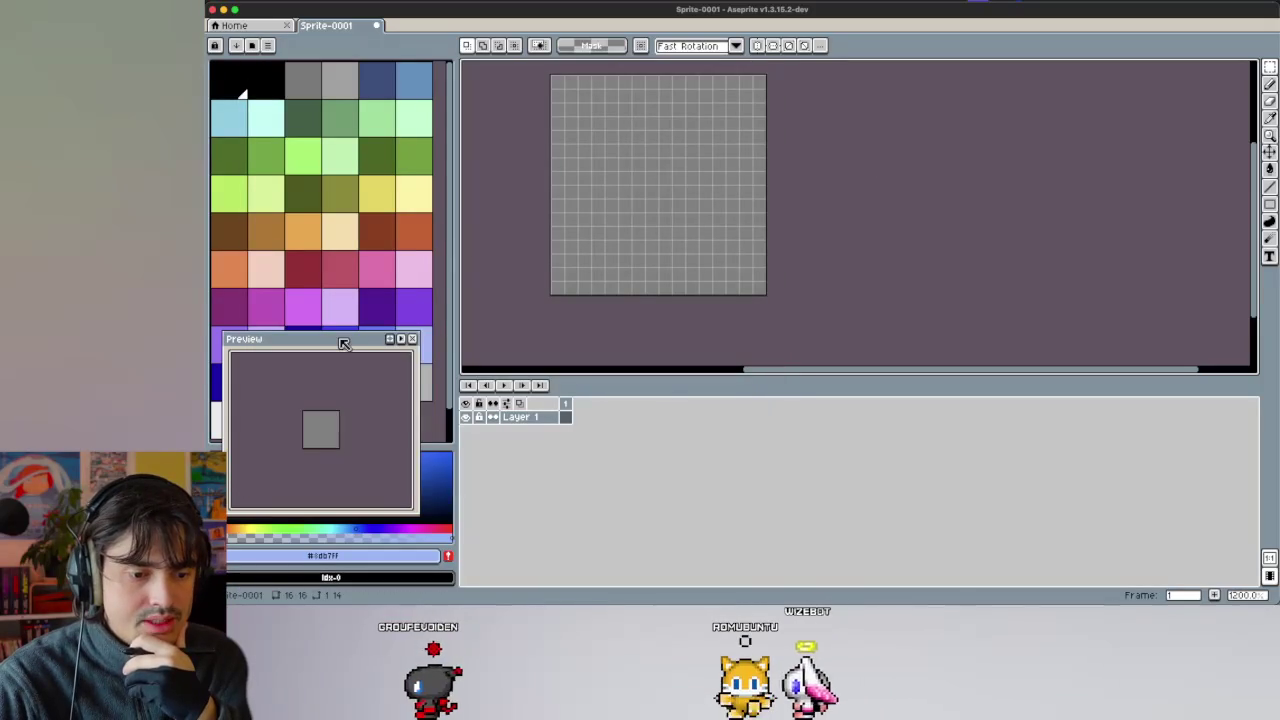
Narrow the palette, dock an enlarged preview at upper right, and pick dark red-brown (index 26).
{"action": "left_click_drag", "start_coordinate": [343, 338], "coordinate": [403, 474]}
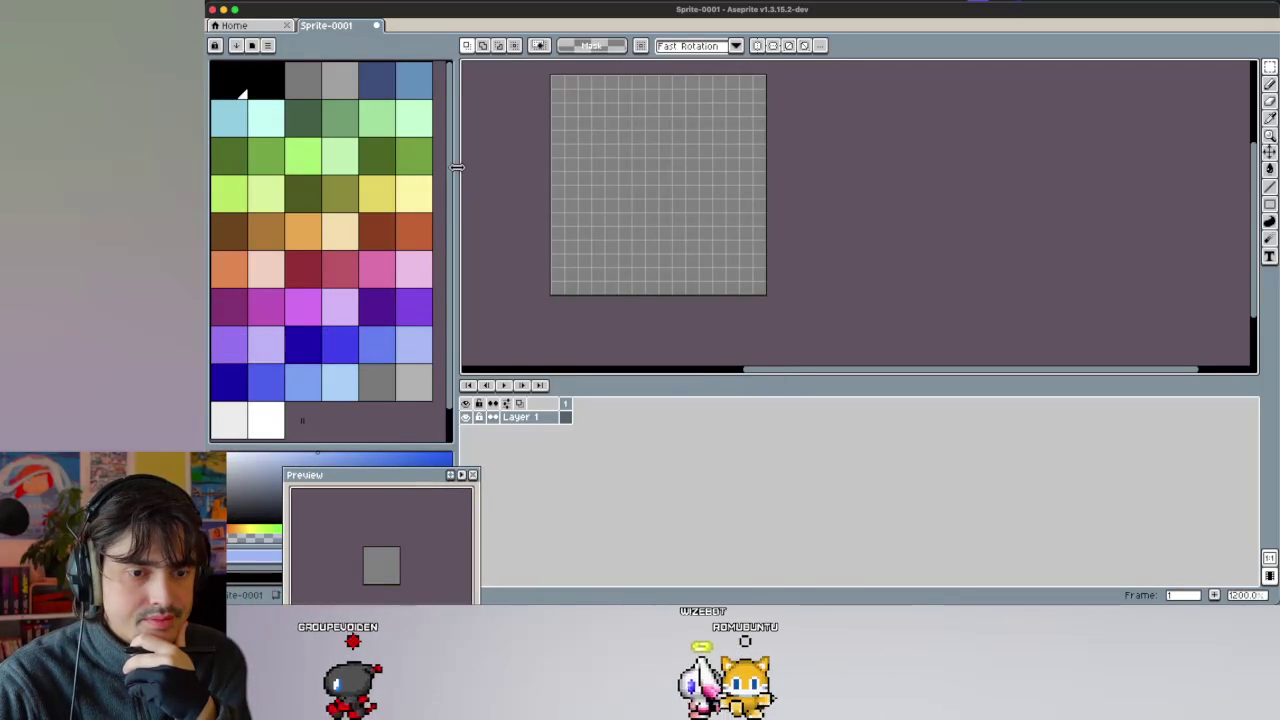
{"action": "left_click_drag", "start_coordinate": [458, 175], "coordinate": [389, 166]}
{"action": "scroll", "coordinate": [305, 250], "scroll_direction": "down", "scroll_amount": 5}
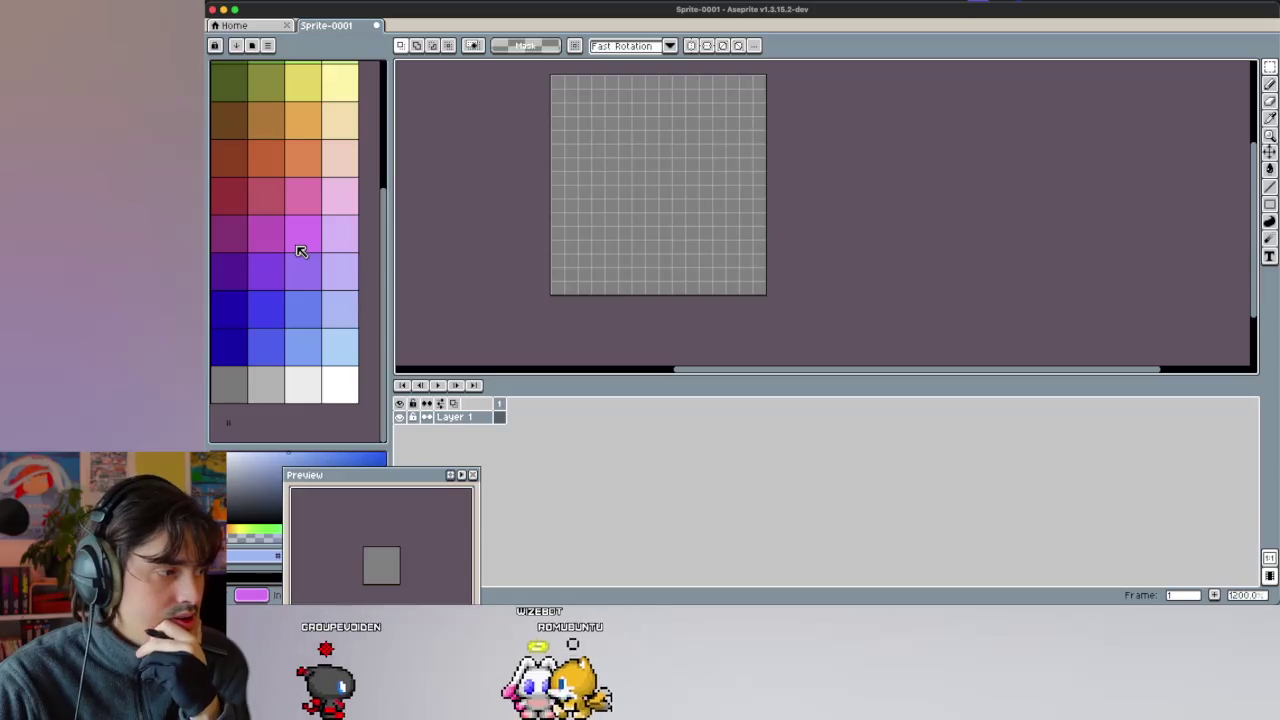
{"action": "scroll", "coordinate": [301, 251], "scroll_direction": "up", "scroll_amount": 4}
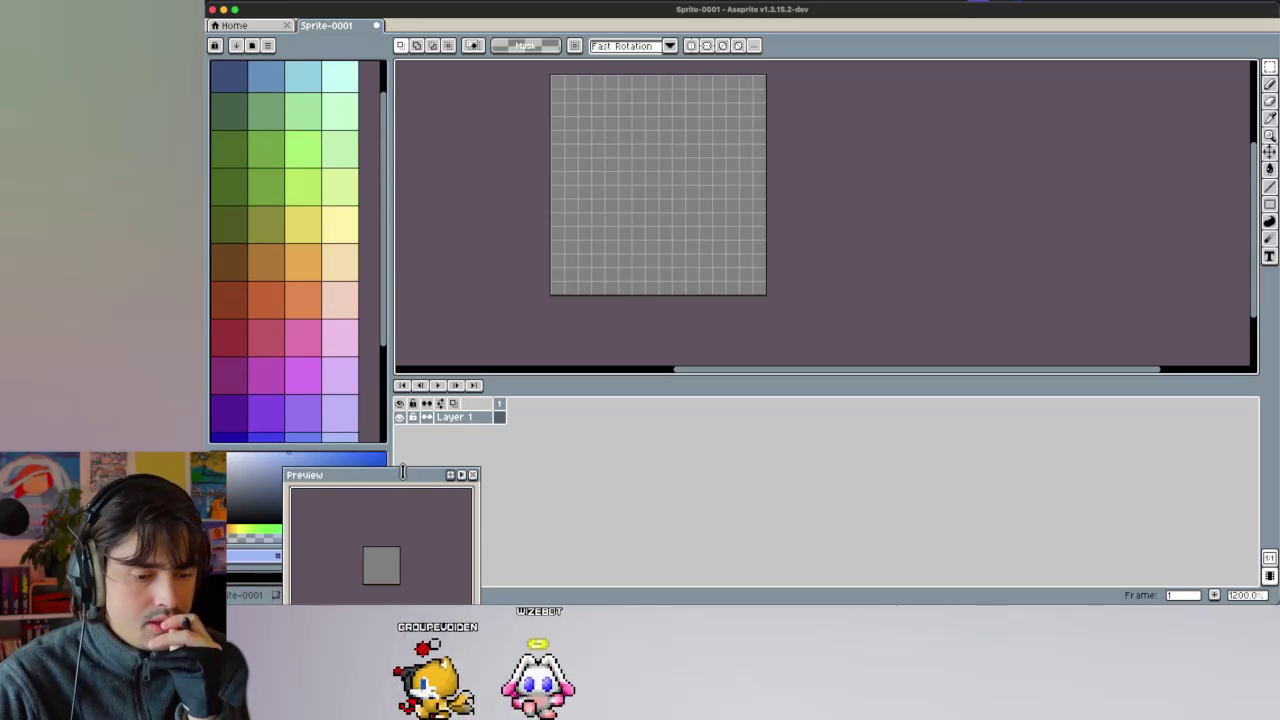
{"action": "left_click_drag", "start_coordinate": [407, 489], "coordinate": [1167, 99]}
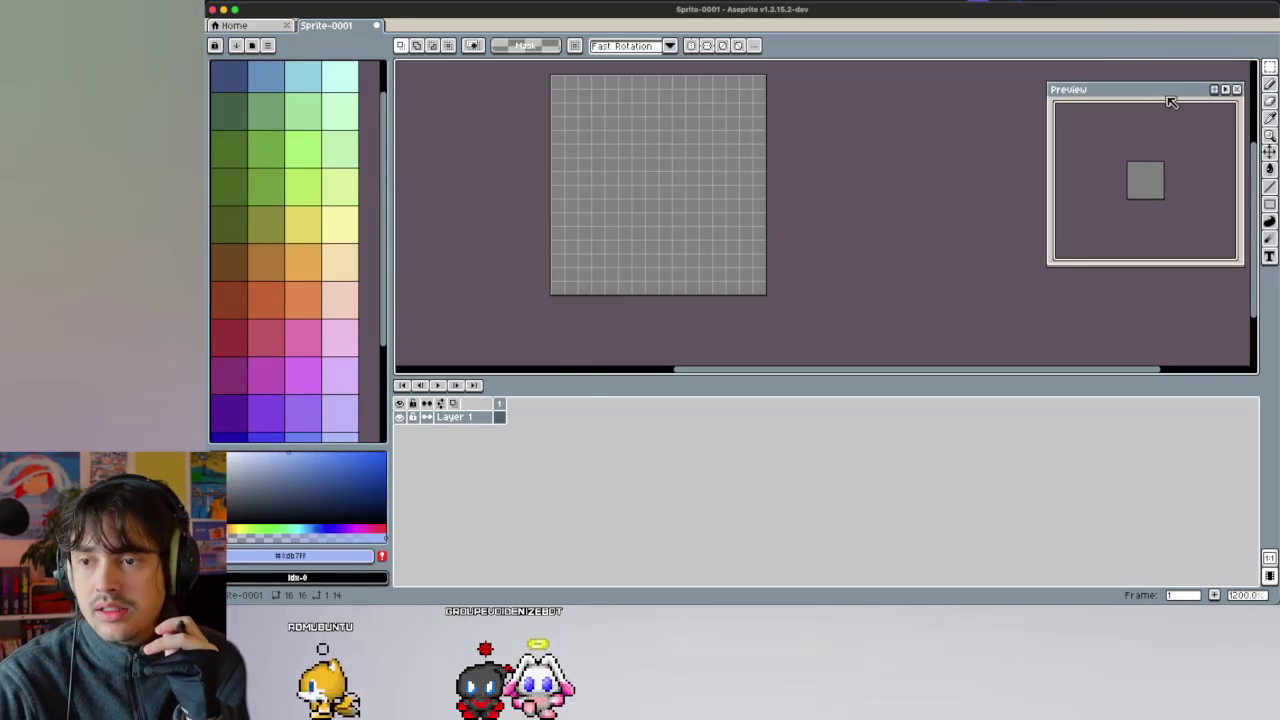
{"action": "scroll", "coordinate": [852, 205], "scroll_direction": "up", "scroll_amount": 2}
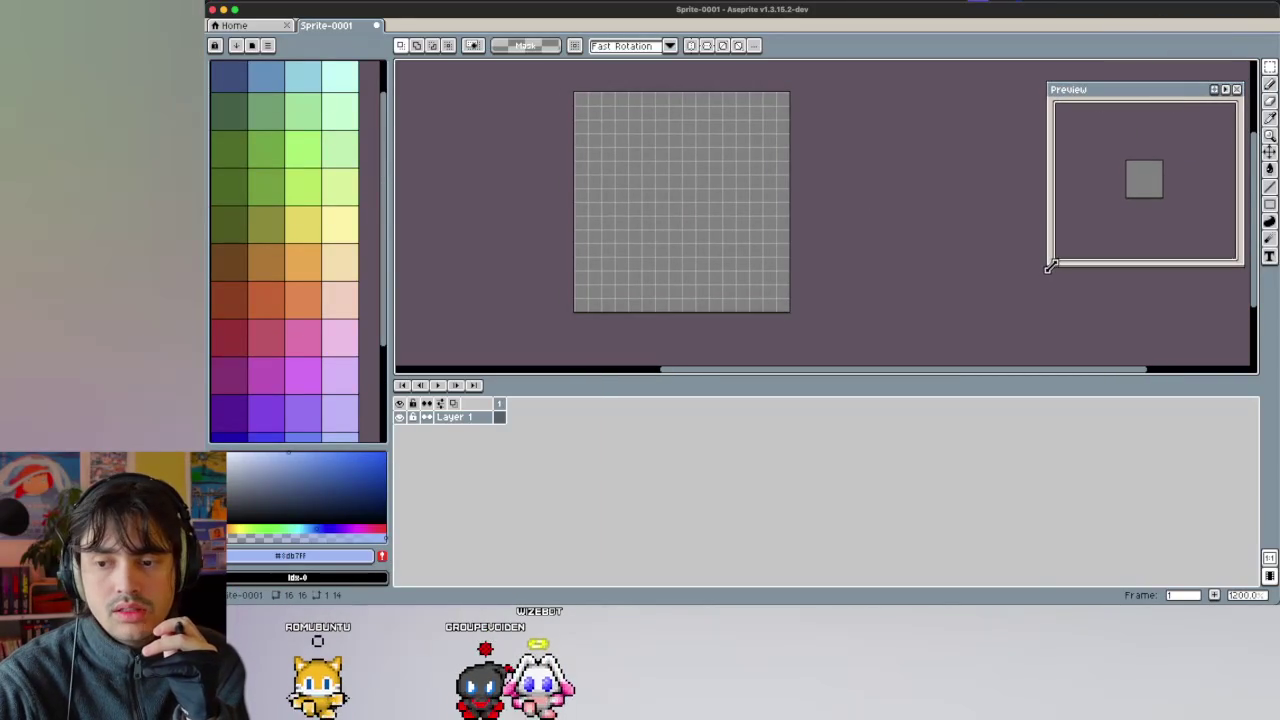
{"action": "left_click_drag", "start_coordinate": [1049, 266], "coordinate": [978, 346]}
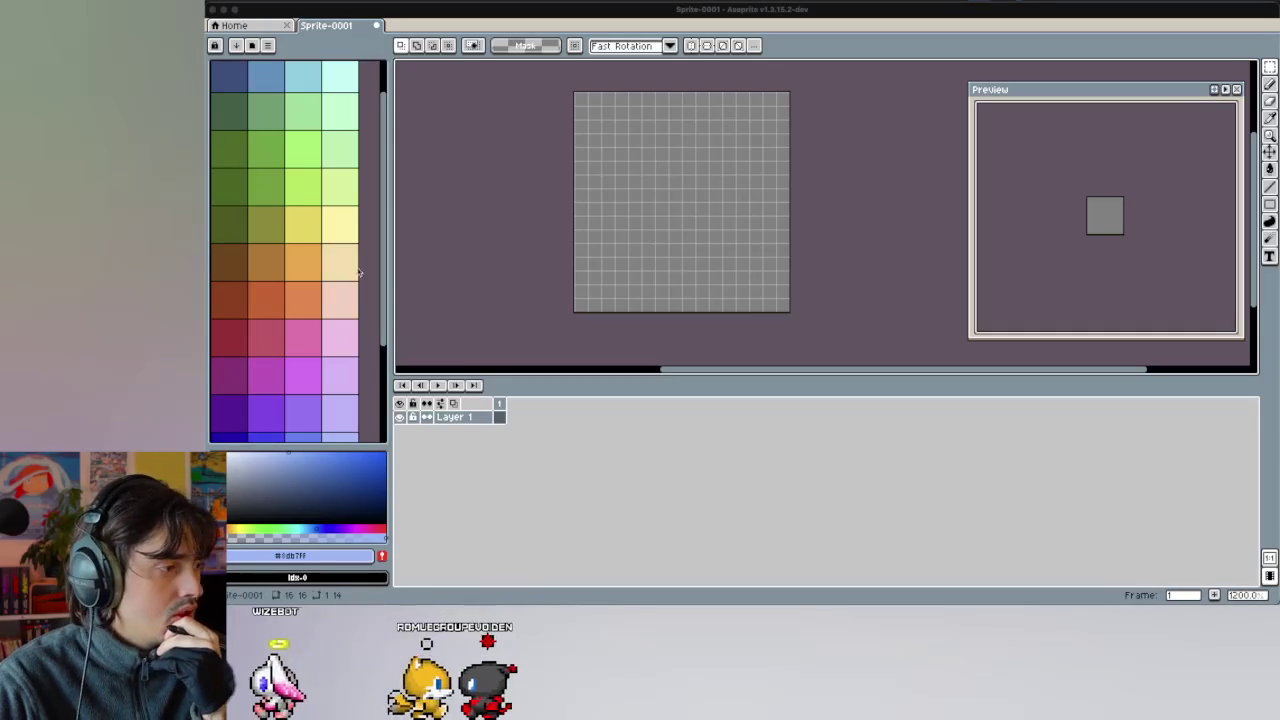
{"action": "left_click", "coordinate": [240, 306]}
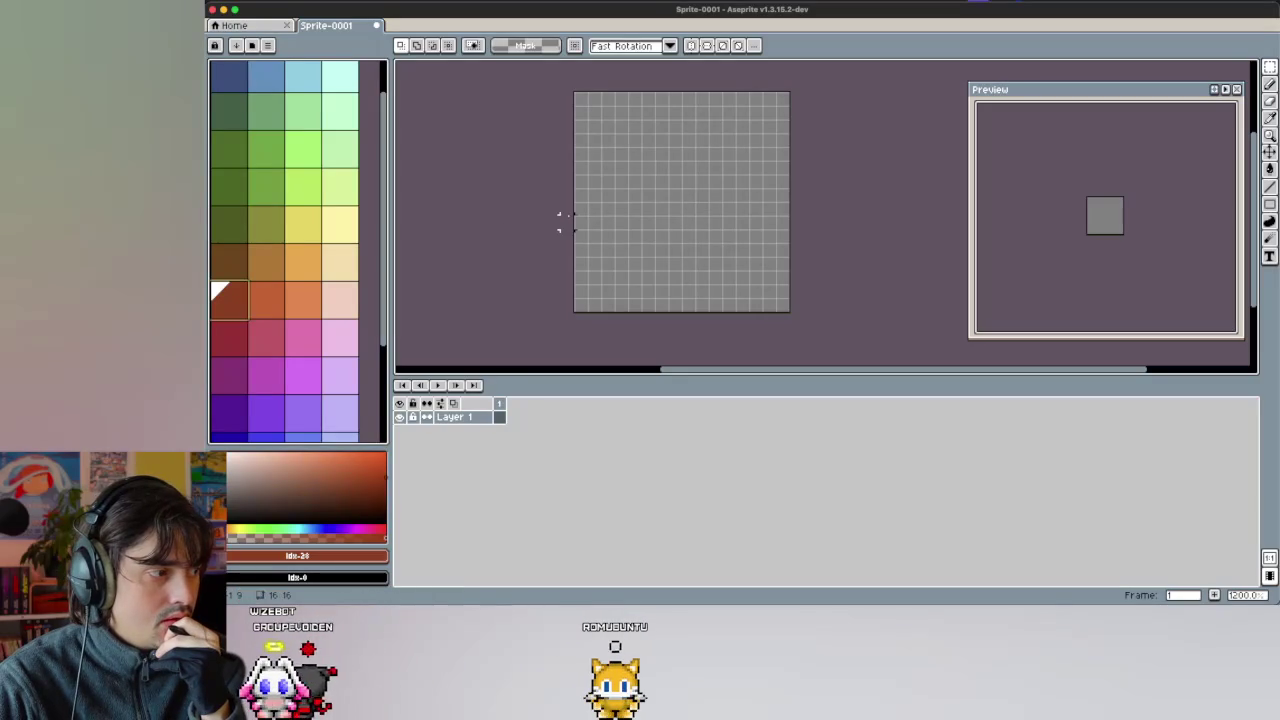
Turn on vertical symmetry and pick dark blue for the Pencil.
{"action": "scroll", "coordinate": [560, 220], "scroll_direction": "up", "scroll_amount": 1}
{"action": "scroll", "coordinate": [690, 186], "scroll_direction": "right", "scroll_amount": 2}
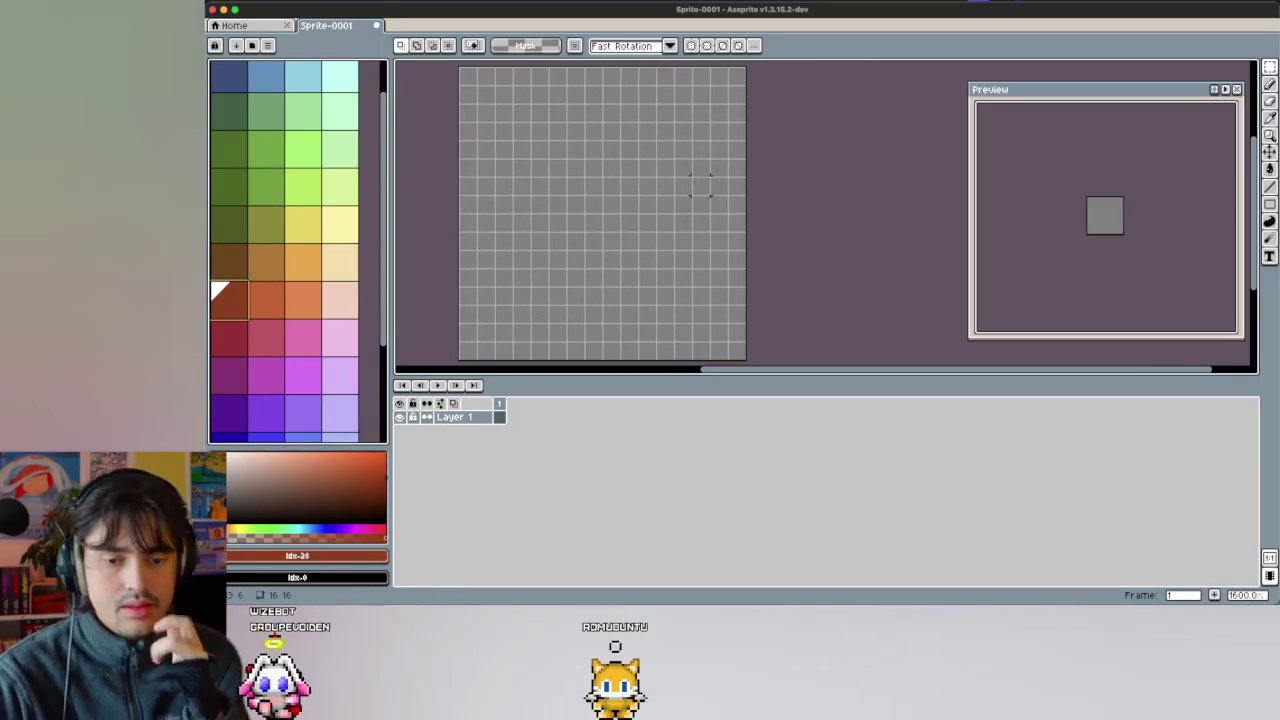
{"action": "scroll", "coordinate": [684, 187], "scroll_direction": "down", "scroll_amount": 1}
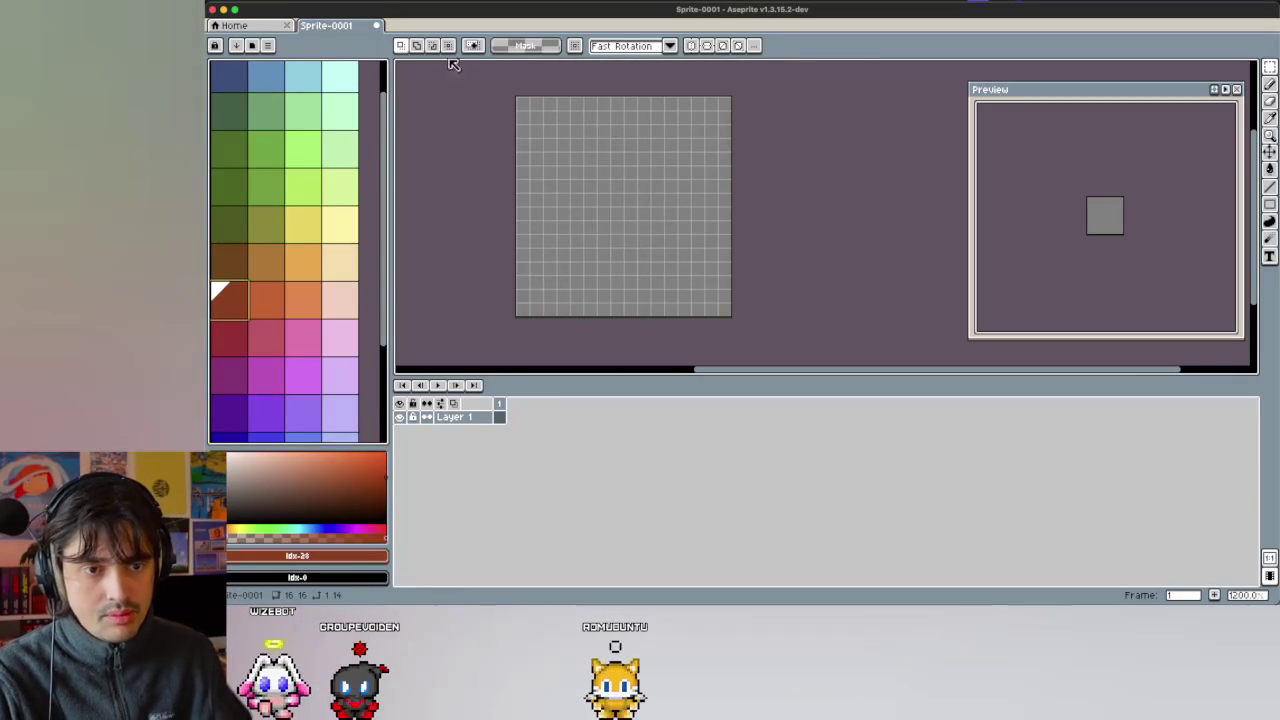
{"action": "left_click", "coordinate": [692, 47]}
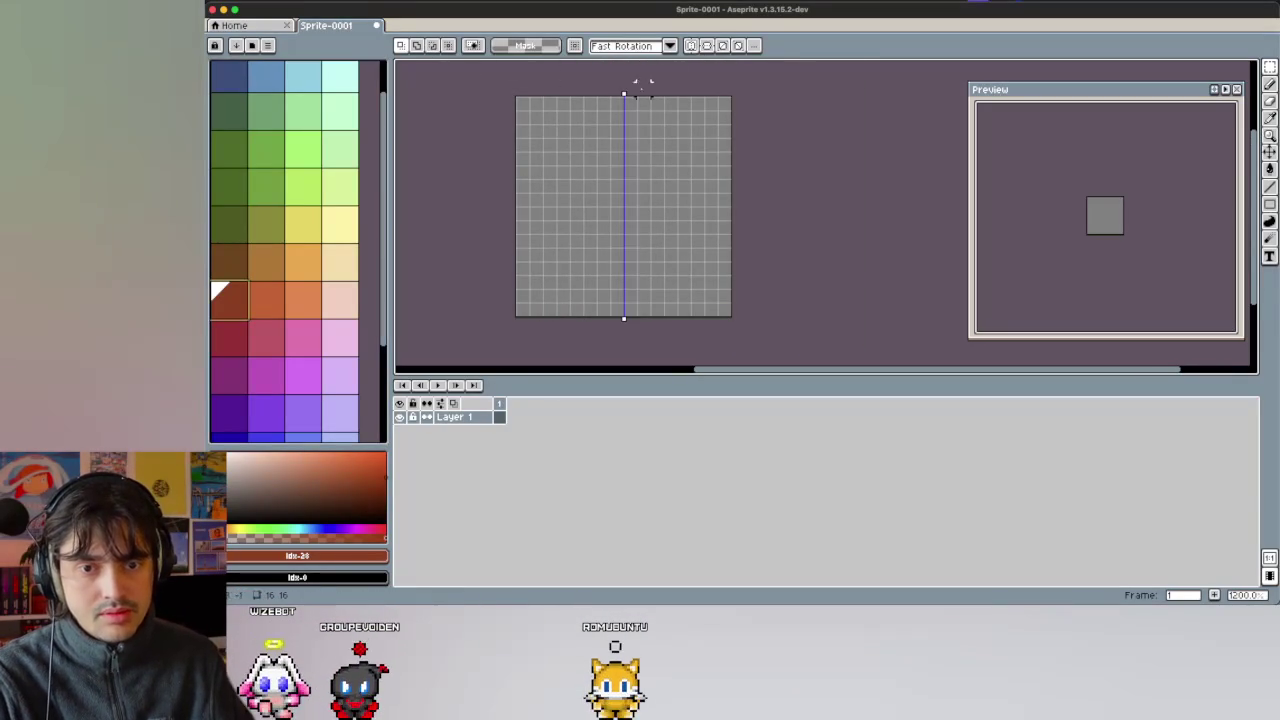
{"action": "key", "text": "b"}
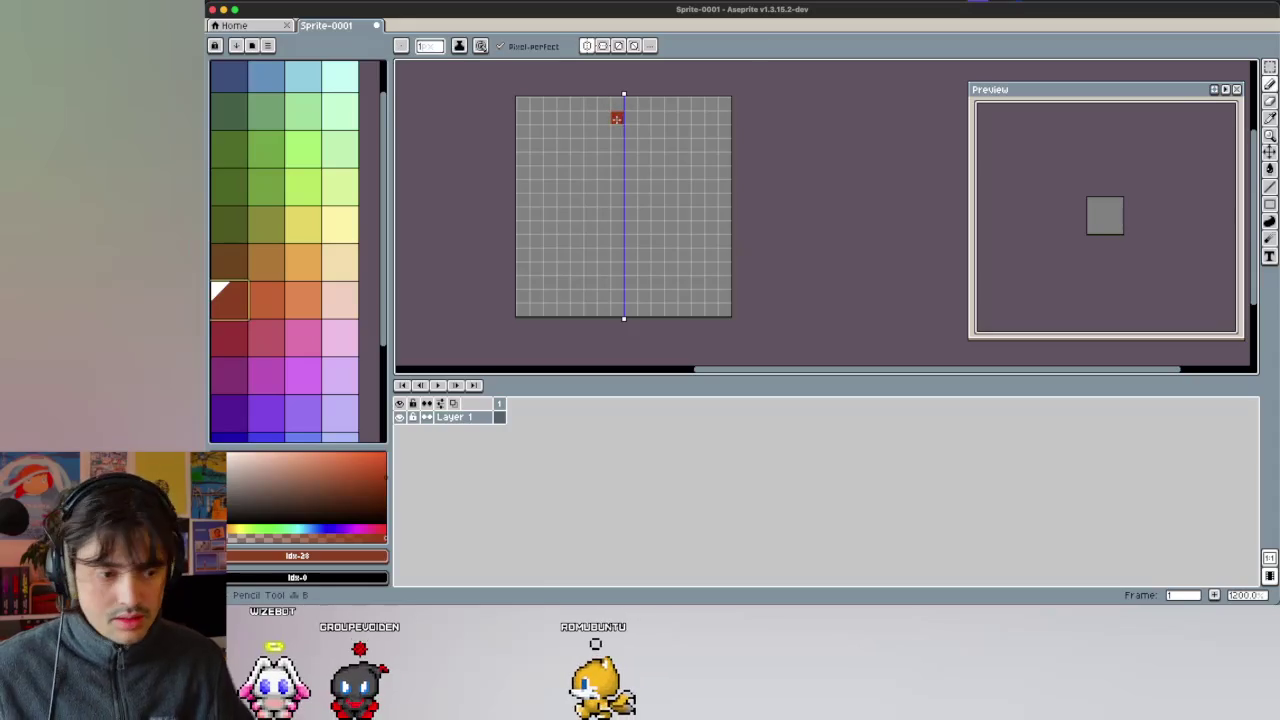
{"action": "scroll", "coordinate": [245, 370], "scroll_direction": "down", "scroll_amount": 1}
{"action": "scroll", "coordinate": [240, 372], "scroll_direction": "down", "scroll_amount": 1}
{"action": "left_click", "coordinate": [236, 375]}
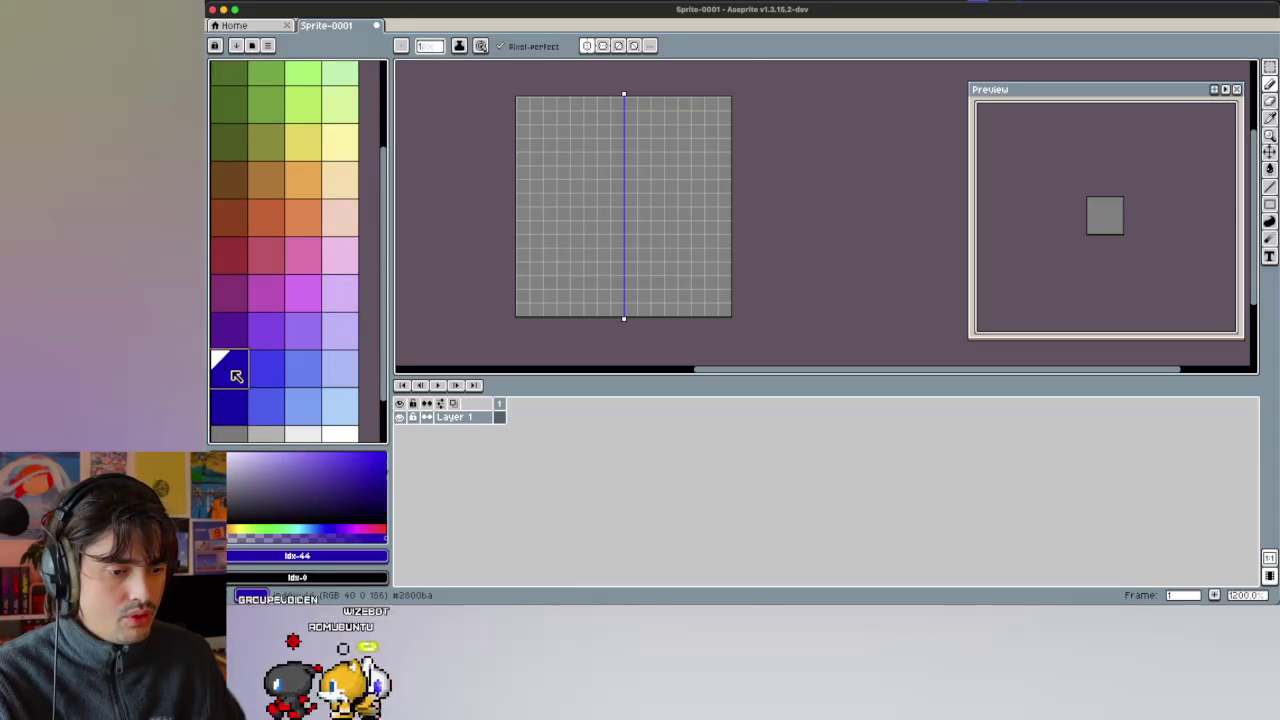
Draw a mirrored dark-blue arc across the canvas top, undoing misplaced pixels.
{"action": "left_click", "coordinate": [617, 117]}
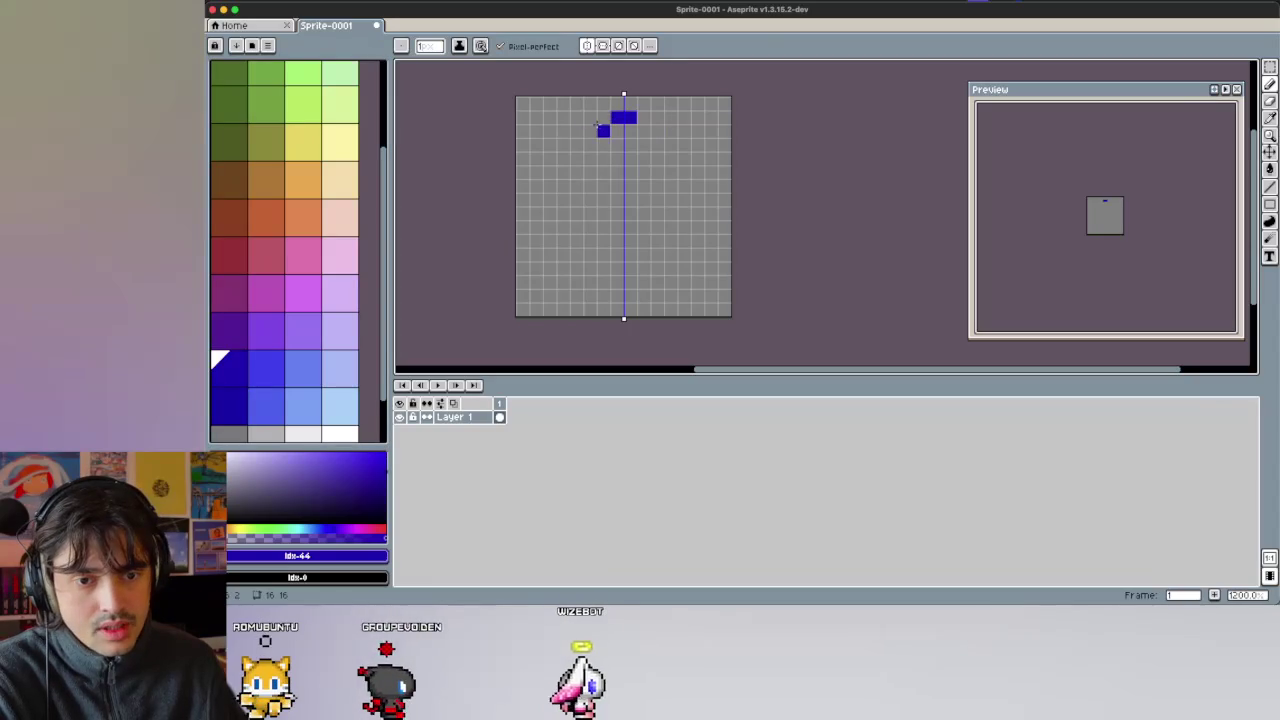
{"action": "left_click", "coordinate": [589, 121]}
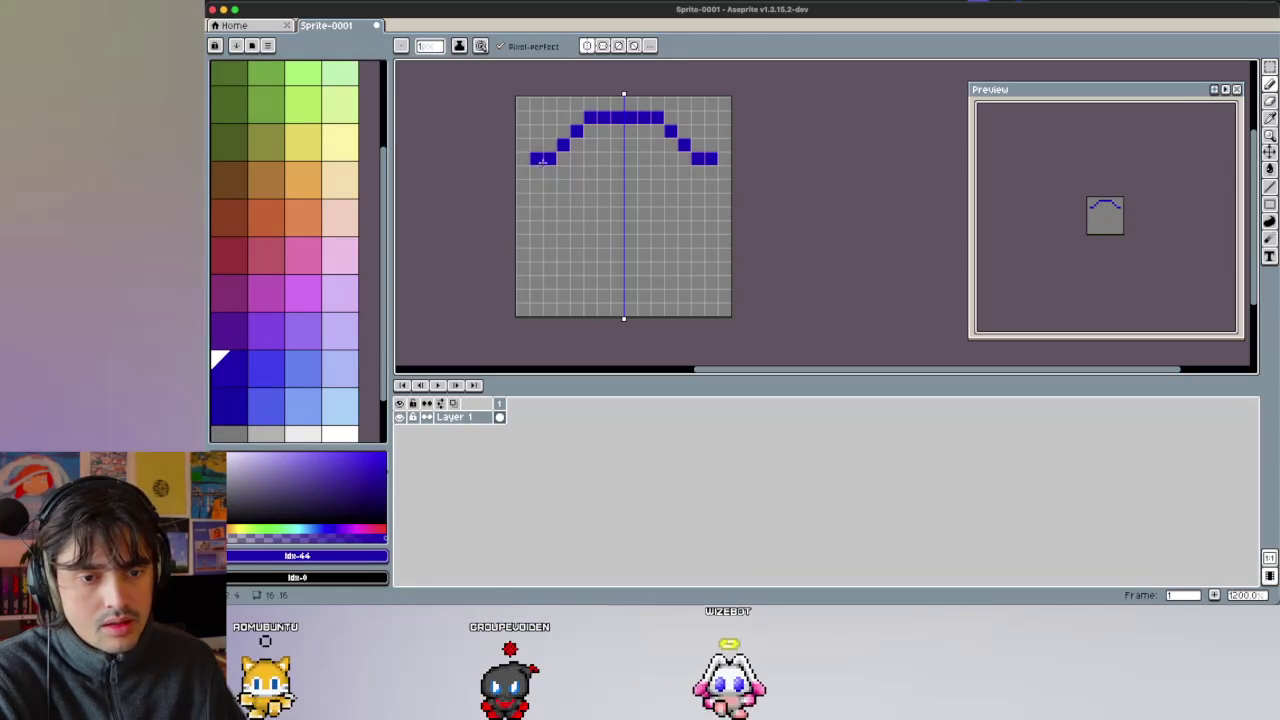
{"action": "key", "text": "ctrl+z"}
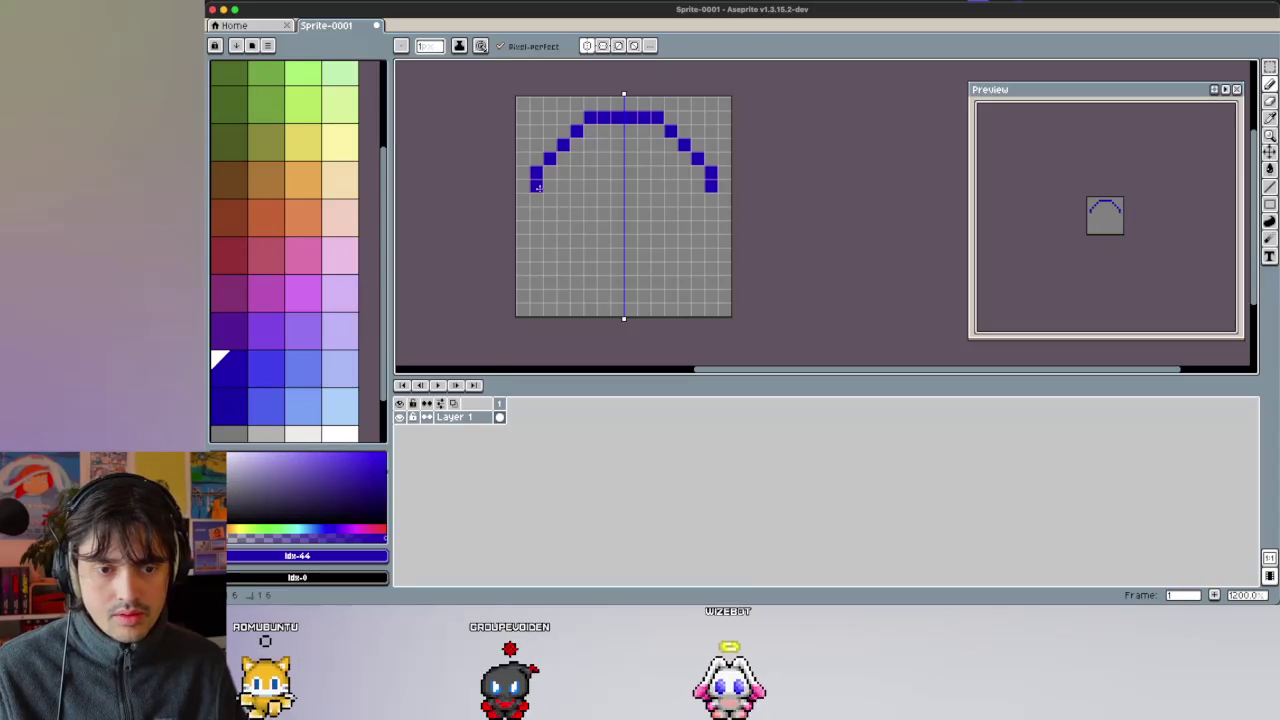
{"action": "key", "text": "ctrl+z"}
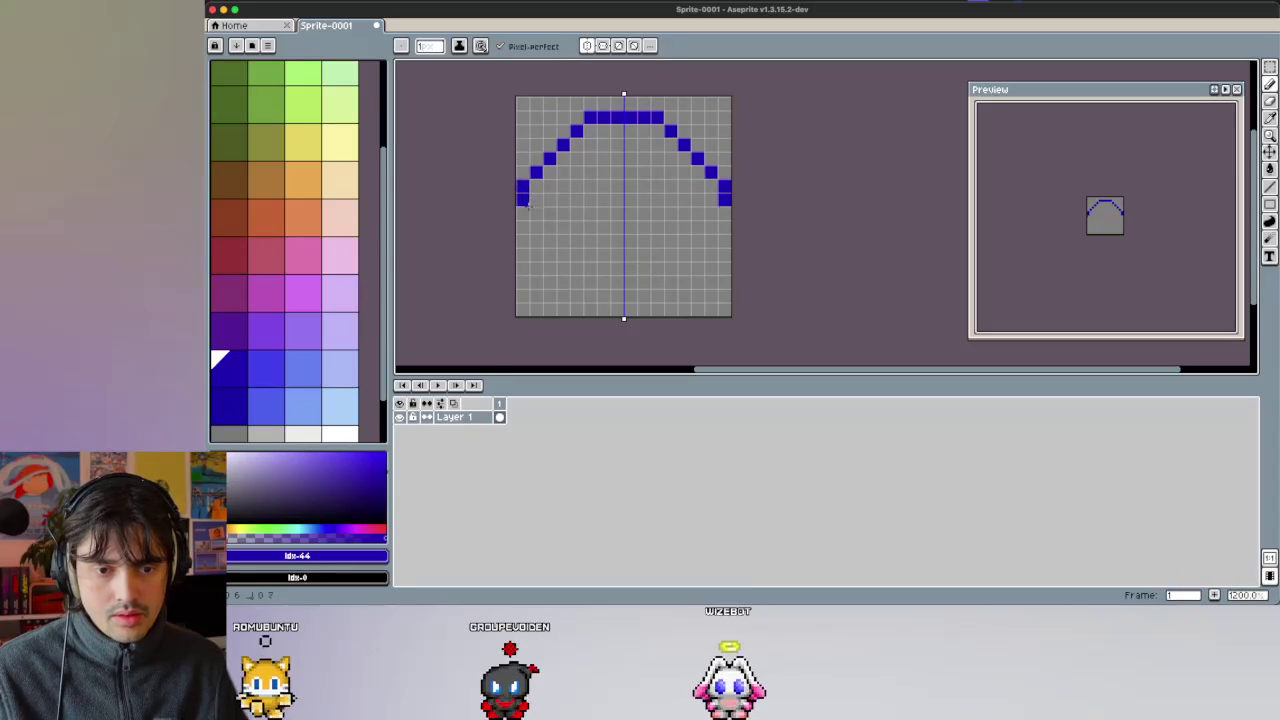
{"action": "key", "text": "ctrl+z"}
{"action": "left_click", "coordinate": [555, 143]}
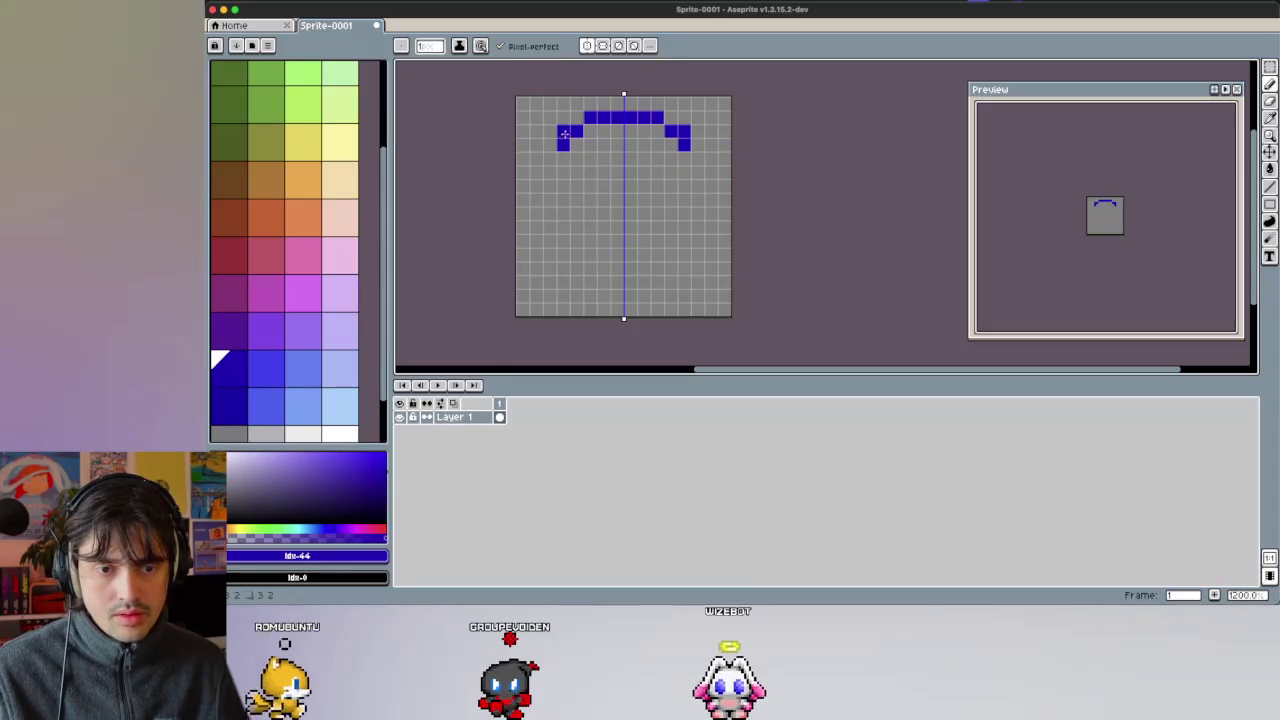
{"action": "left_click", "coordinate": [531, 157]}
{"action": "key", "text": "ctrl+z"}
{"action": "key", "text": "ctrl+z"}
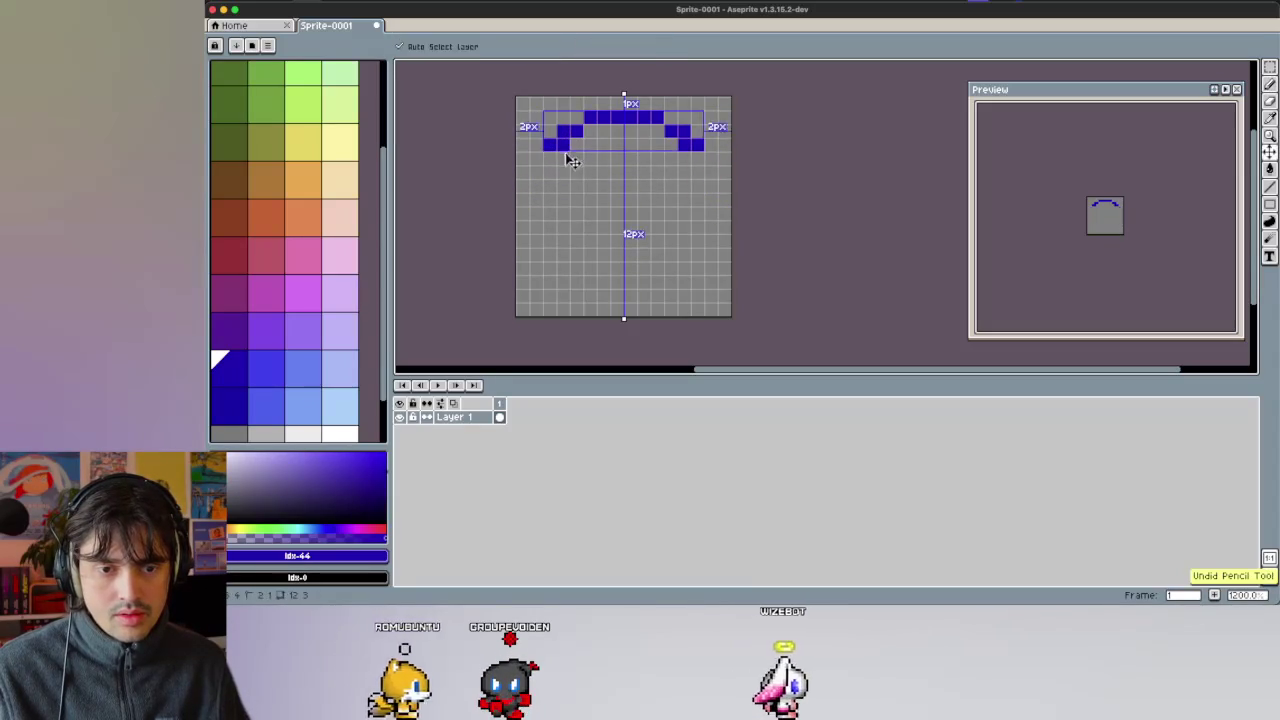
Try redrawing the arc ends and sides, then undo back to clear the old arc.
{"action": "key", "text": "ctrl+z"}
{"action": "left_click", "coordinate": [543, 144]}
{"action": "left_click", "coordinate": [697, 144]}
{"action": "mouse_move", "coordinate": [522, 153]}
{"action": "left_mouse_down"}
{"action": "mouse_move", "coordinate": [538, 240]}
{"action": "mouse_move", "coordinate": [616, 290]}
{"action": "left_mouse_up"}
{"action": "key", "text": "ctrl+z"}
{"action": "key", "text": "ctrl+z"}
{"action": "key", "text": "ctrl+z"}
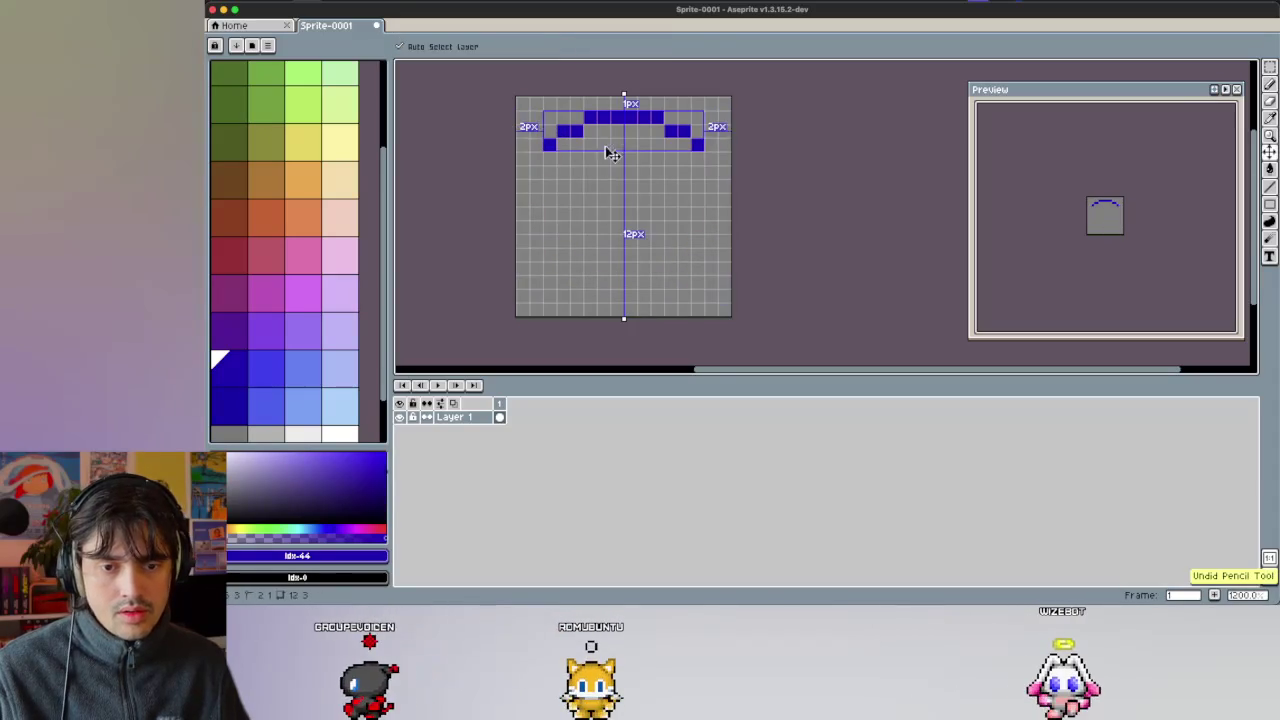
{"action": "key", "text": "ctrl+z"}
{"action": "key", "text": "ctrl+z"}
{"action": "key", "text": "ctrl+z"}
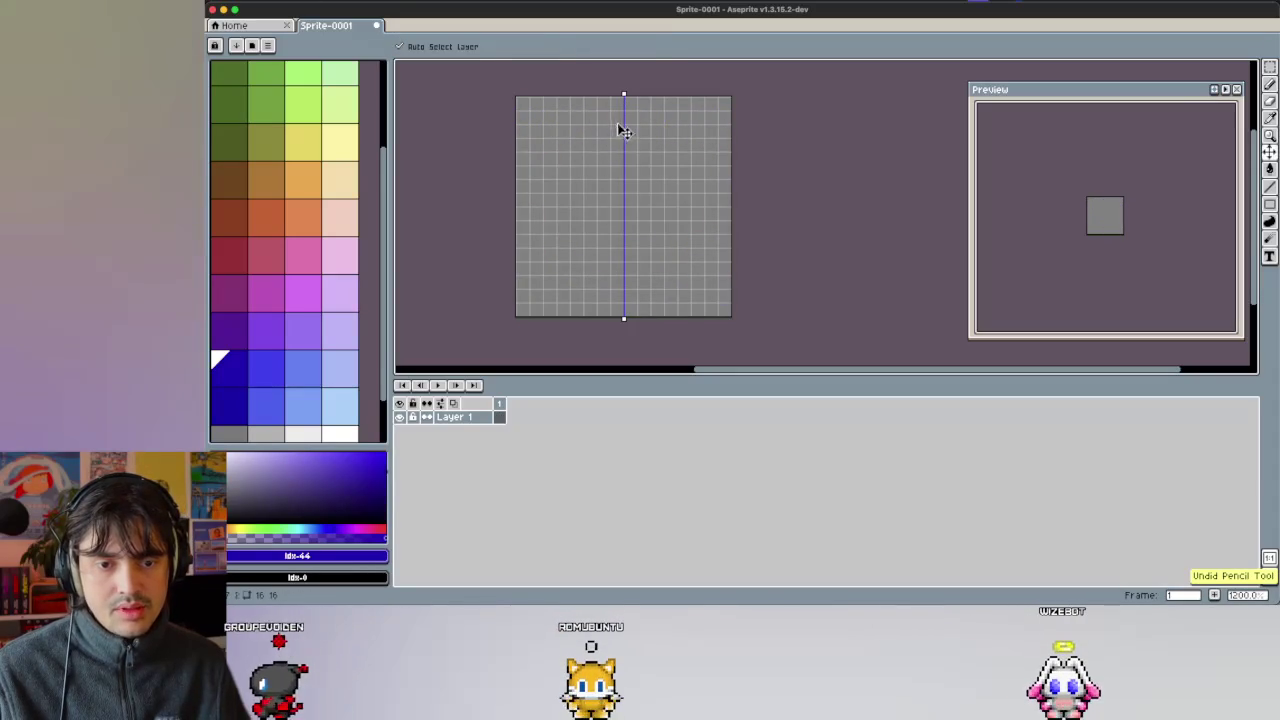
{"action": "key", "text": "b"}
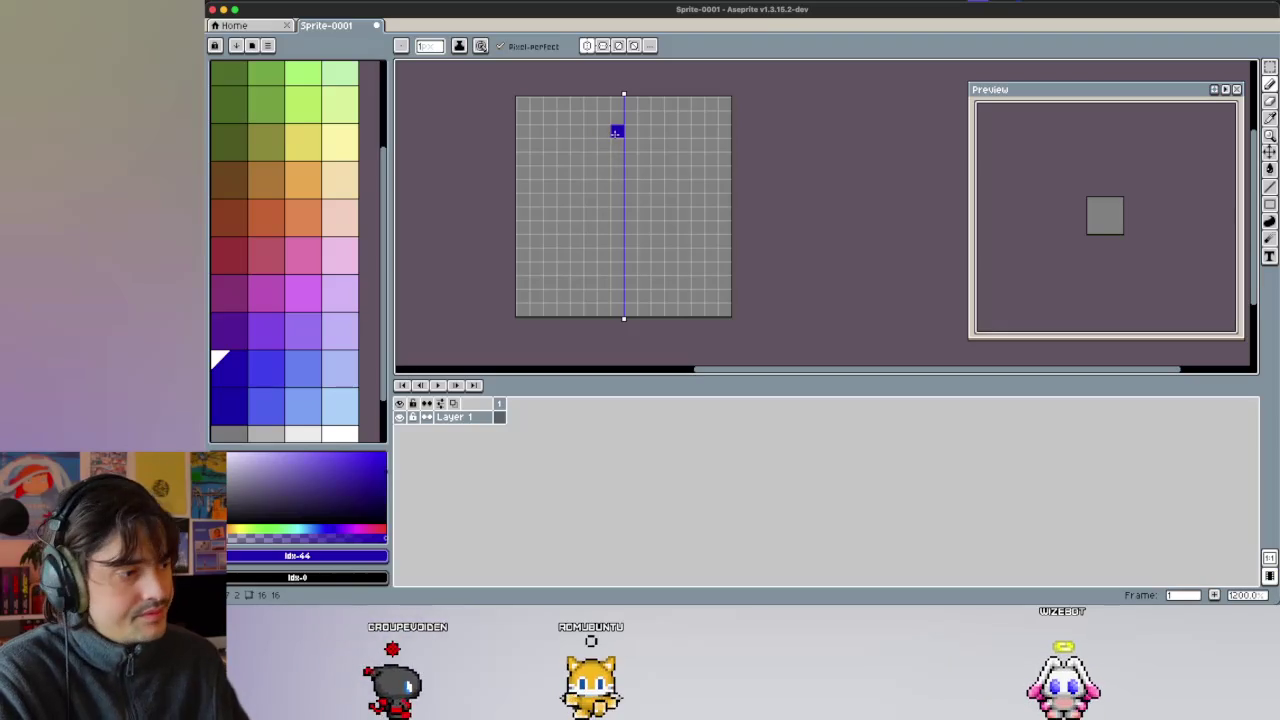
Draw the full mirrored dark-blue circle outline, then pick pale lavender.
{"action": "left_click", "coordinate": [616, 144]}
{"action": "left_click", "coordinate": [603, 158]}
{"action": "left_click", "coordinate": [590, 171]}
{"action": "key", "text": "ctrl+z"}
{"action": "key", "text": "ctrl+z"}
{"action": "key", "text": "ctrl+z"}
{"action": "left_click", "coordinate": [616, 144]}
{"action": "left_click", "coordinate": [590, 158]}
{"action": "mouse_move", "coordinate": [585, 157]}
{"action": "left_mouse_down"}
{"action": "mouse_move", "coordinate": [550, 242]}
{"action": "mouse_move", "coordinate": [604, 281]}
{"action": "left_mouse_up"}
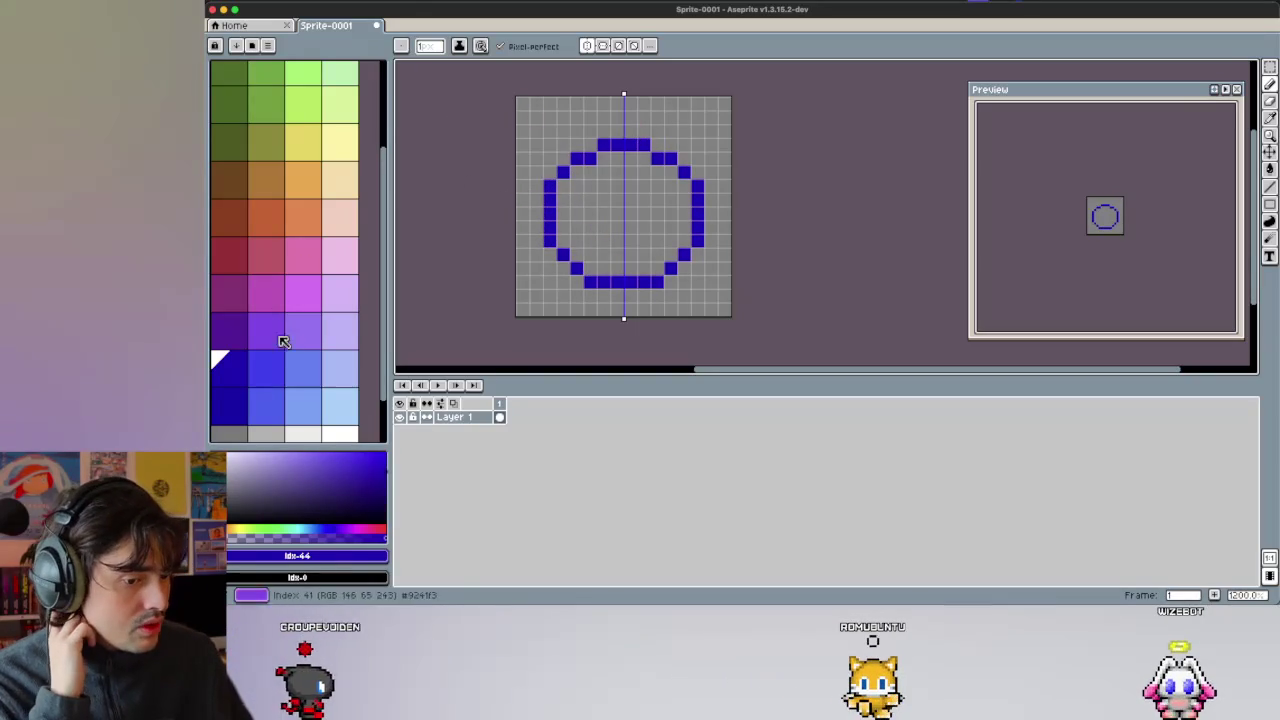
{"action": "left_click", "coordinate": [342, 369]}
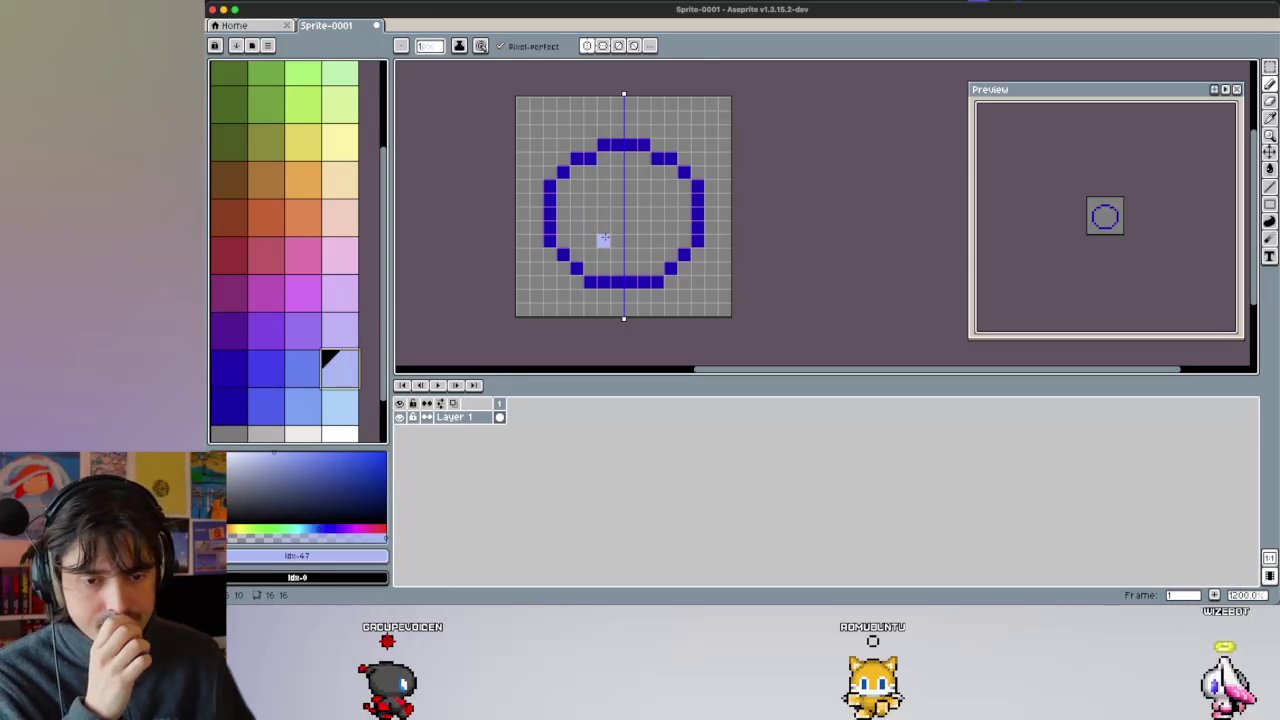
Bucket-fill the circle interior with lavender, trying medium and dark blue fills and undoing the dark one.
{"action": "key", "text": "g"}
{"action": "left_click", "coordinate": [590, 223]}
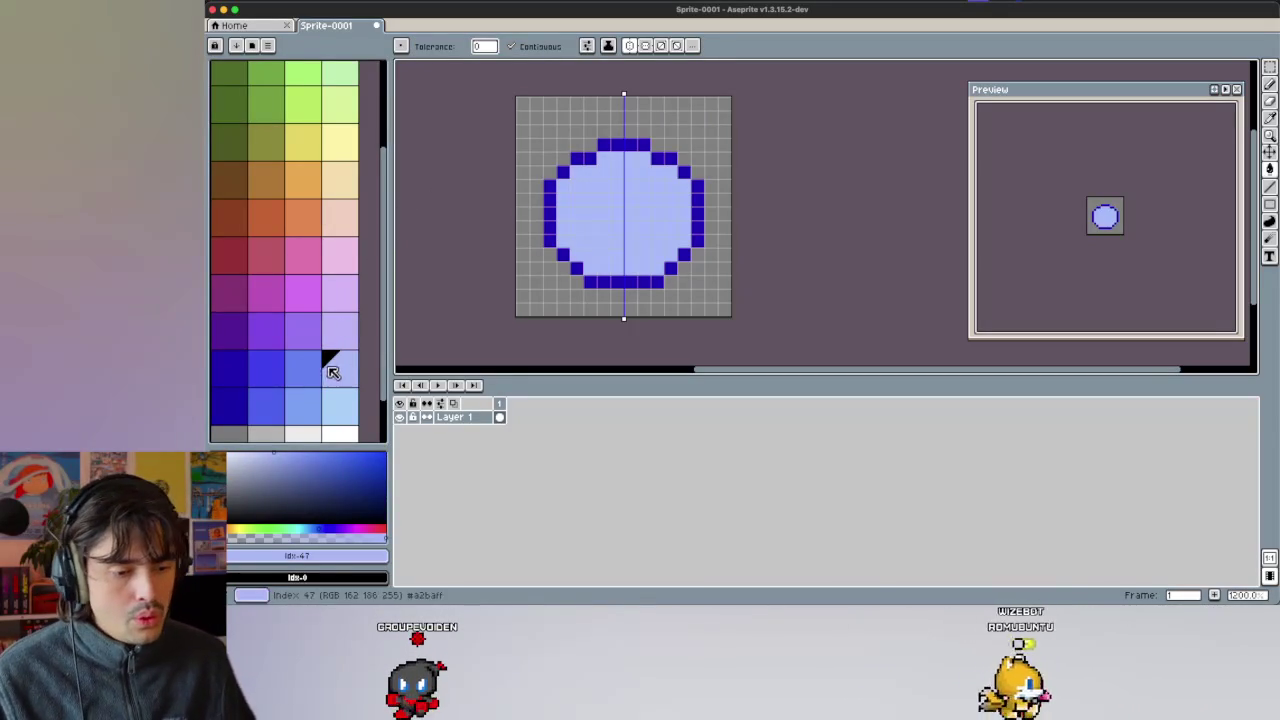
{"action": "scroll", "coordinate": [333, 372], "scroll_direction": "down", "scroll_amount": 2}
{"action": "left_click", "coordinate": [338, 378]}
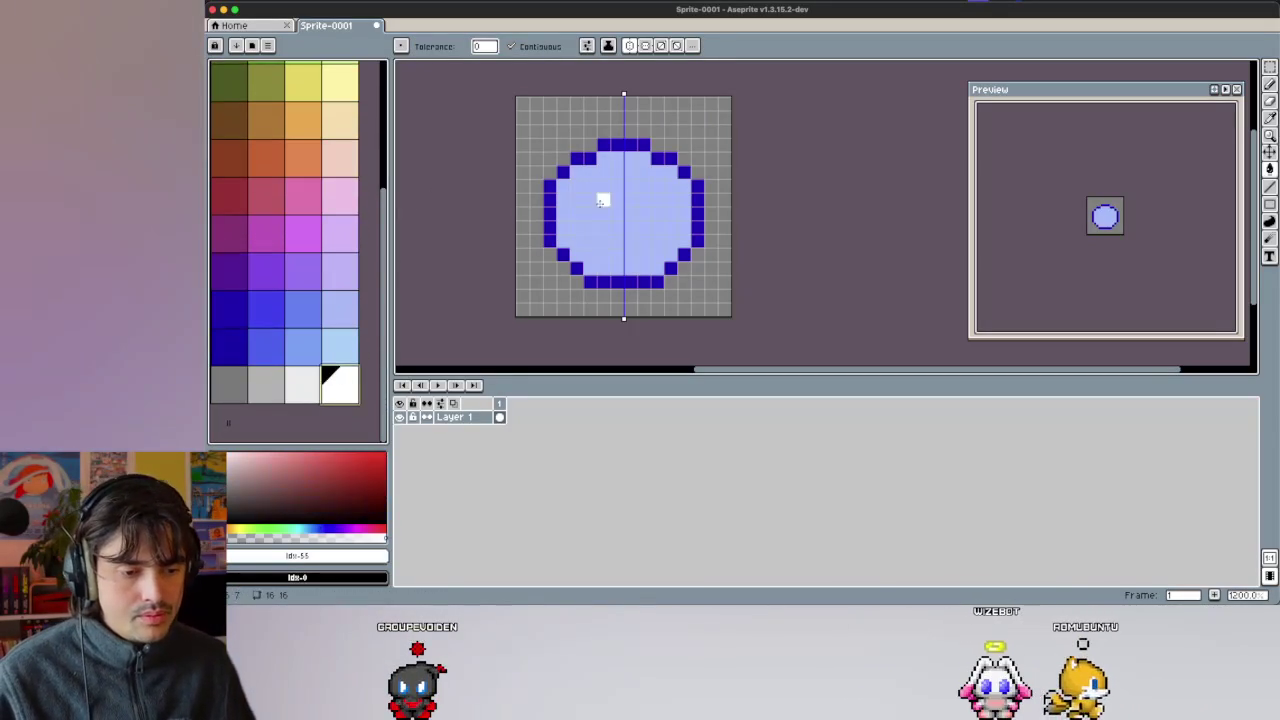
{"action": "left_click", "coordinate": [306, 309]}
{"action": "left_click", "coordinate": [603, 212]}
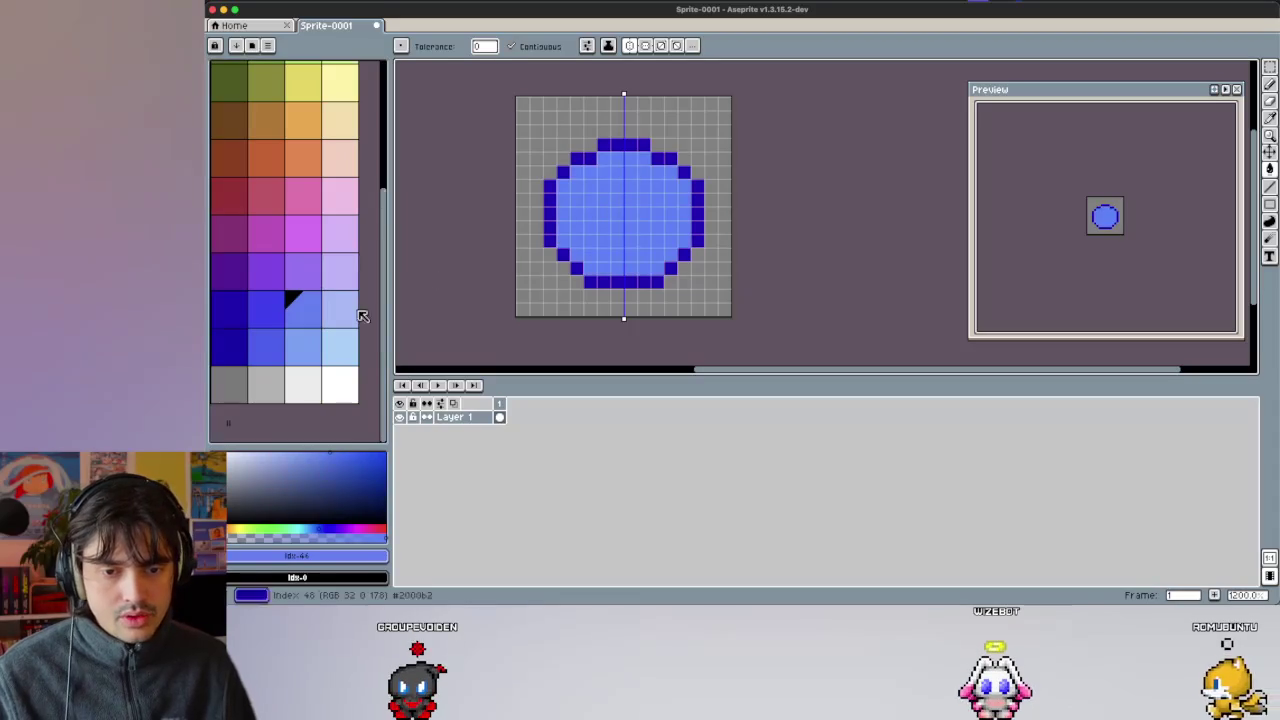
{"action": "left_click", "coordinate": [238, 312]}
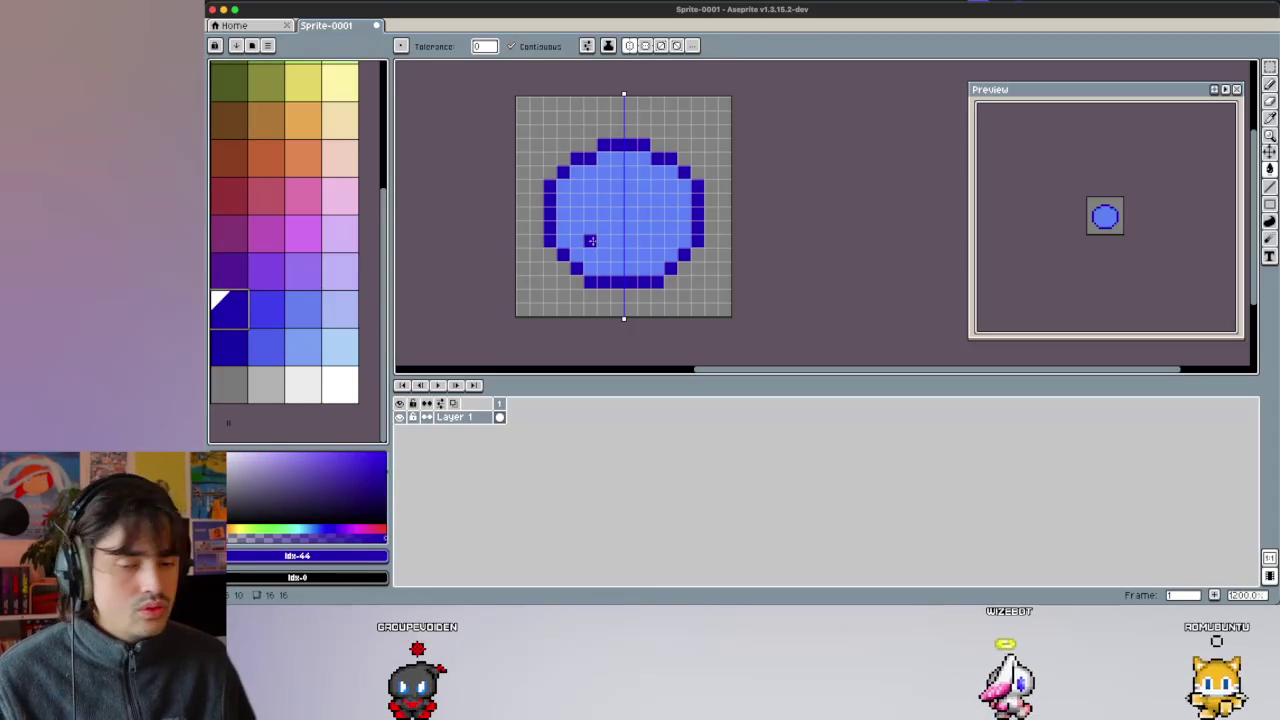
{"action": "left_click", "coordinate": [590, 240]}
{"action": "key", "text": "b"}
{"action": "key", "text": "ctrl+z"}
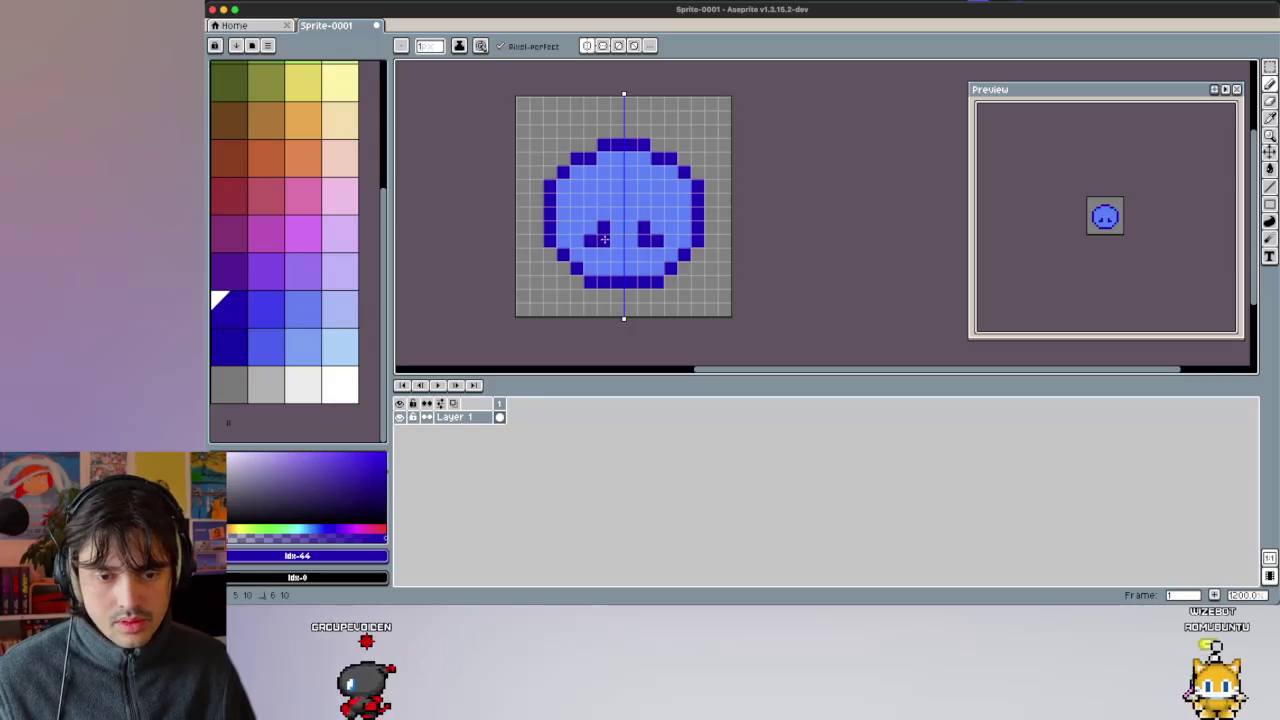
Draw a dark-blue mouth across the lower middle and fill it with brighter blue.
{"action": "left_click_drag", "start_coordinate": [590, 240], "coordinate": [608, 238]}
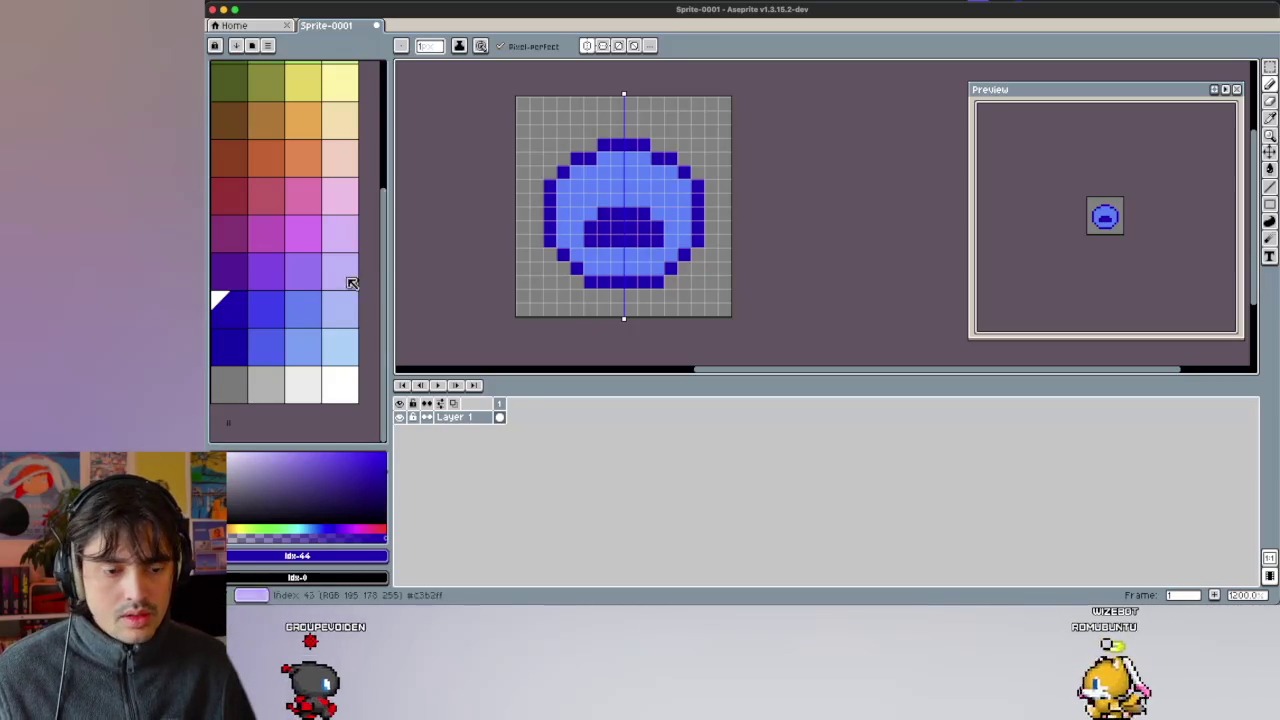
{"action": "left_click", "coordinate": [268, 305]}
{"action": "key", "text": "g"}
{"action": "left_click", "coordinate": [631, 226]}
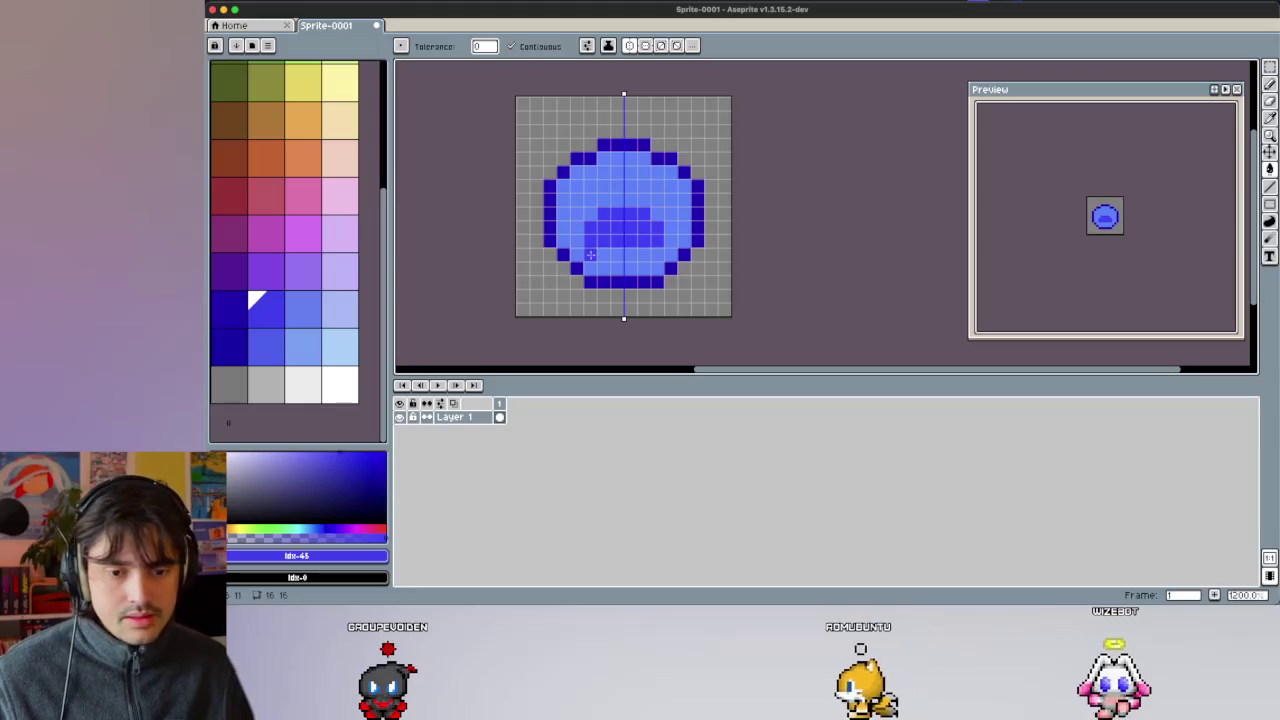
Sample the #4141ff fill blue with the Eyedropper, then set white as the drawing colour.
{"action": "key", "text": "i"}
{"action": "left_click", "coordinate": [598, 251]}
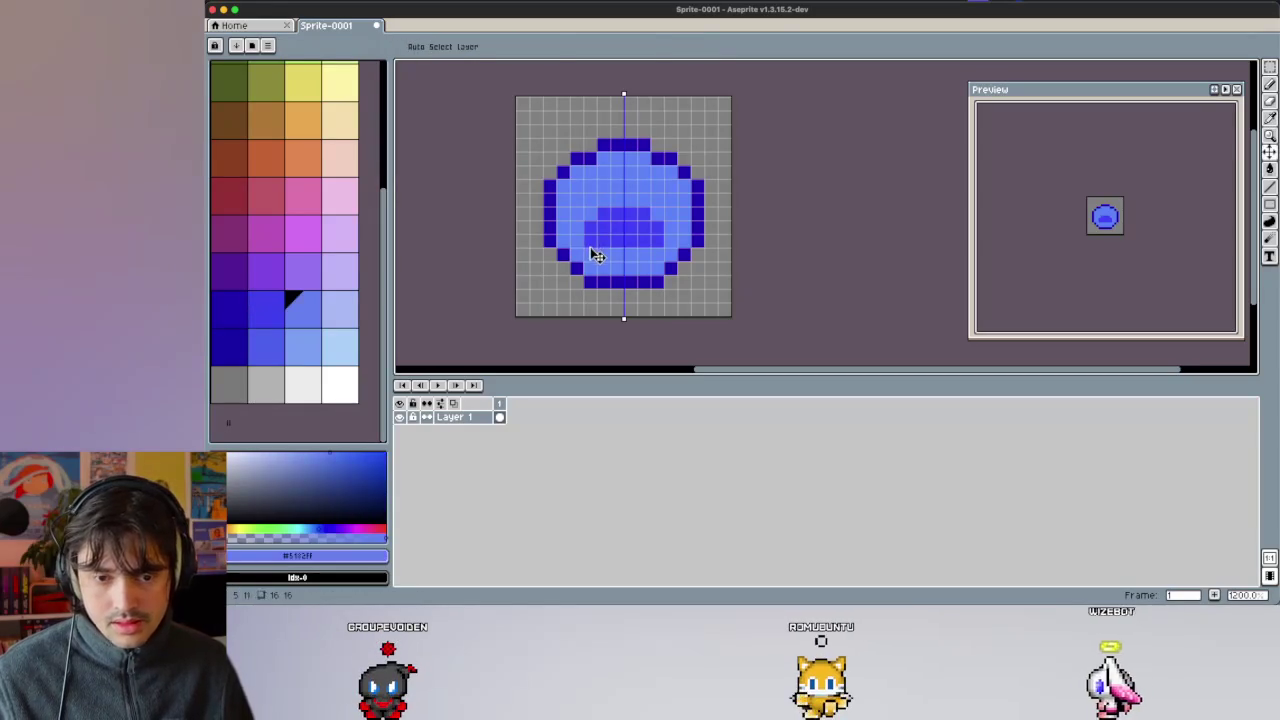
{"action": "key", "text": "b"}
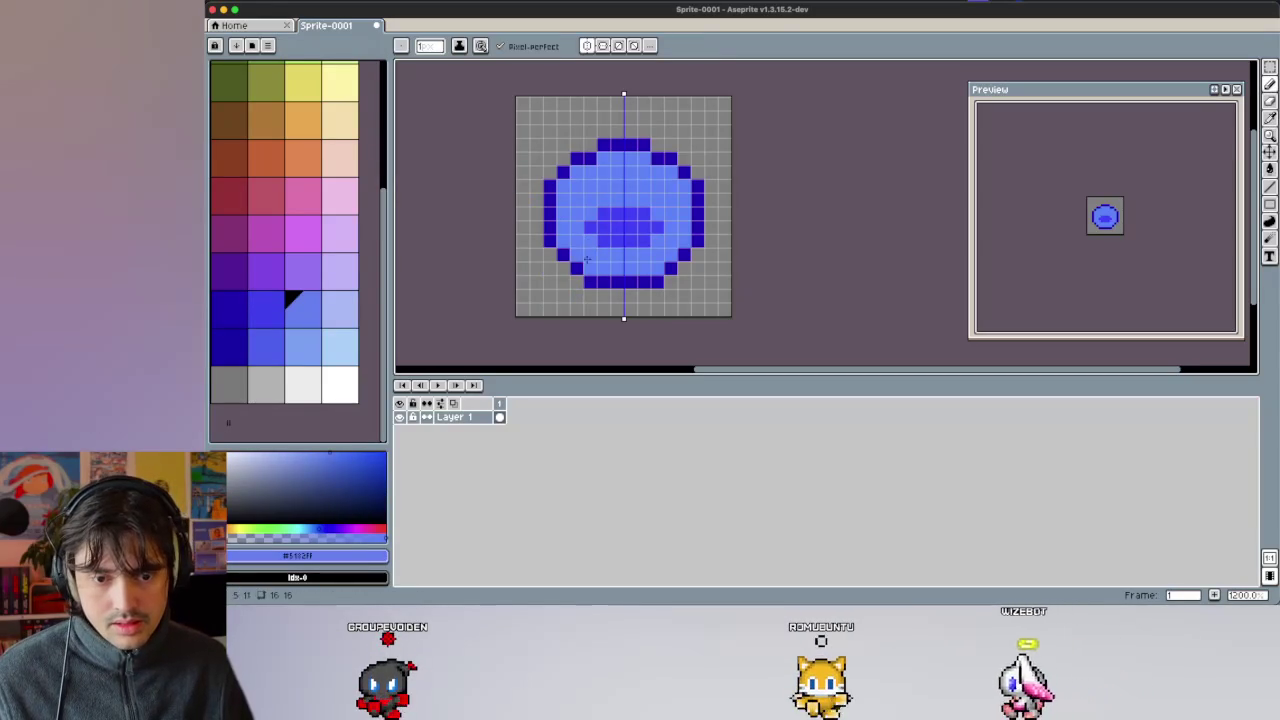
{"action": "left_click", "coordinate": [592, 240], "text": "alt"}
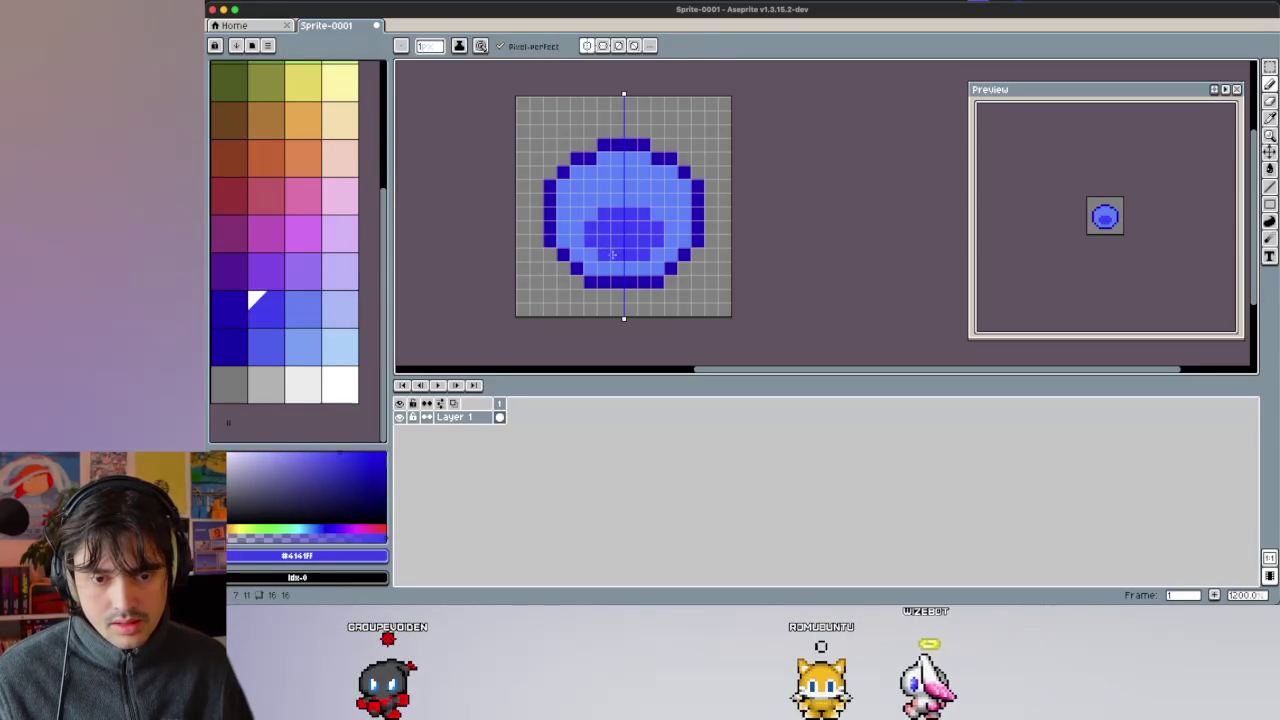
{"action": "key", "text": "alt"}
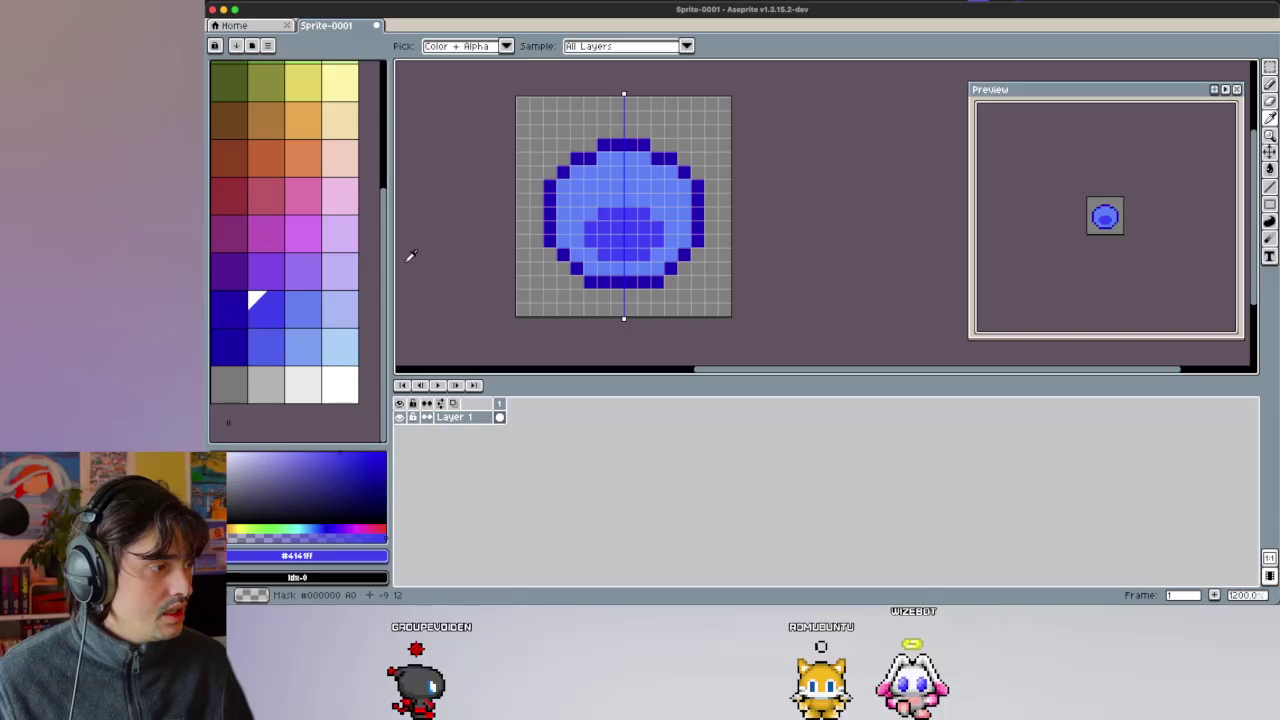
{"action": "left_click", "coordinate": [484, 241], "text": "alt"}
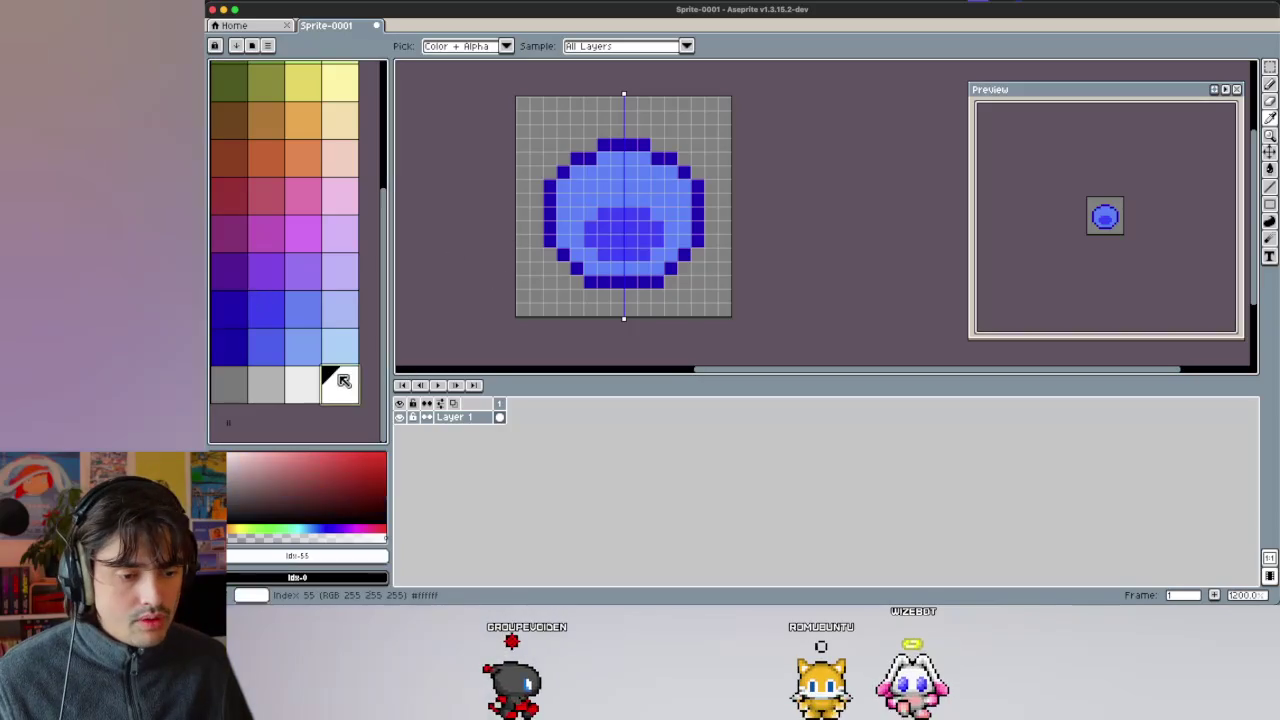
{"action": "left_click", "coordinate": [603, 180]}
{"action": "left_click", "coordinate": [643, 185]}
{"action": "left_click", "coordinate": [591, 185]}
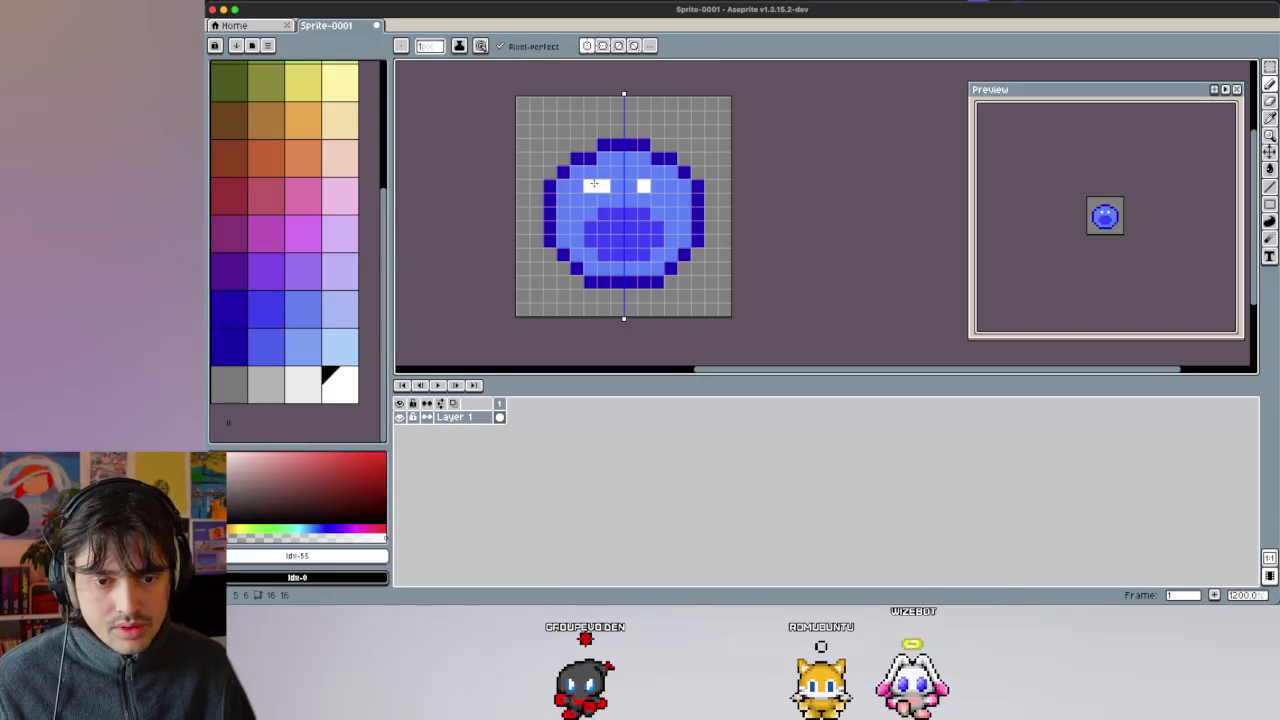
{"action": "key", "text": "alt"}
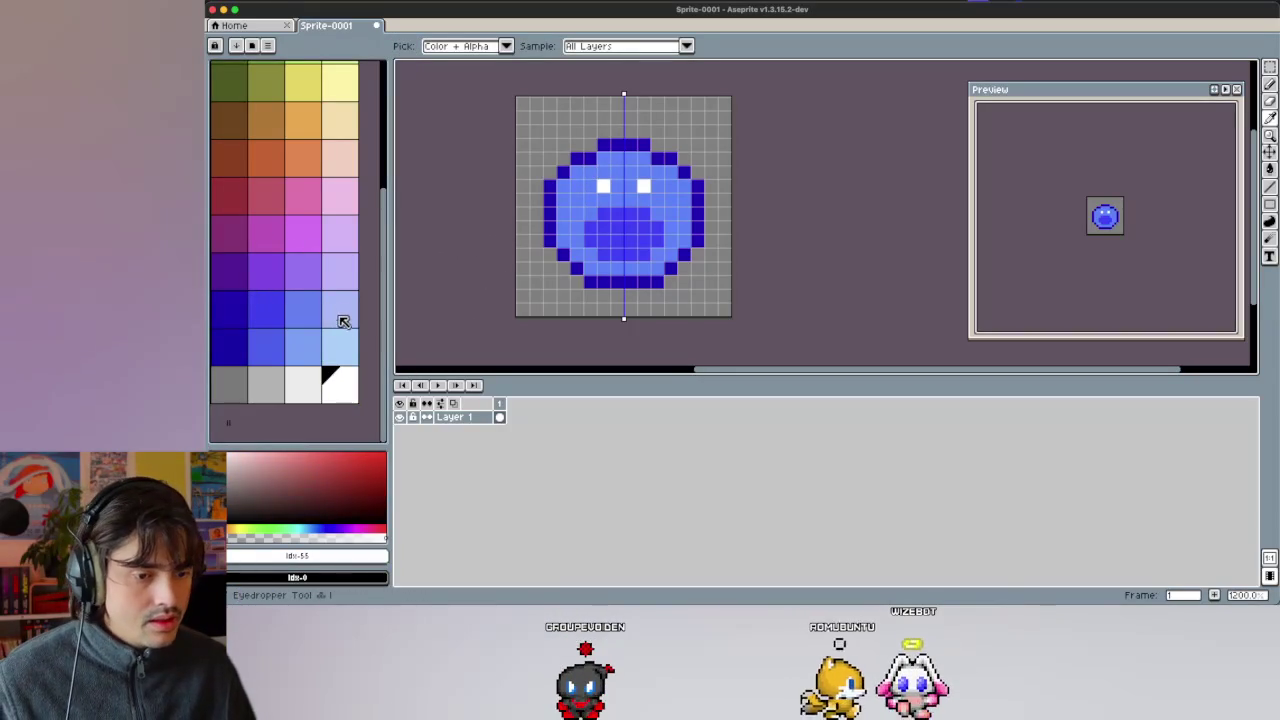
{"action": "left_click", "coordinate": [337, 322]}
{"action": "left_click", "coordinate": [603, 185]}
{"action": "left_click_drag", "start_coordinate": [593, 177], "coordinate": [584, 193]}
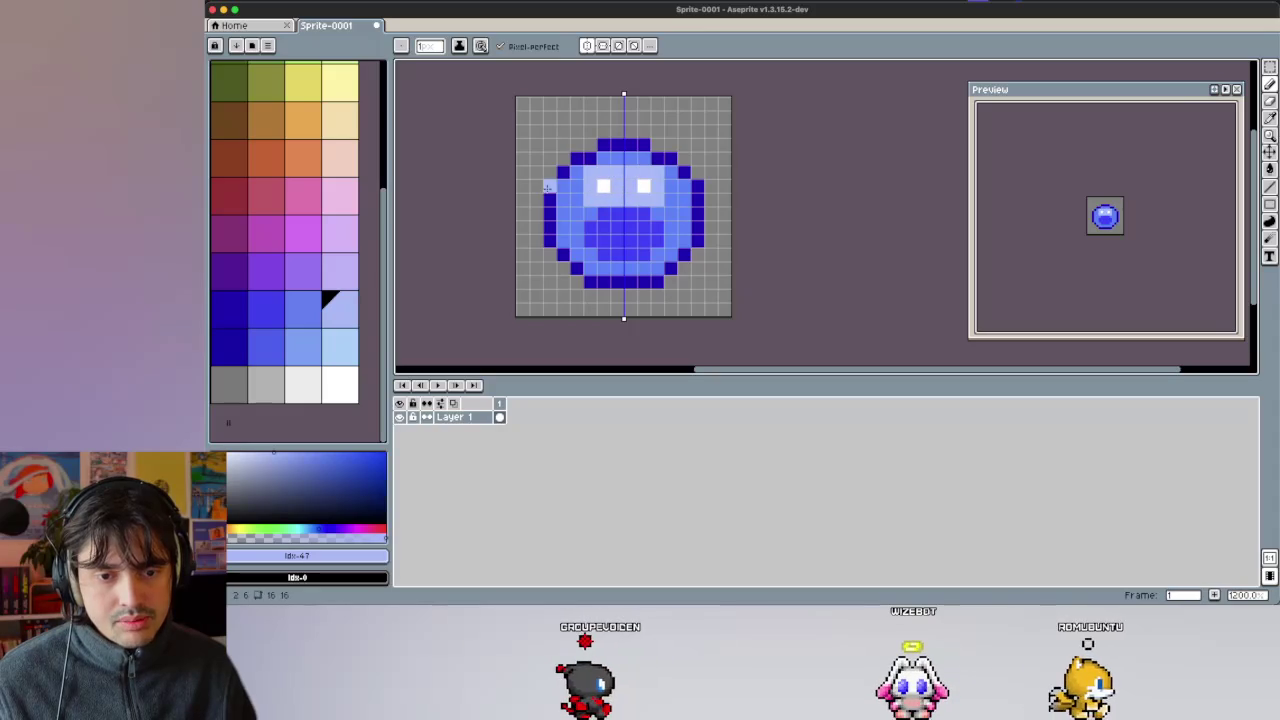
{"action": "scroll", "coordinate": [580, 192], "scroll_direction": "down", "scroll_amount": 4}
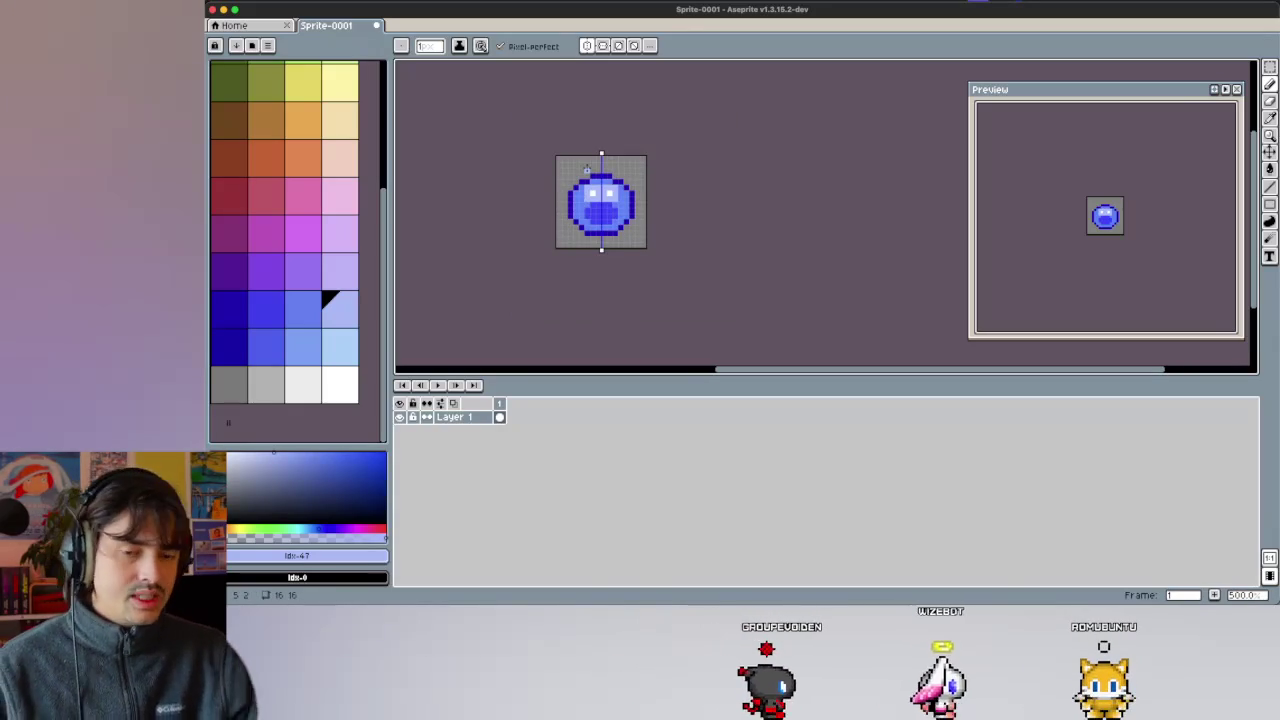
{"action": "key", "text": "ctrl+z"}
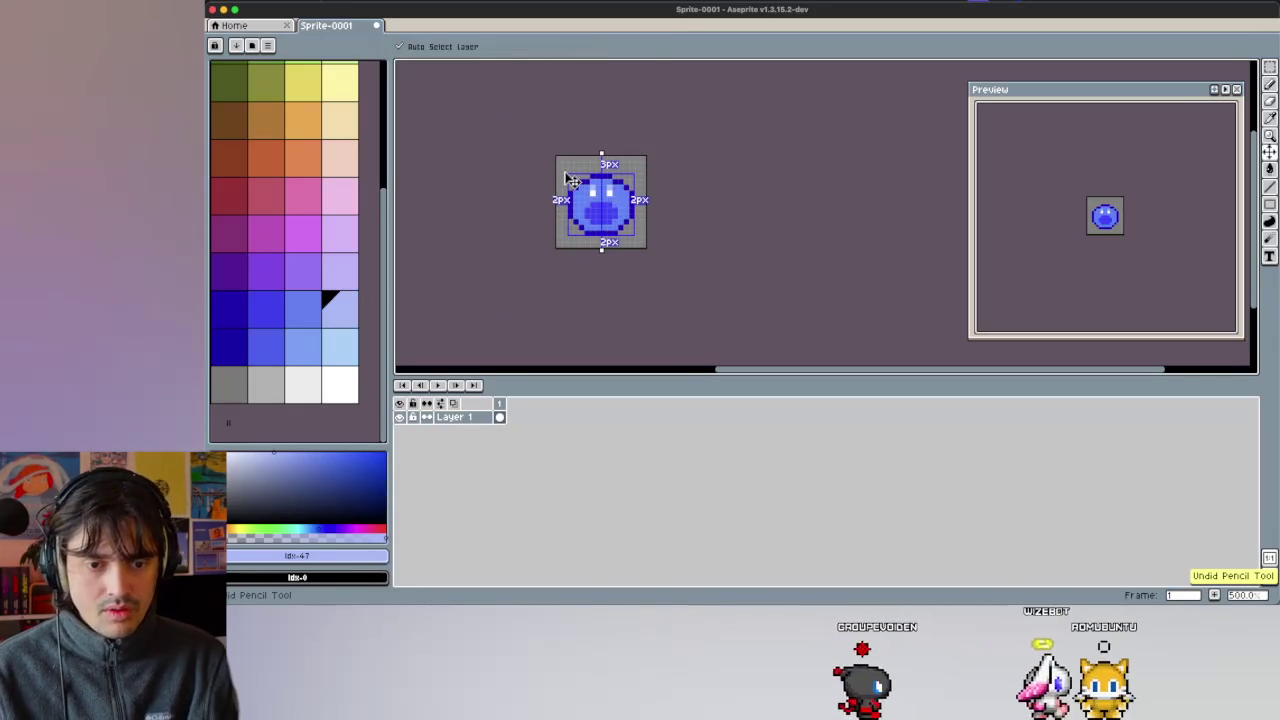
{"action": "key", "text": "ctrl+z"}
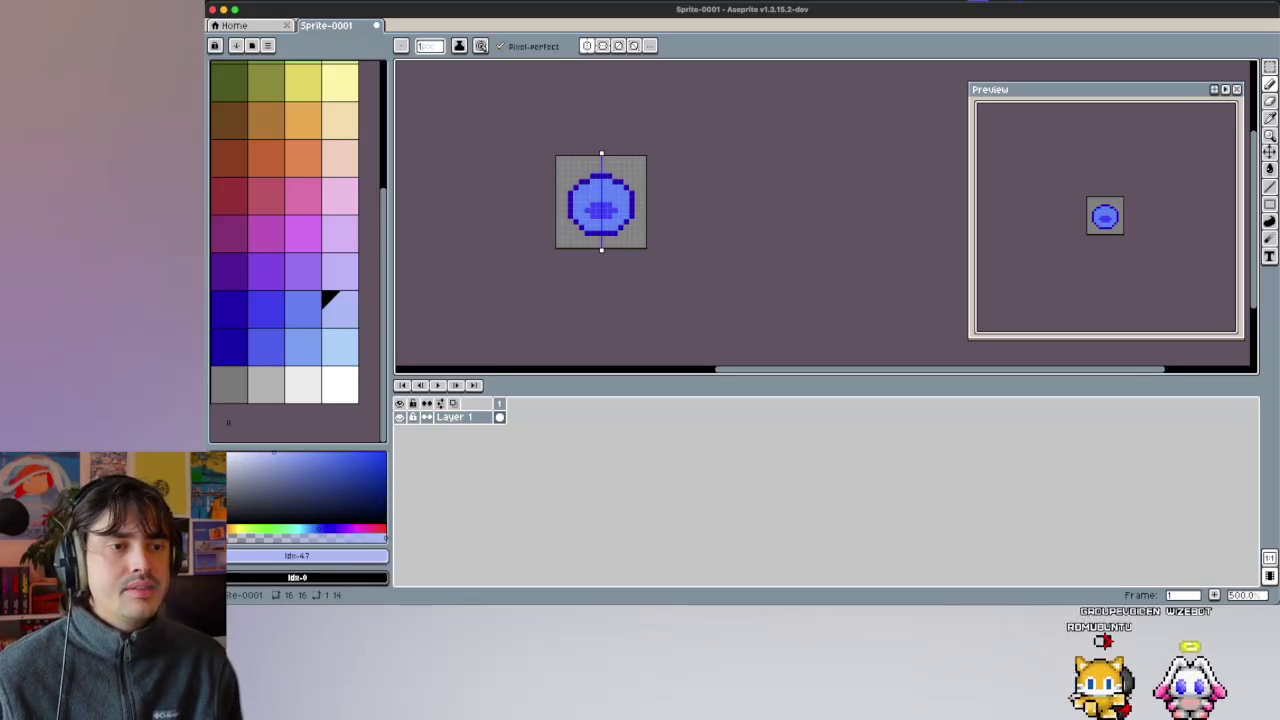
Close the slime sprite without saving and create a new 32×32 sprite.
{"action": "left_click", "coordinate": [377, 27]}
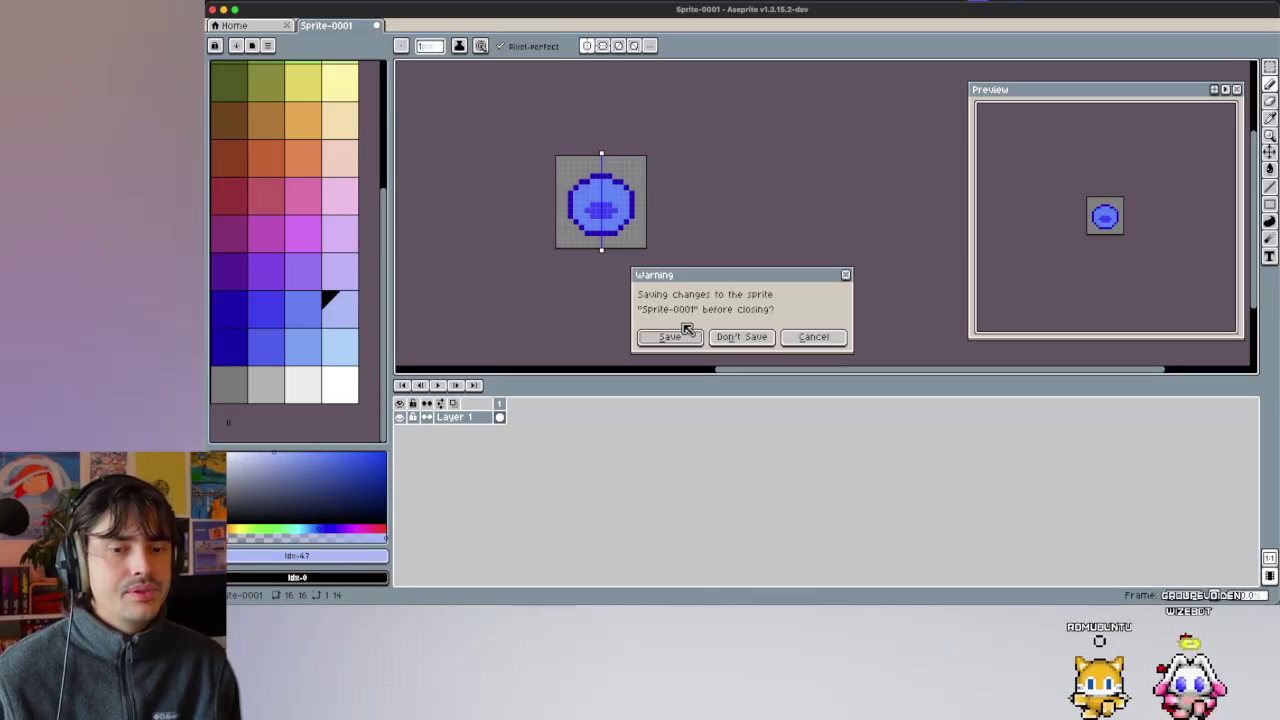
{"action": "left_click", "coordinate": [741, 336]}
{"action": "left_click", "coordinate": [284, 2]}
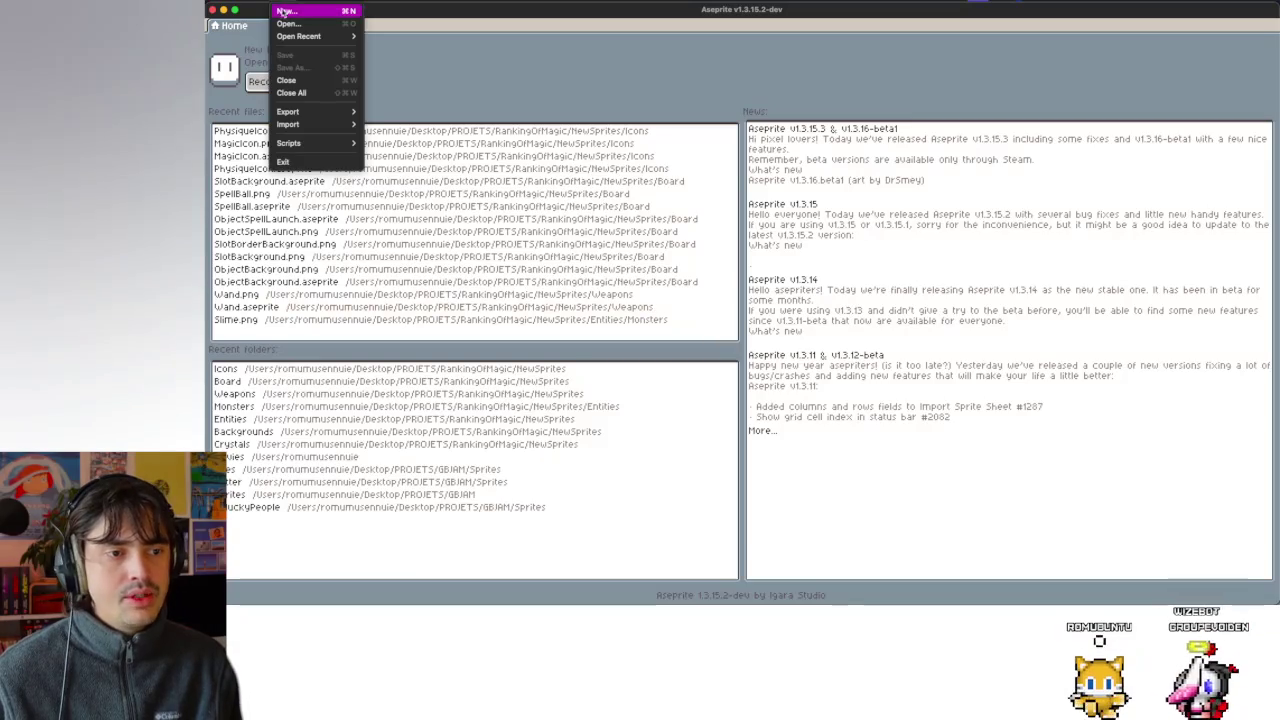
{"action": "left_click", "coordinate": [287, 11]}
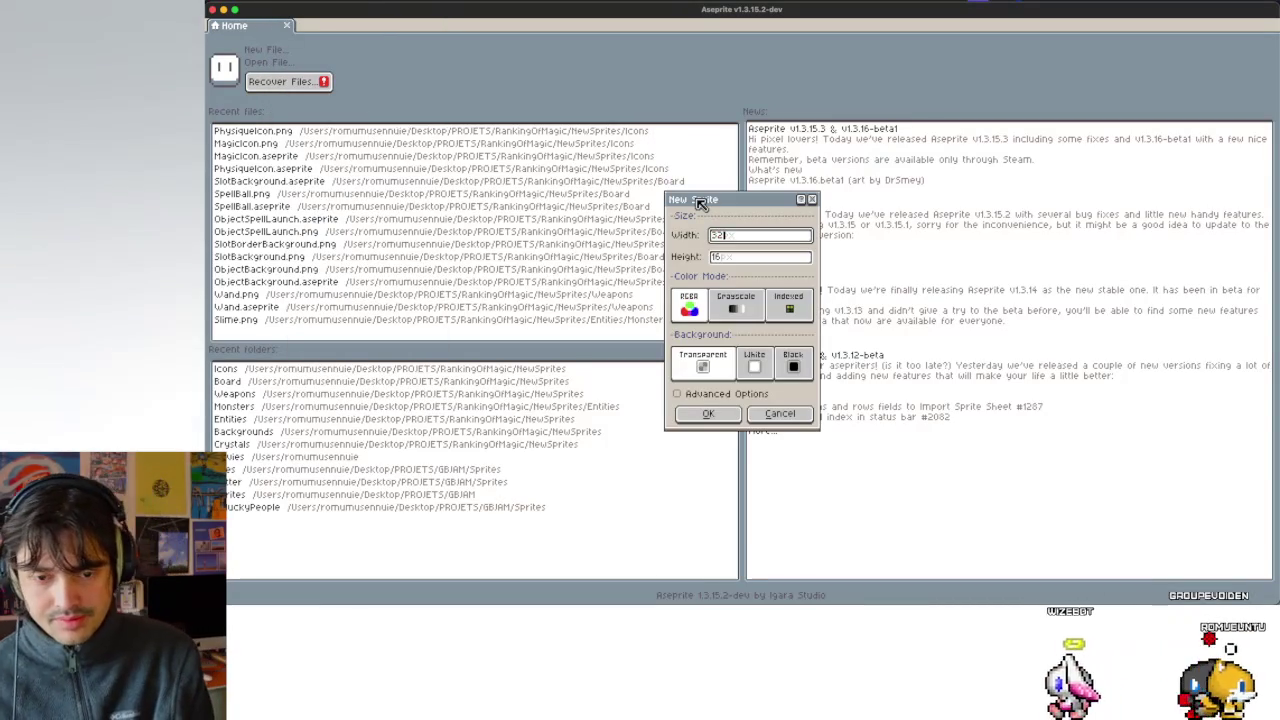
{"action": "key", "text": "Return"}
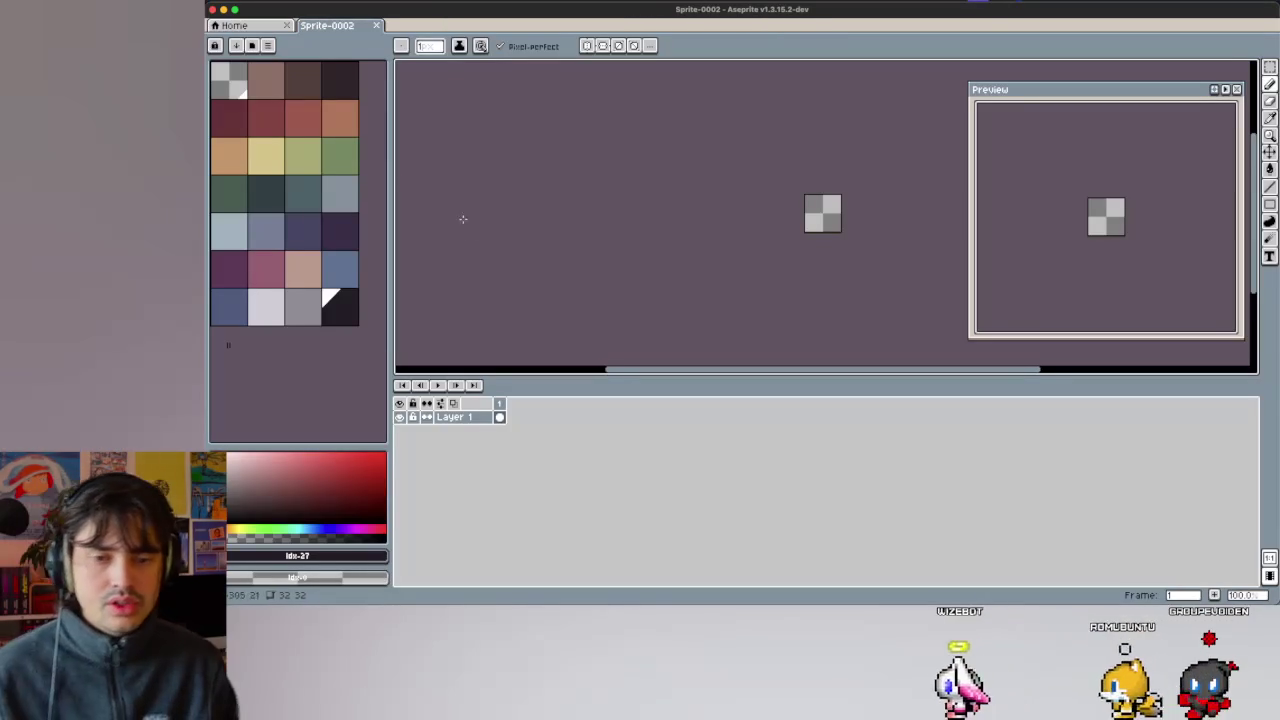
Load the Google UI preset palette and widen the palette panel.
{"action": "left_click", "coordinate": [236, 45]}
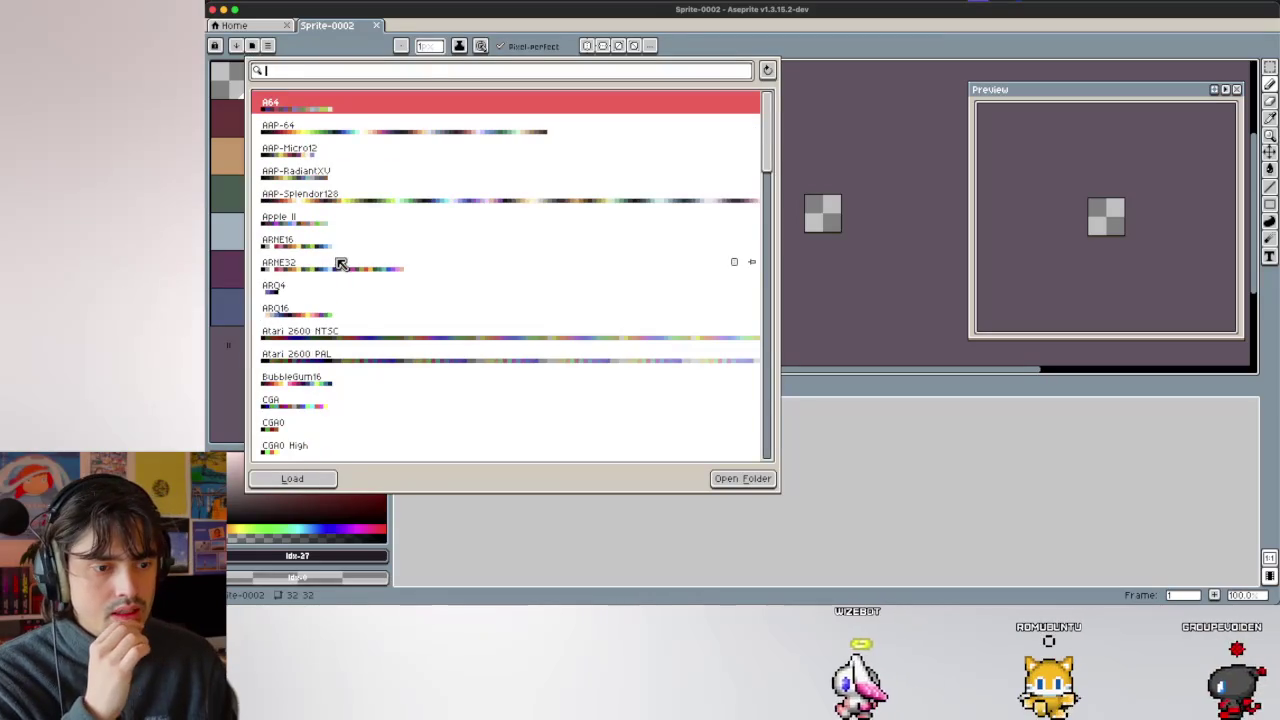
{"action": "scroll", "coordinate": [340, 263], "scroll_direction": "down", "scroll_amount": 3}
{"action": "scroll", "coordinate": [340, 263], "scroll_direction": "down", "scroll_amount": 3}
{"action": "scroll", "coordinate": [335, 263], "scroll_direction": "down", "scroll_amount": 3}
{"action": "scroll", "coordinate": [335, 263], "scroll_direction": "down", "scroll_amount": 3}
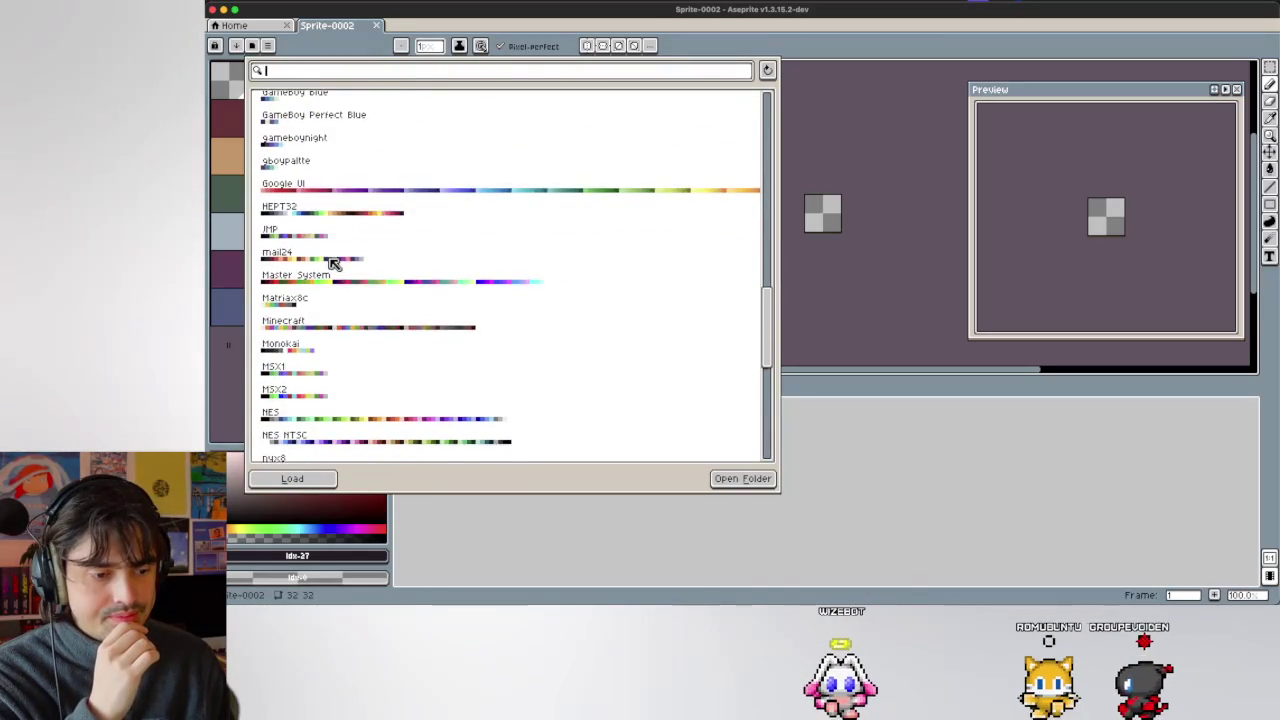
{"action": "scroll", "coordinate": [335, 263], "scroll_direction": "down", "scroll_amount": 2}
{"action": "scroll", "coordinate": [335, 263], "scroll_direction": "up", "scroll_amount": 2}
{"action": "scroll", "coordinate": [335, 263], "scroll_direction": "up", "scroll_amount": 2}
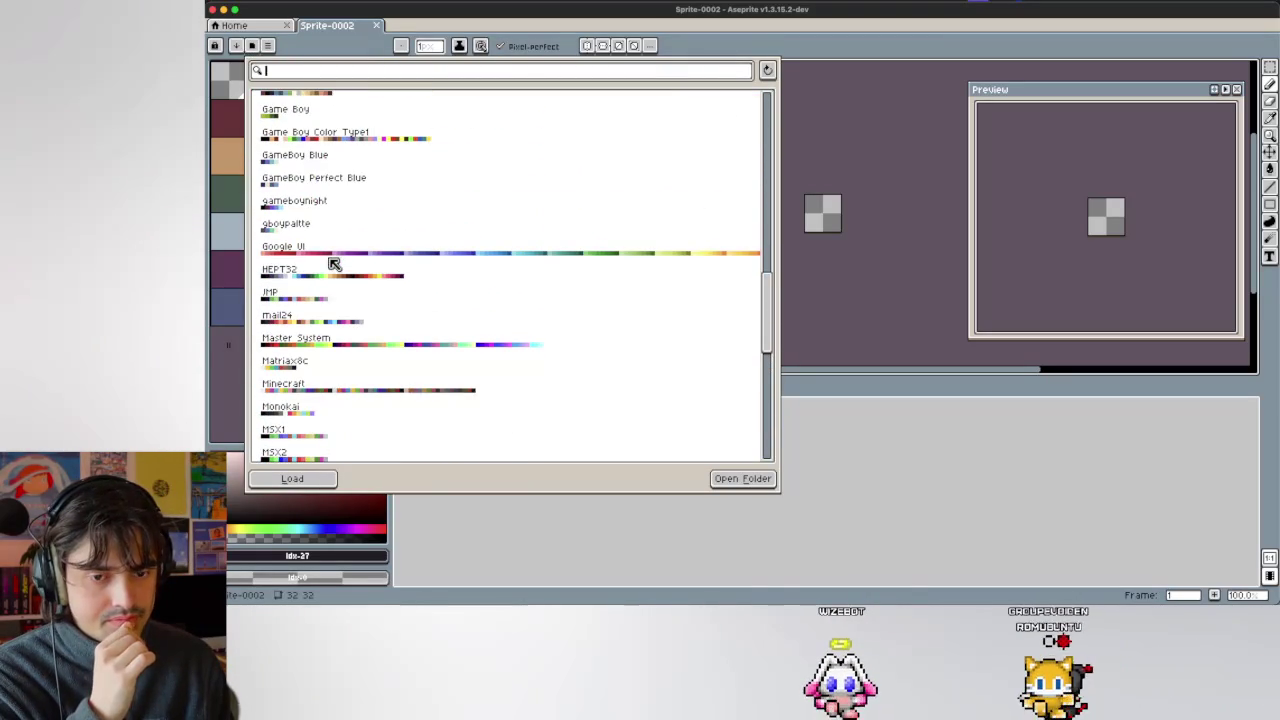
{"action": "left_click", "coordinate": [352, 248]}
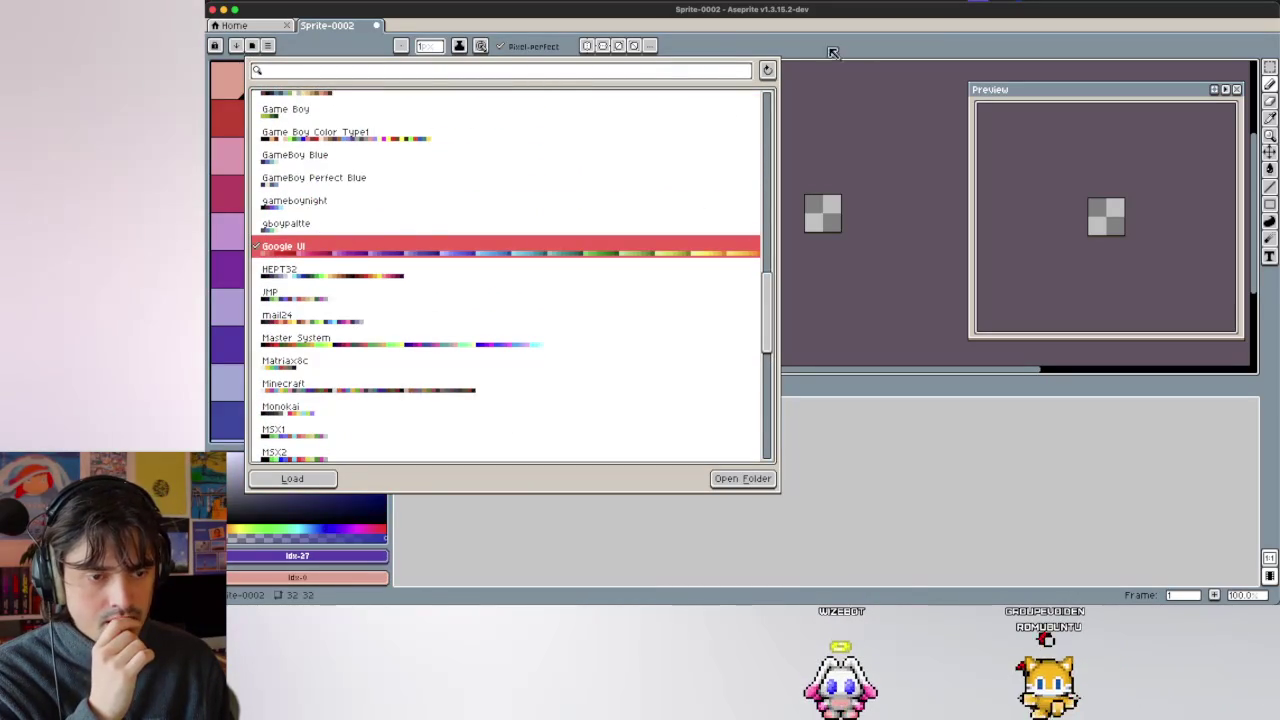
{"action": "left_click", "coordinate": [869, 110]}
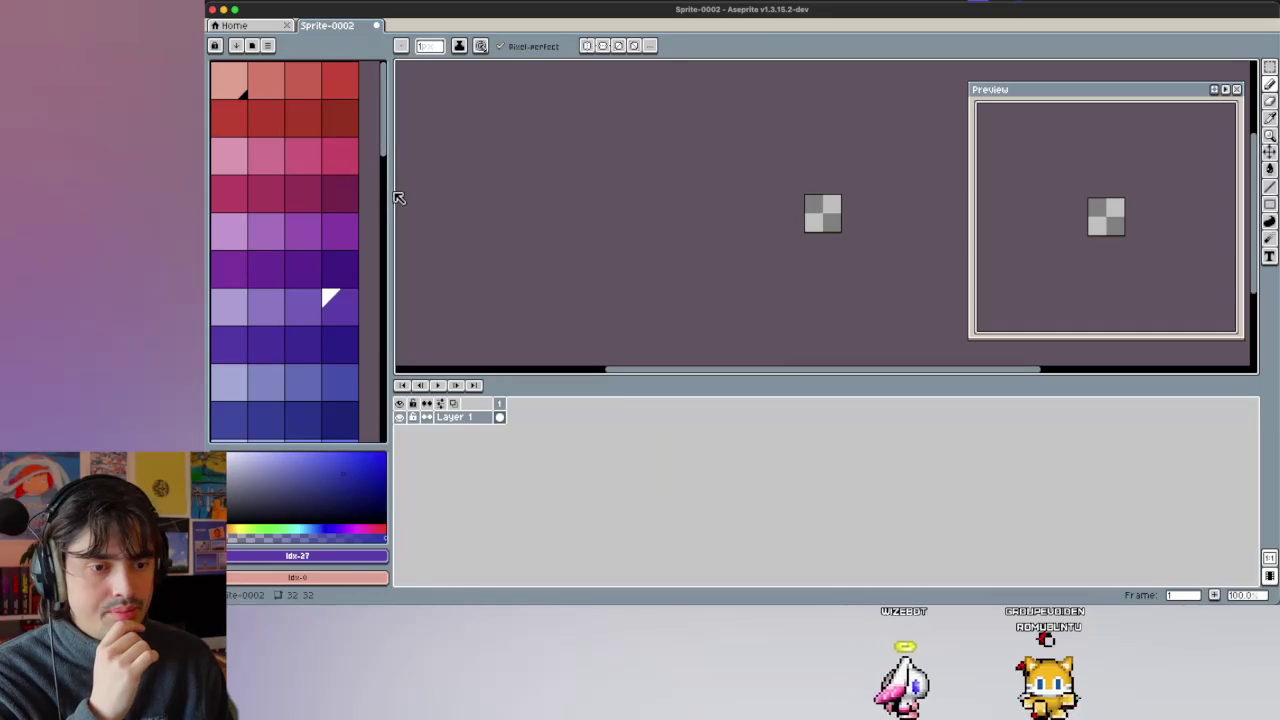
{"action": "left_click_drag", "start_coordinate": [393, 198], "coordinate": [530, 180]}
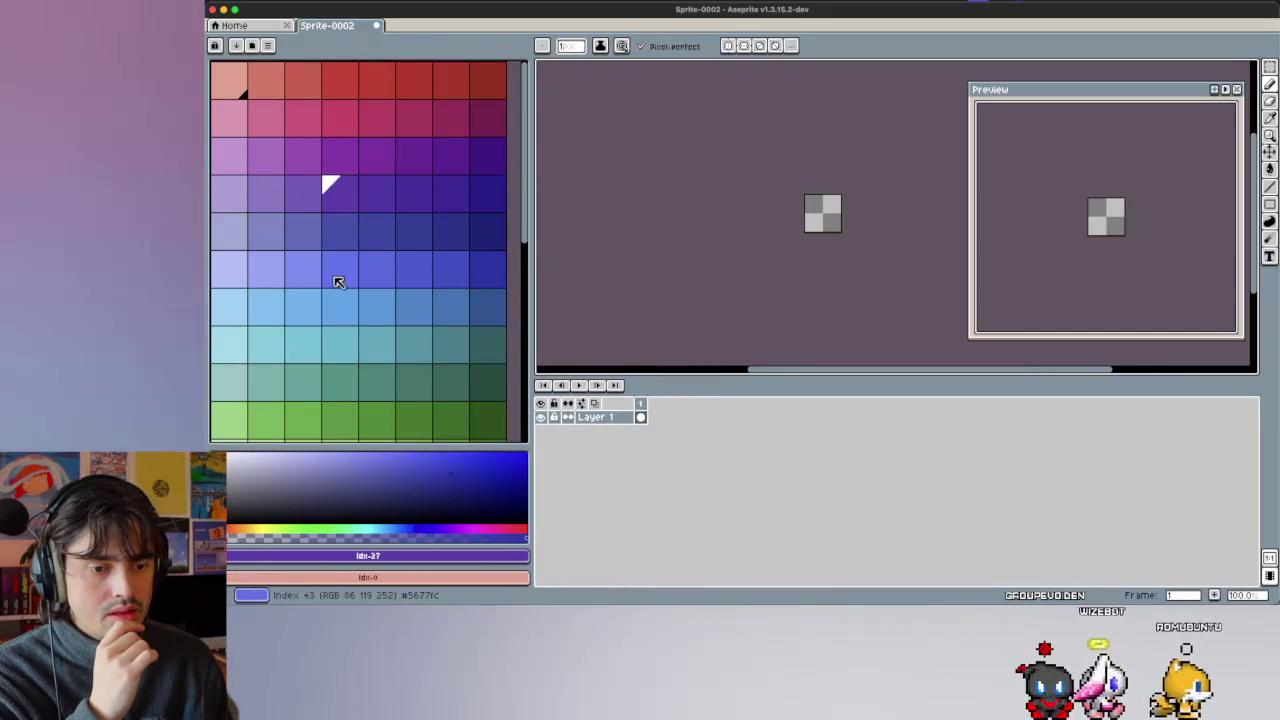
Pick deep blue and turn on vertical mirror symmetry.
{"action": "scroll", "coordinate": [338, 283], "scroll_direction": "down", "scroll_amount": 5}
{"action": "scroll", "coordinate": [338, 283], "scroll_direction": "up", "scroll_amount": 1}
{"action": "scroll", "coordinate": [338, 283], "scroll_direction": "up", "scroll_amount": 5}
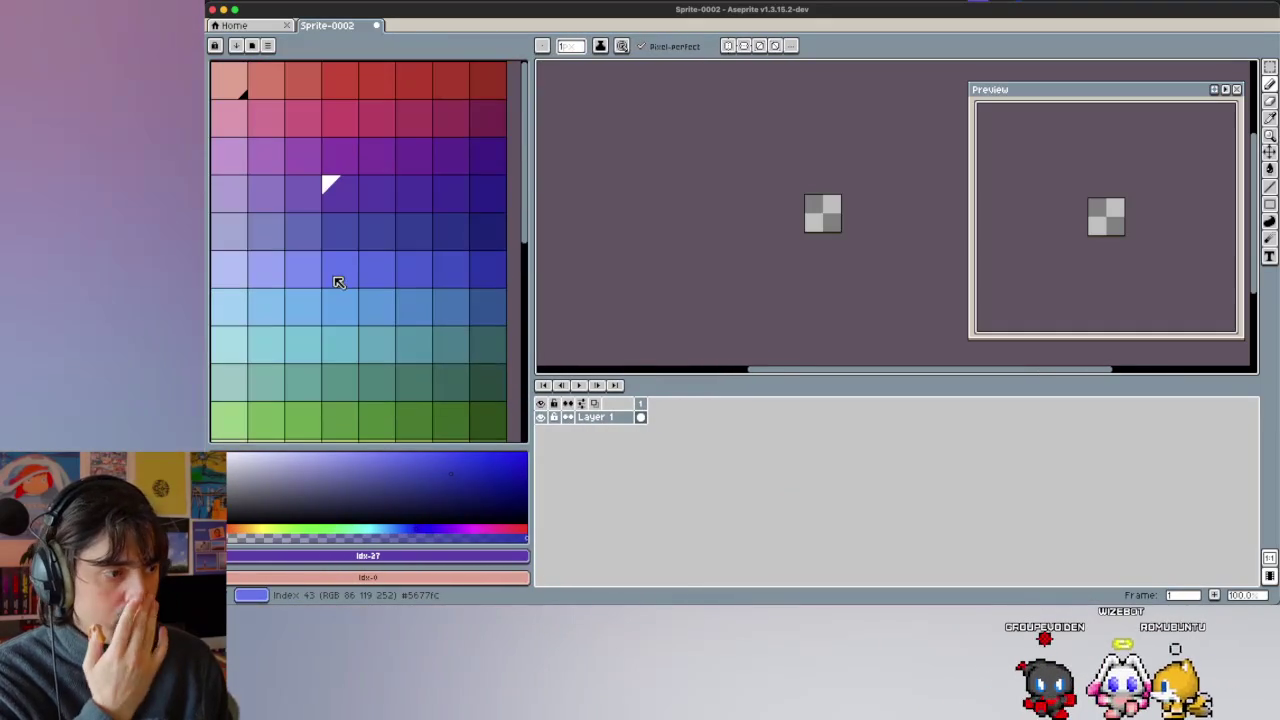
{"action": "left_click", "coordinate": [487, 285]}
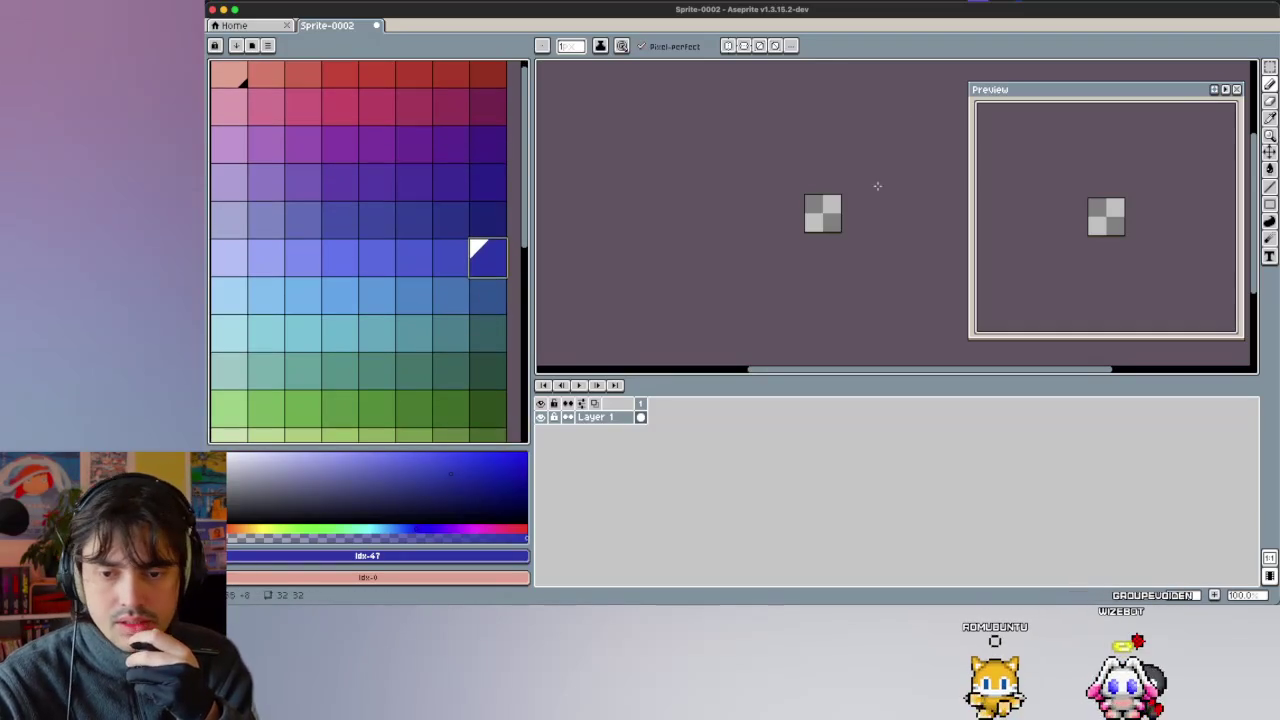
{"action": "scroll", "coordinate": [830, 209], "scroll_direction": "up", "scroll_amount": 1}
{"action": "scroll", "coordinate": [790, 205], "scroll_direction": "up", "scroll_amount": 1}
{"action": "scroll", "coordinate": [788, 203], "scroll_direction": "up", "scroll_amount": 1}
{"action": "scroll", "coordinate": [788, 203], "scroll_direction": "left", "scroll_amount": 1}
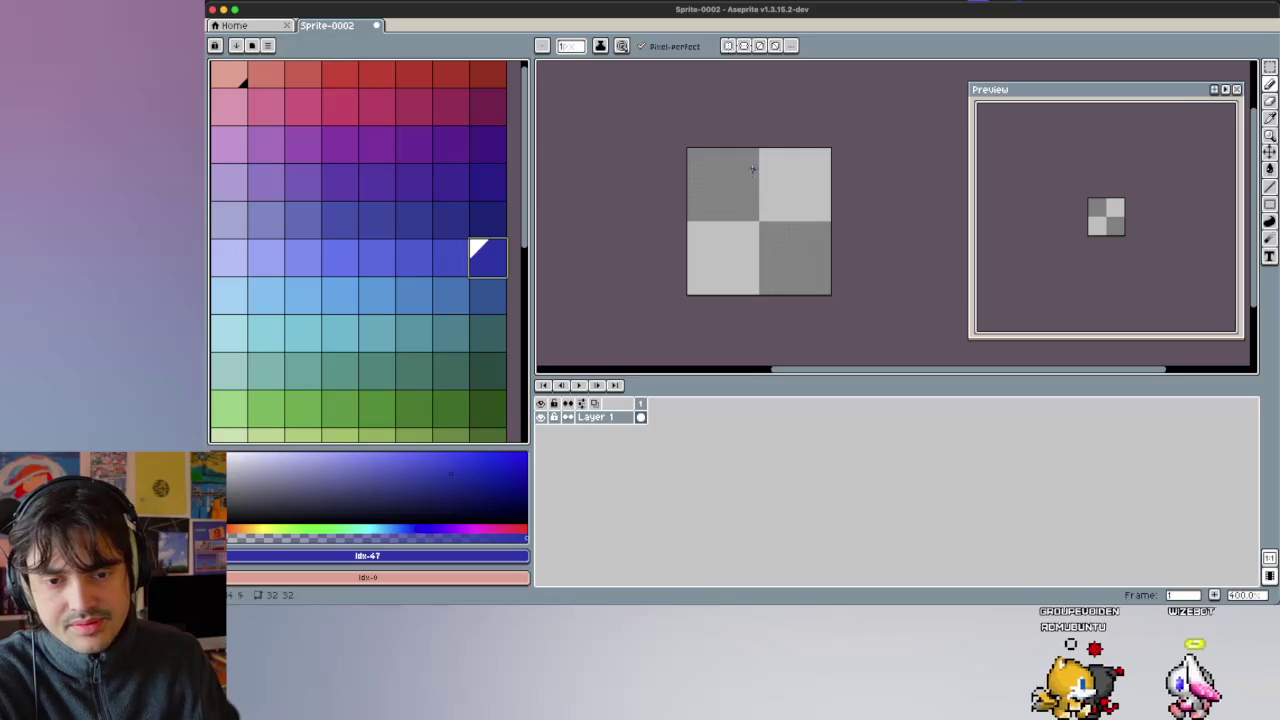
{"action": "left_click", "coordinate": [729, 46]}
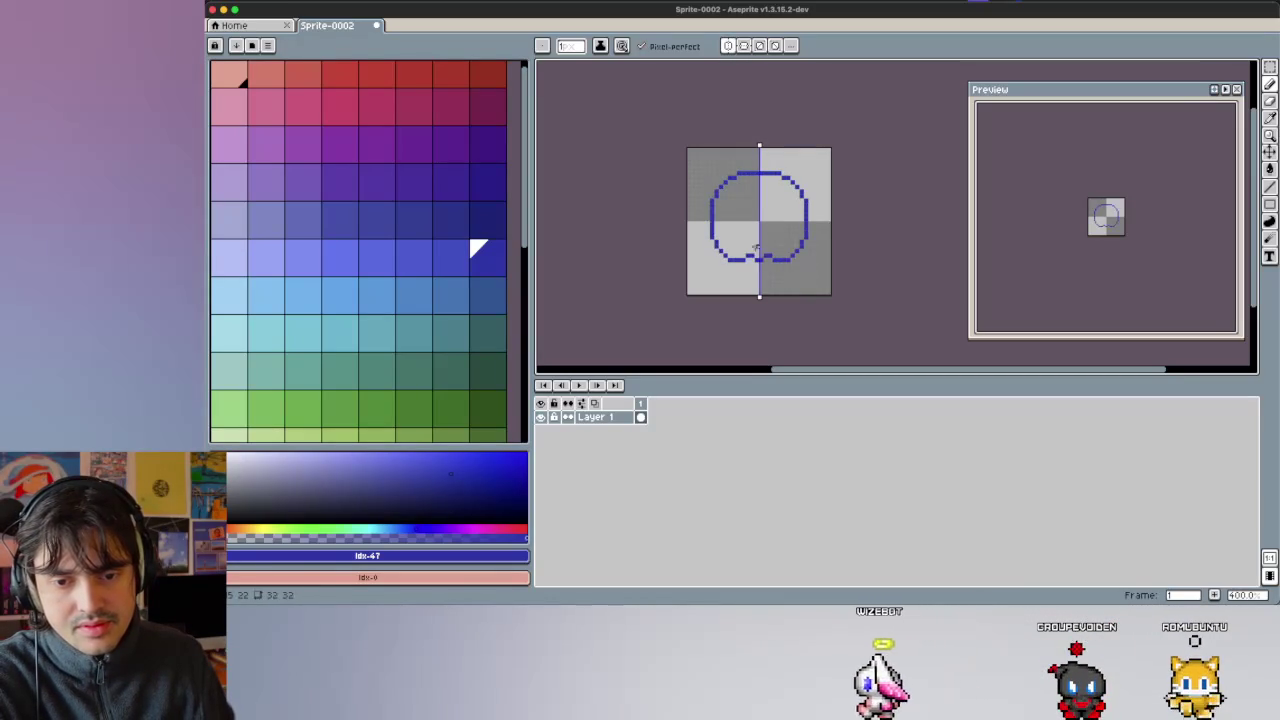
Draw and undo several mirrored circle outline attempts.
{"action": "key", "text": "ctrl+z"}
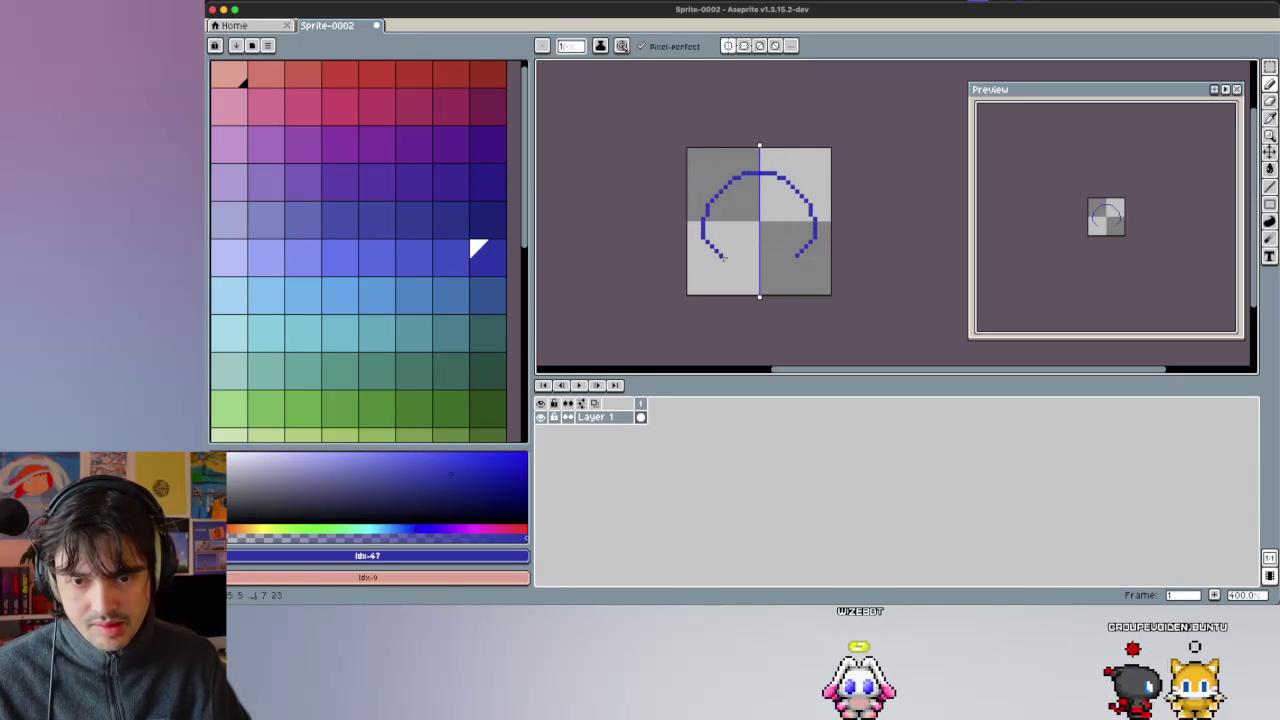
{"action": "key", "text": "ctrl+z"}
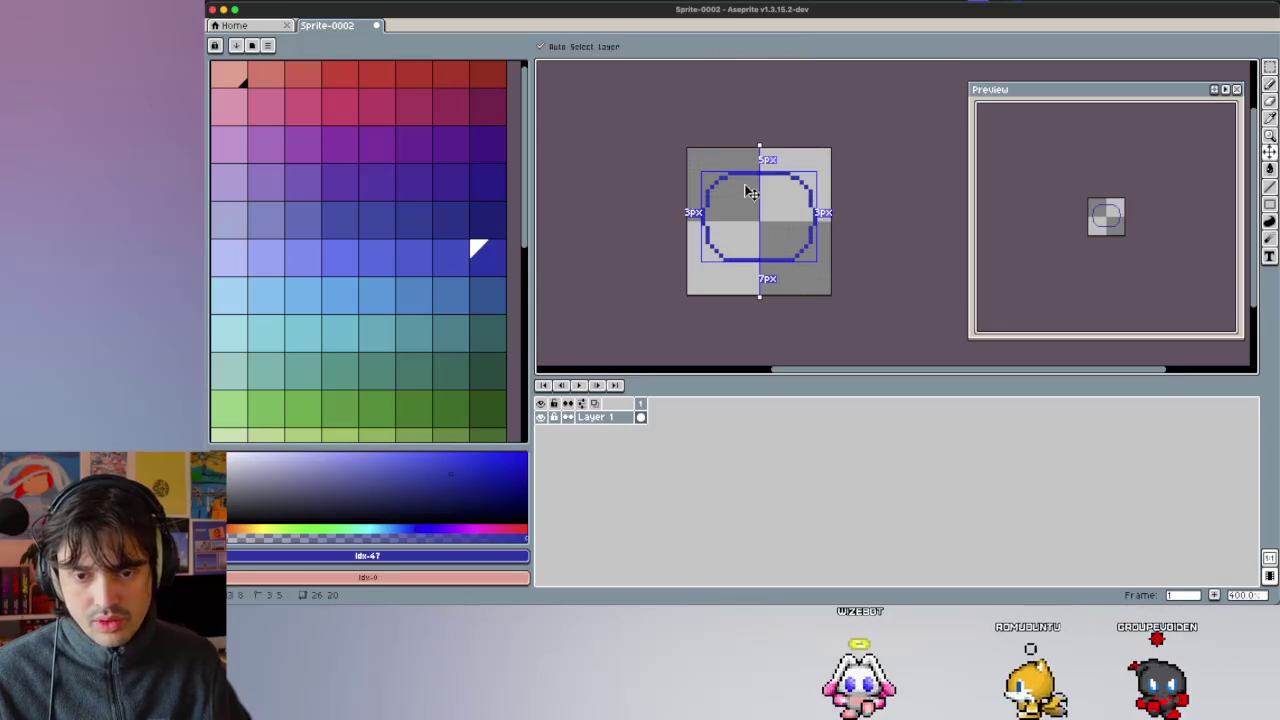
{"action": "key", "text": "ctrl+z"}
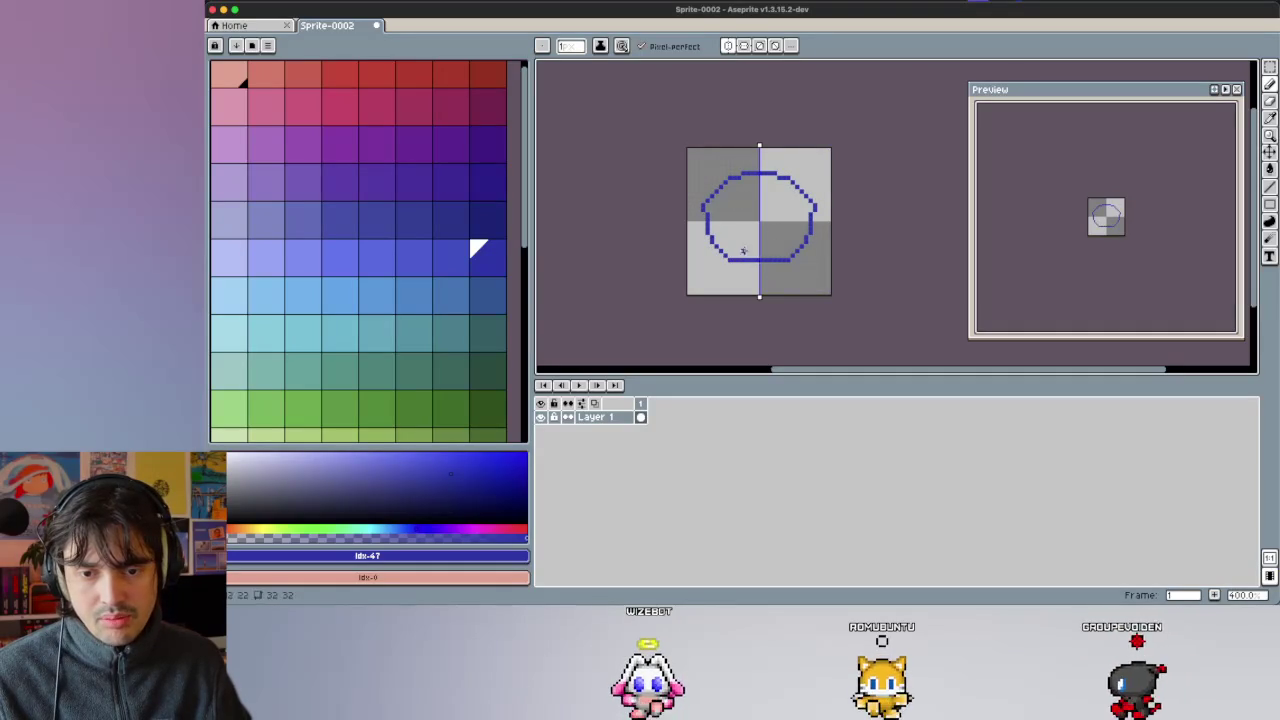
{"action": "key", "text": "ctrl+z"}
{"action": "mouse_move", "coordinate": [756, 174]}
{"action": "left_mouse_down"}
{"action": "mouse_move", "coordinate": [735, 254]}
{"action": "mouse_move", "coordinate": [757, 256]}
{"action": "left_mouse_up"}
{"action": "scroll", "coordinate": [760, 257], "scroll_direction": "up", "scroll_amount": 1}
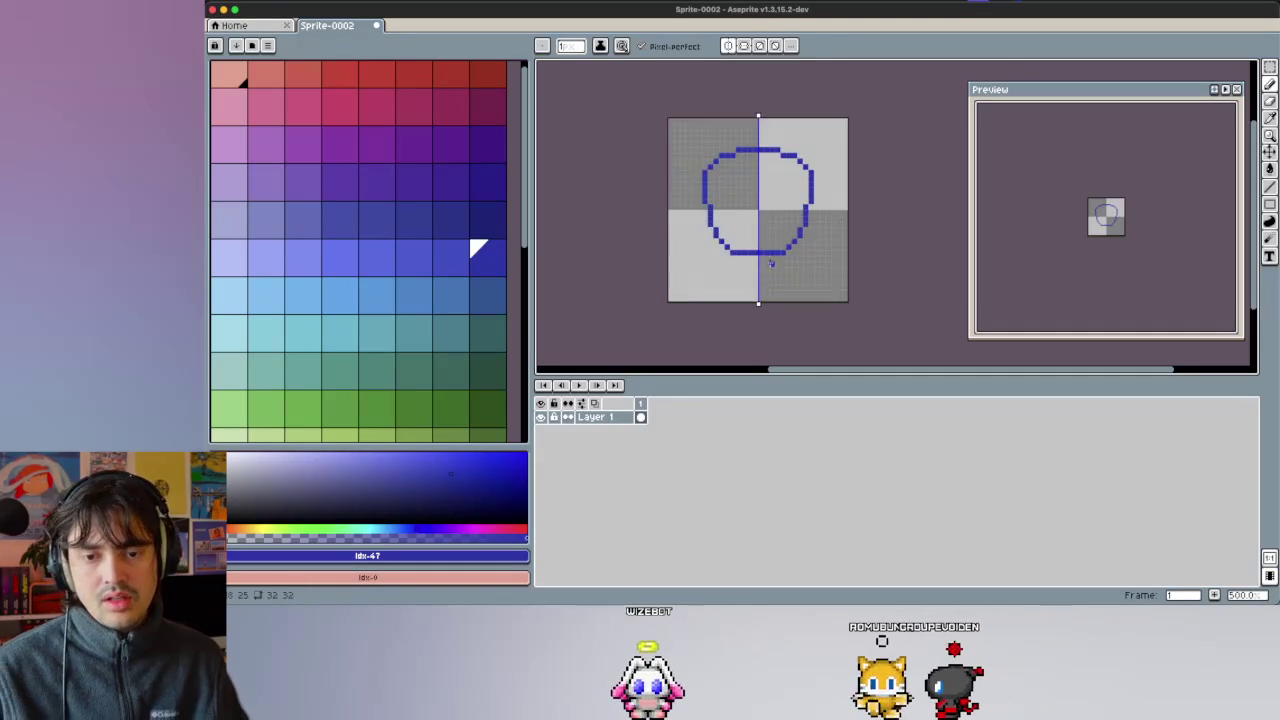
{"action": "scroll", "coordinate": [765, 260], "scroll_direction": "up", "scroll_amount": 1}
{"action": "key", "text": "ctrl+z"}
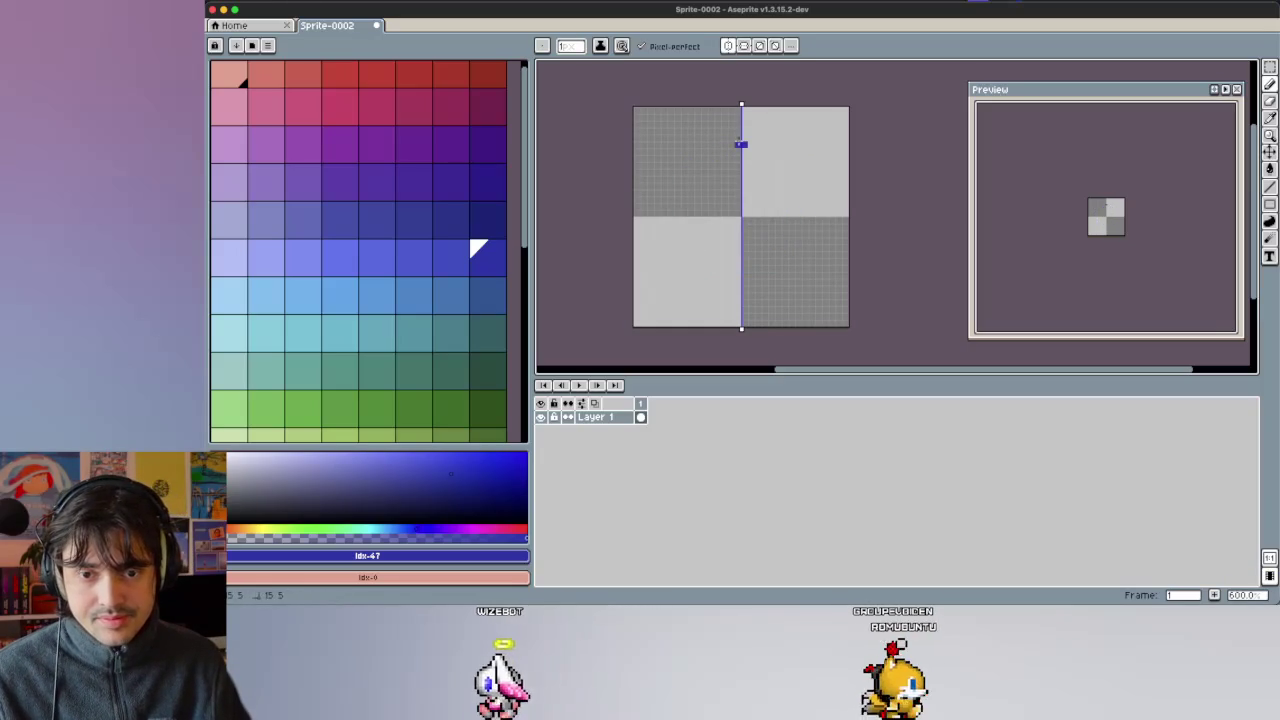
{"action": "mouse_move", "coordinate": [706, 137]}
{"action": "left_mouse_down"}
{"action": "mouse_move", "coordinate": [741, 136]}
{"action": "mouse_move", "coordinate": [656, 177]}
{"action": "mouse_move", "coordinate": [654, 222]}
{"action": "mouse_move", "coordinate": [677, 266]}
{"action": "left_mouse_up"}
{"action": "key", "text": "ctrl+z"}
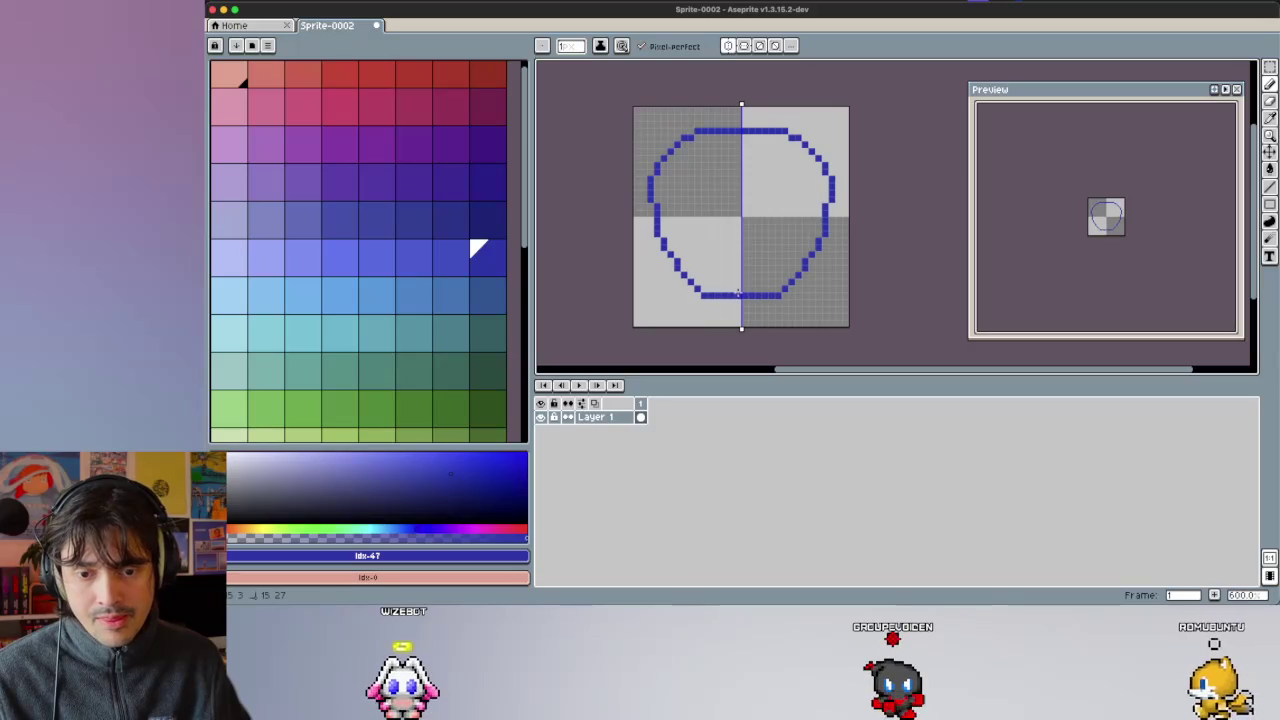
{"action": "key", "text": "ctrl+z"}
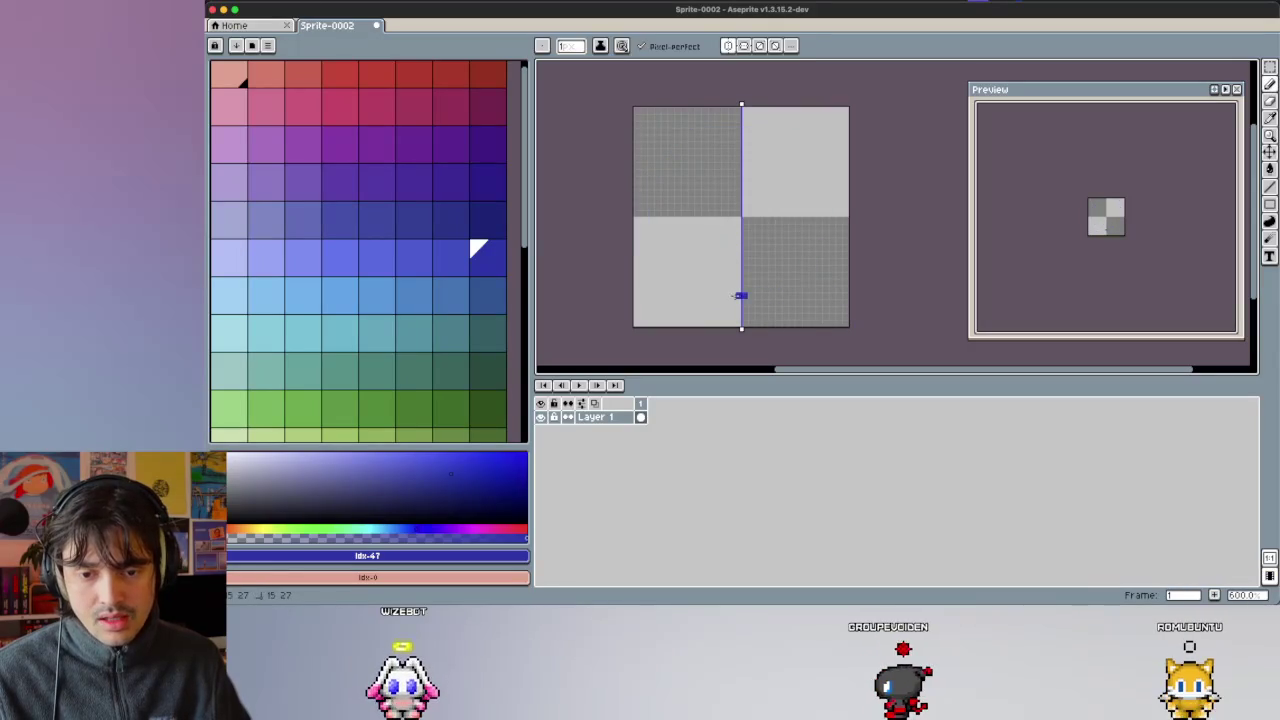
{"action": "key", "text": "ctrl+z"}
Draw the final mirrored dark-blue circle outline and flood-fill its interior with blue.
{"action": "left_click_drag", "start_coordinate": [740, 295], "coordinate": [697, 295]}
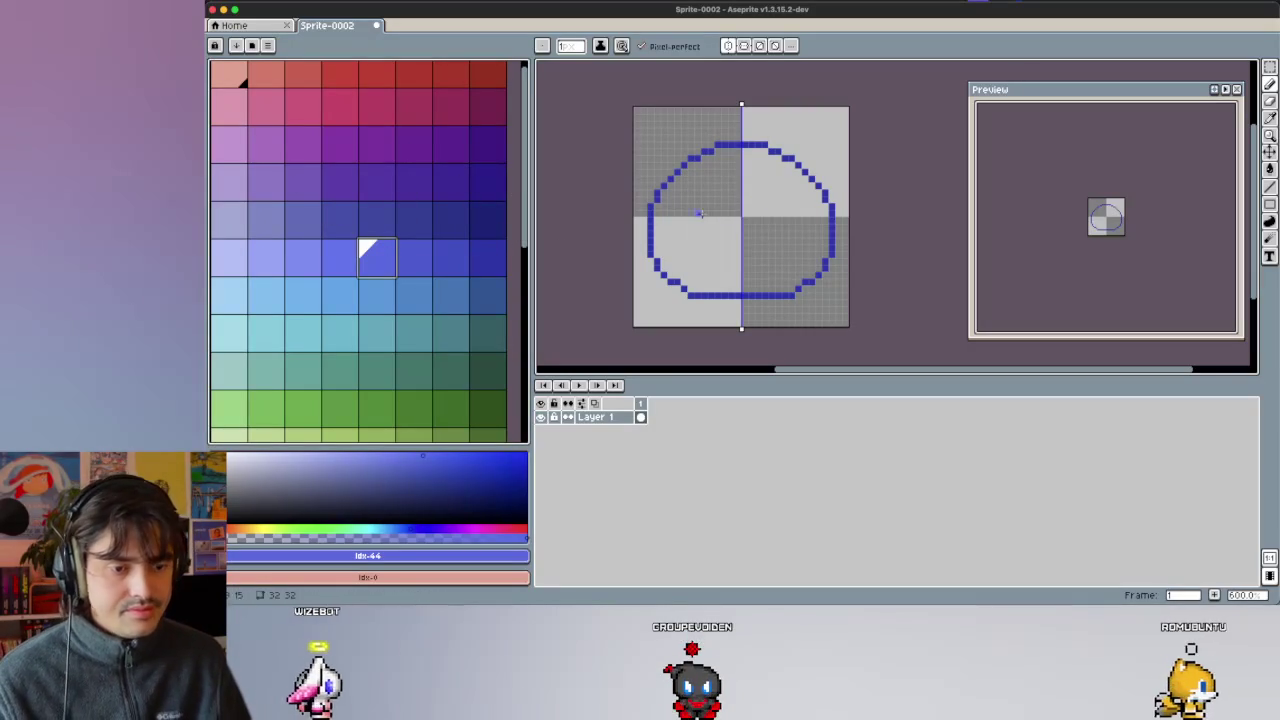
{"action": "key", "text": "g"}
{"action": "left_click", "coordinate": [785, 191]}
Test a white flood fill inside the blob, then undo it along with the white eye pixels.
{"action": "left_click", "coordinate": [243, 261]}
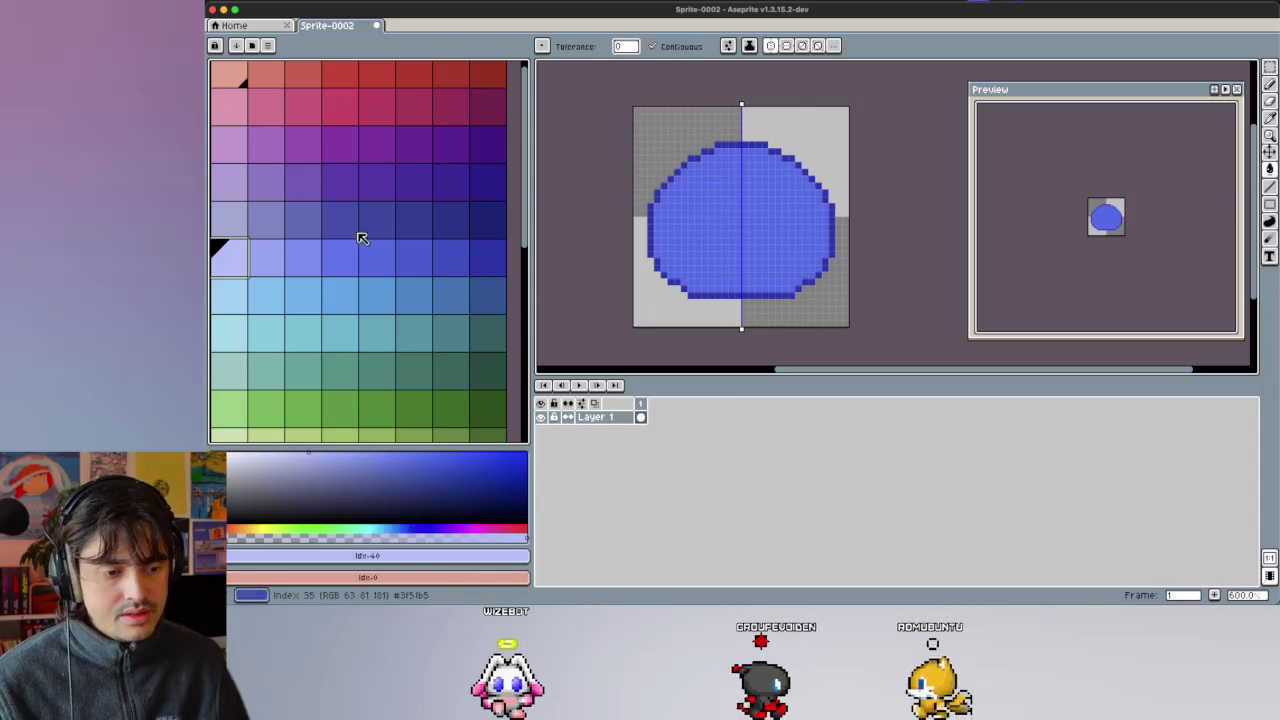
{"action": "scroll", "coordinate": [360, 237], "scroll_direction": "down", "scroll_amount": 5}
{"action": "left_click", "coordinate": [265, 385]}
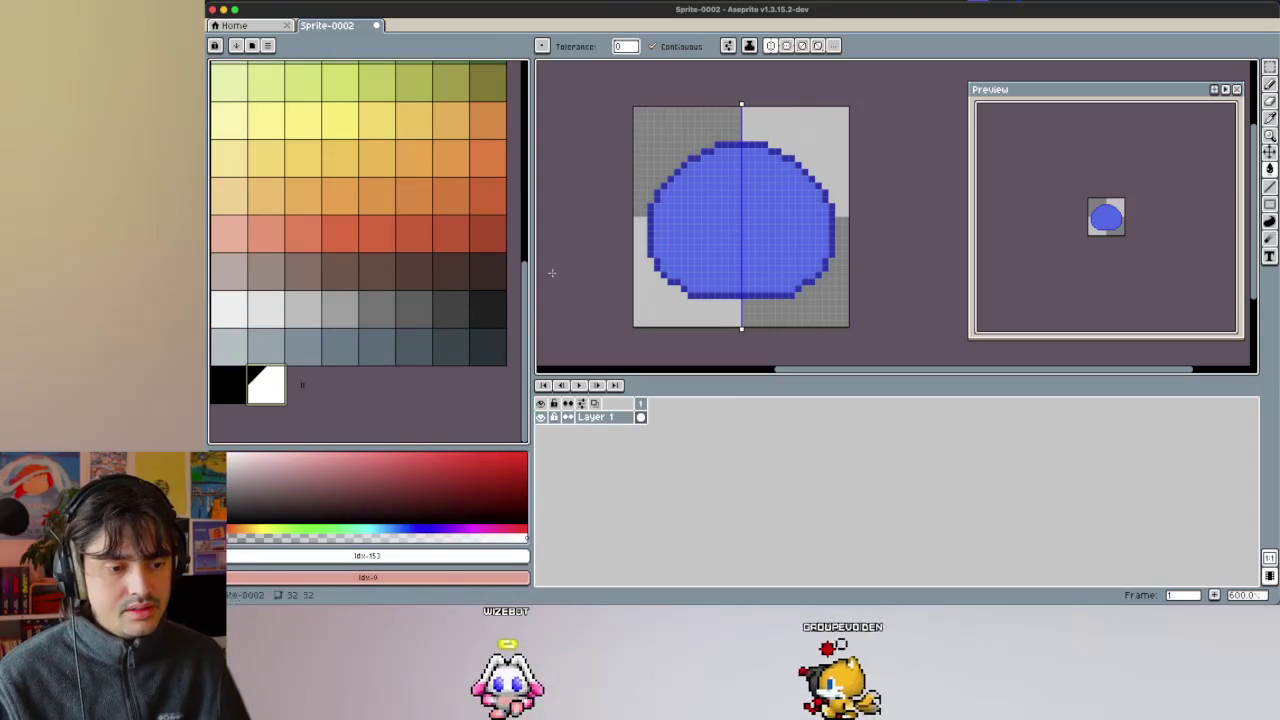
{"action": "left_click", "coordinate": [717, 172]}
{"action": "key", "text": "ctrl+z"}
{"action": "key", "text": "b"}
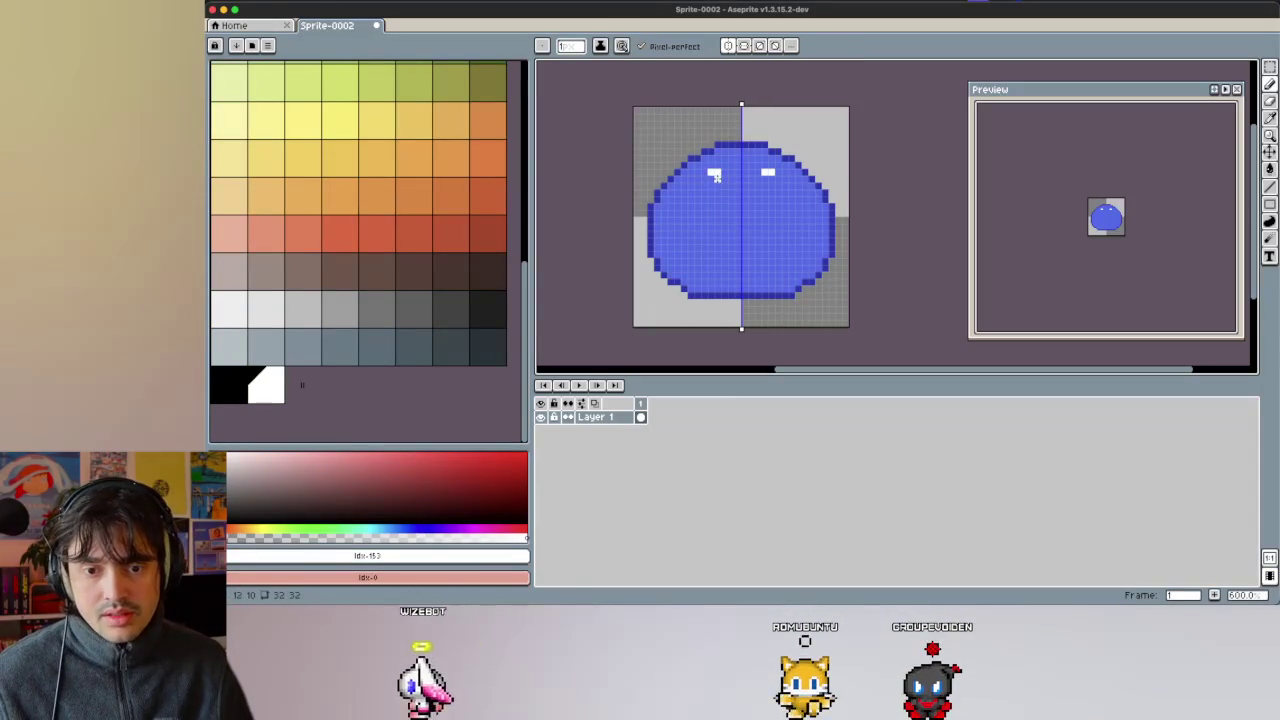
{"action": "key", "text": "ctrl+z"}
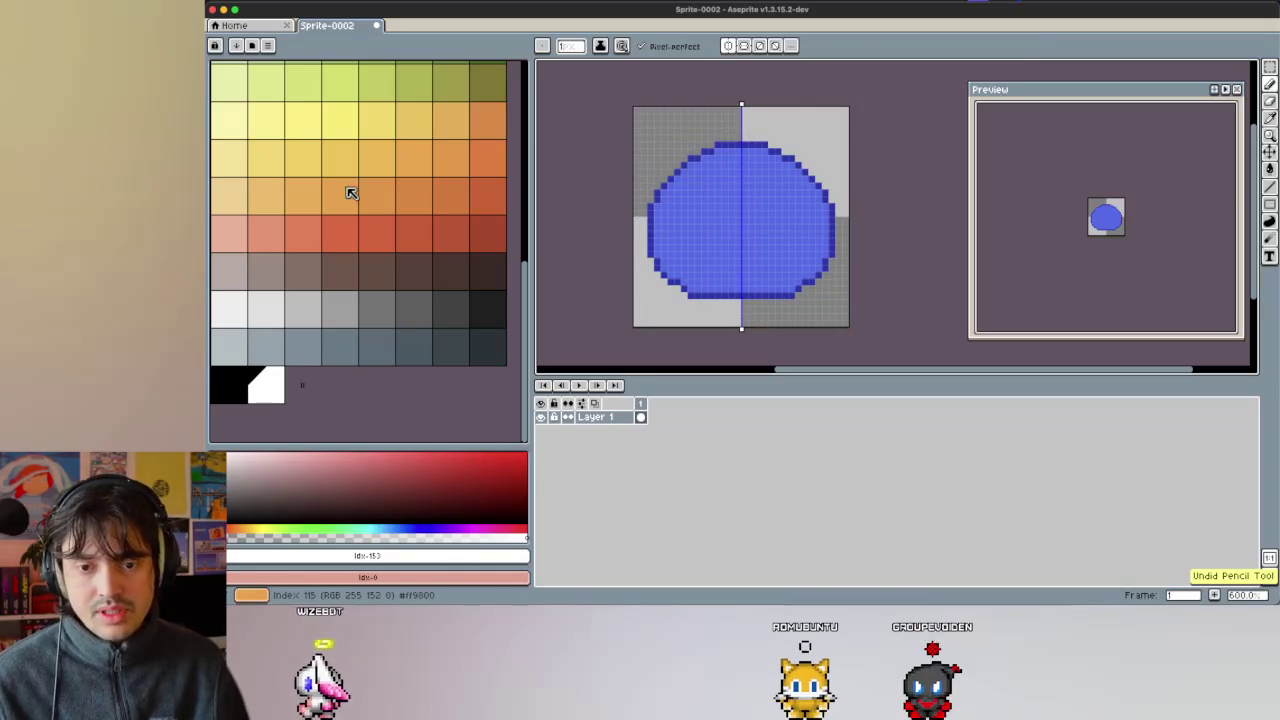
{"action": "scroll", "coordinate": [350, 192], "scroll_direction": "up", "scroll_amount": 5}
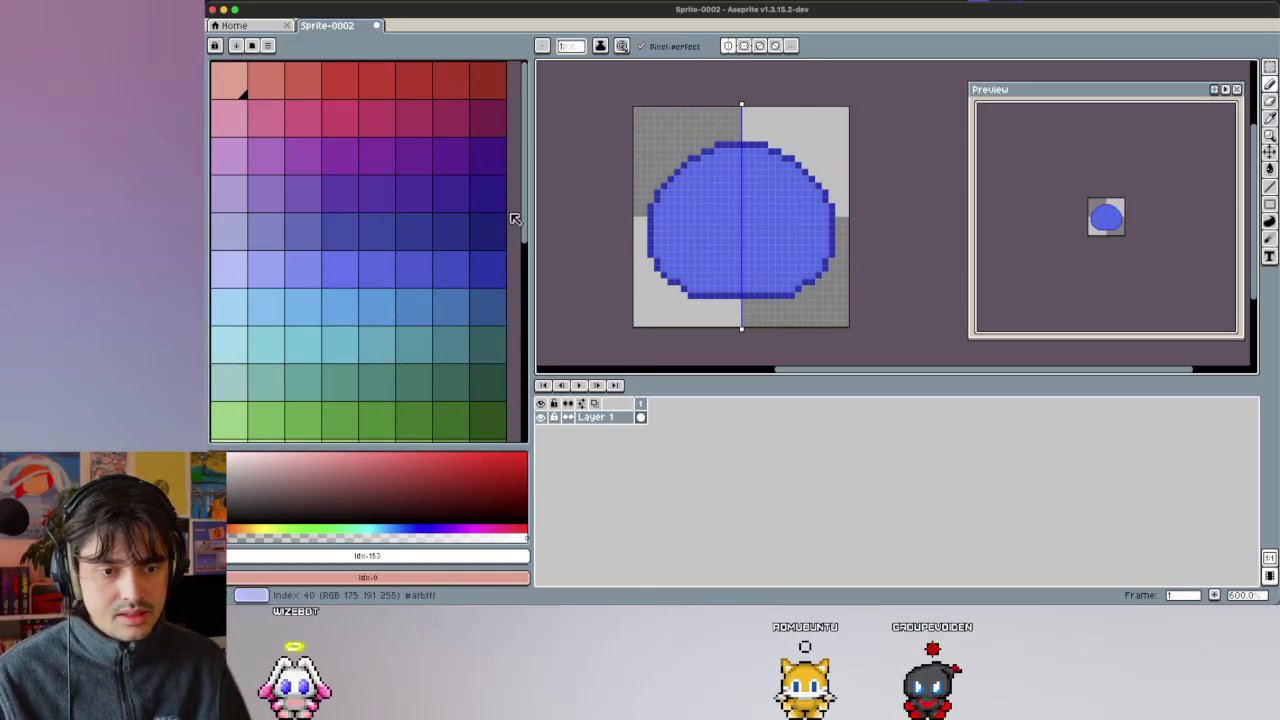
Sample the blob's medium blue, then draw and fill a dark-blue oval mouth in the lower middle.
{"action": "key", "text": "i"}
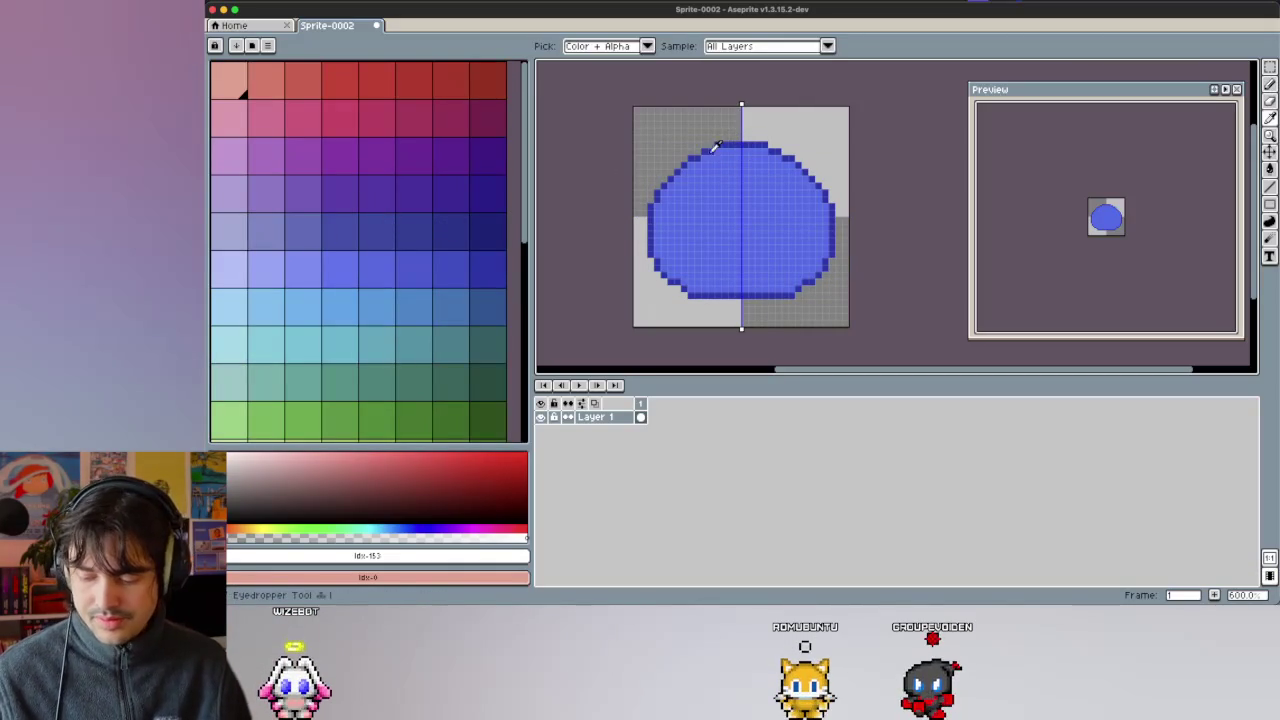
{"action": "left_click", "coordinate": [729, 141]}
{"action": "key", "text": "v"}
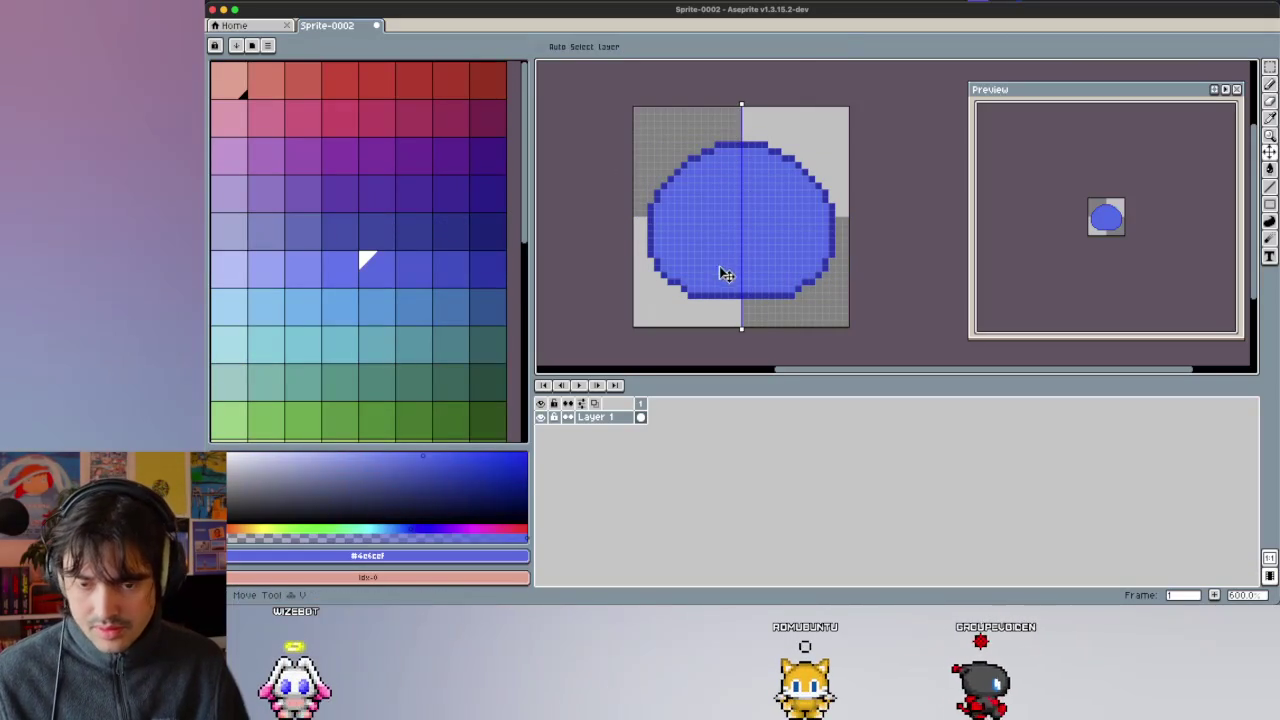
{"action": "key", "text": "b"}
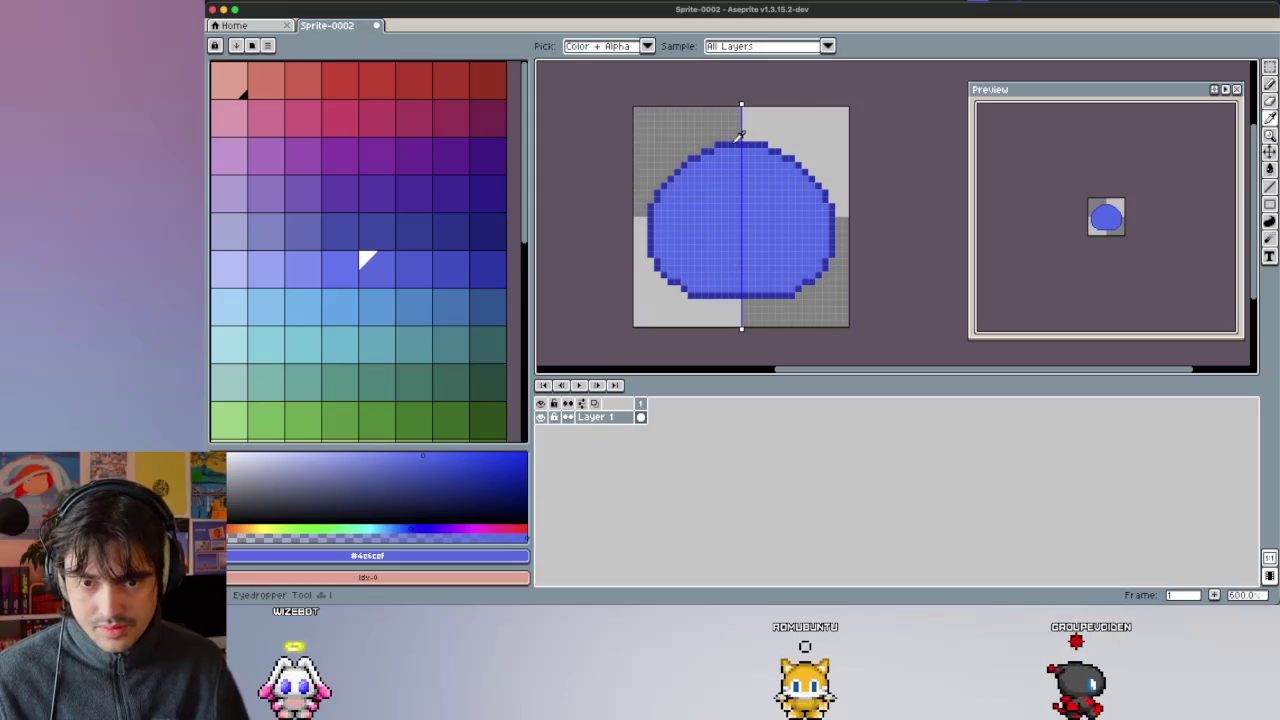
{"action": "left_click", "coordinate": [474, 257]}
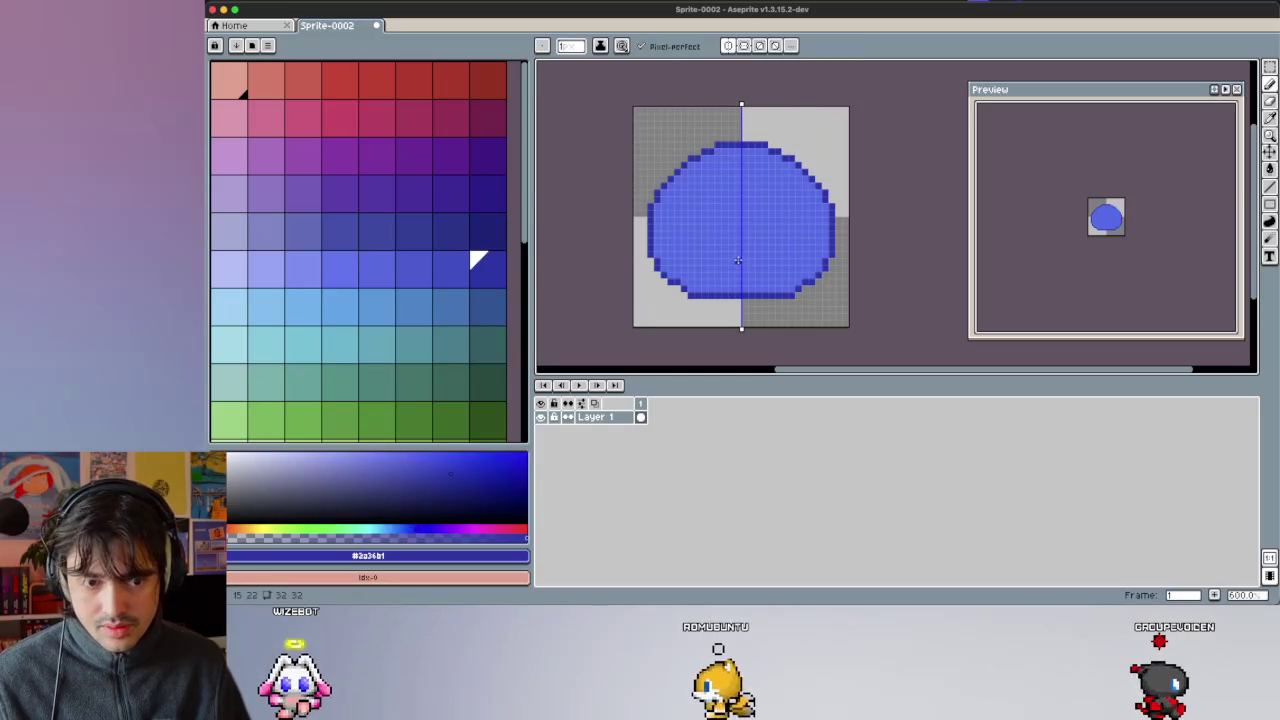
{"action": "mouse_move", "coordinate": [750, 268]}
{"action": "left_mouse_down"}
{"action": "mouse_move", "coordinate": [734, 270]}
{"action": "mouse_move", "coordinate": [783, 262]}
{"action": "mouse_move", "coordinate": [703, 262]}
{"action": "mouse_move", "coordinate": [729, 237]}
{"action": "left_mouse_up"}
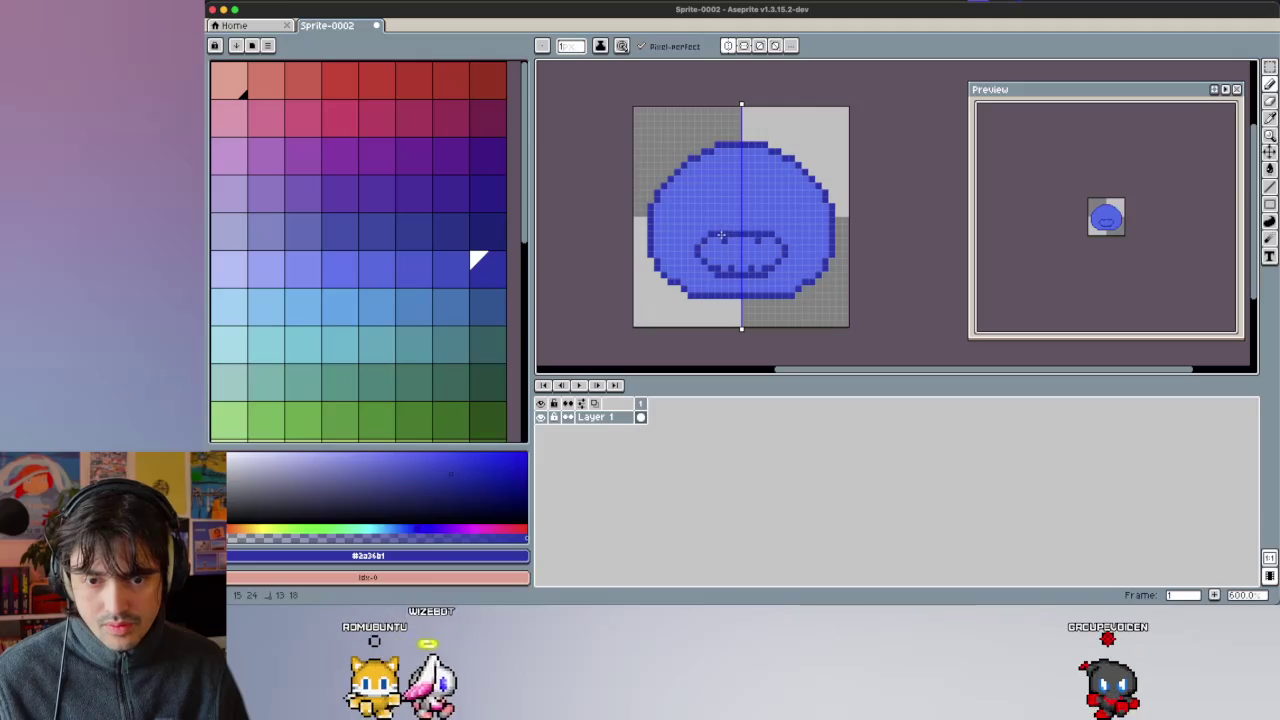
{"action": "key", "text": "g"}
{"action": "left_click", "coordinate": [717, 257]}
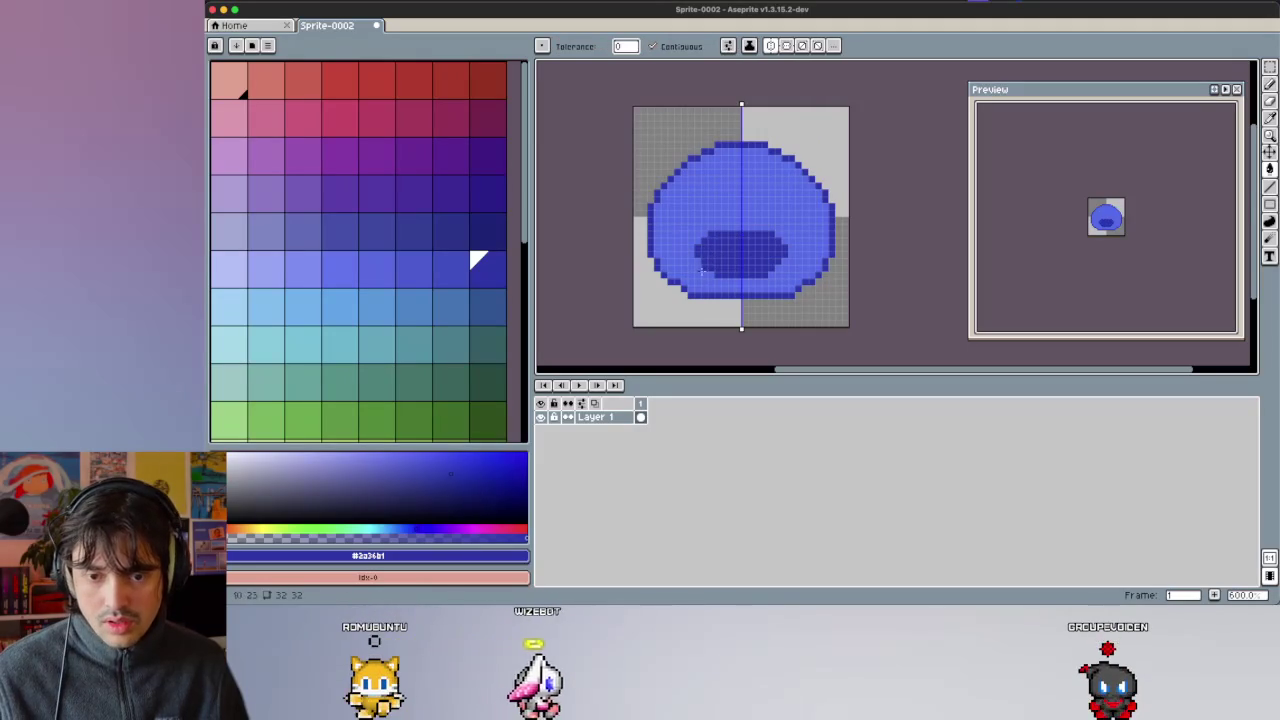
{"action": "key", "text": "b"}
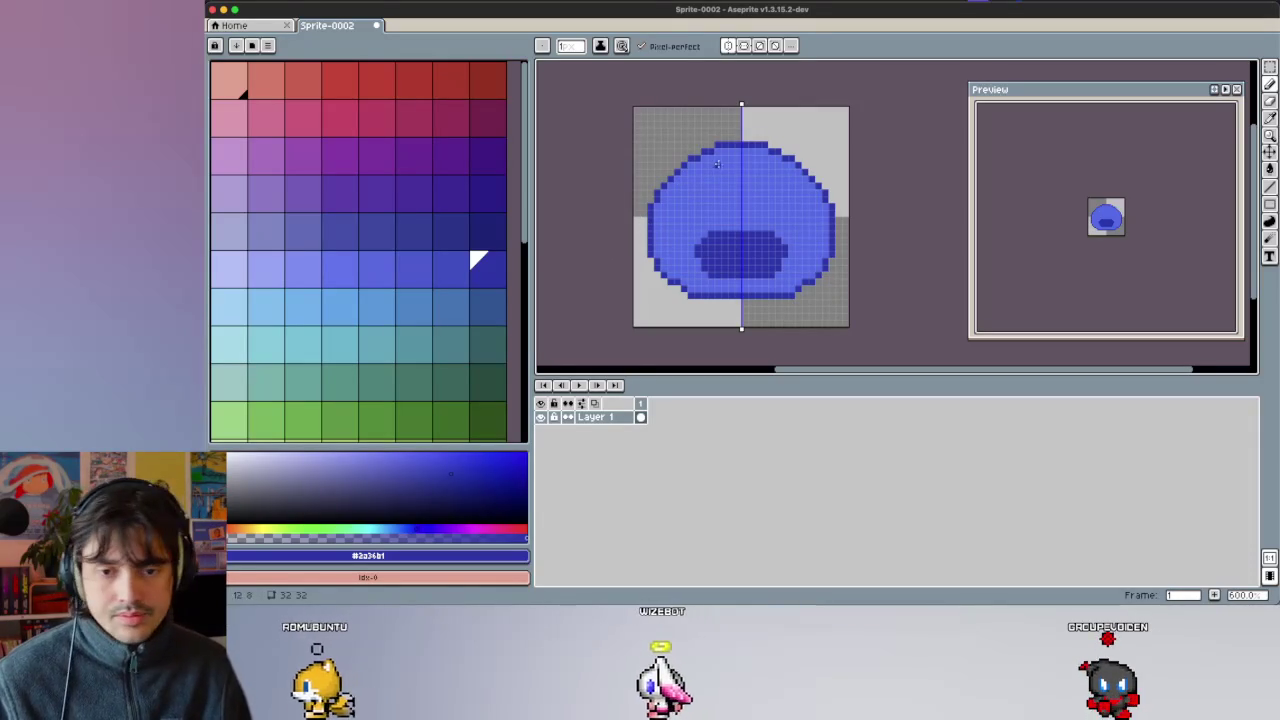
Try several light blues as mirrored highlight pixels near the top, then undo them.
{"action": "left_click", "coordinate": [378, 272]}
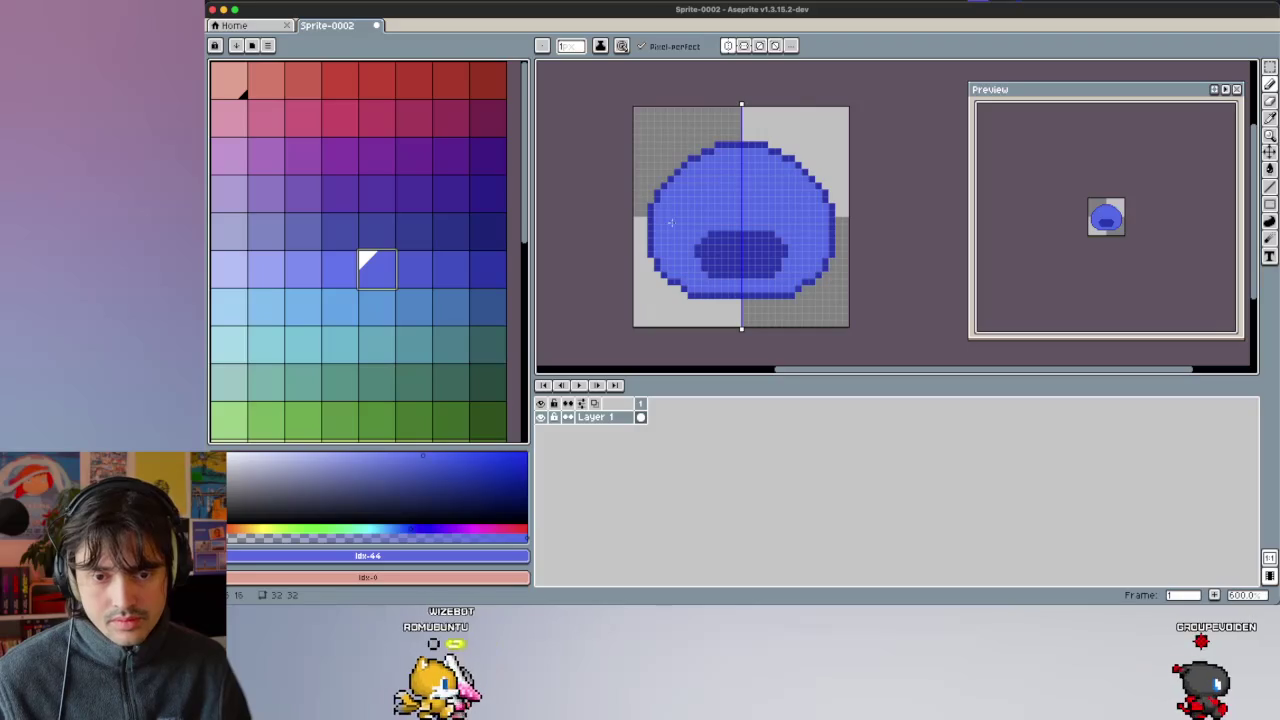
{"action": "left_click", "coordinate": [306, 271]}
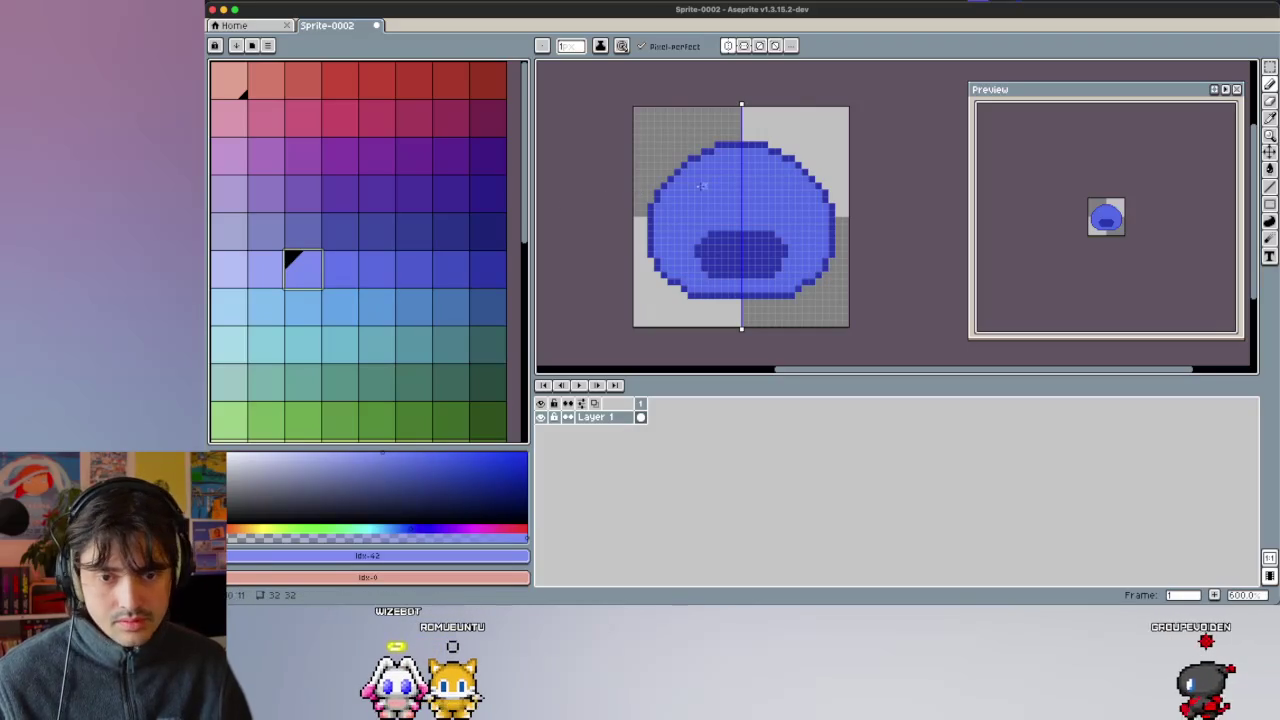
{"action": "left_click", "coordinate": [241, 272]}
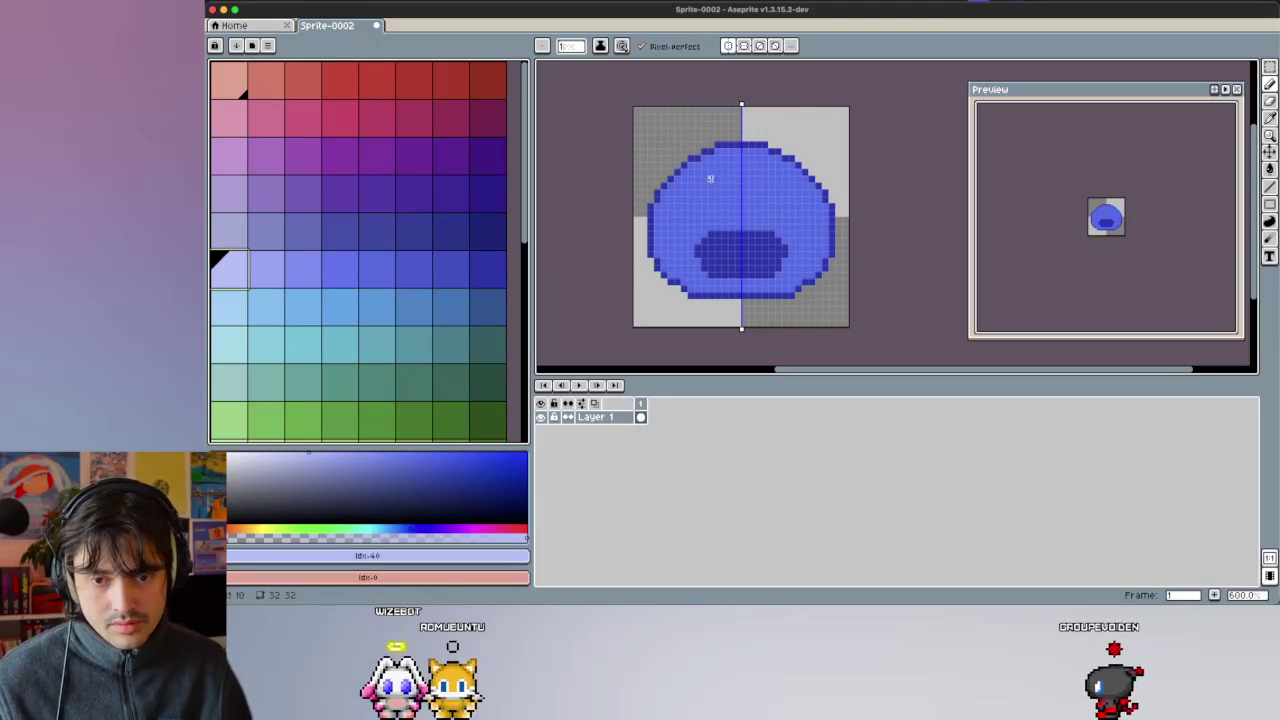
{"action": "left_click", "coordinate": [714, 172]}
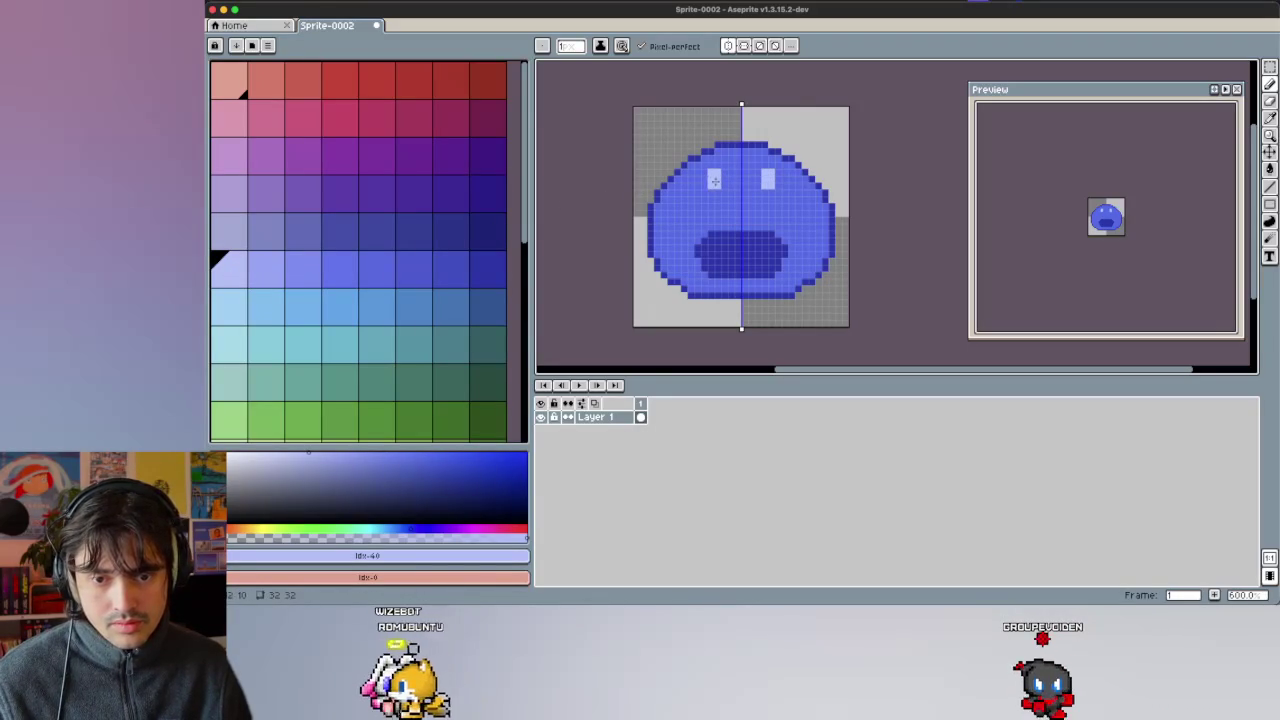
{"action": "left_click", "coordinate": [302, 274]}
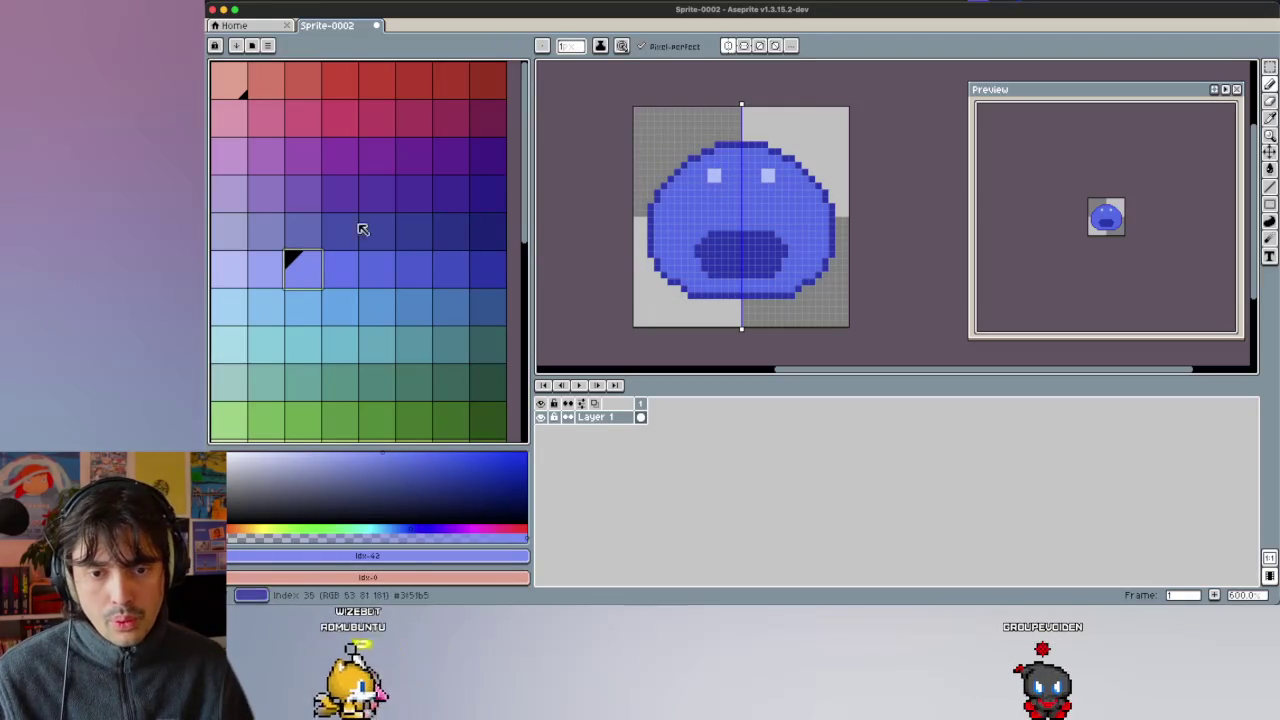
{"action": "left_click", "coordinate": [281, 265]}
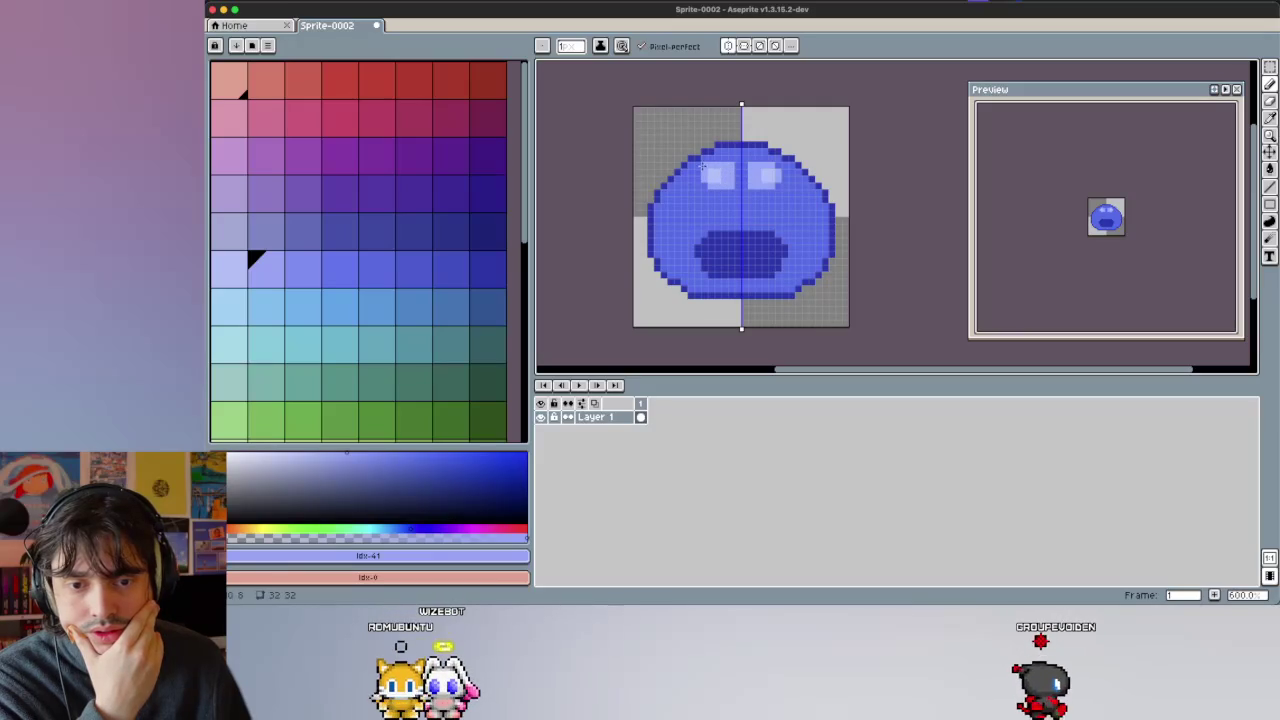
{"action": "key", "text": "ctrl+z"}
{"action": "key", "text": "v"}
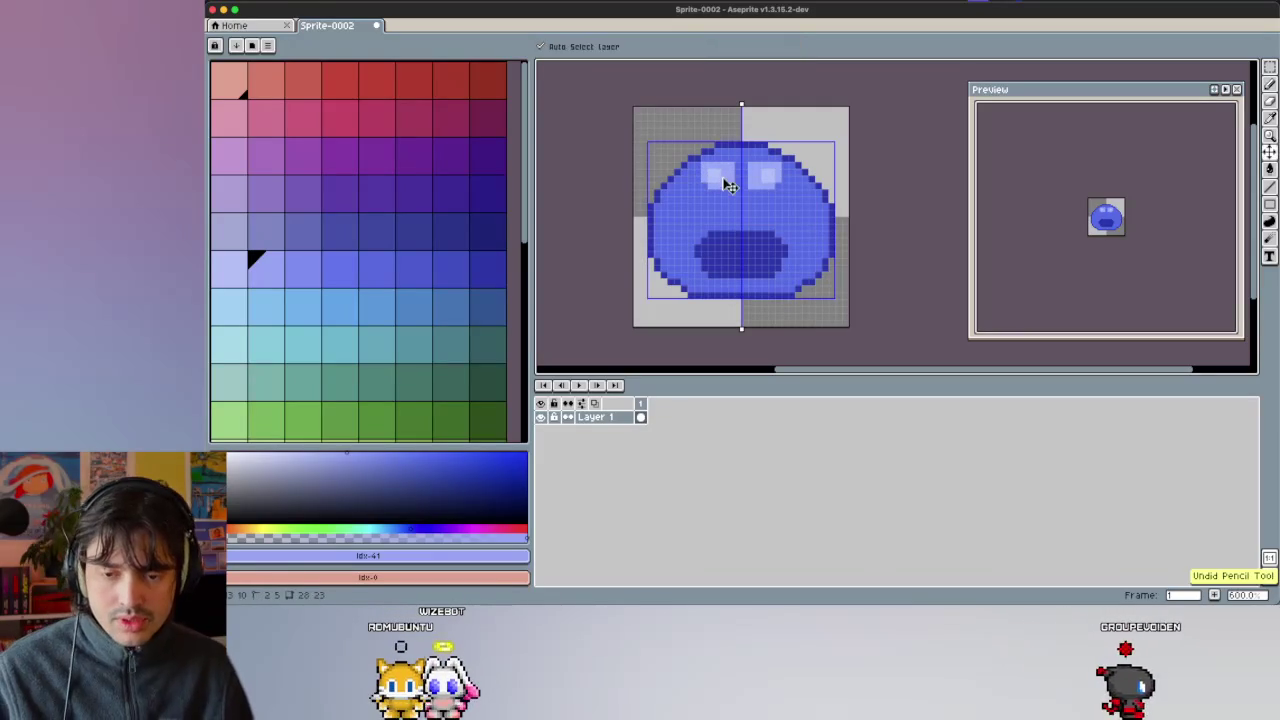
{"action": "key", "text": "b"}
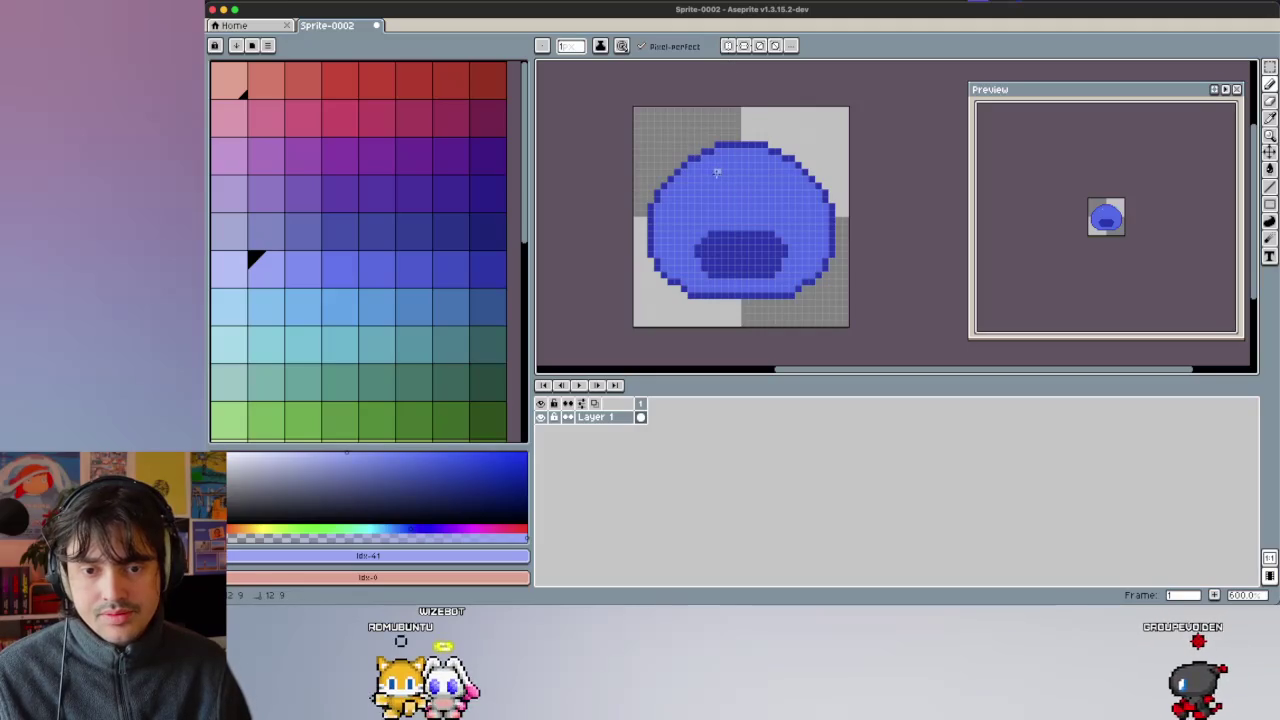
Paint a light highlight pixel on the upper left and add a light periwinkle pixel beside it.
{"action": "left_click", "coordinate": [232, 270]}
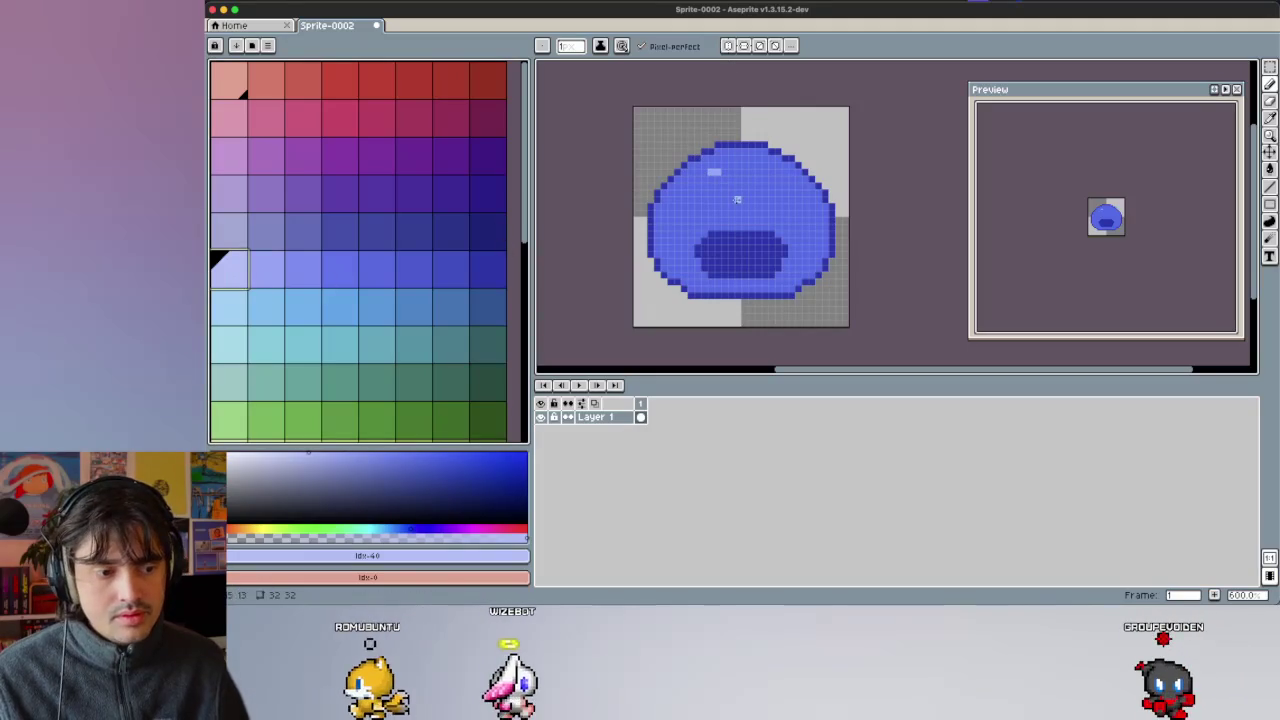
{"action": "left_click", "coordinate": [714, 174]}
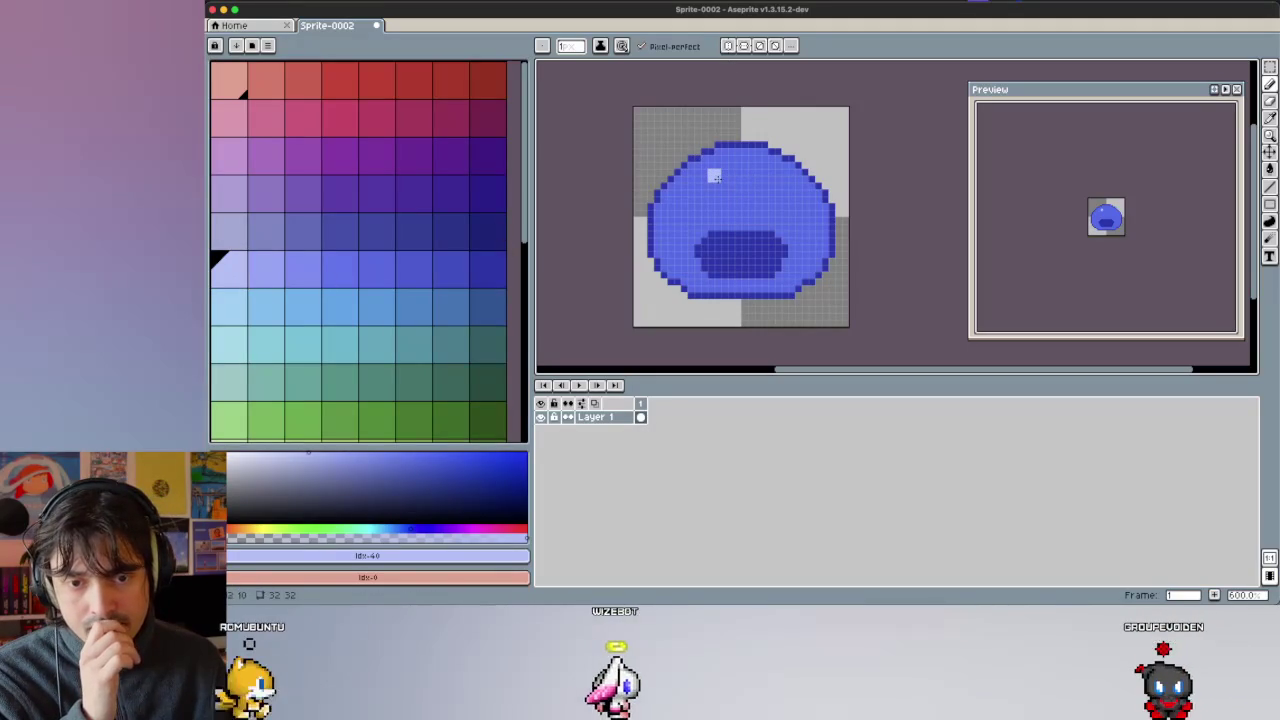
{"action": "left_click", "coordinate": [255, 278]}
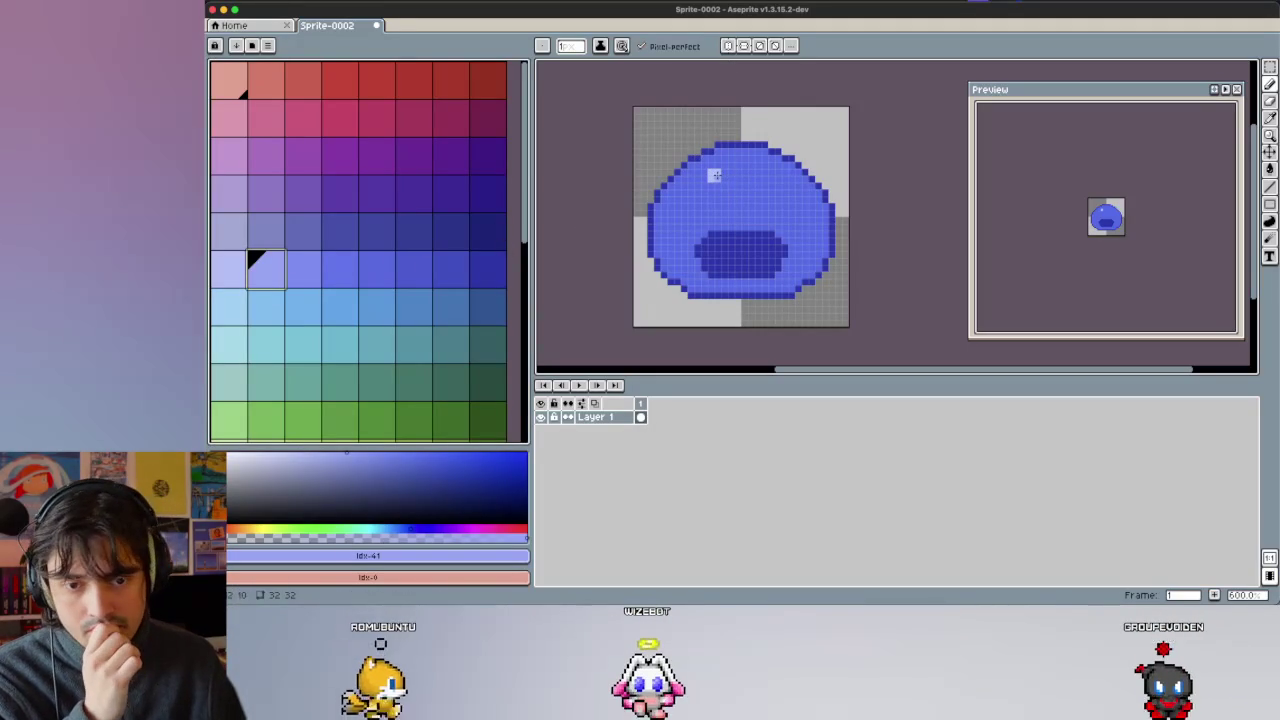
{"action": "scroll", "coordinate": [440, 288], "scroll_direction": "down", "scroll_amount": 1}
{"action": "scroll", "coordinate": [445, 289], "scroll_direction": "down", "scroll_amount": 8}
{"action": "left_click", "coordinate": [263, 383]}
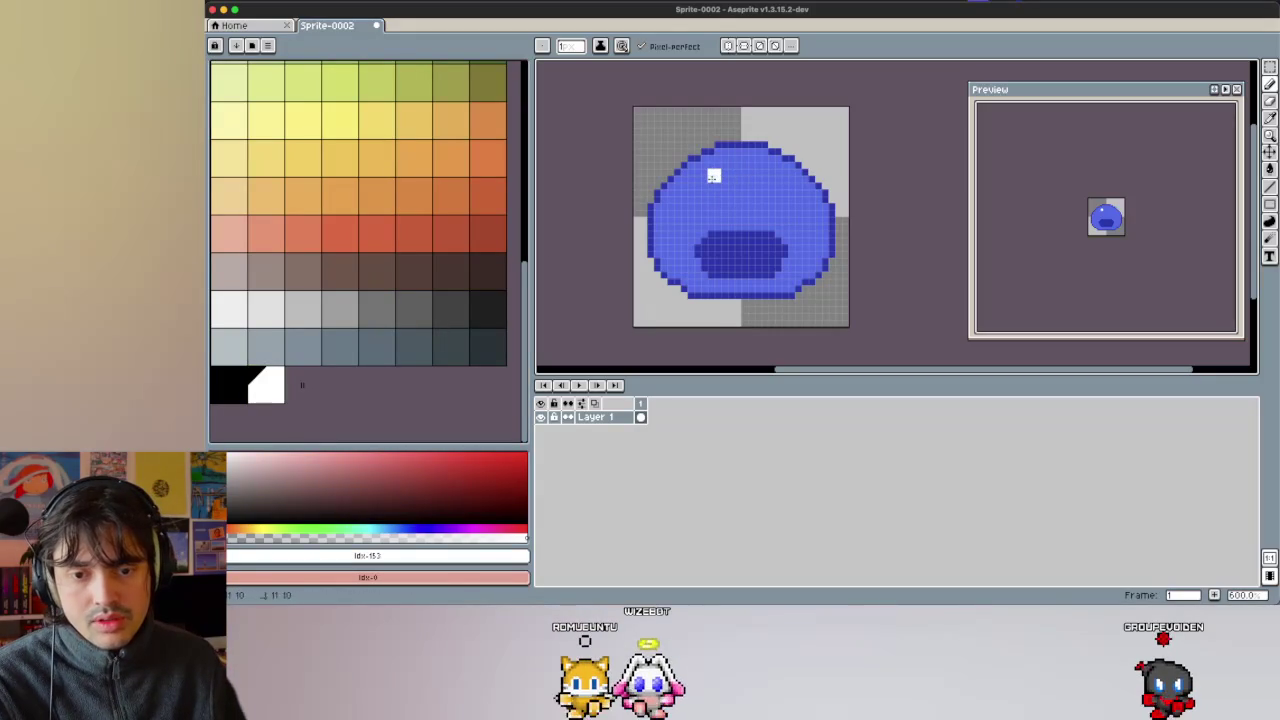
{"action": "scroll", "coordinate": [300, 262], "scroll_direction": "up", "scroll_amount": 10}
{"action": "scroll", "coordinate": [283, 286], "scroll_direction": "down", "scroll_amount": 3}
{"action": "scroll", "coordinate": [272, 280], "scroll_direction": "down", "scroll_amount": 5}
{"action": "scroll", "coordinate": [262, 290], "scroll_direction": "down", "scroll_amount": 3}
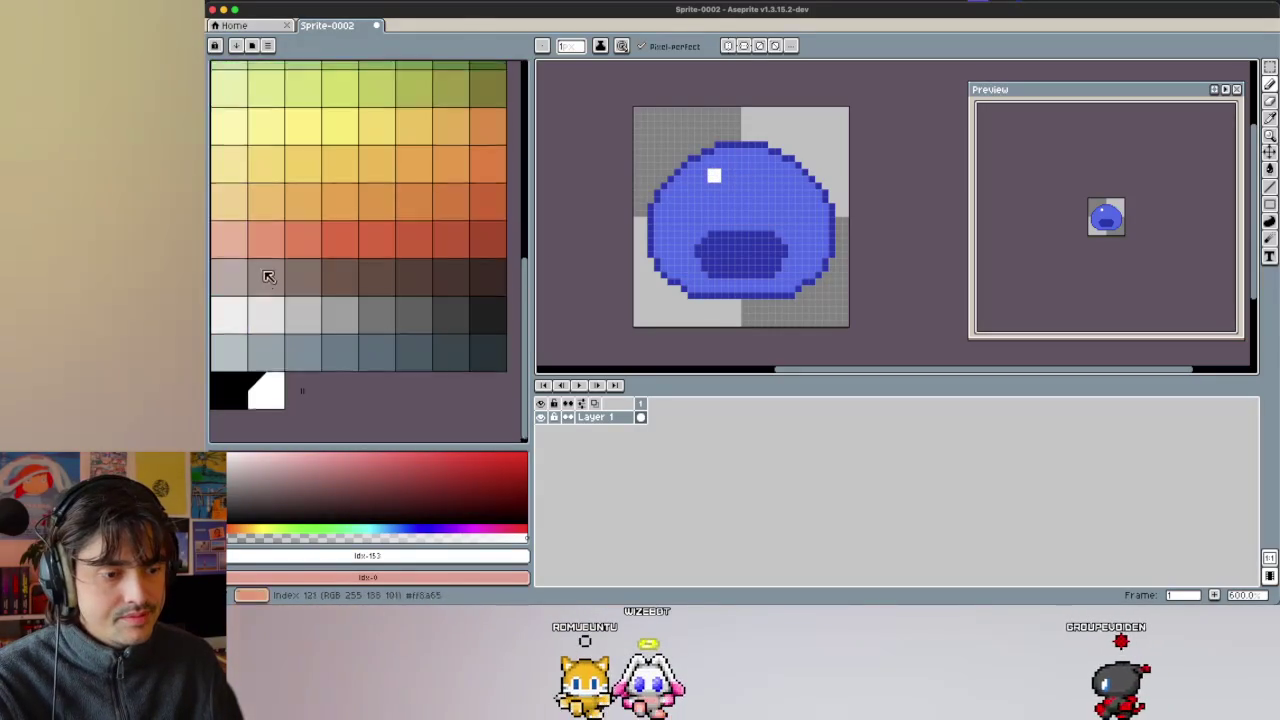
{"action": "scroll", "coordinate": [254, 285], "scroll_direction": "up", "scroll_amount": 10}
{"action": "left_click", "coordinate": [243, 268]}
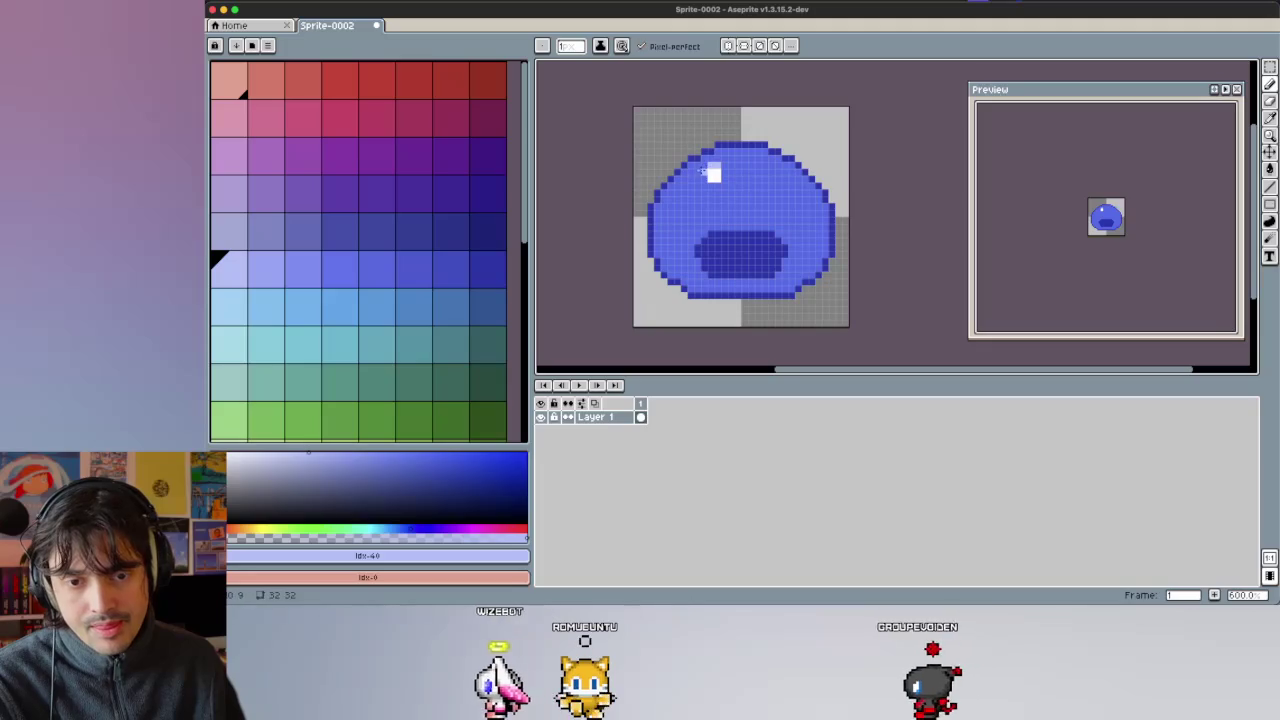
{"action": "left_click", "coordinate": [706, 171]}
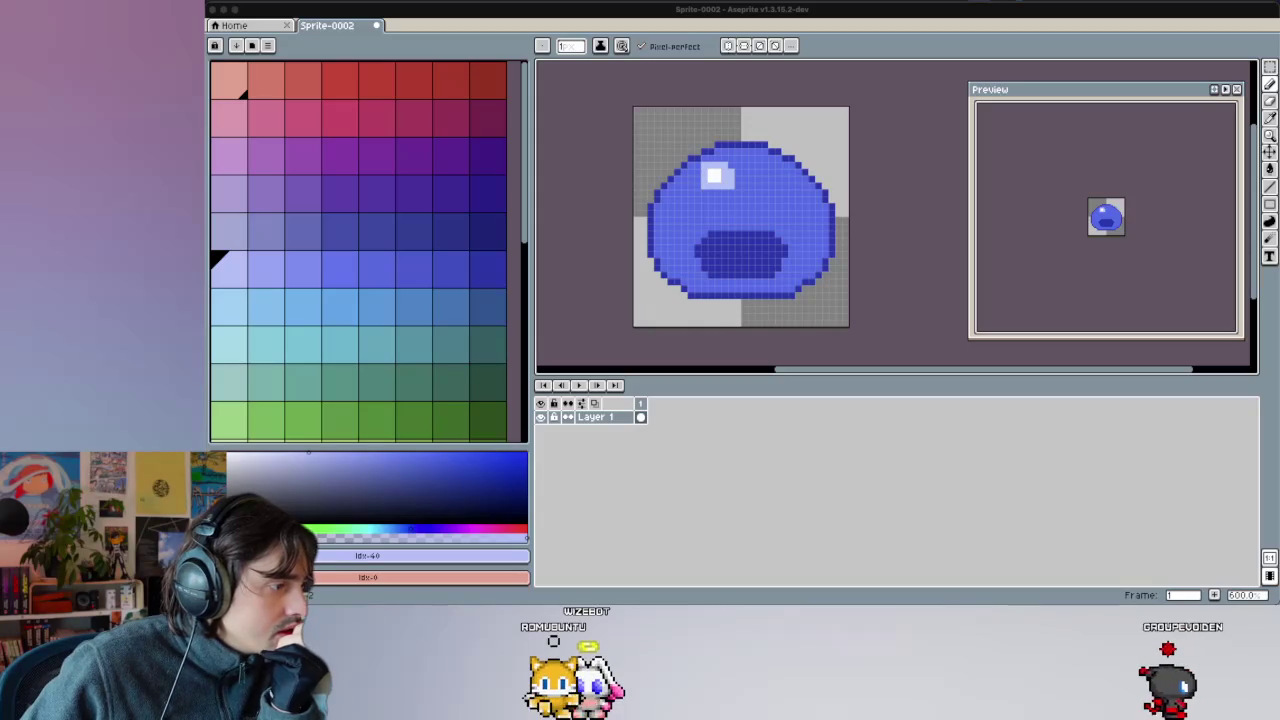
{"action": "scroll", "coordinate": [684, 140], "scroll_direction": "down", "scroll_amount": 3}
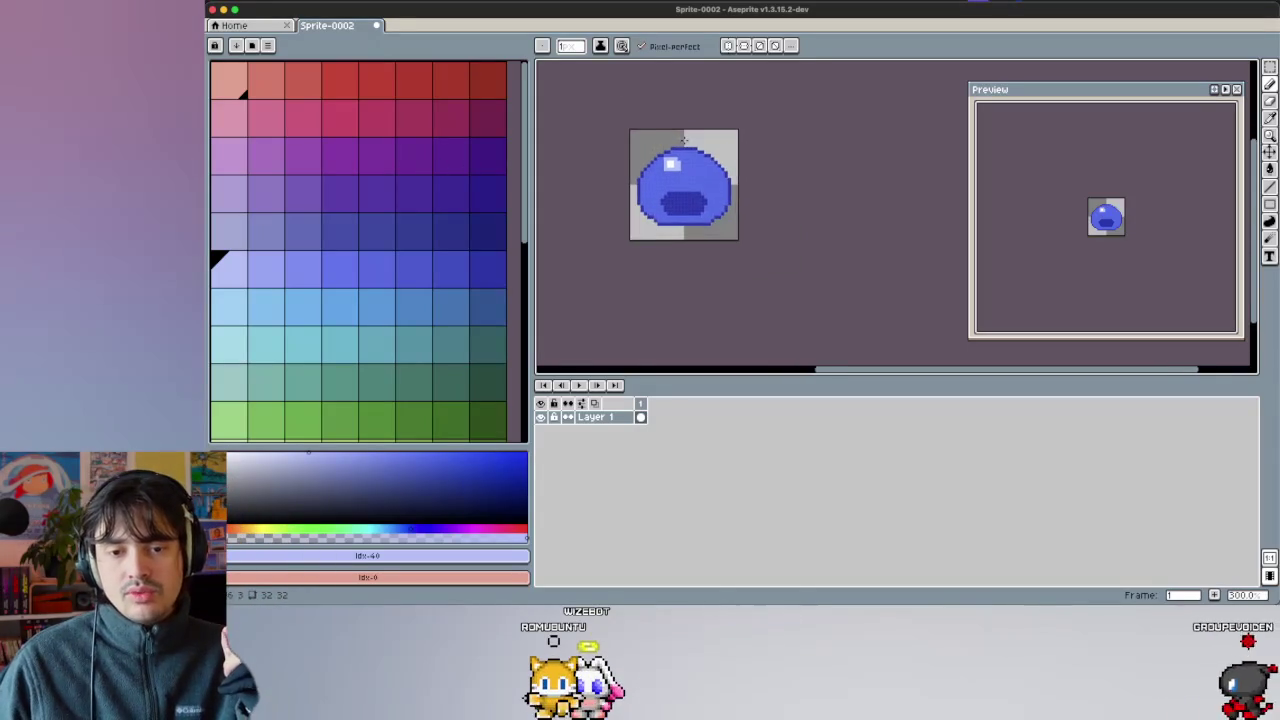
Create a new 16×16 sprite.
{"action": "scroll", "coordinate": [684, 140], "scroll_direction": "left", "scroll_amount": 2}
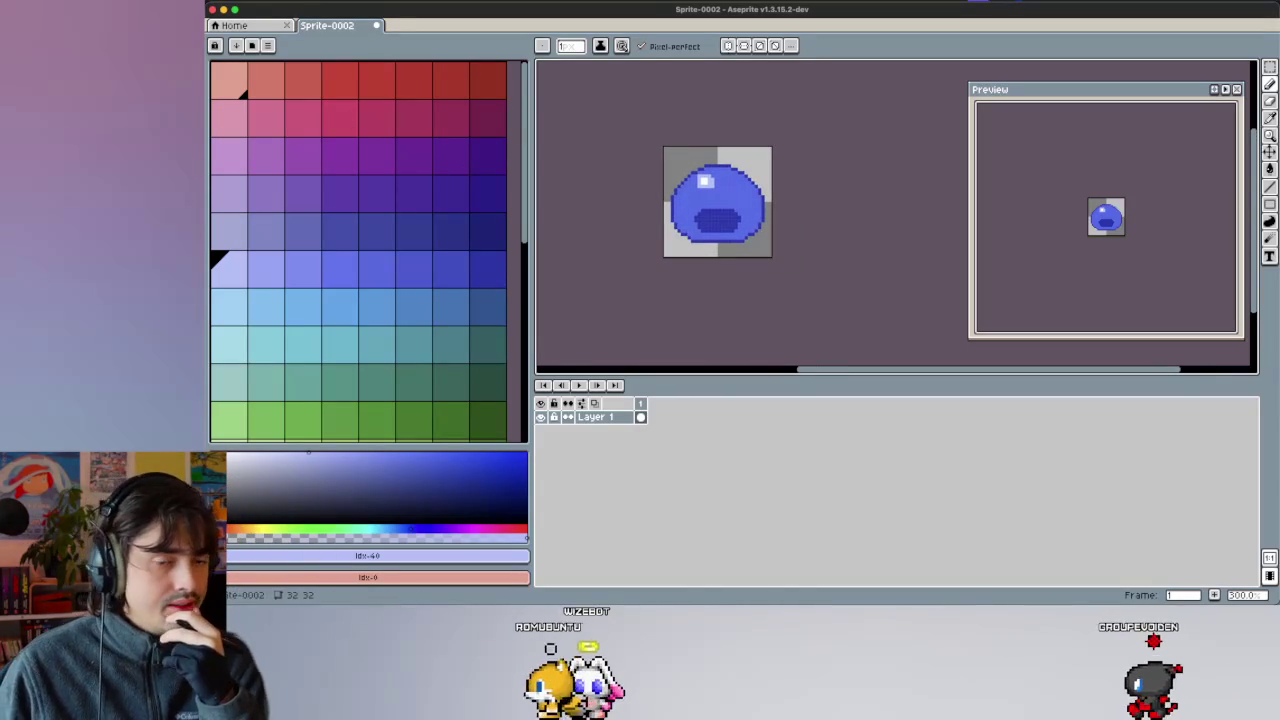
{"action": "left_click", "coordinate": [283, 8]}
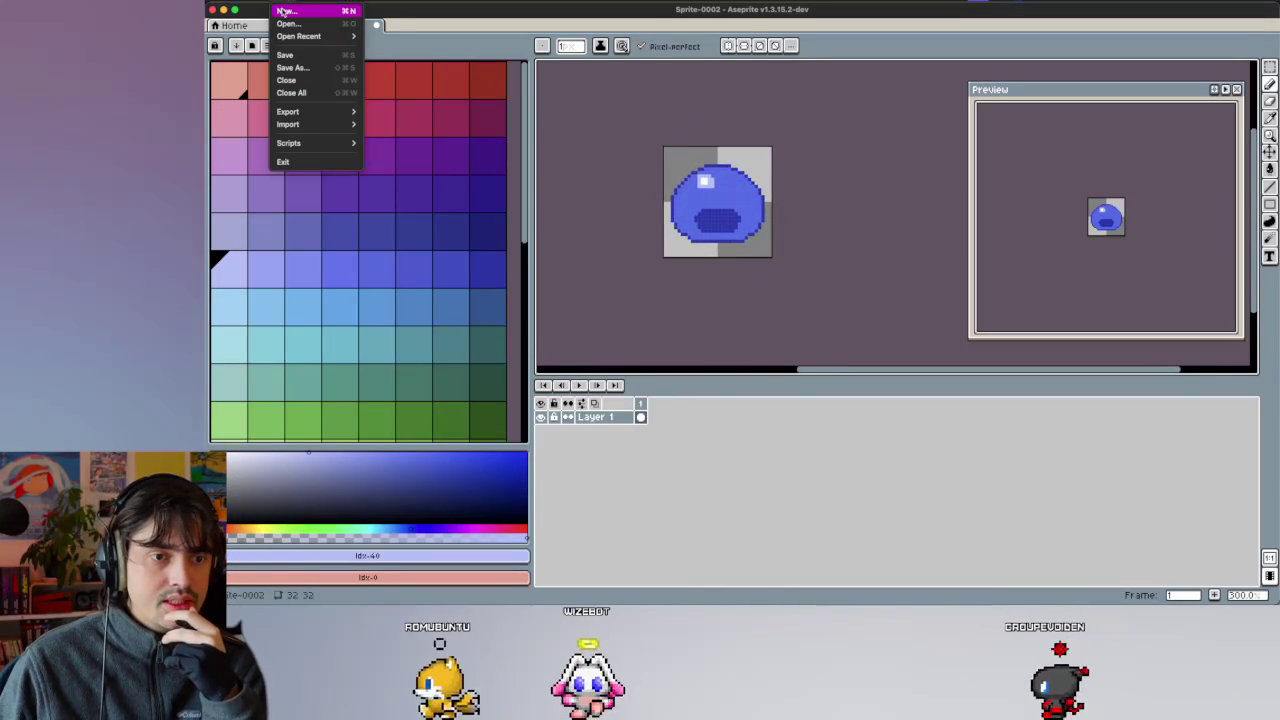
{"action": "left_click", "coordinate": [283, 10]}
{"action": "type", "text": "16"}
{"action": "key", "text": "Tab"}
{"action": "type", "text": "16"}
{"action": "key", "text": "Return"}
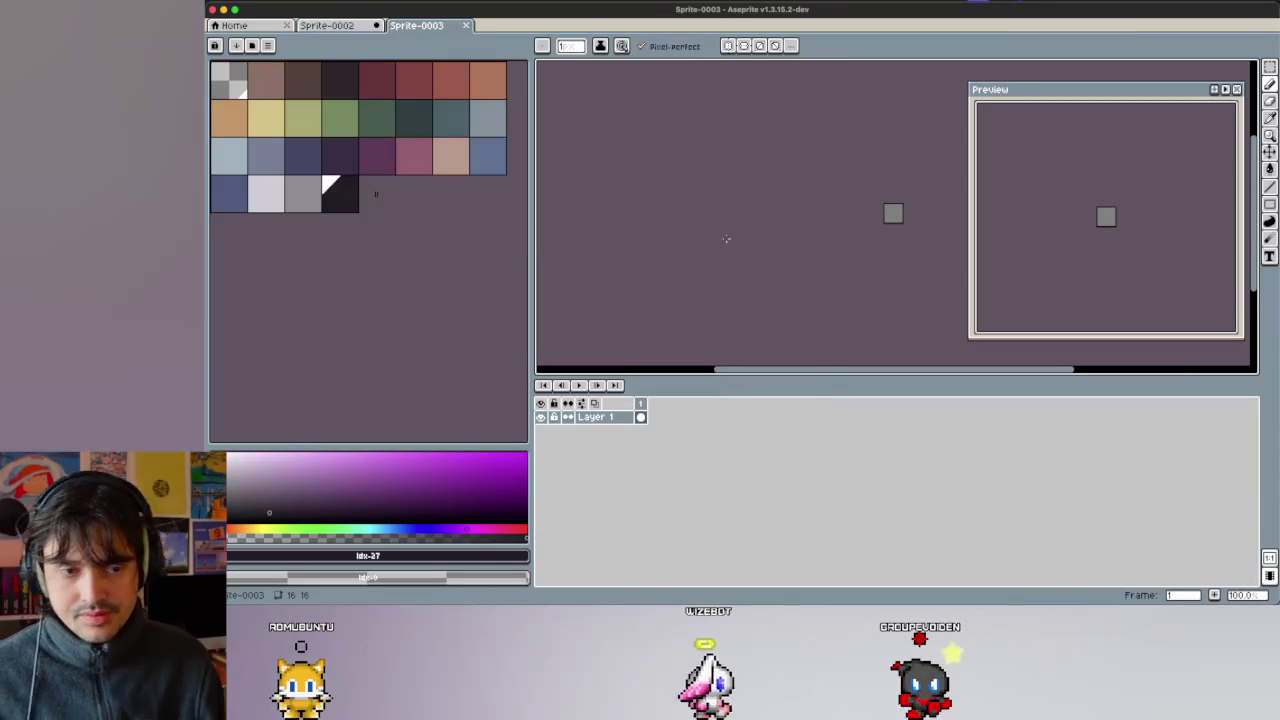
Close the old 32×32 slime sprite (Sprite-0002) without saving.
{"action": "key", "text": "ctrl+q"}
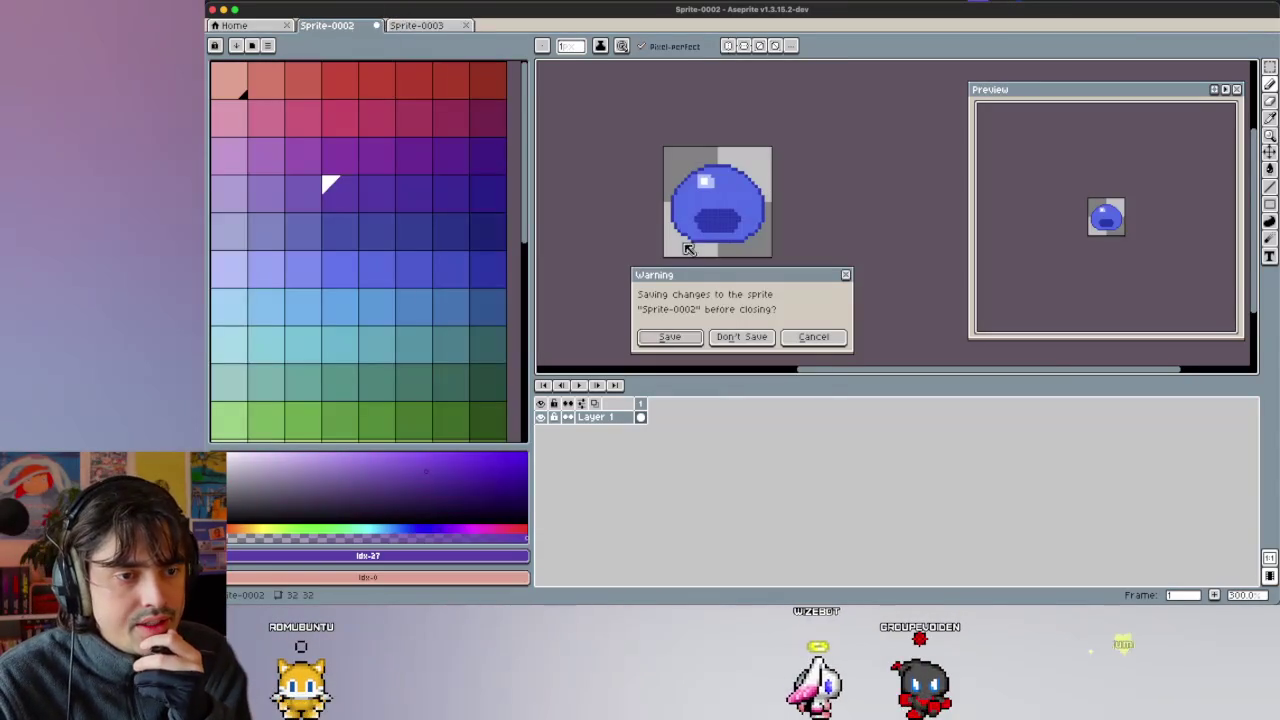
{"action": "left_click", "coordinate": [741, 336]}
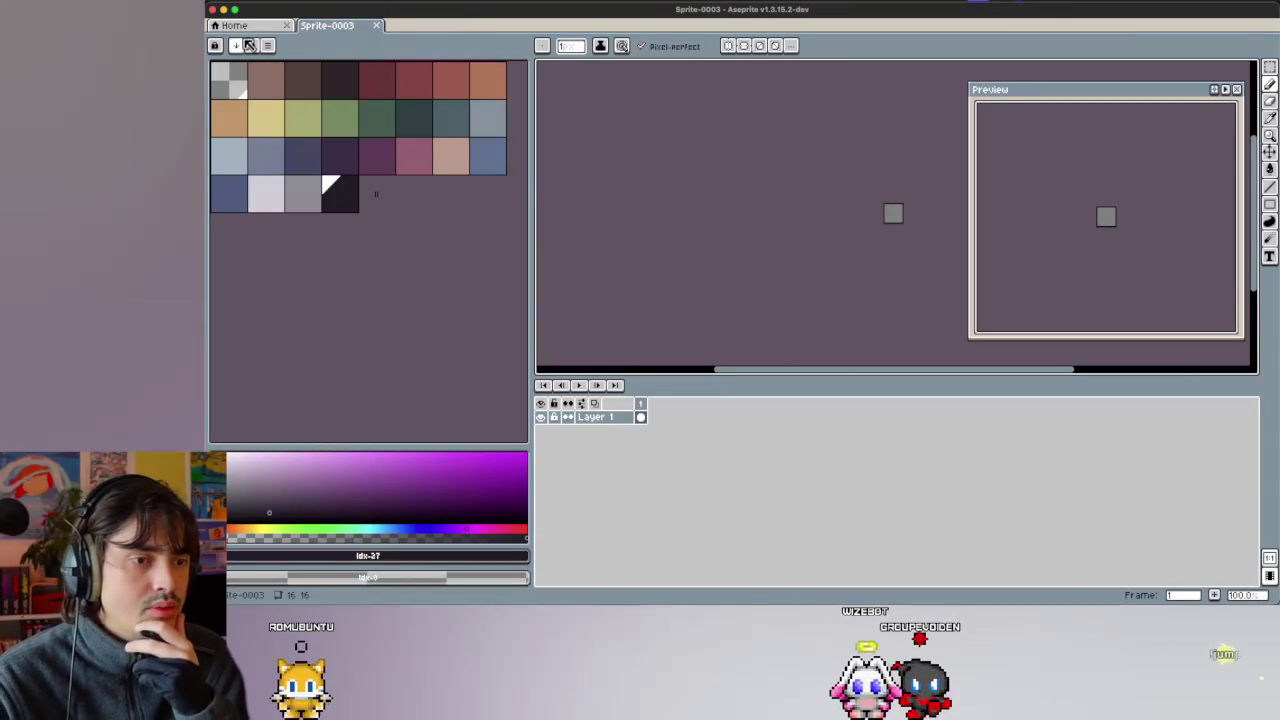
{"action": "left_click", "coordinate": [249, 45]}
Load the Google UI preset palette into the new sprite.
{"action": "scroll", "coordinate": [386, 149], "scroll_direction": "down", "scroll_amount": 5}
{"action": "scroll", "coordinate": [388, 148], "scroll_direction": "down", "scroll_amount": 5}
{"action": "scroll", "coordinate": [389, 149], "scroll_direction": "down", "scroll_amount": 3}
{"action": "scroll", "coordinate": [380, 140], "scroll_direction": "down", "scroll_amount": 2}
{"action": "left_click", "coordinate": [377, 133]}
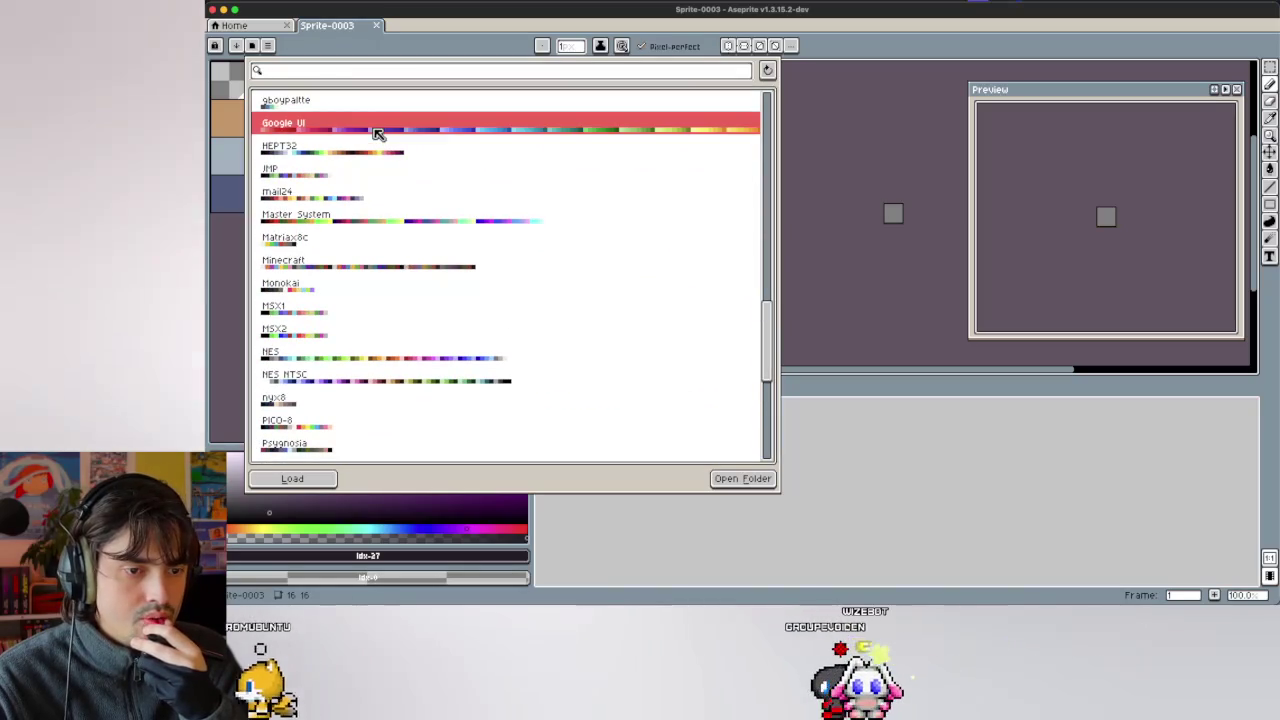
{"action": "double_click", "coordinate": [380, 133]}
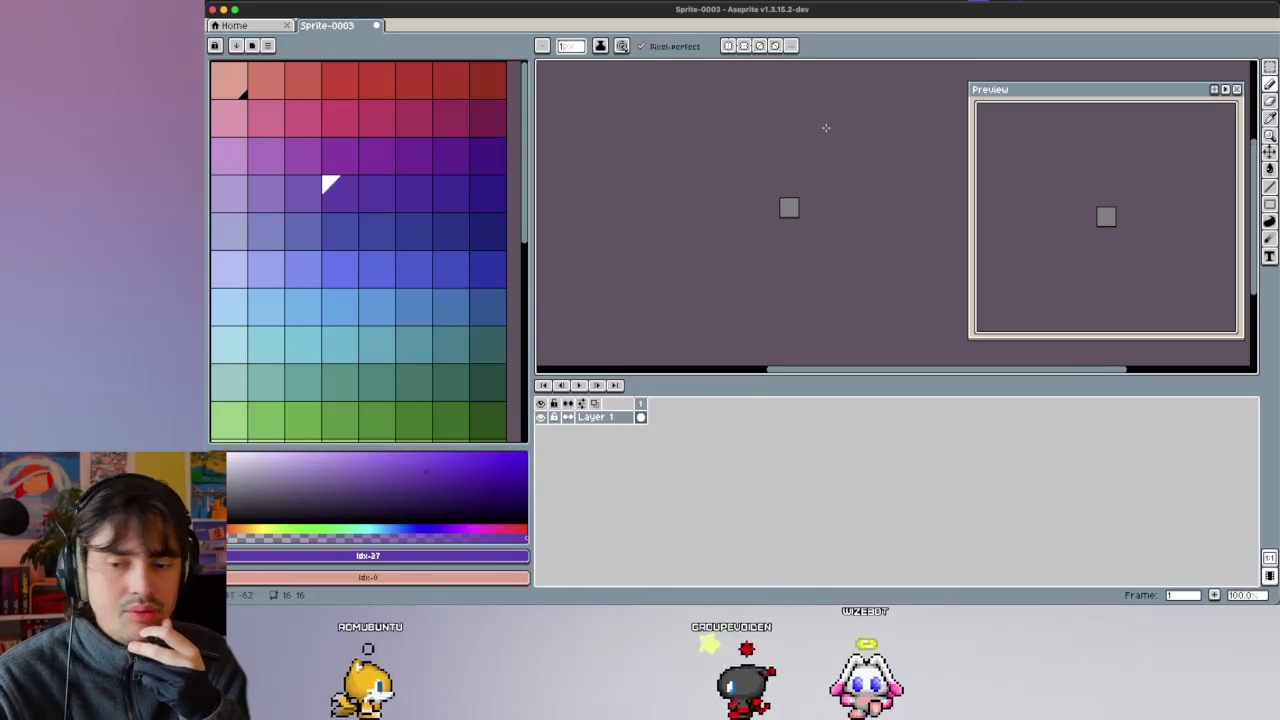
Choose the palette's dark navy, index 39, as the drawing colour.
{"action": "scroll", "coordinate": [800, 191], "scroll_direction": "up", "scroll_amount": 2}
{"action": "scroll", "coordinate": [730, 120], "scroll_direction": "up", "scroll_amount": 3}
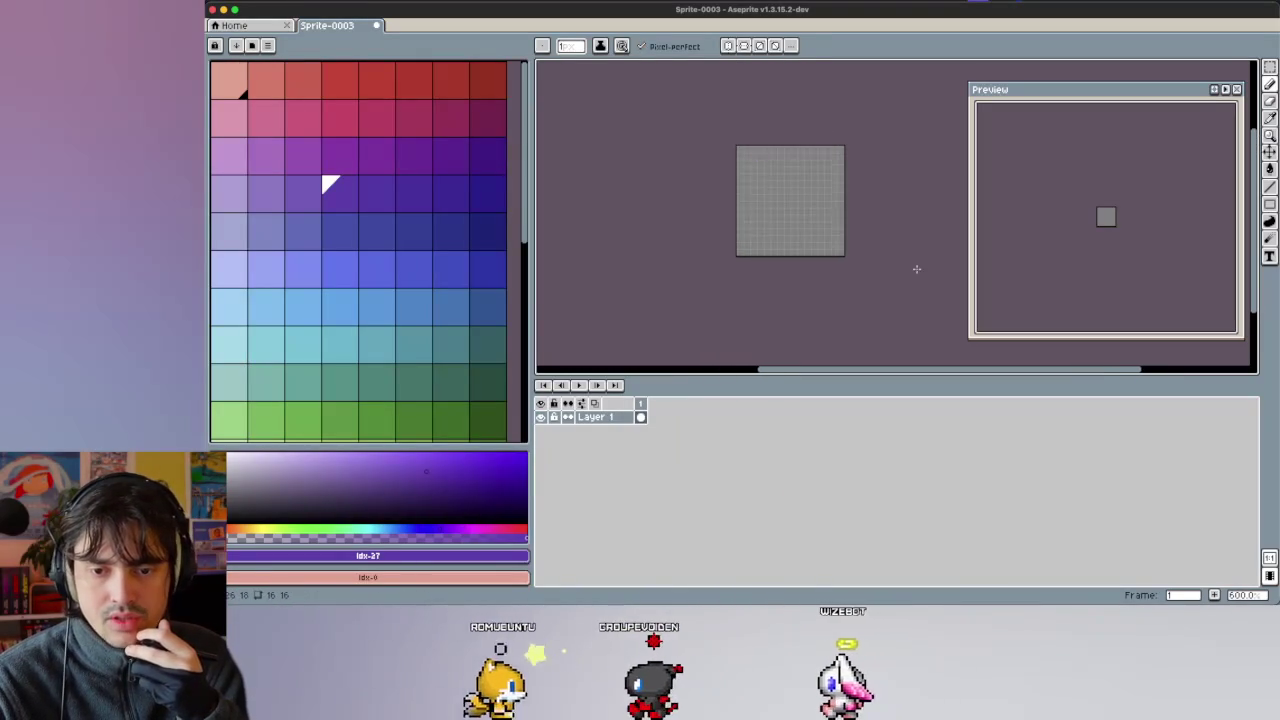
{"action": "scroll", "coordinate": [766, 166], "scroll_direction": "up", "scroll_amount": 1}
{"action": "scroll", "coordinate": [766, 166], "scroll_direction": "up", "scroll_amount": 2}
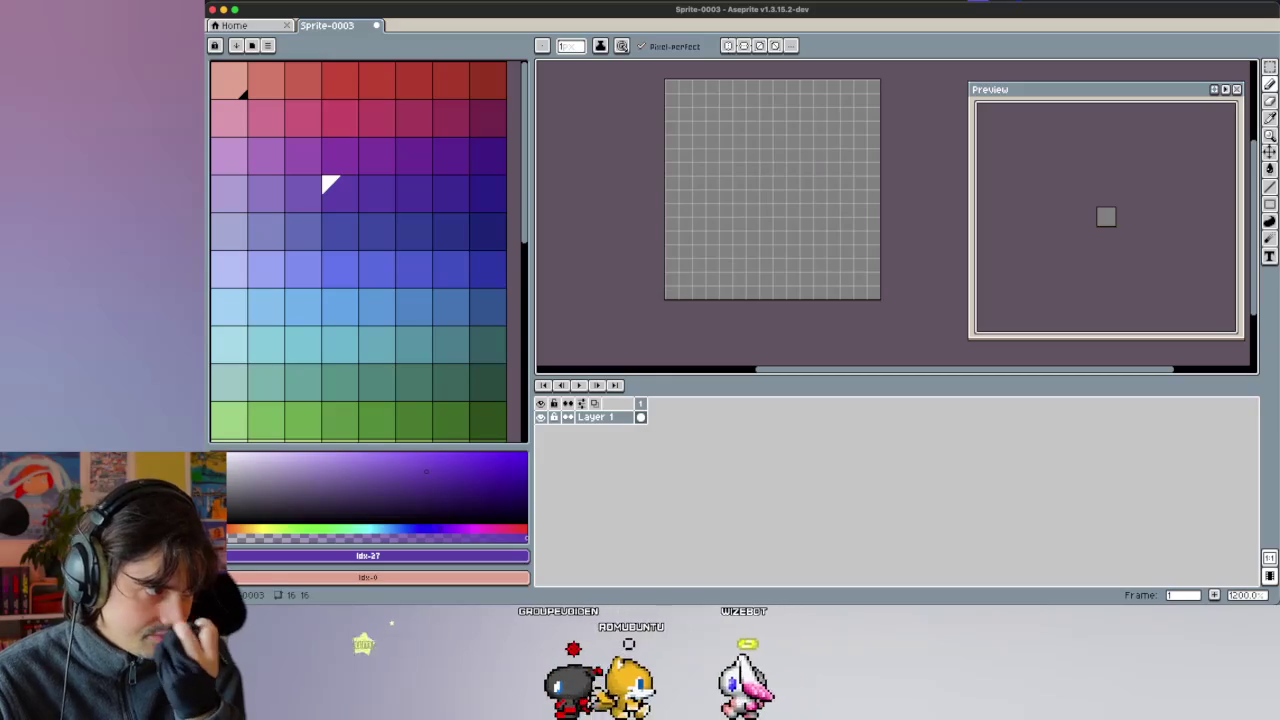
{"action": "scroll", "coordinate": [311, 286], "scroll_direction": "down", "scroll_amount": 5}
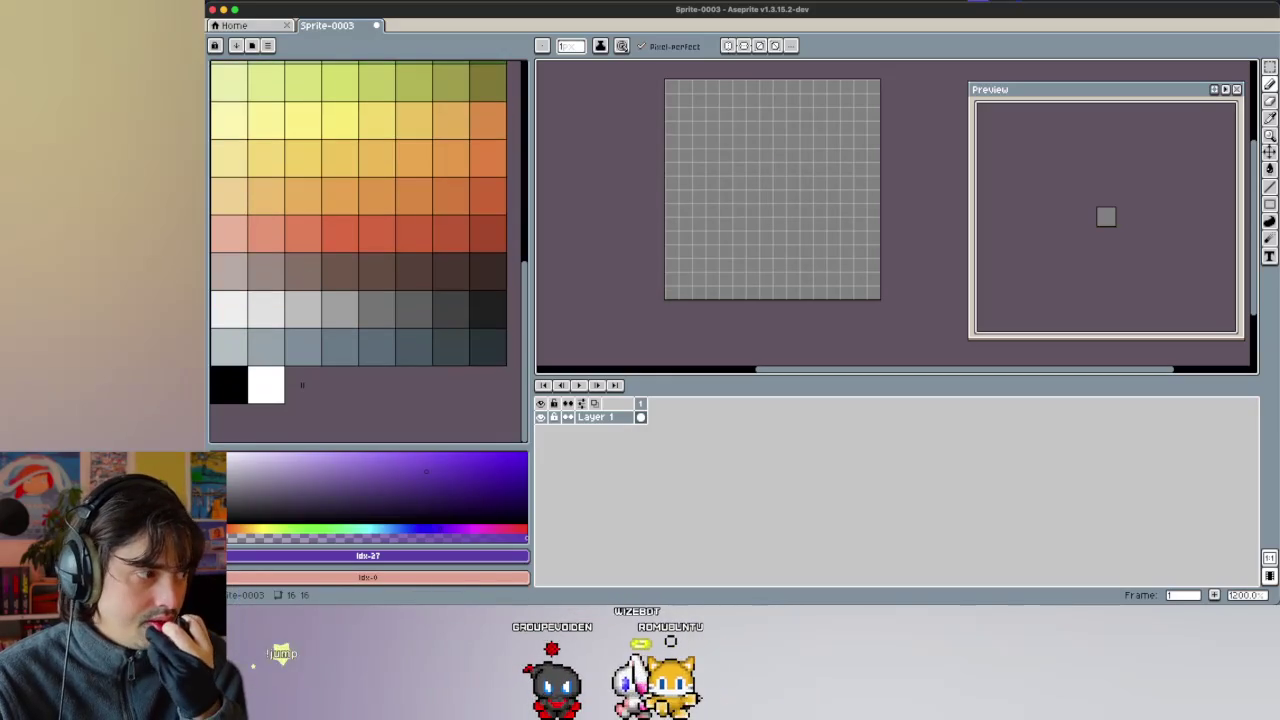
{"action": "scroll", "coordinate": [330, 382], "scroll_direction": "up", "scroll_amount": 5}
{"action": "scroll", "coordinate": [425, 190], "scroll_direction": "up", "scroll_amount": 1}
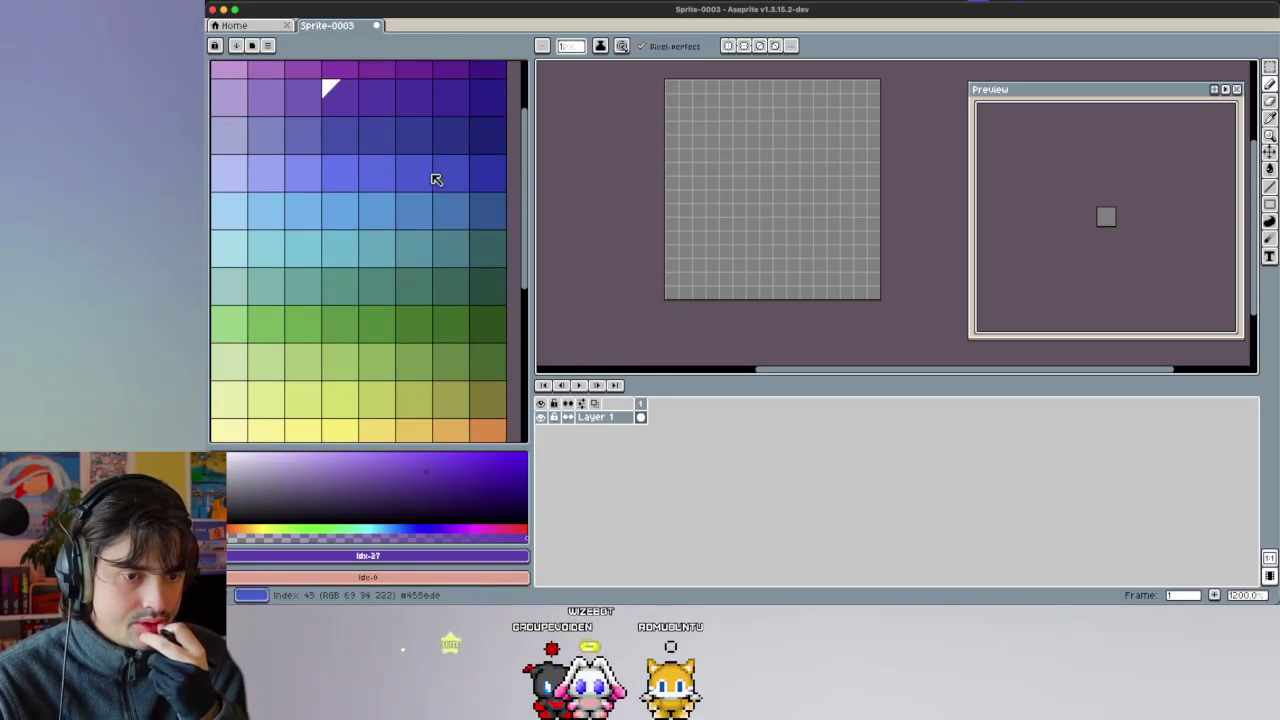
{"action": "left_click", "coordinate": [495, 143]}
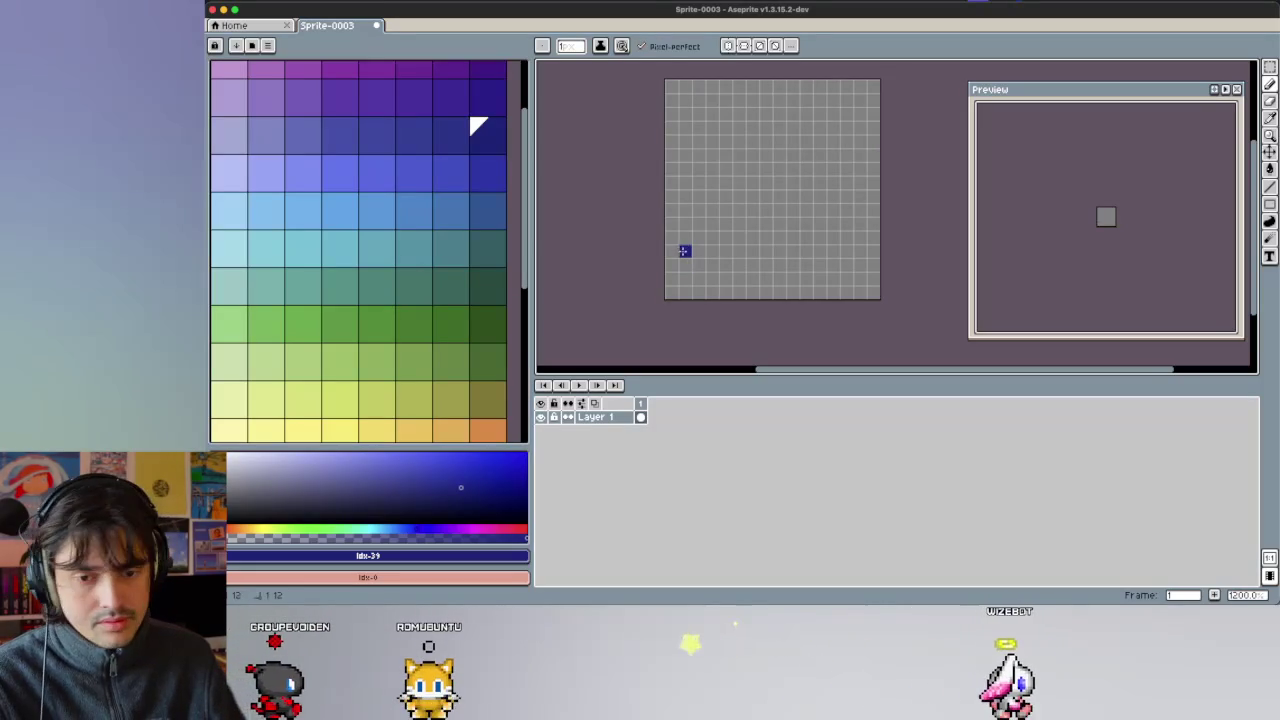
With vertical symmetry on, draw the mirrored navy circle outline and select its top half.
{"action": "left_click", "coordinate": [685, 251]}
{"action": "key", "text": "ctrl+z"}
{"action": "key", "text": "ctrl+z"}
{"action": "left_click", "coordinate": [729, 47]}
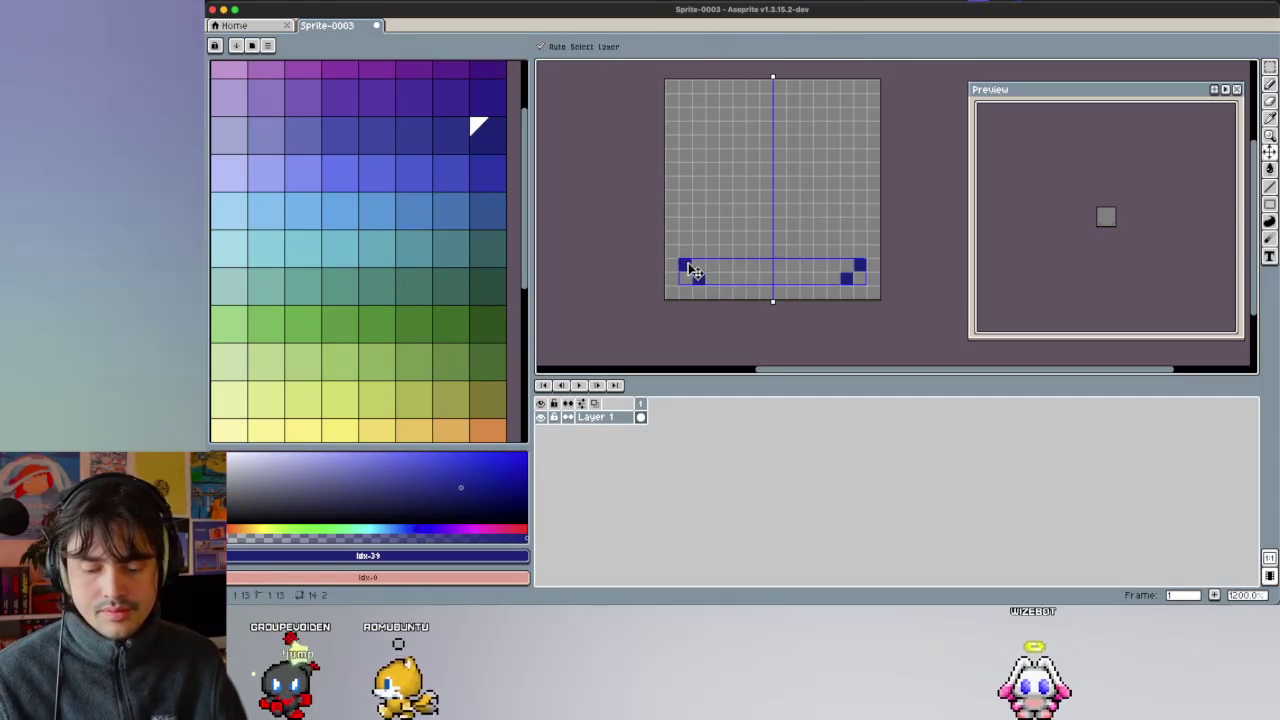
{"action": "key", "text": "ctrl+z"}
{"action": "left_click", "coordinate": [685, 251]}
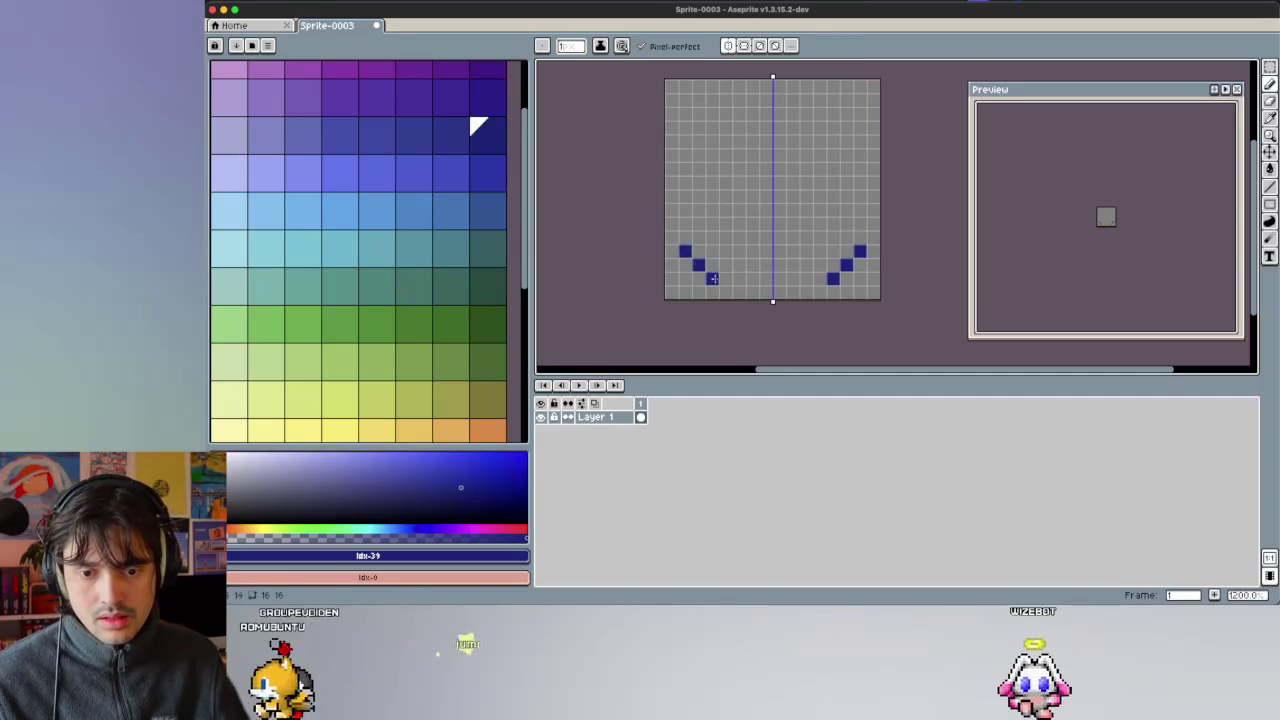
{"action": "left_click_drag", "start_coordinate": [739, 292], "coordinate": [767, 292]}
{"action": "left_click", "coordinate": [671, 237]}
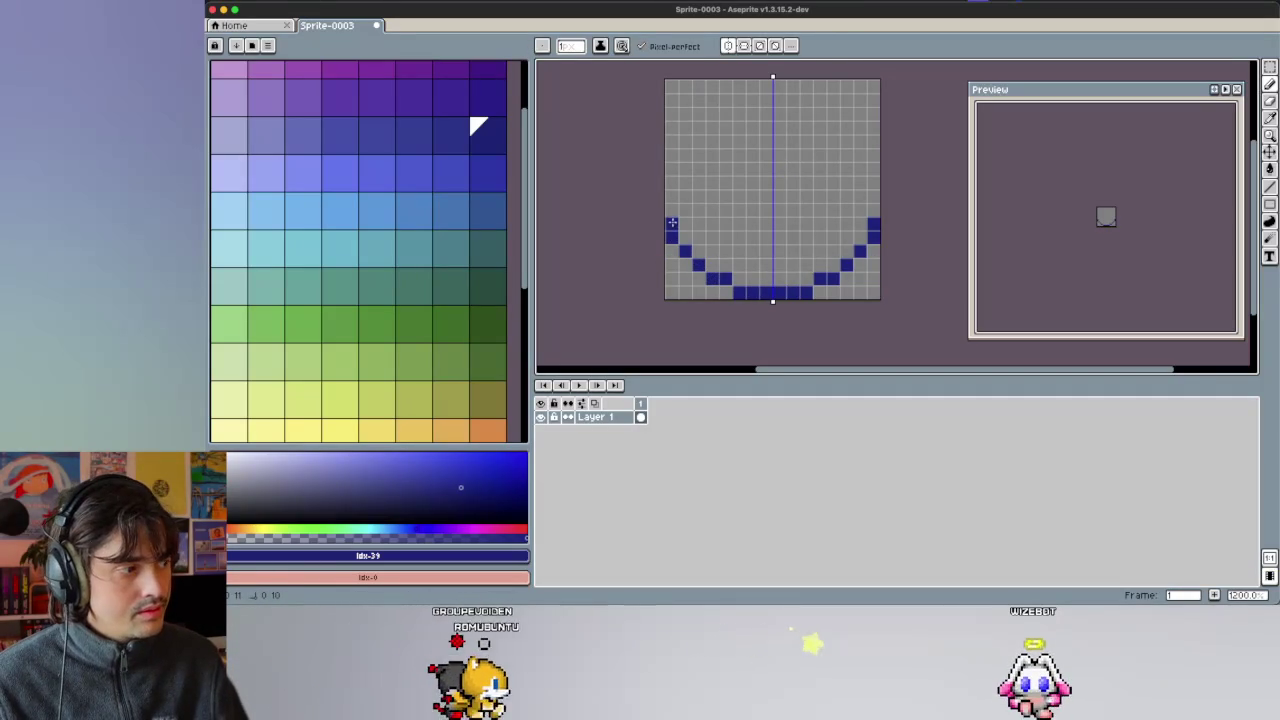
{"action": "left_click", "coordinate": [671, 225]}
{"action": "scroll", "coordinate": [738, 122], "scroll_direction": "up", "scroll_amount": 2}
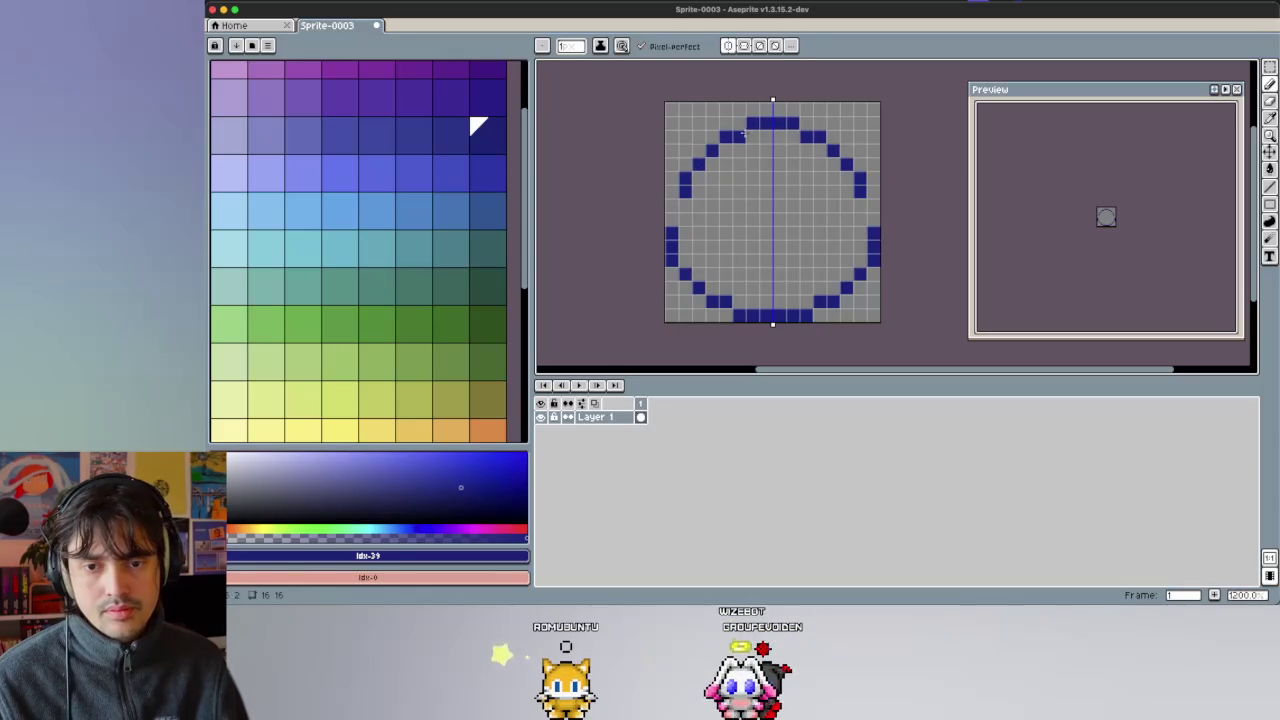
{"action": "key", "text": "m"}
{"action": "left_click_drag", "start_coordinate": [880, 212], "coordinate": [664, 116]}
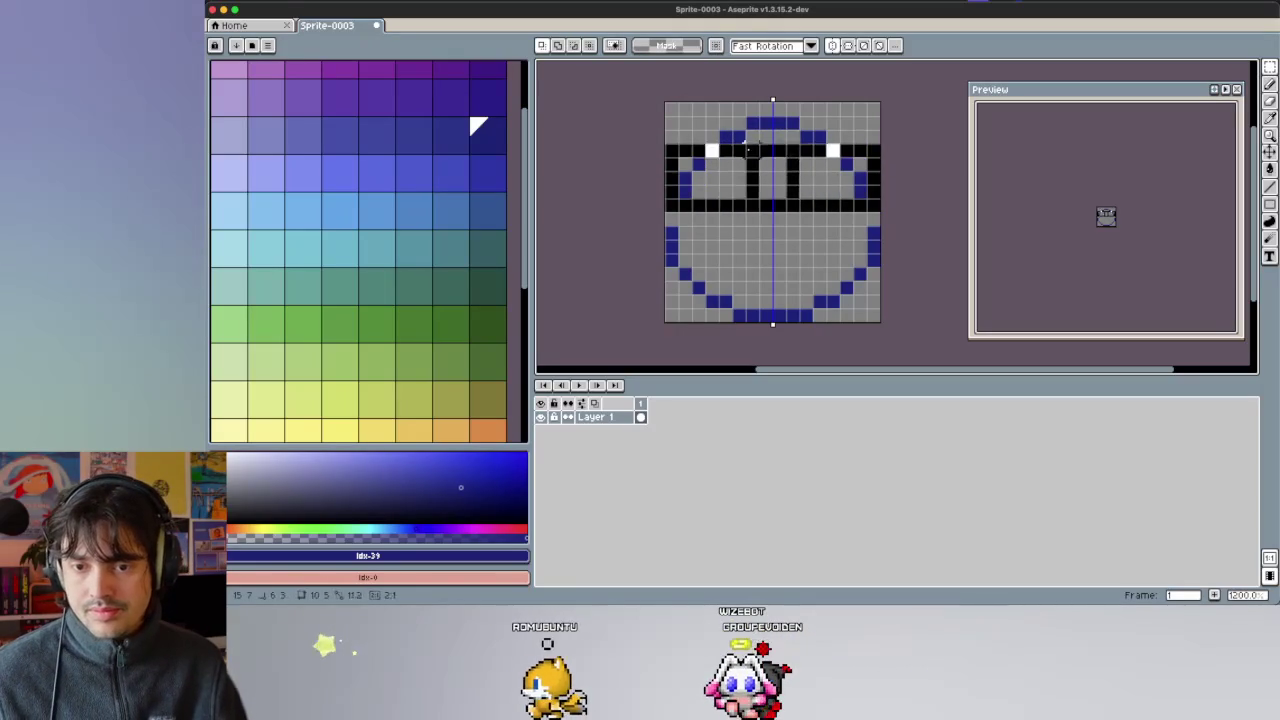
Shift the selected top half of the circle and lengthen its left and right sides.
{"action": "left_click_drag", "start_coordinate": [758, 125], "coordinate": [760, 118]}
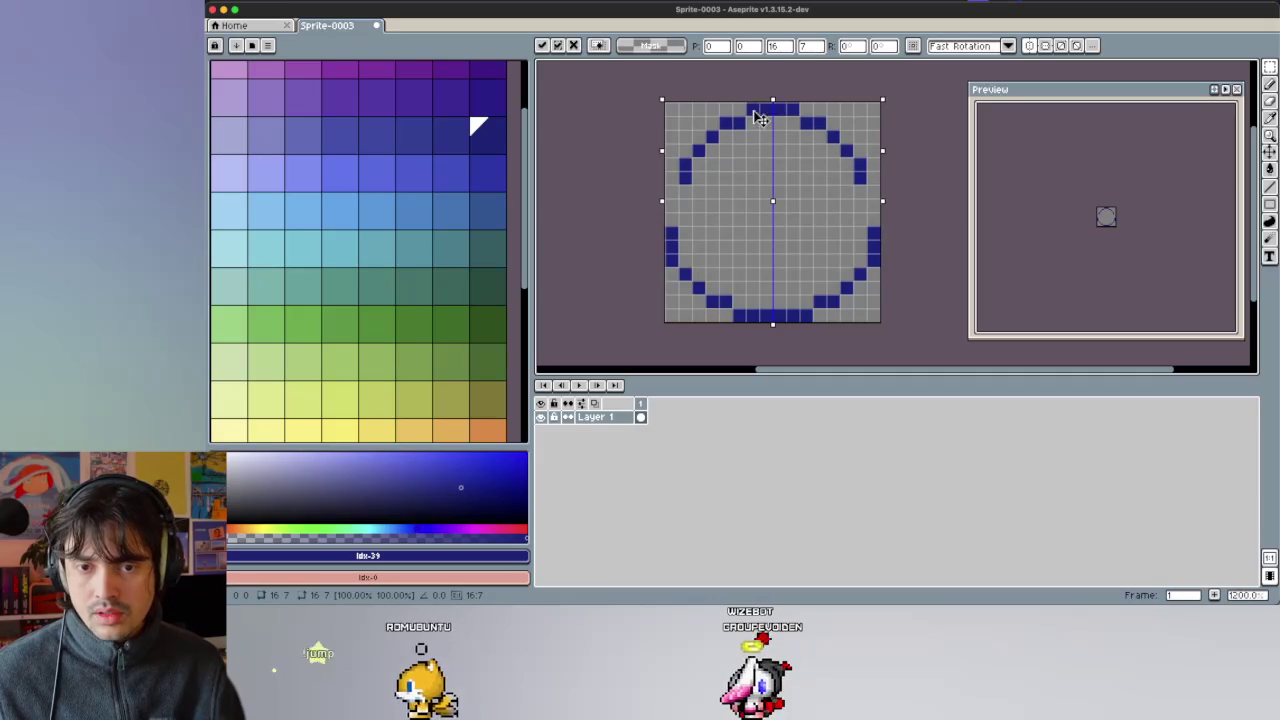
{"action": "key", "text": "ctrl+d"}
{"action": "key", "text": "b"}
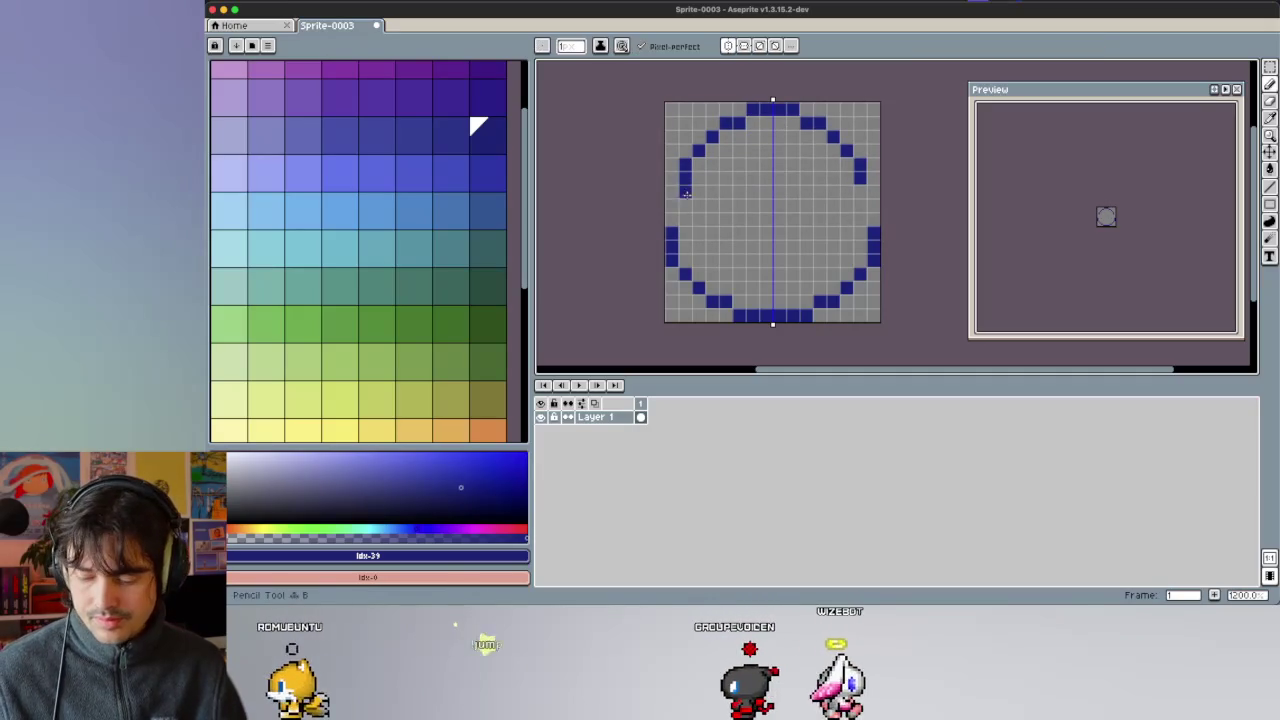
{"action": "left_click_drag", "start_coordinate": [671, 191], "coordinate": [671, 220]}
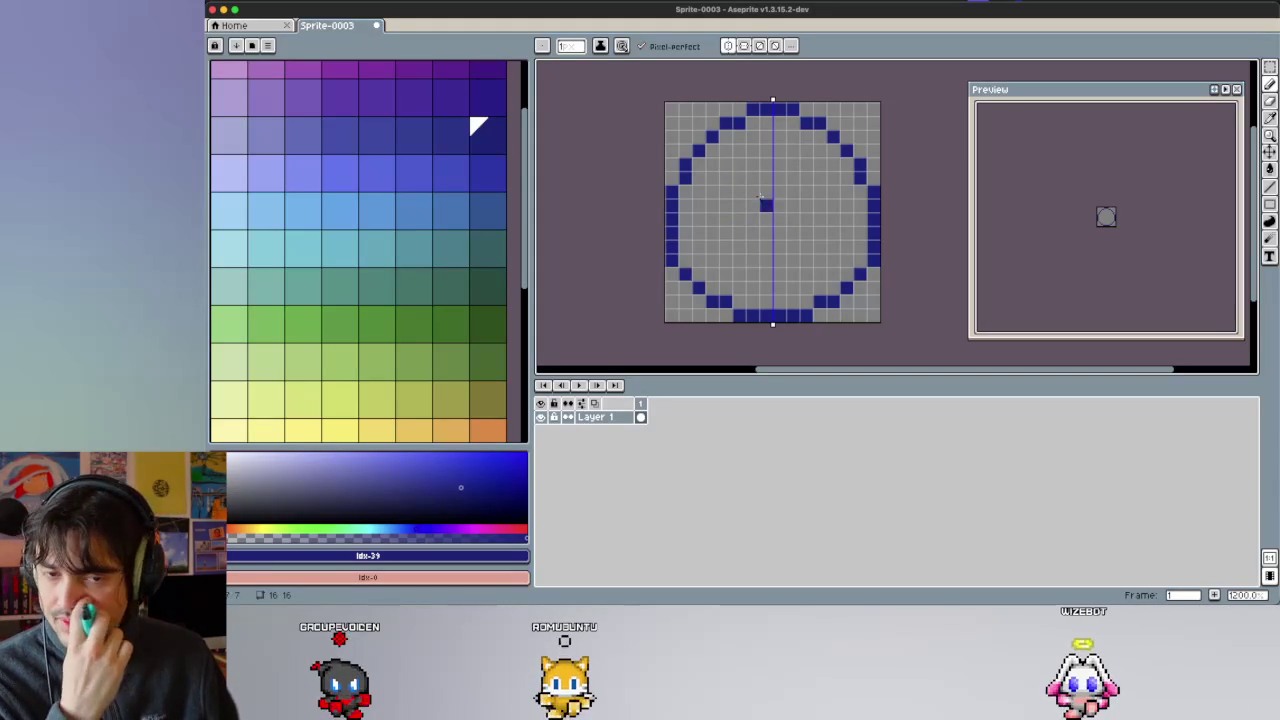
Adjust pixels on the upper-left arc of the outline, undoing the extra ones.
{"action": "left_click", "coordinate": [711, 150]}
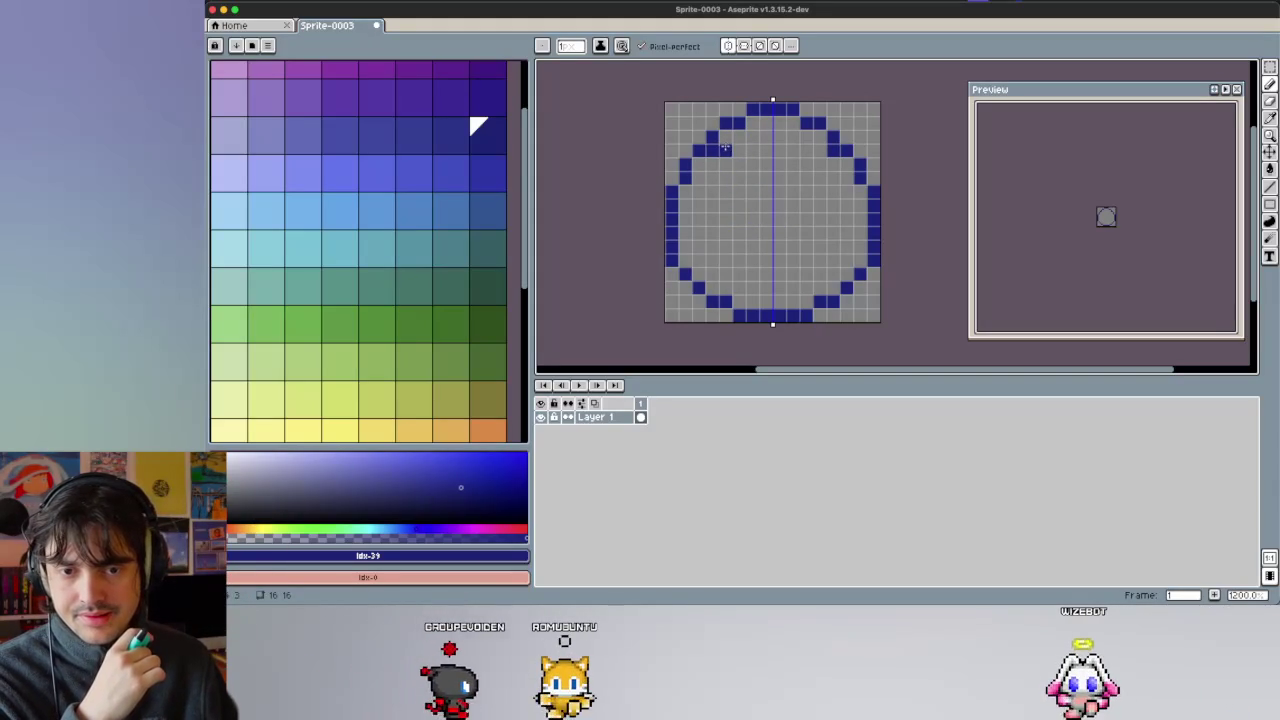
{"action": "left_click", "coordinate": [725, 136]}
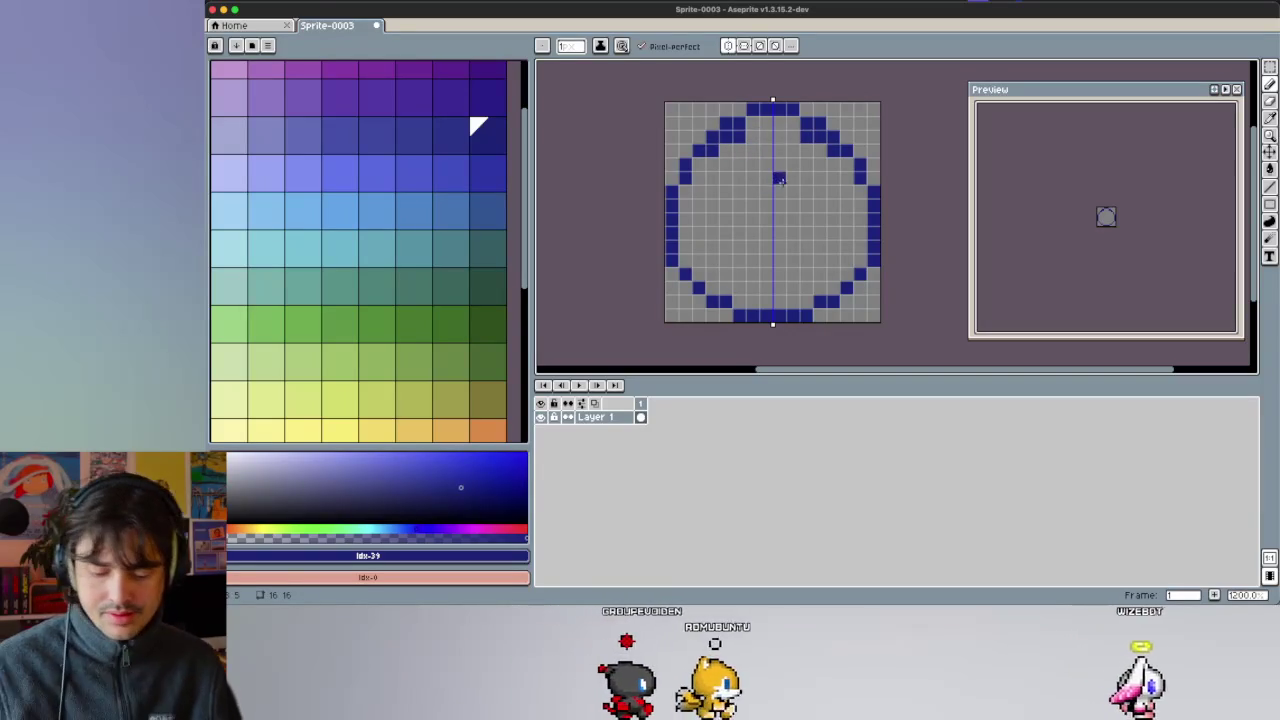
{"action": "key", "text": "ctrl+z"}
{"action": "key", "text": "v"}
{"action": "key", "text": "b"}
{"action": "left_click", "coordinate": [710, 163]}
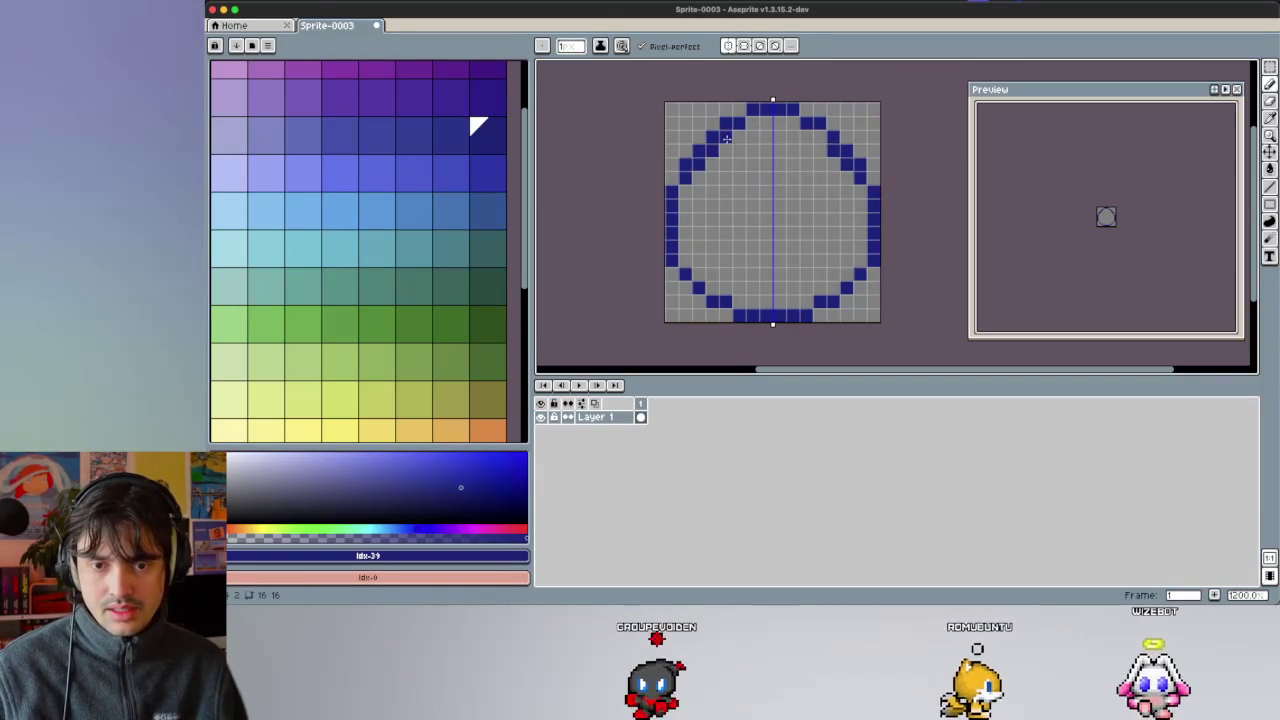
{"action": "key", "text": "ctrl+z"}
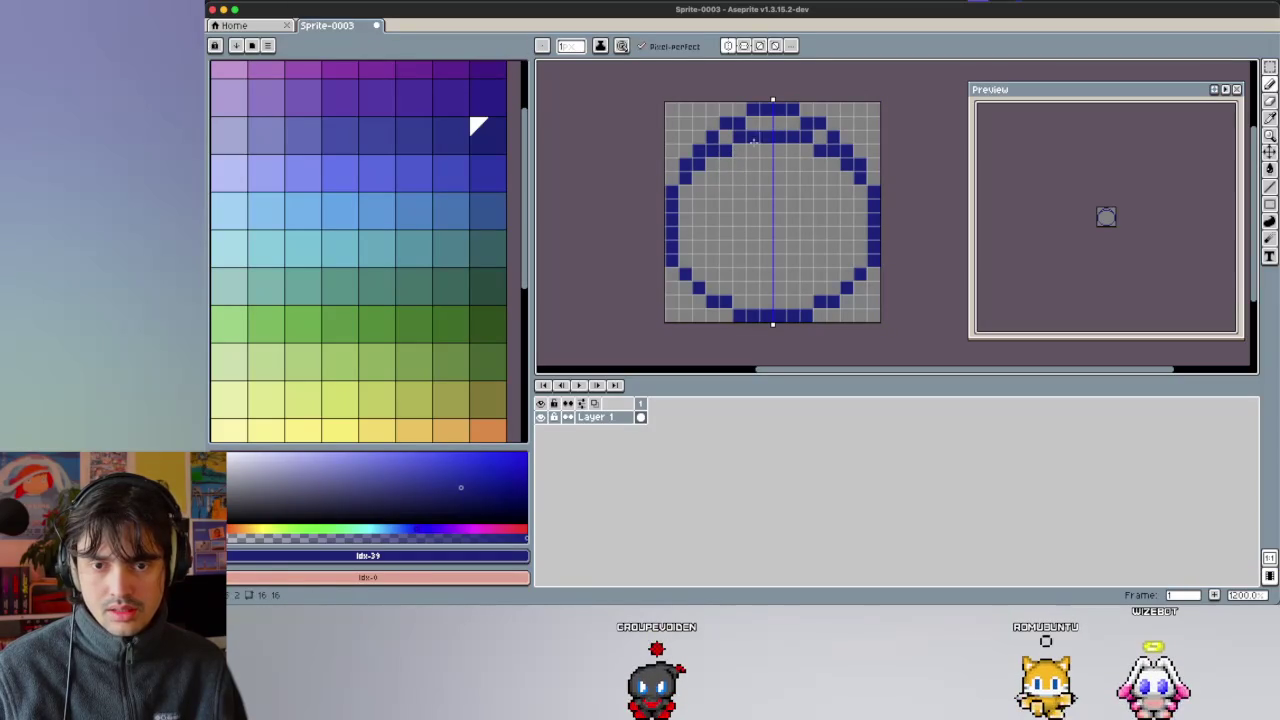
{"action": "left_click", "coordinate": [700, 165], "text": "alt"}
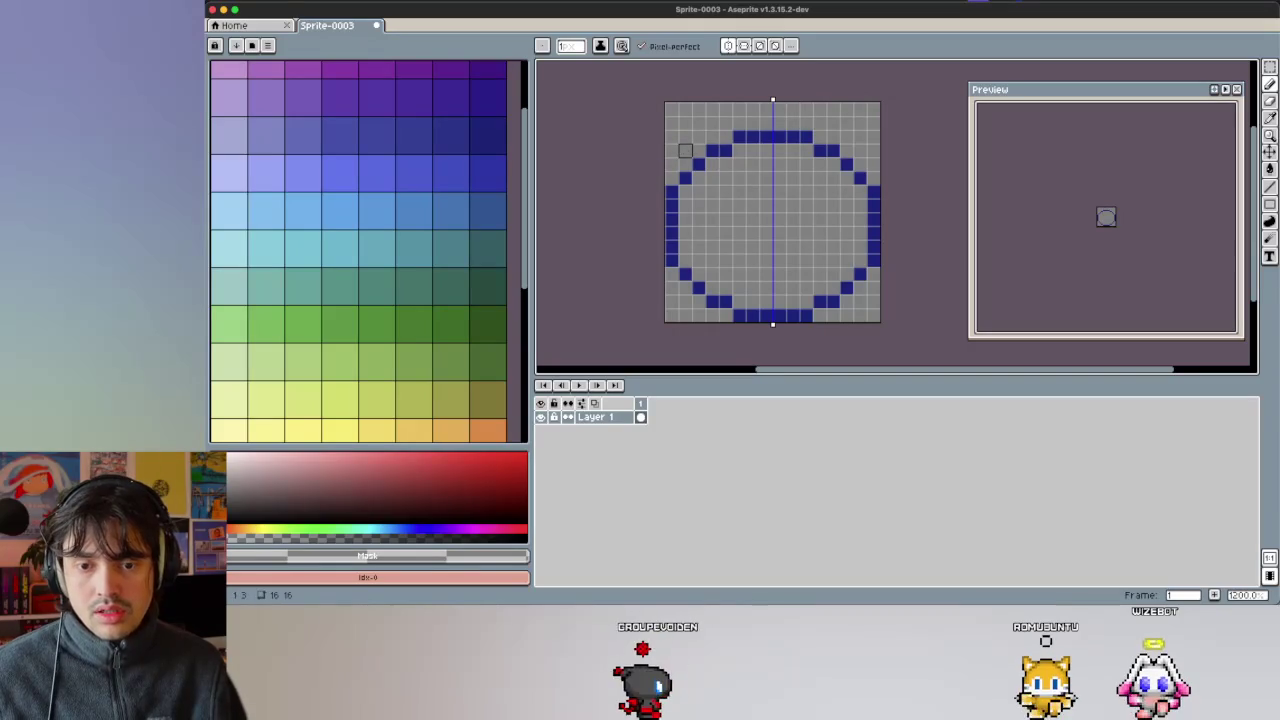
Sample the dark outline blue and add a mirrored pixel to the upper-left outline.
{"action": "key", "text": "alt"}
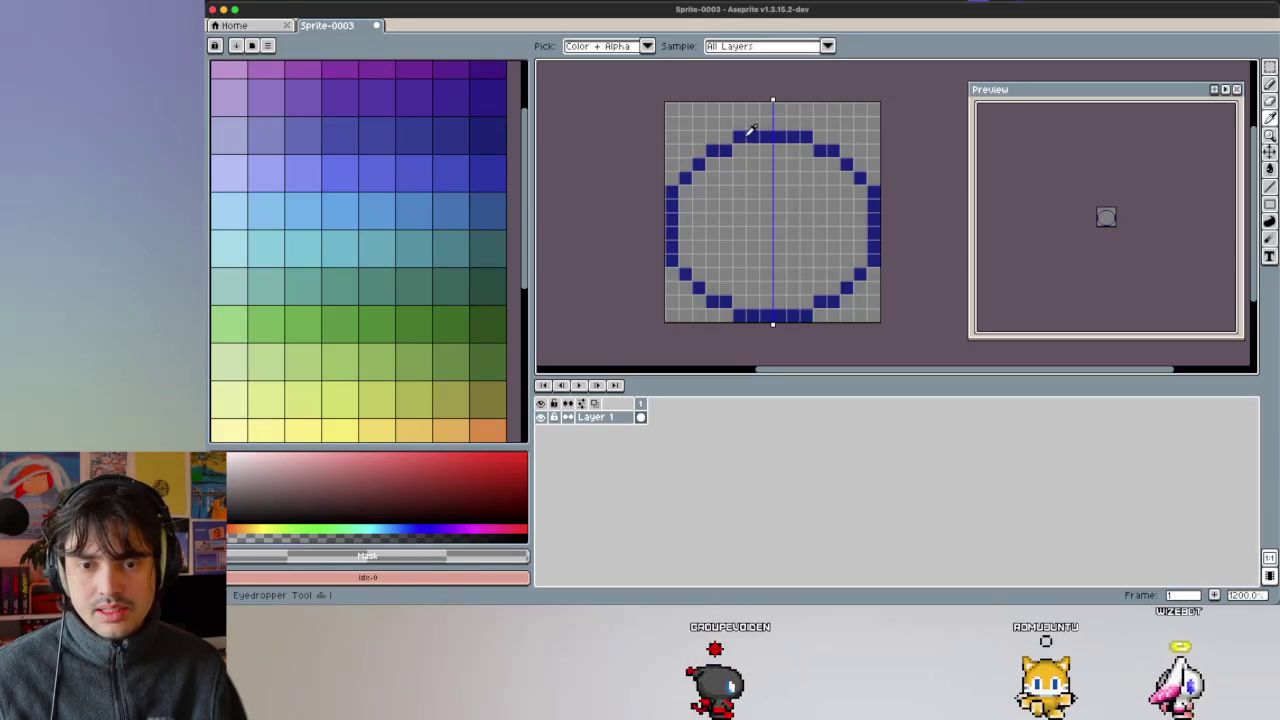
{"action": "left_click", "coordinate": [742, 134], "text": "alt"}
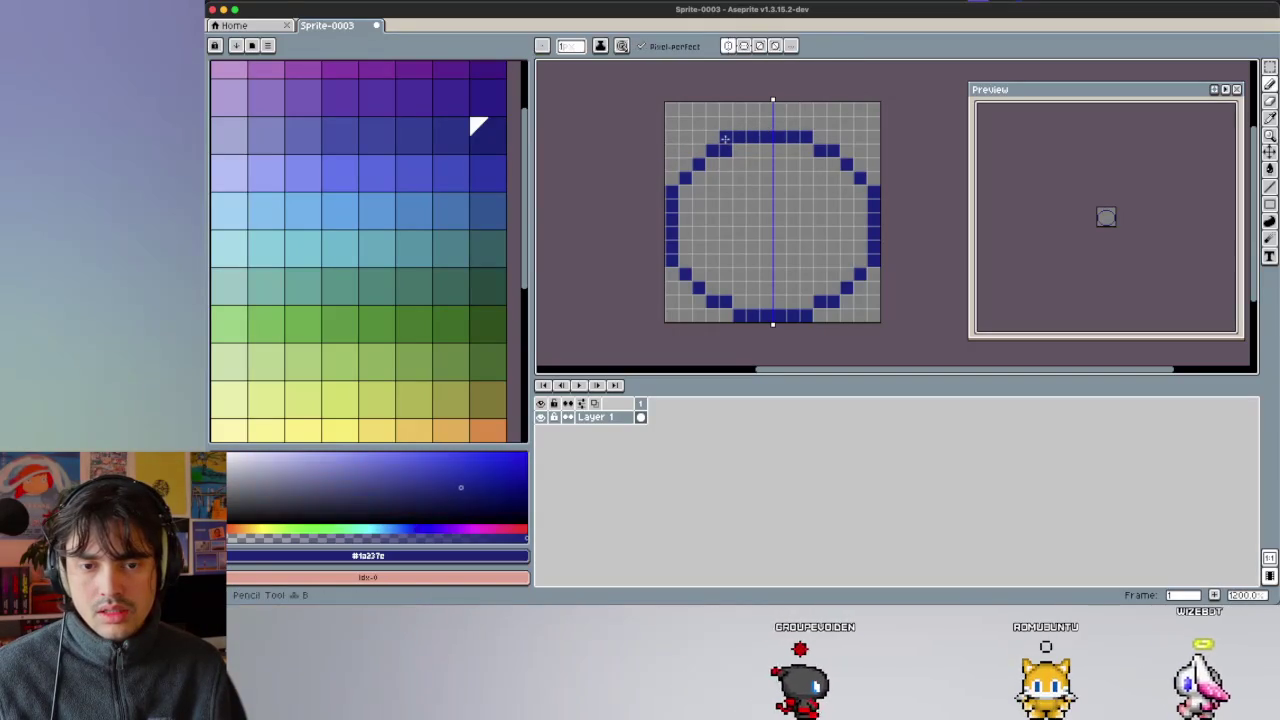
{"action": "left_click", "coordinate": [738, 137], "text": "alt"}
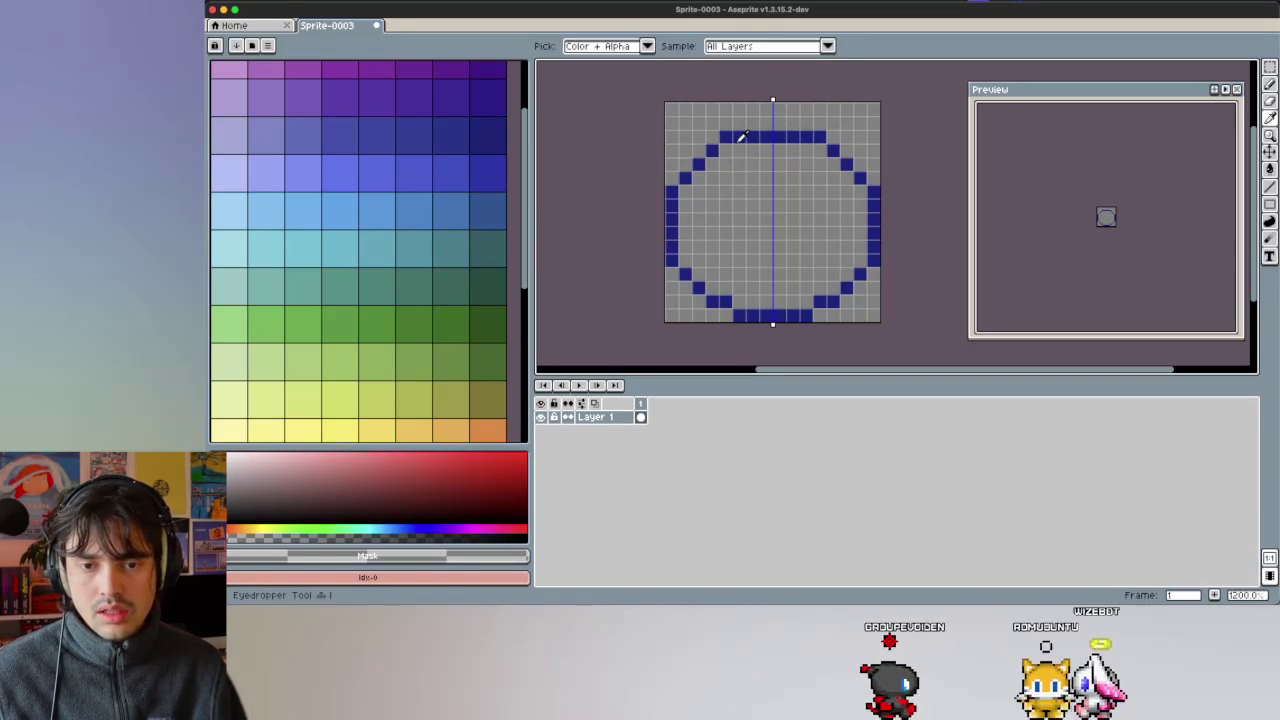
{"action": "key", "text": "alt"}
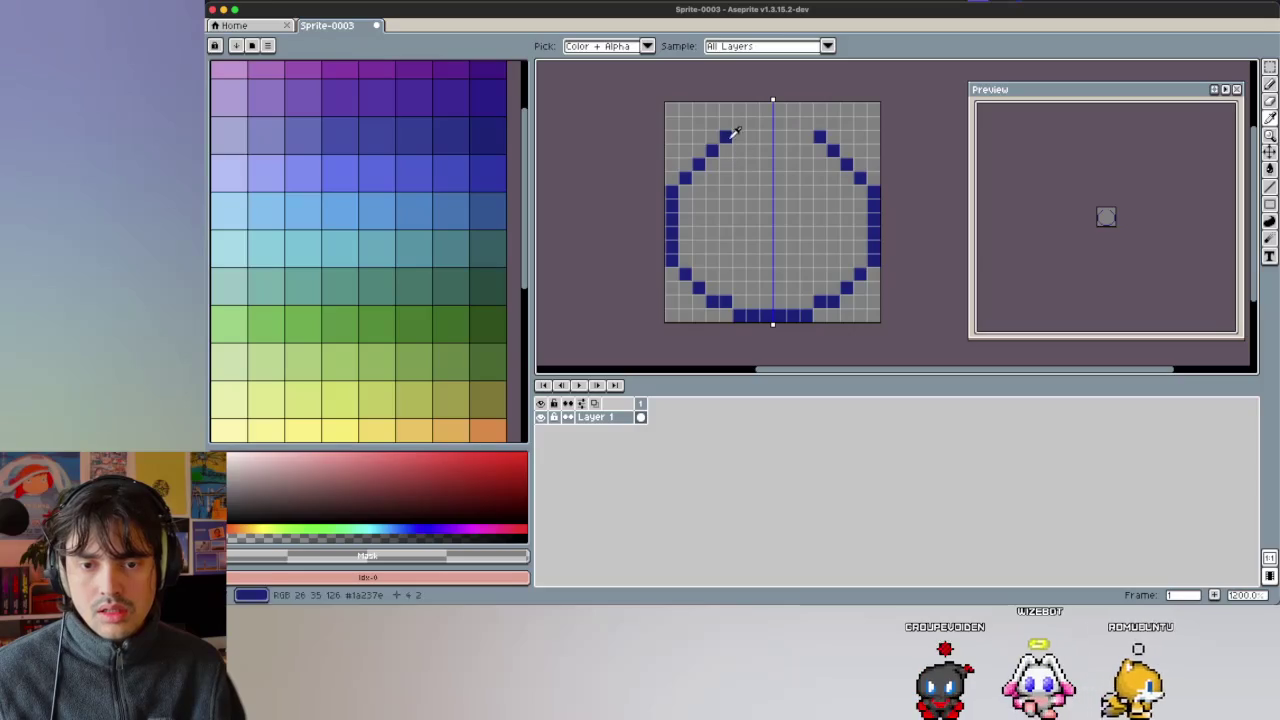
{"action": "left_click", "coordinate": [724, 138], "text": "alt"}
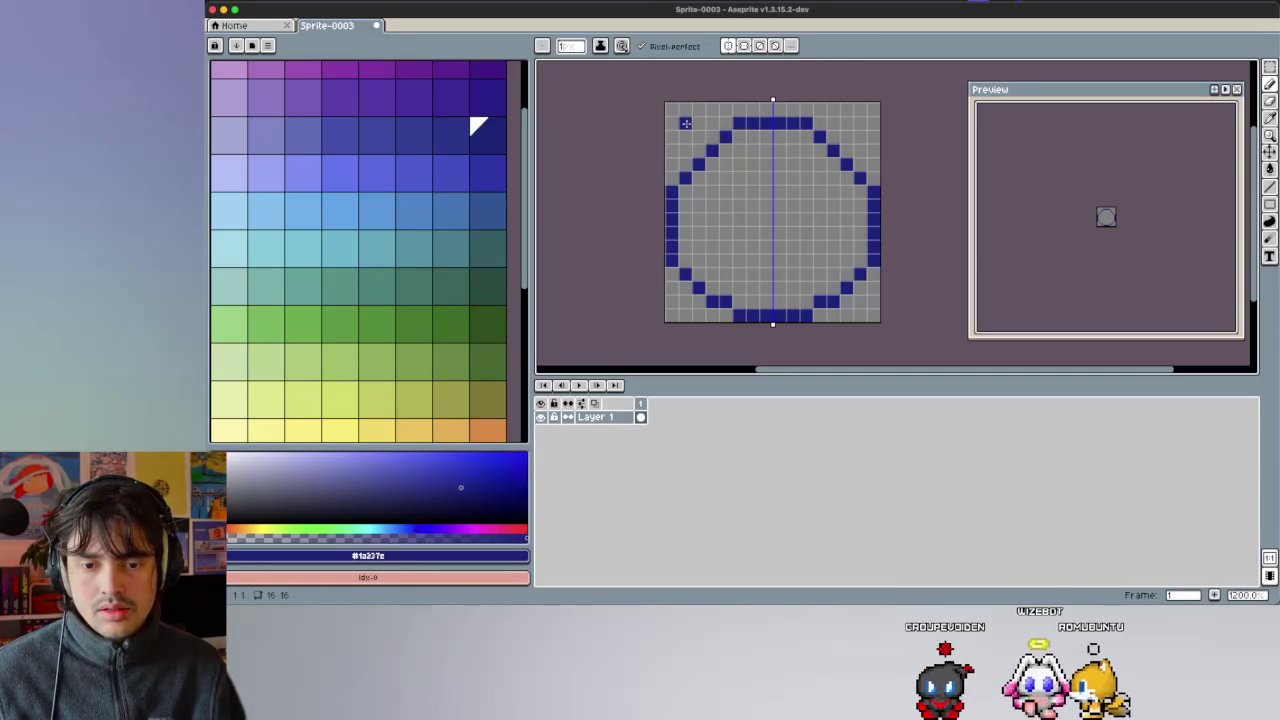
{"action": "left_click", "coordinate": [684, 165]}
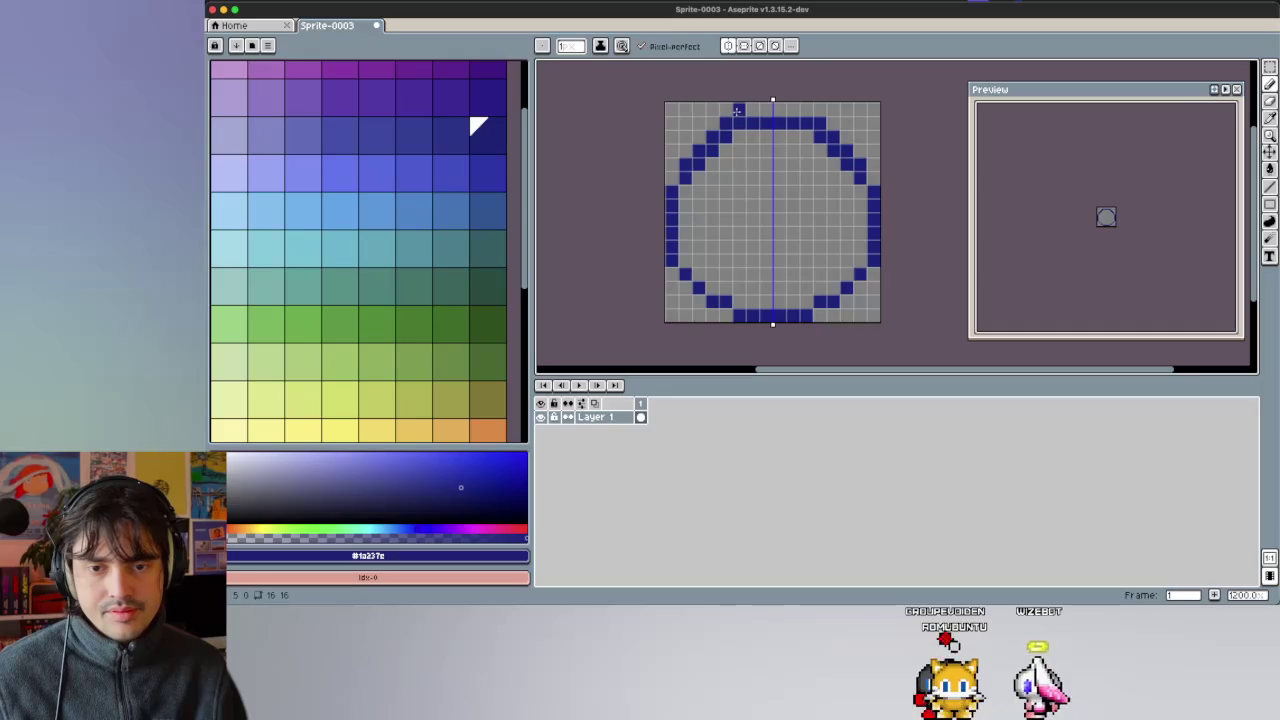
Erase the doubled row beneath the circle's top using the transparent colour.
{"action": "left_click", "coordinate": [698, 178], "text": "alt"}
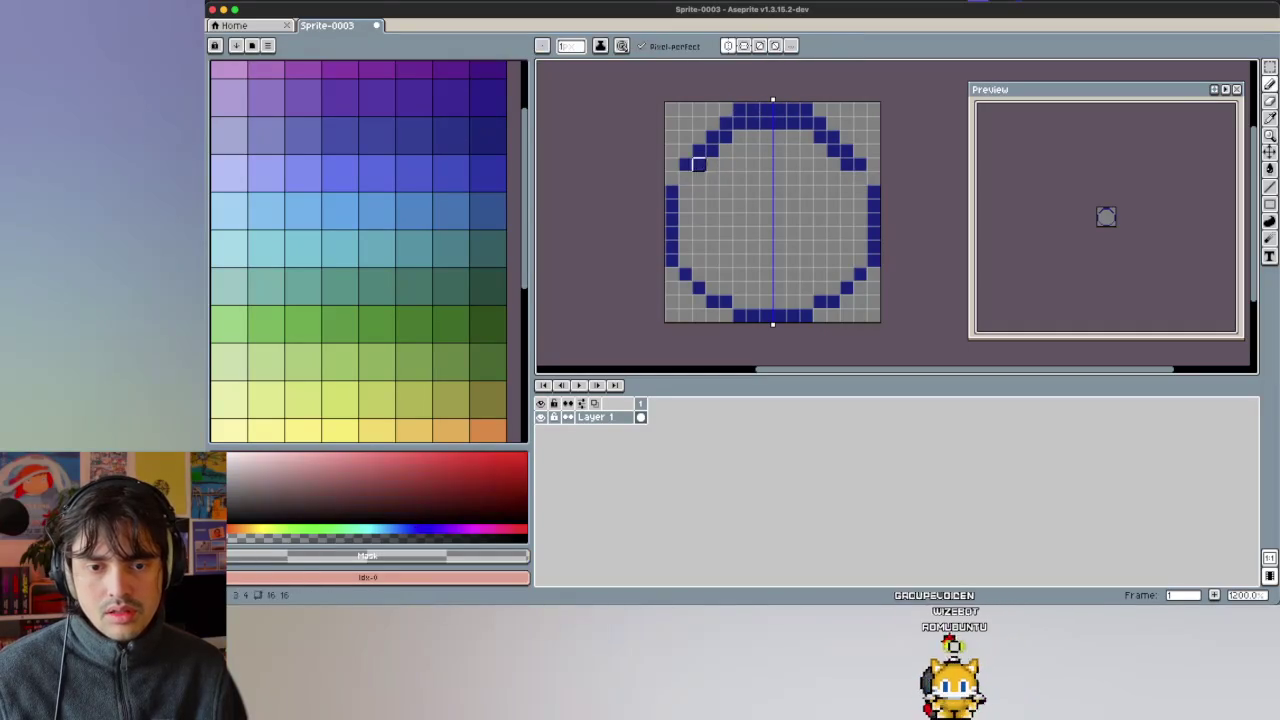
{"action": "left_click", "coordinate": [478, 125]}
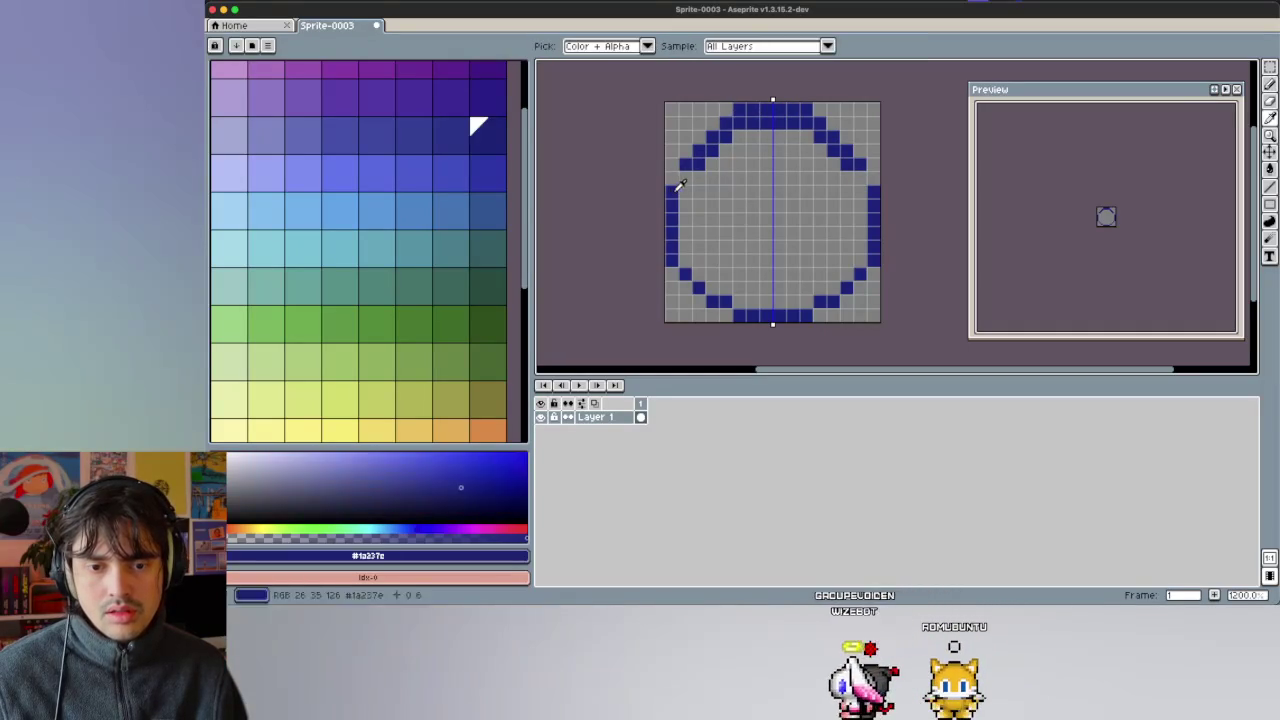
{"action": "left_click", "coordinate": [739, 137], "text": "alt"}
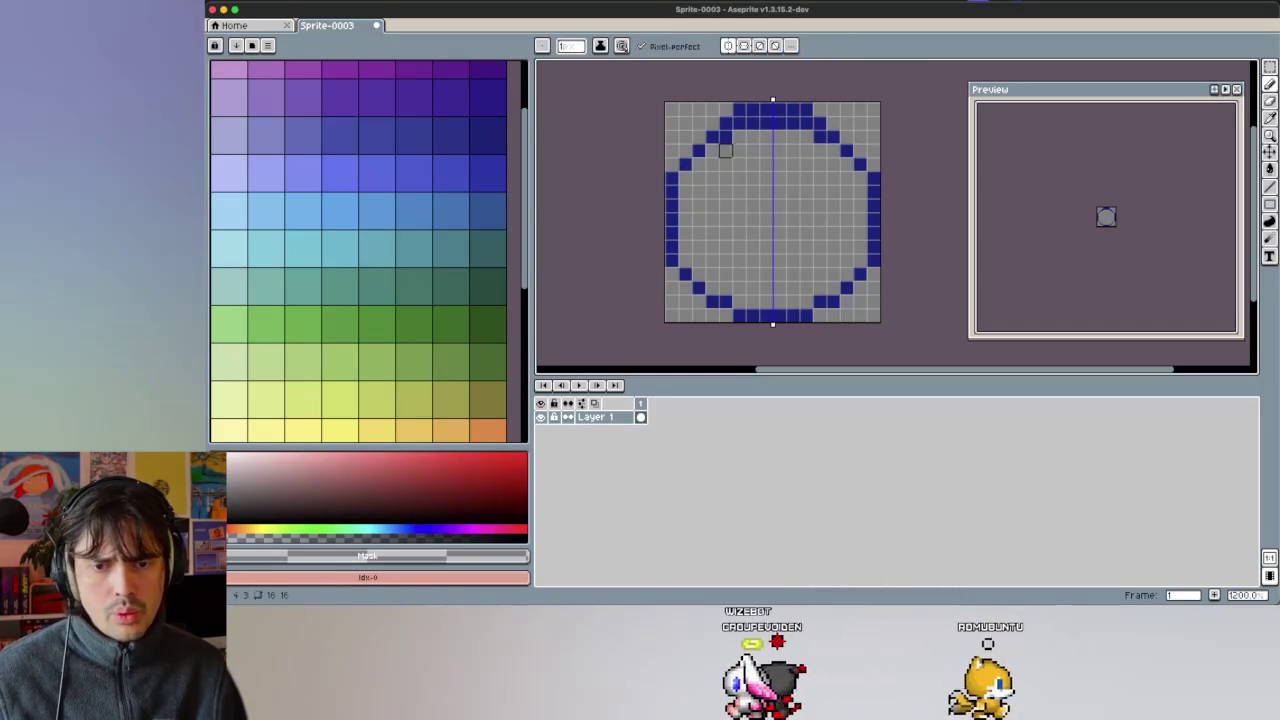
{"action": "left_click_drag", "start_coordinate": [766, 120], "coordinate": [806, 122]}
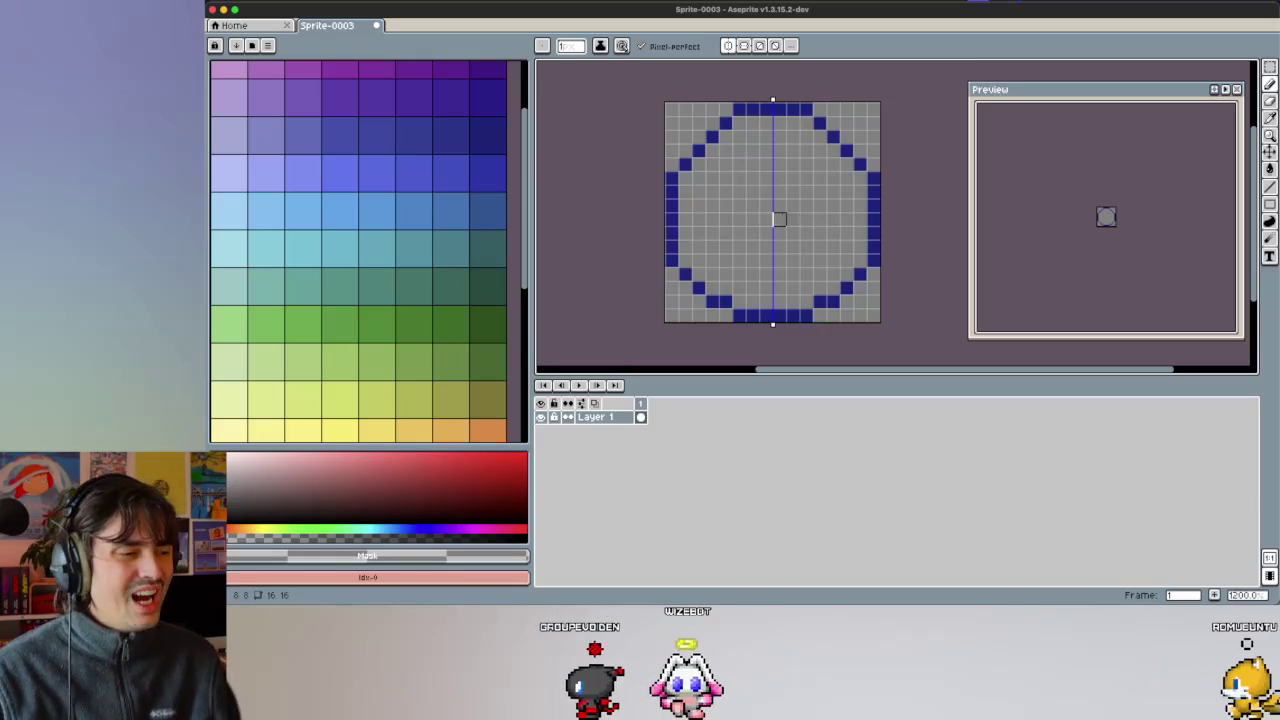
{"action": "scroll", "coordinate": [723, 191], "scroll_direction": "right", "scroll_amount": 2}
{"action": "scroll", "coordinate": [708, 205], "scroll_direction": "right", "scroll_amount": 2}
{"action": "scroll", "coordinate": [686, 200], "scroll_direction": "right", "scroll_amount": 2}
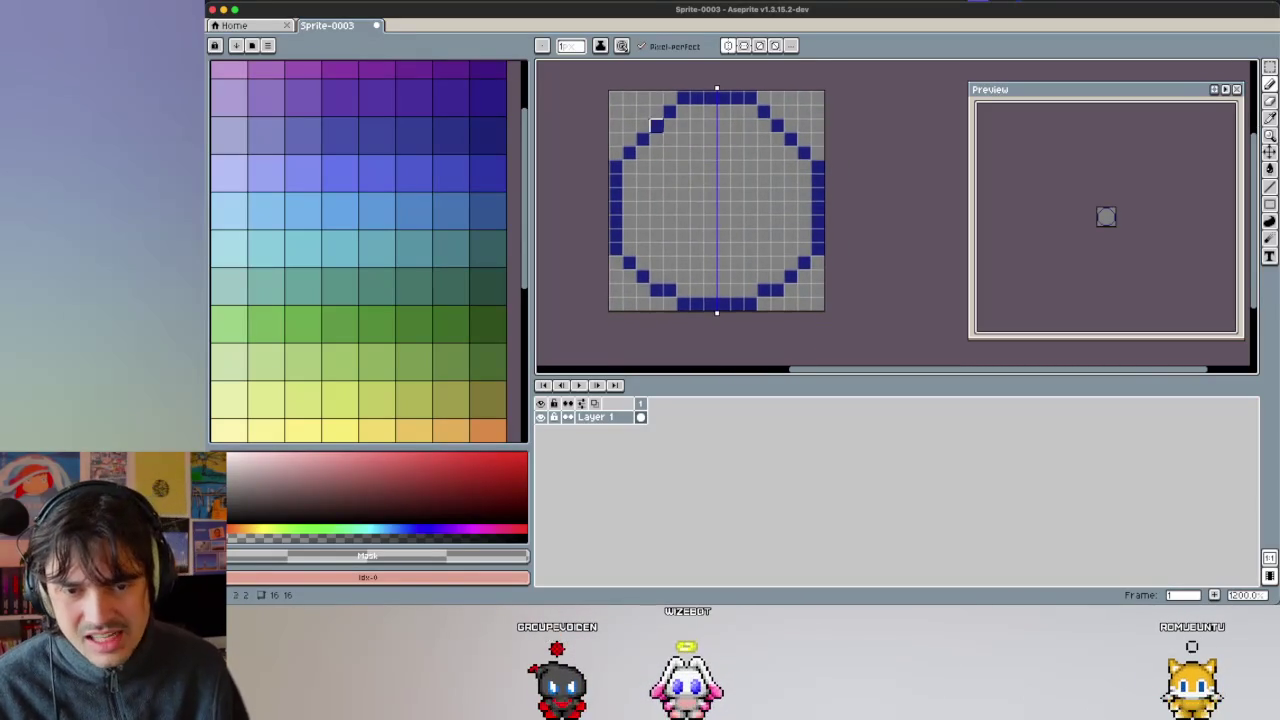
Resample the outline blue and erase stray pixels along the circle's edge.
{"action": "key", "text": "i"}
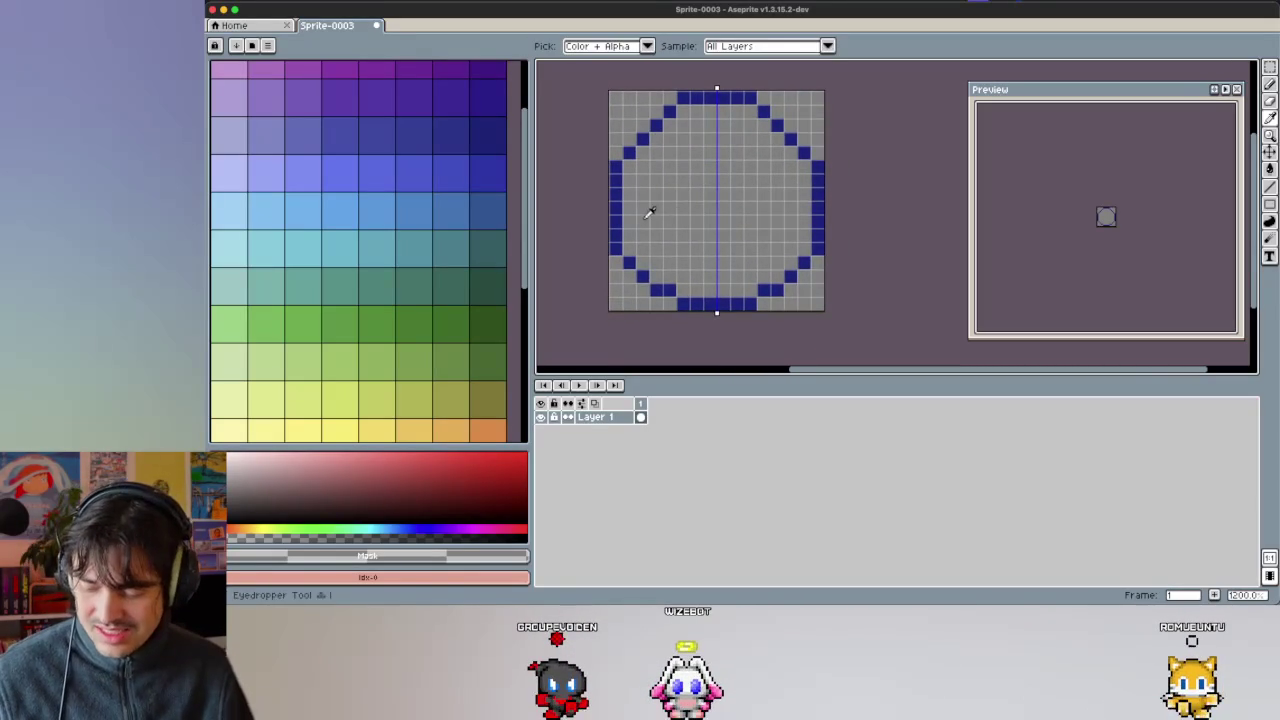
{"action": "left_click", "coordinate": [630, 213]}
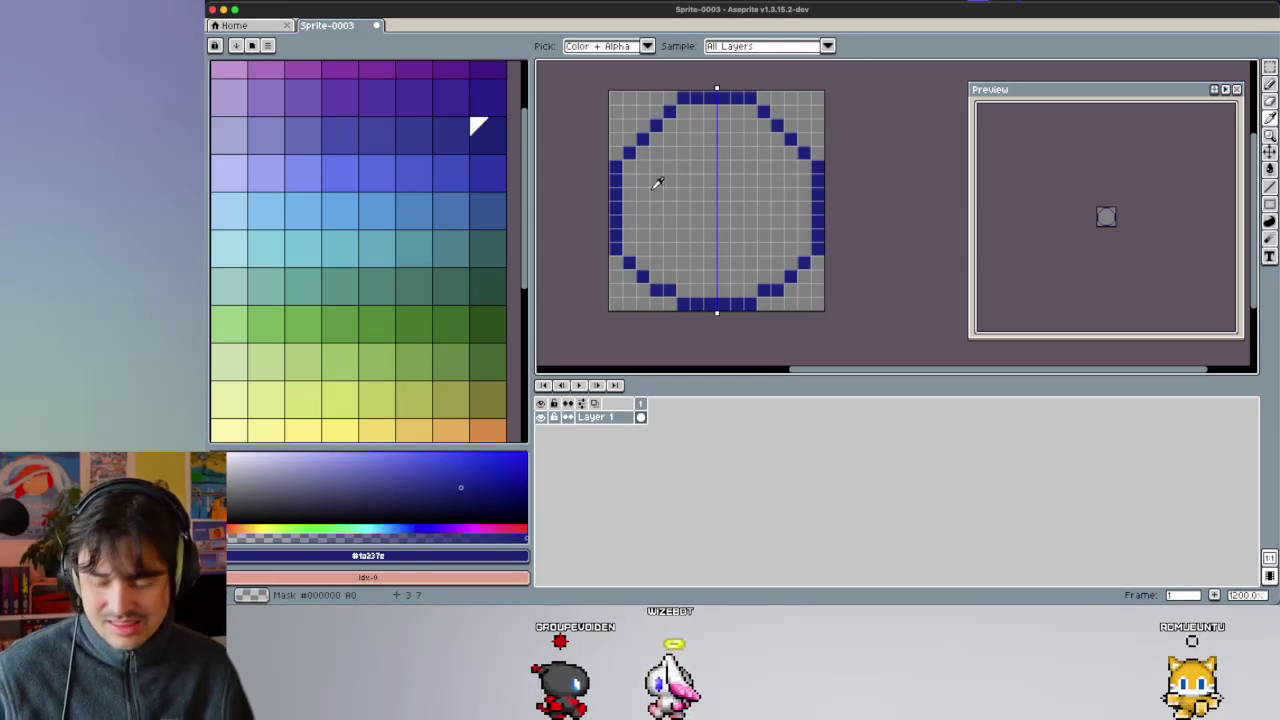
{"action": "key", "text": "v"}
{"action": "key", "text": "b"}
{"action": "mouse_move", "coordinate": [643, 180]}
{"action": "left_mouse_down"}
{"action": "mouse_move", "coordinate": [630, 180]}
{"action": "mouse_move", "coordinate": [708, 141]}
{"action": "left_mouse_up"}
{"action": "key", "text": "ctrl+z"}
{"action": "left_click", "coordinate": [630, 168], "text": "alt"}
{"action": "left_click_drag", "start_coordinate": [616, 167], "coordinate": [722, 97]}
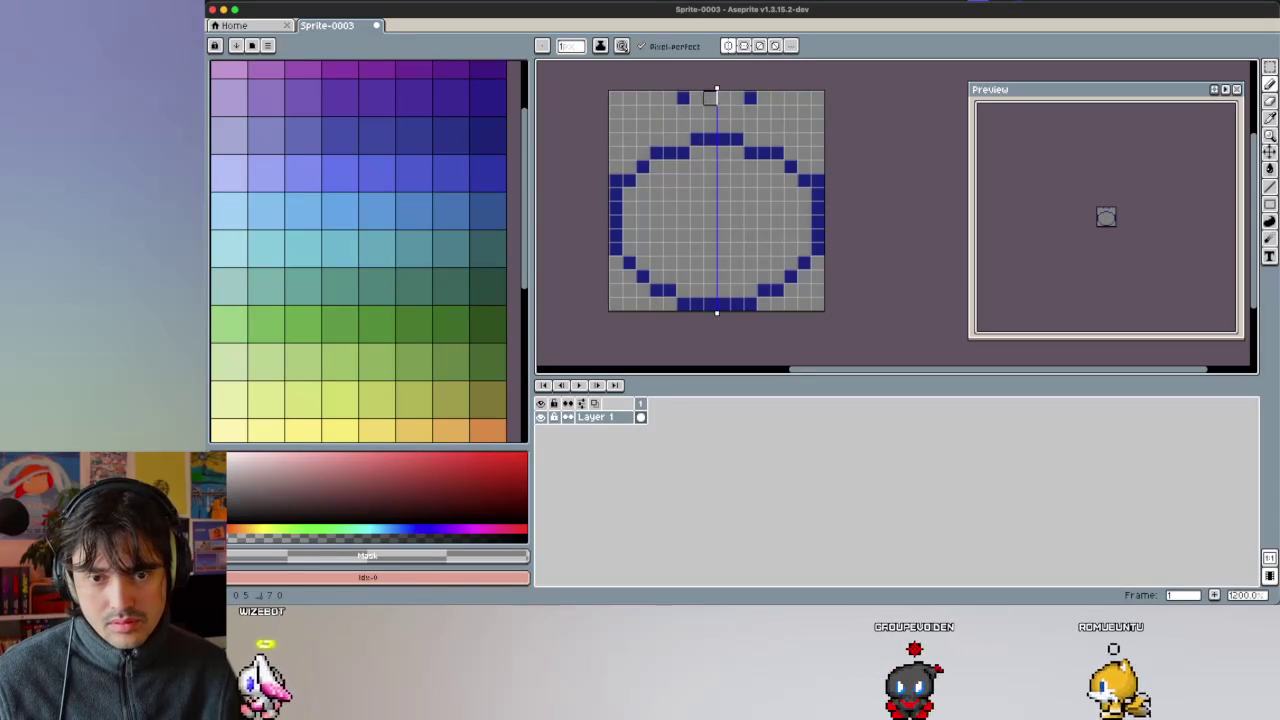
{"action": "left_click", "coordinate": [476, 122]}
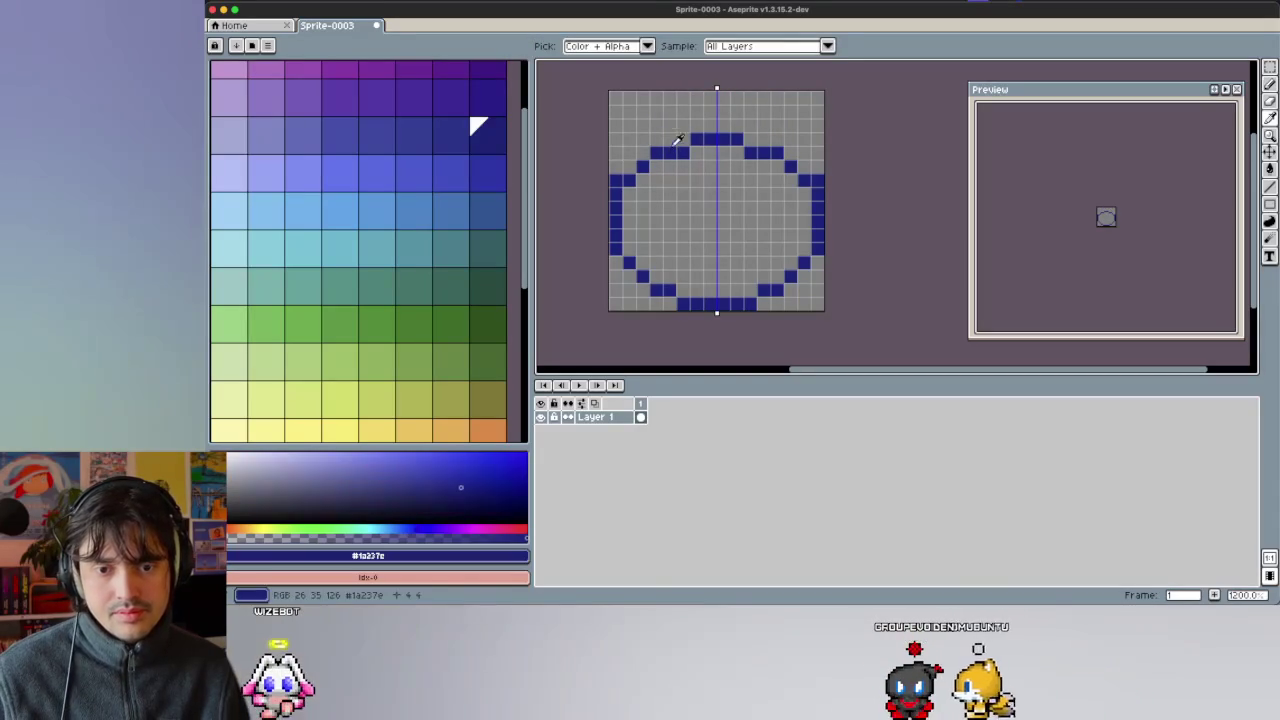
{"action": "left_click", "coordinate": [252, 45]}
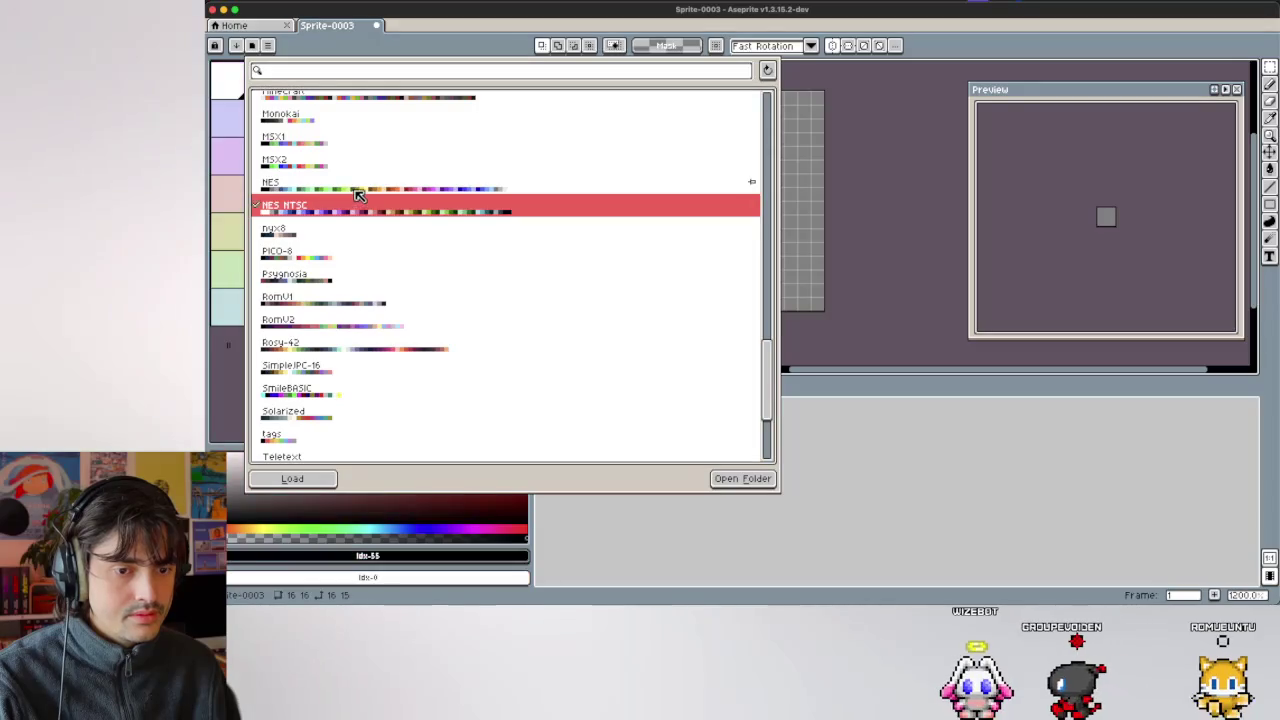
Load the NES NTSC palette, narrow the palette panel, and choose its dark blue (index 48).
{"action": "left_click", "coordinate": [356, 193]}
{"action": "left_click", "coordinate": [750, 262]}
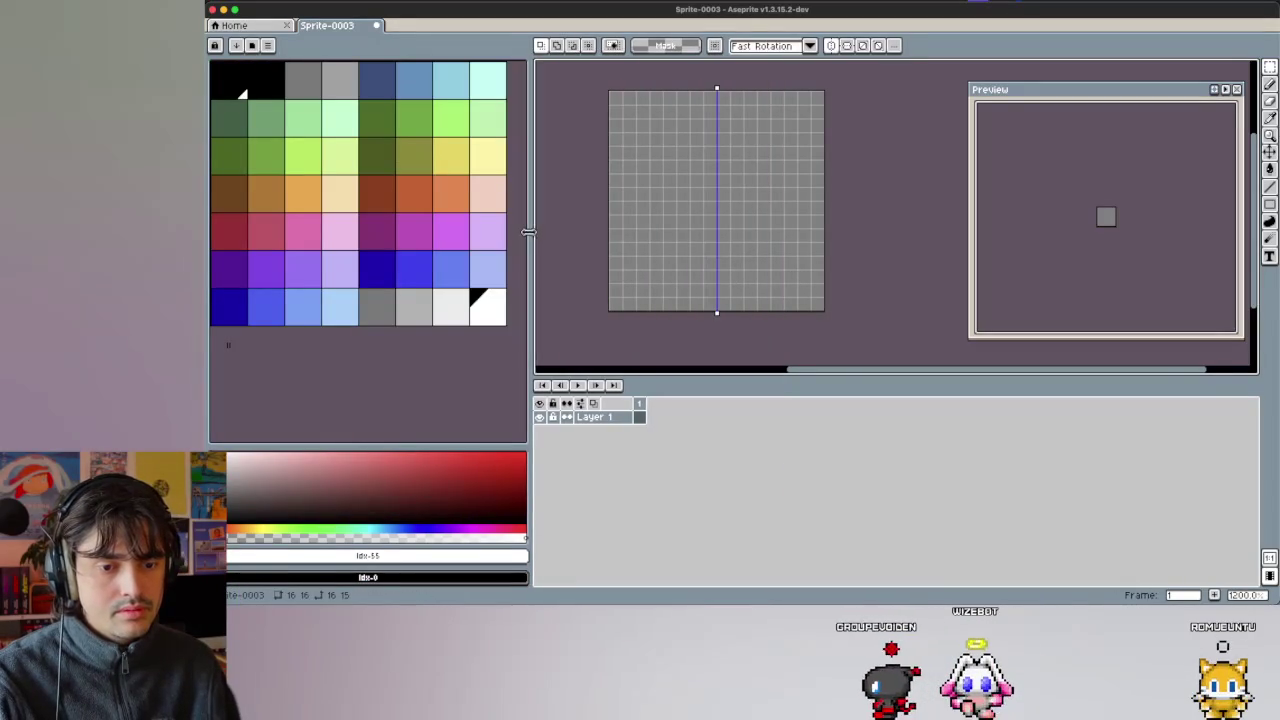
{"action": "left_click_drag", "start_coordinate": [531, 231], "coordinate": [372, 221]}
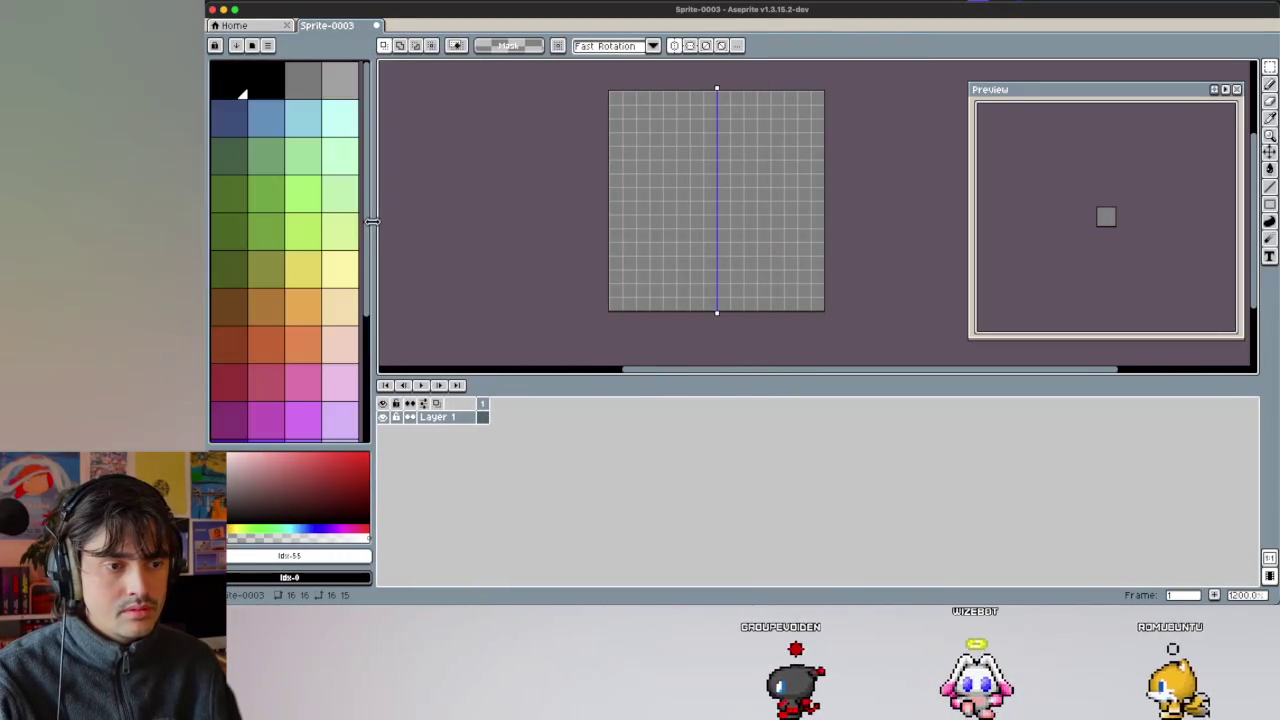
{"action": "scroll", "coordinate": [284, 262], "scroll_direction": "down", "scroll_amount": 5}
{"action": "left_click", "coordinate": [236, 340]}
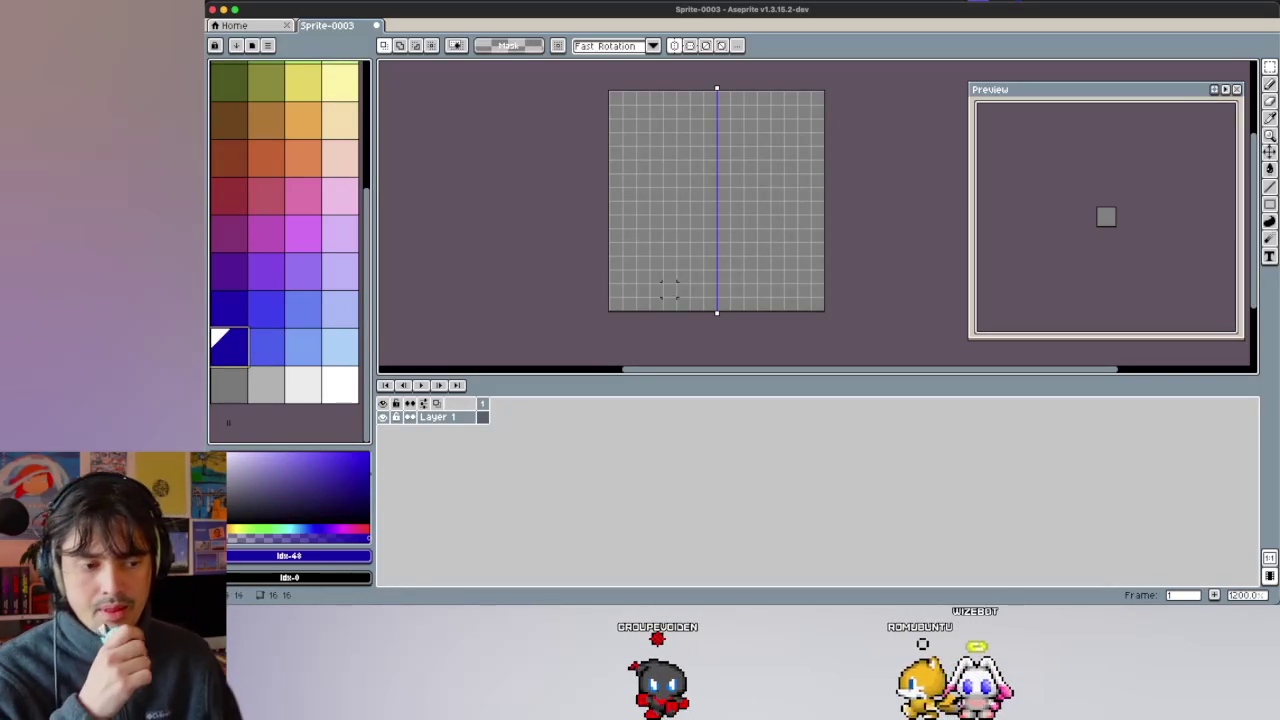
Select and deselect an area in the lower canvas, then place the first outline pixel near the bottom.
{"action": "mouse_move", "coordinate": [716, 290]}
{"action": "left_mouse_down"}
{"action": "mouse_move", "coordinate": [633, 268]}
{"action": "mouse_move", "coordinate": [645, 240]}
{"action": "left_mouse_up"}
{"action": "key", "text": "ctrl+d"}
{"action": "key", "text": "b"}
{"action": "left_click", "coordinate": [709, 303]}
Redraw the mirrored circle outline in the NES blue and fix the bottom-left arc.
{"action": "mouse_move", "coordinate": [681, 291]}
{"action": "left_mouse_down"}
{"action": "mouse_move", "coordinate": [617, 194]}
{"action": "mouse_move", "coordinate": [698, 124]}
{"action": "left_mouse_up"}
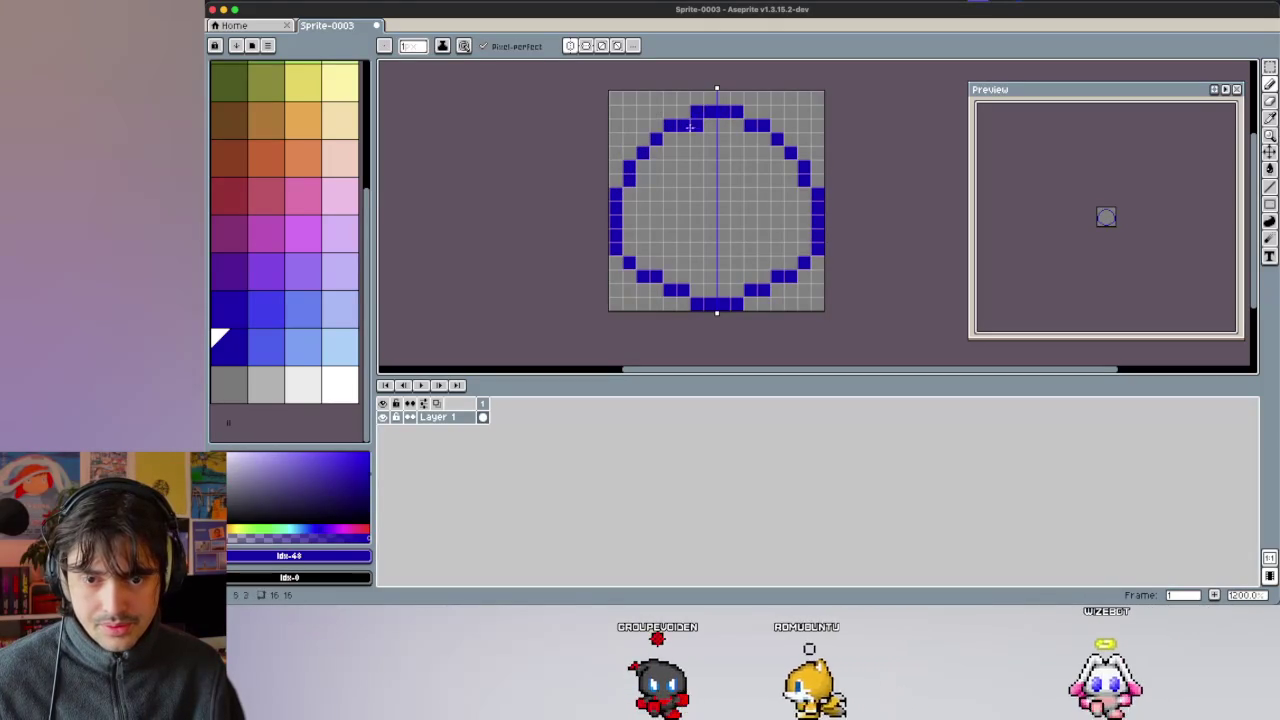
{"action": "left_click_drag", "start_coordinate": [684, 303], "coordinate": [682, 282]}
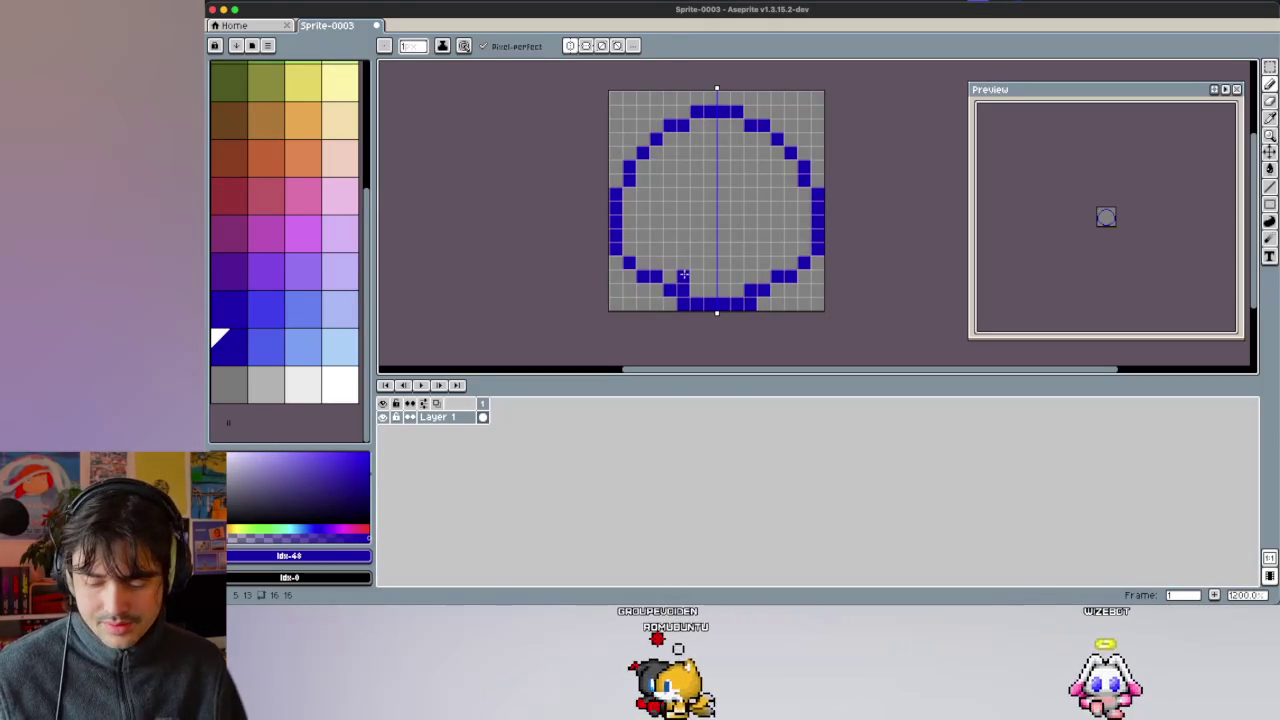
{"action": "left_click", "coordinate": [681, 262], "text": "alt"}
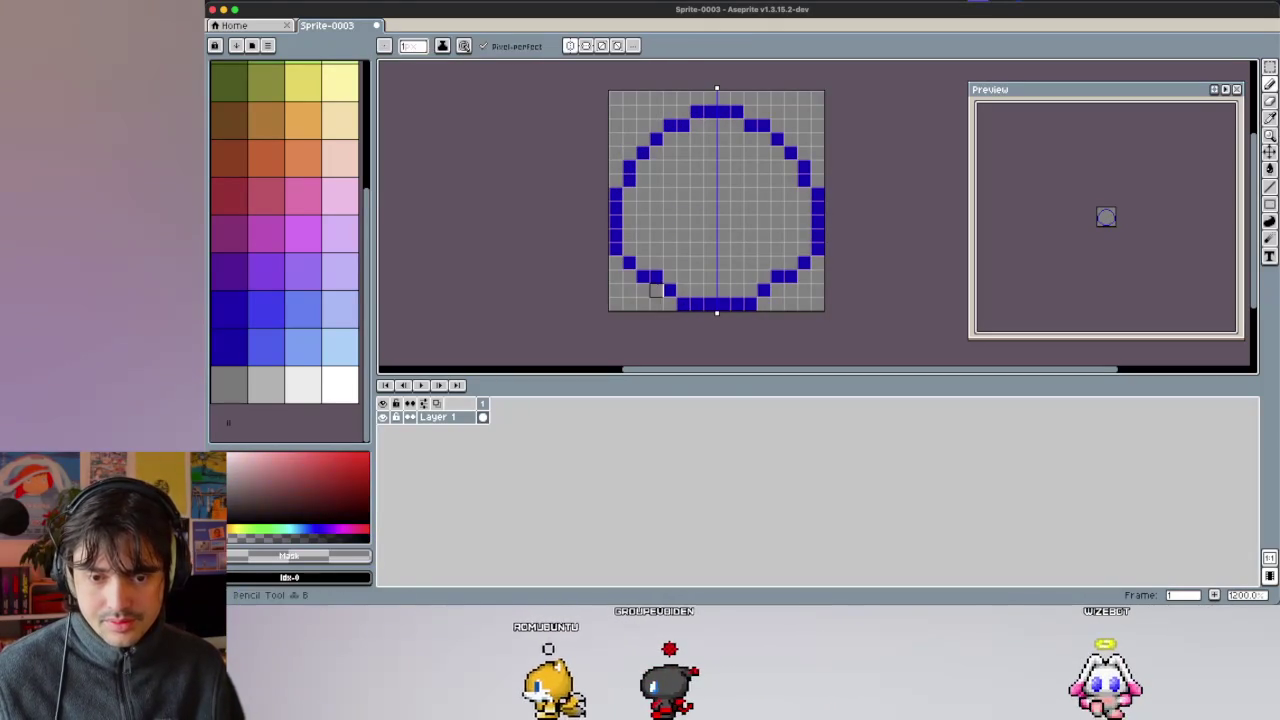
{"action": "left_click", "coordinate": [670, 289], "text": "alt"}
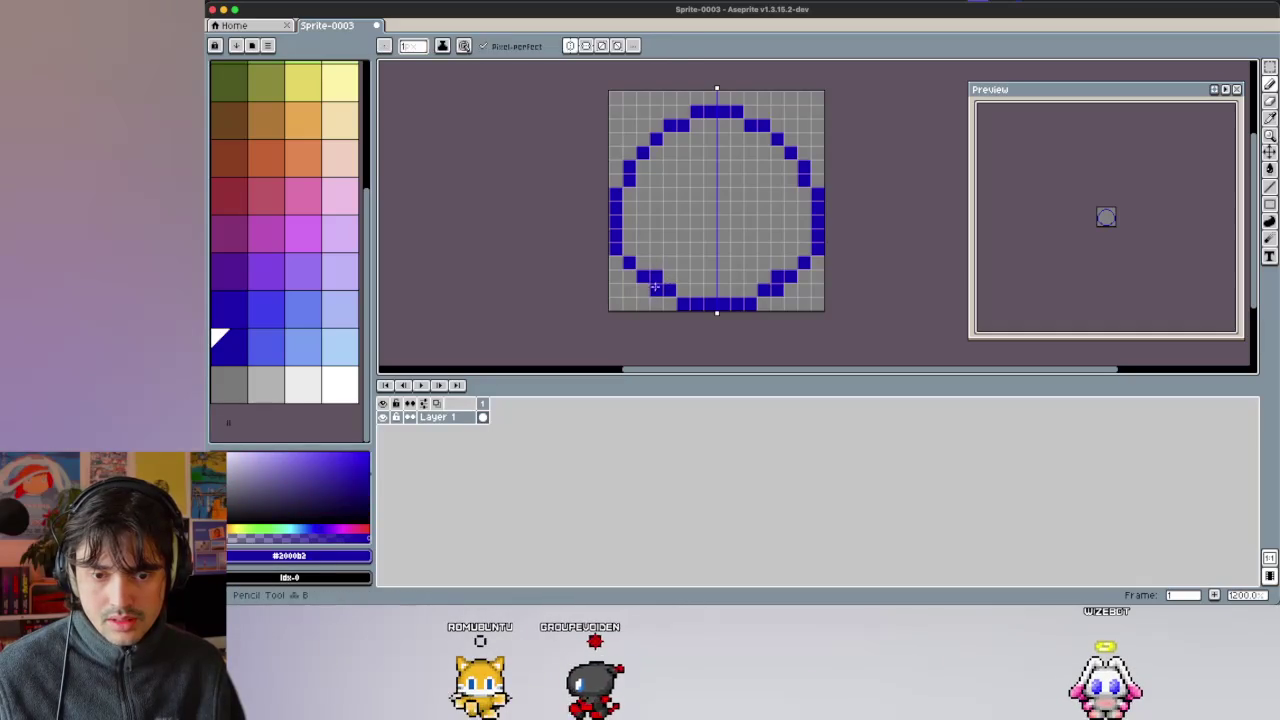
{"action": "left_click", "coordinate": [674, 257], "text": "alt"}
{"action": "left_click", "coordinate": [655, 276]}
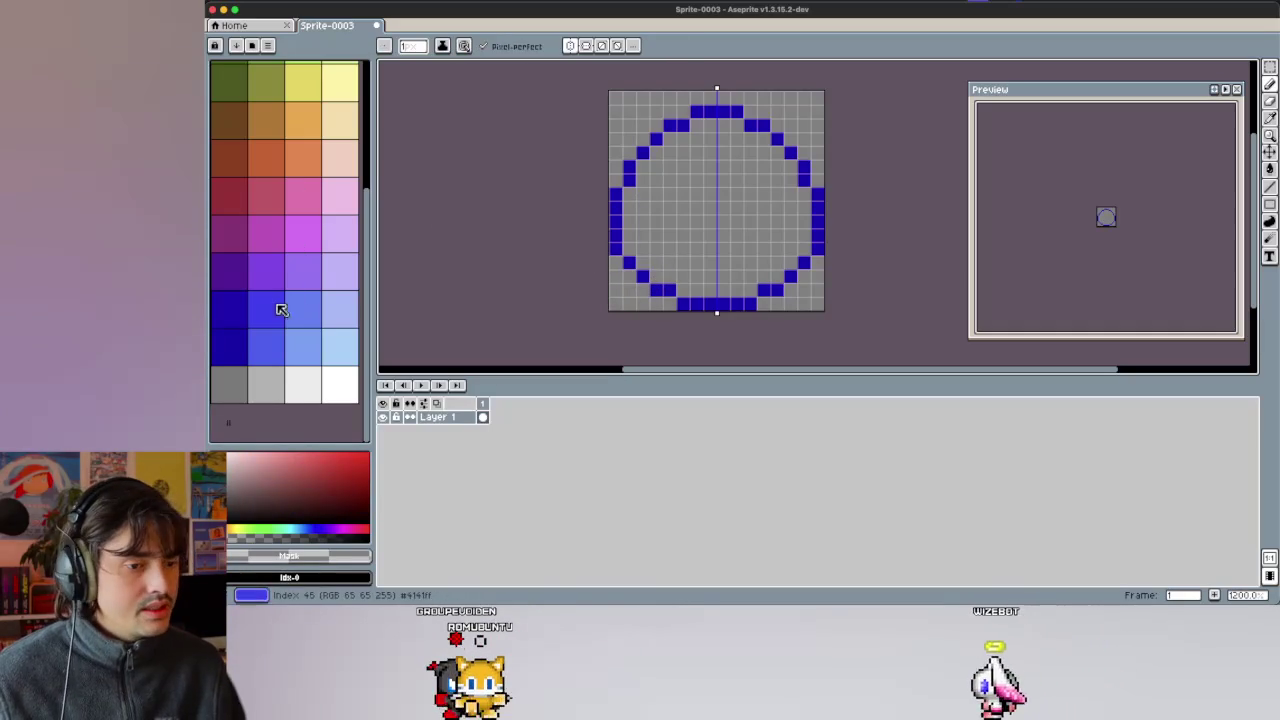
Flood-fill the circle's interior with medium blue, palette index 49.
{"action": "left_click", "coordinate": [270, 345]}
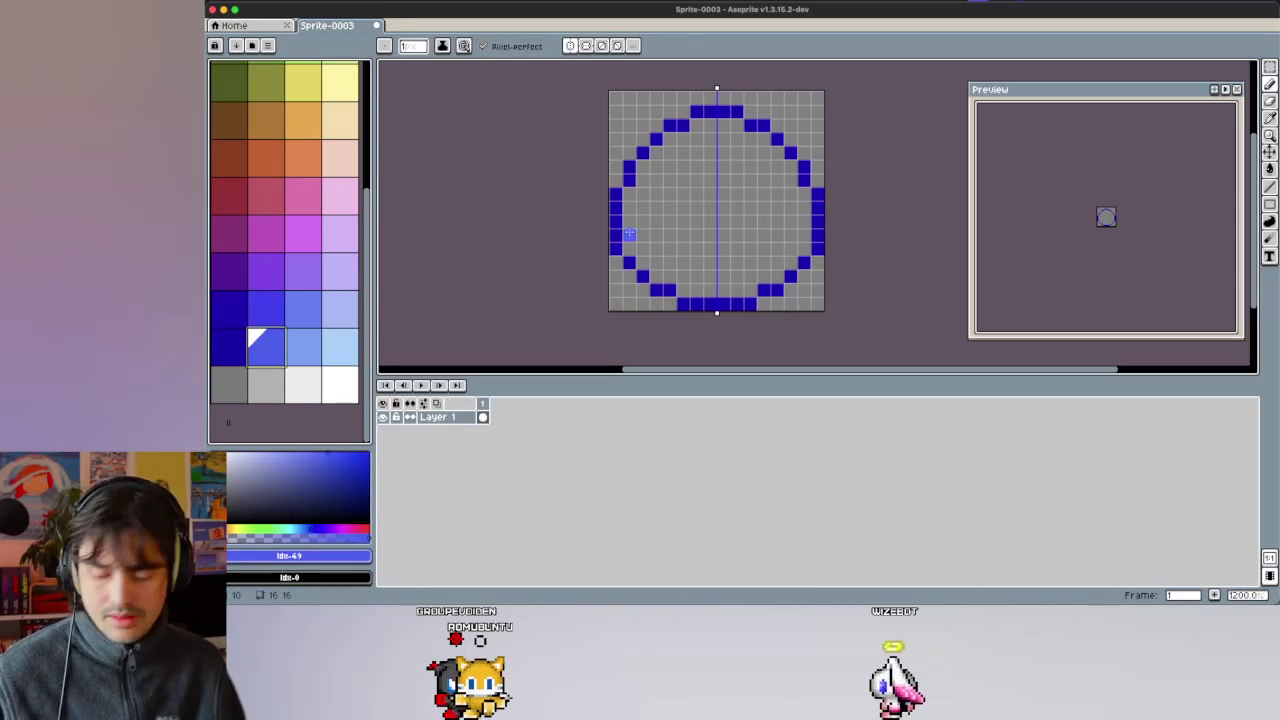
{"action": "key", "text": "g"}
{"action": "left_click", "coordinate": [680, 220]}
{"action": "left_click", "coordinate": [229, 345]}
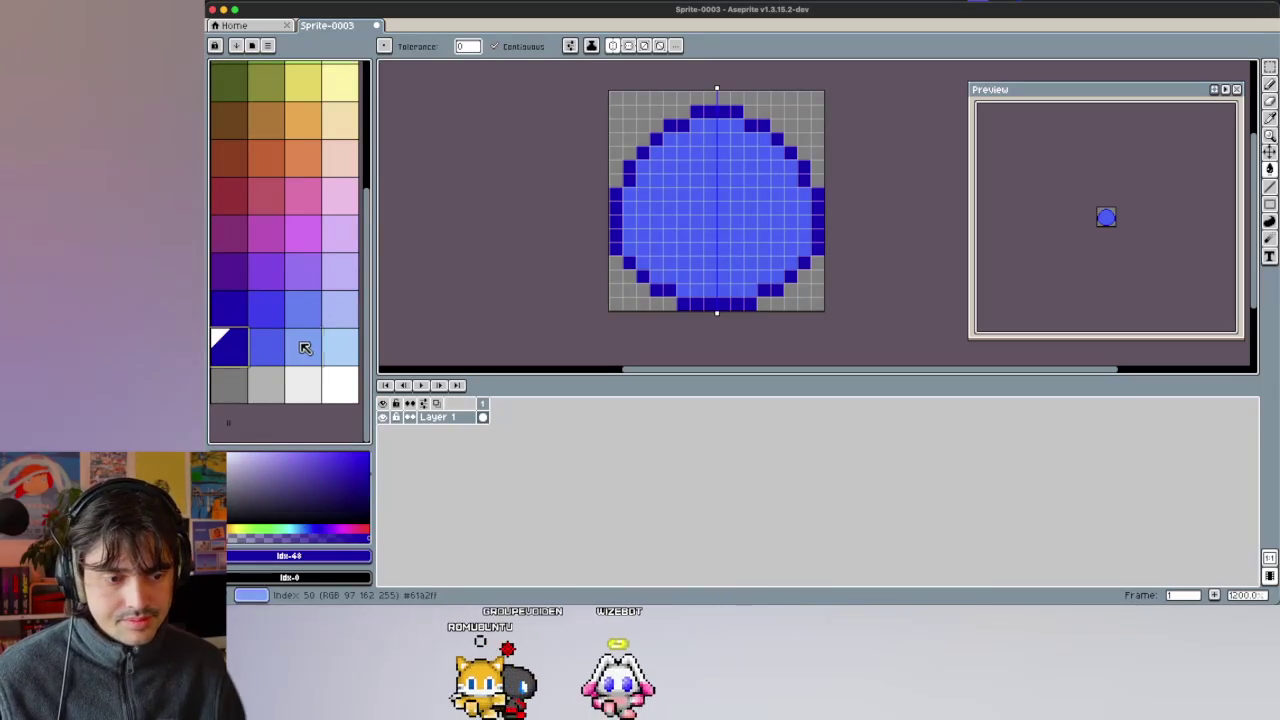
Try light blue and medium blue fills inside the circle, undoing both, and return to the pencil.
{"action": "left_click", "coordinate": [352, 344]}
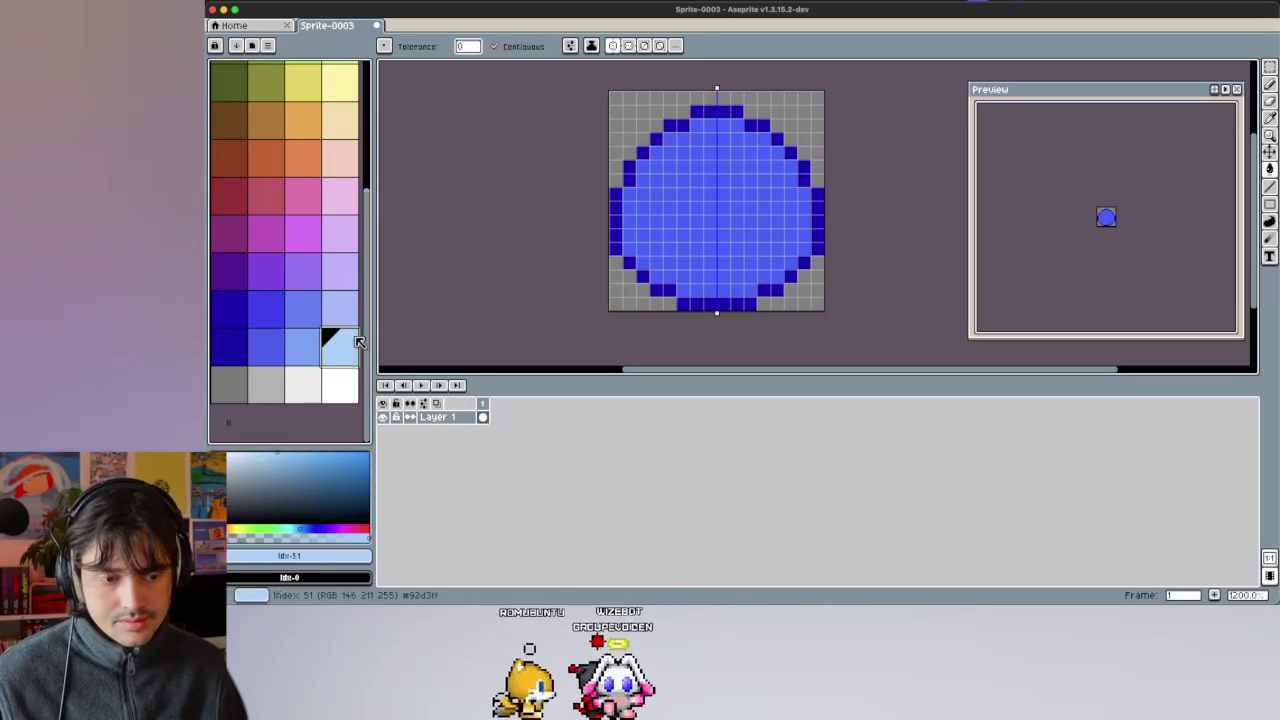
{"action": "left_click", "coordinate": [697, 126]}
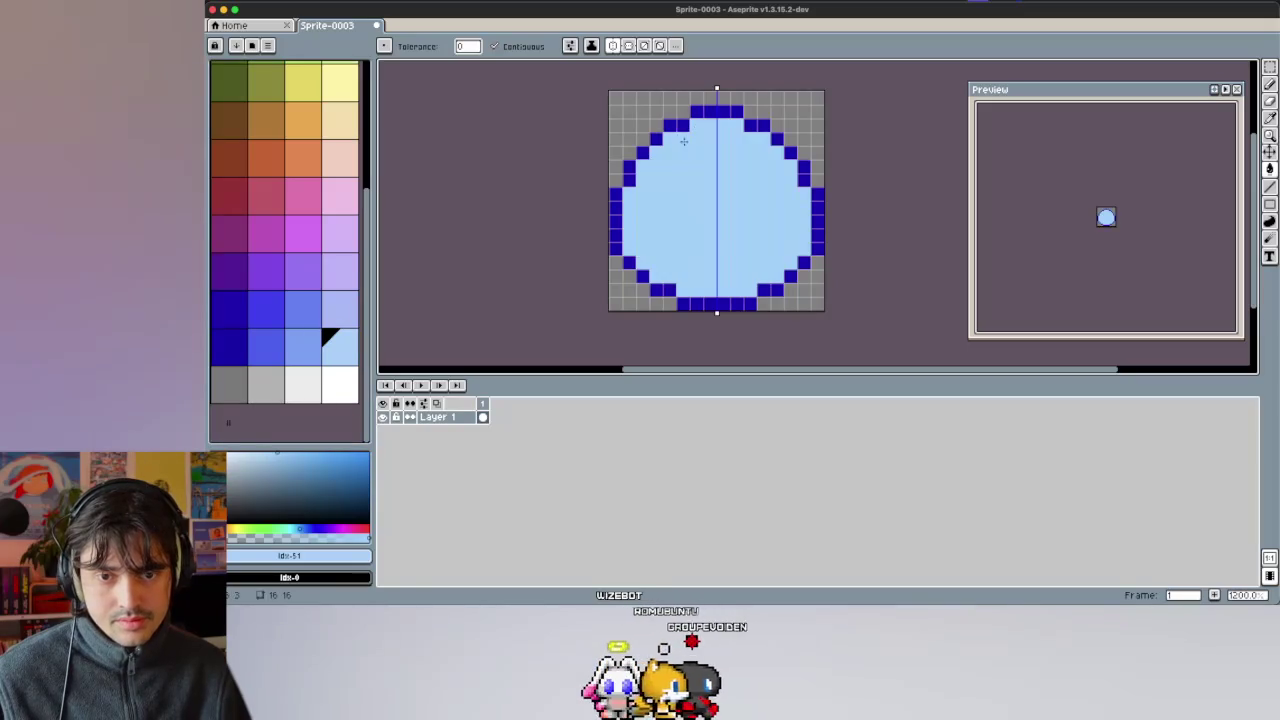
{"action": "key", "text": "ctrl+z"}
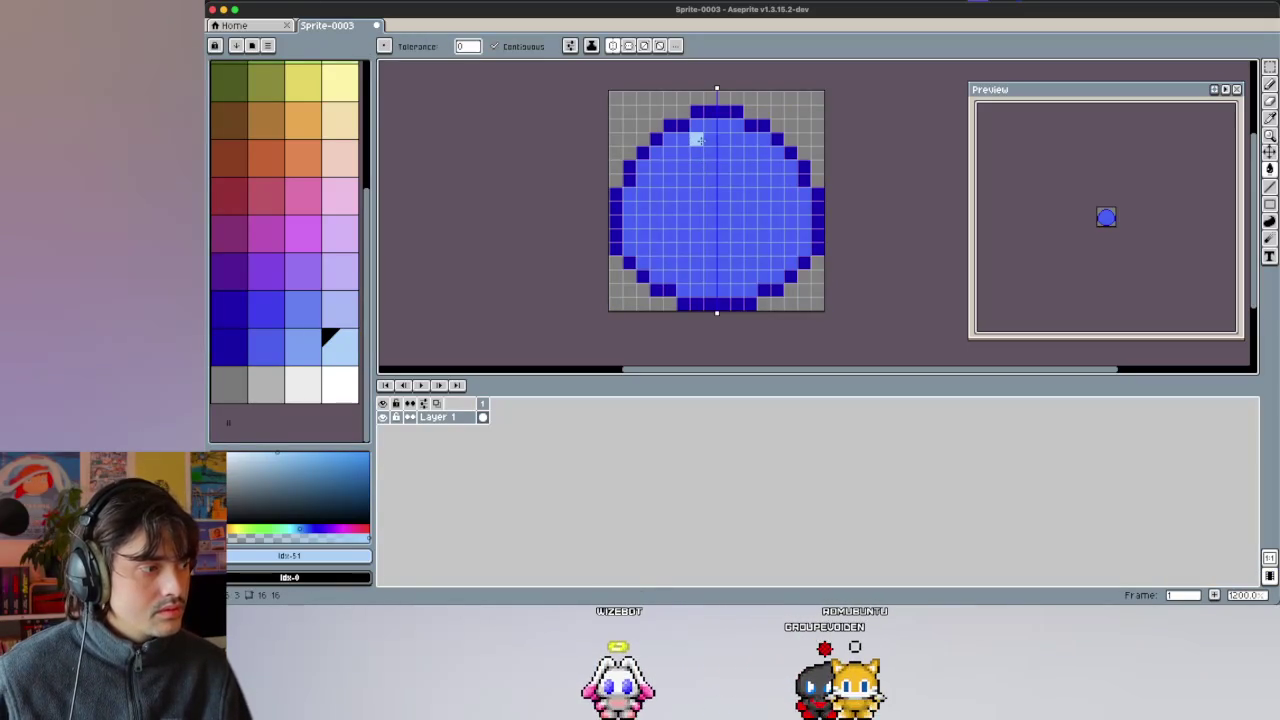
{"action": "left_click", "coordinate": [300, 355]}
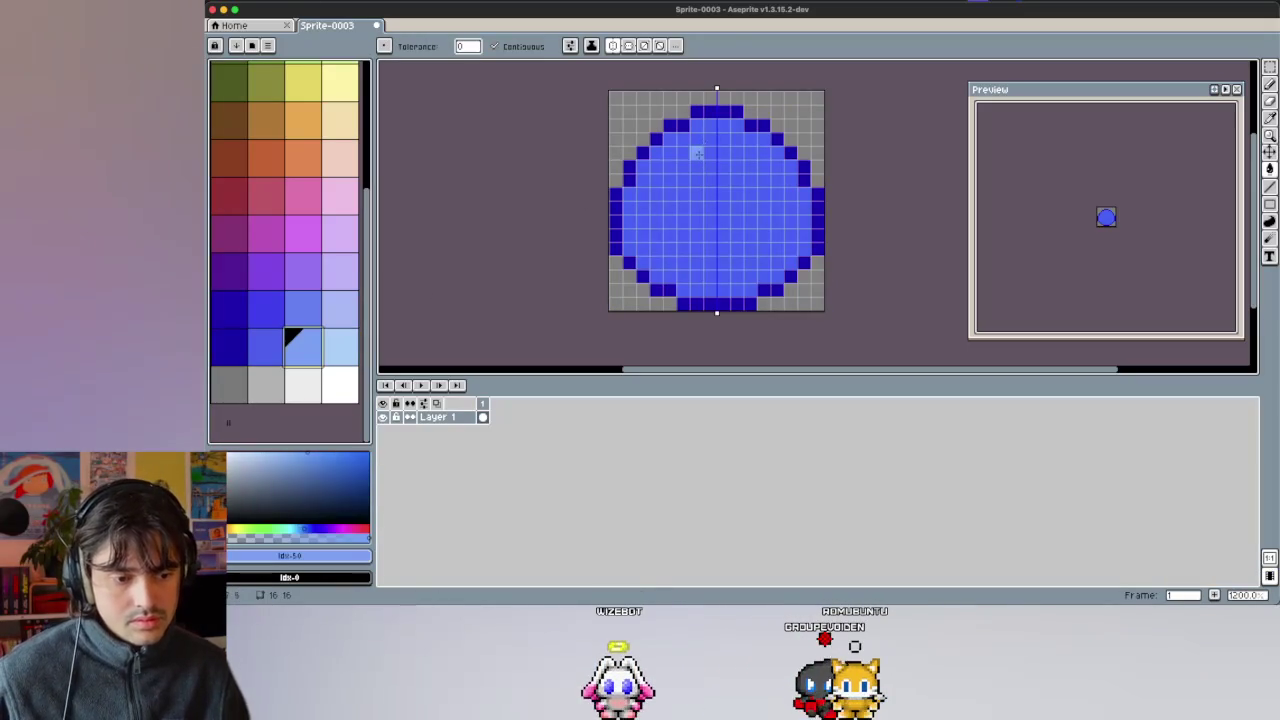
{"action": "left_click", "coordinate": [701, 127]}
{"action": "key", "text": "ctrl+z"}
{"action": "key", "text": "b"}
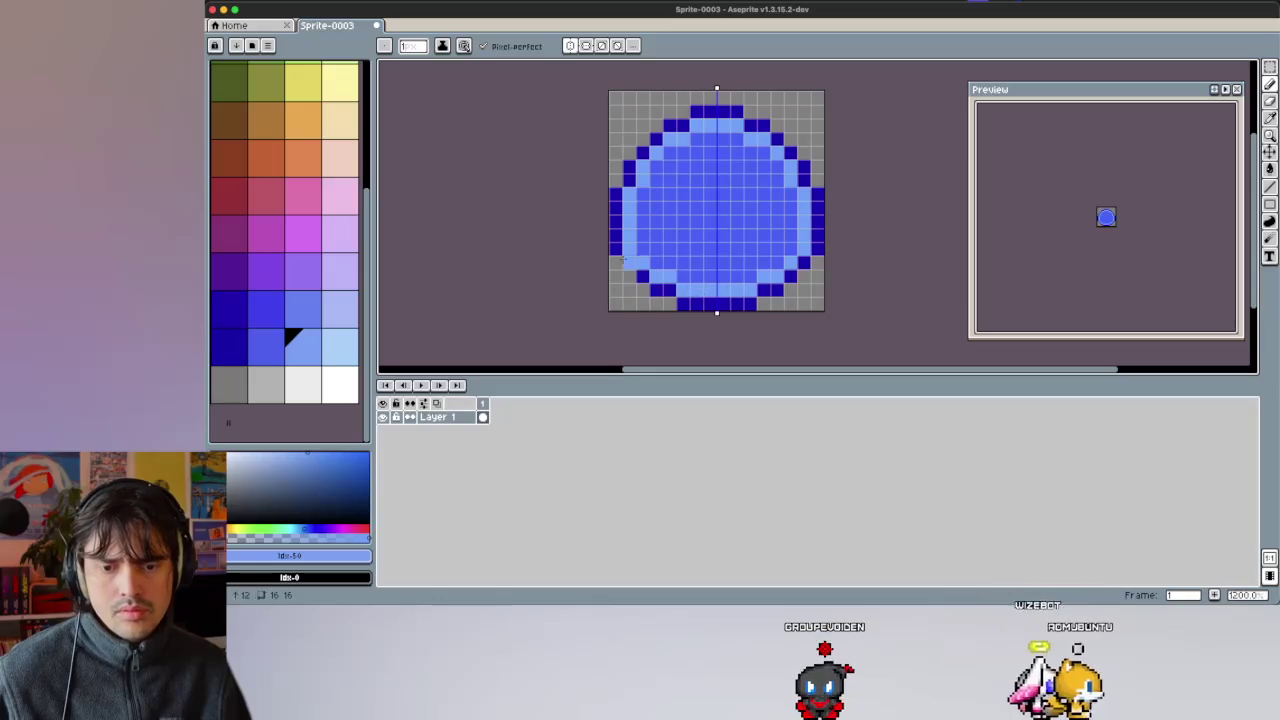
Paint a mirrored light-blue rim pixel at the lower left, then turn off mirror symmetry.
{"action": "left_click", "coordinate": [341, 351]}
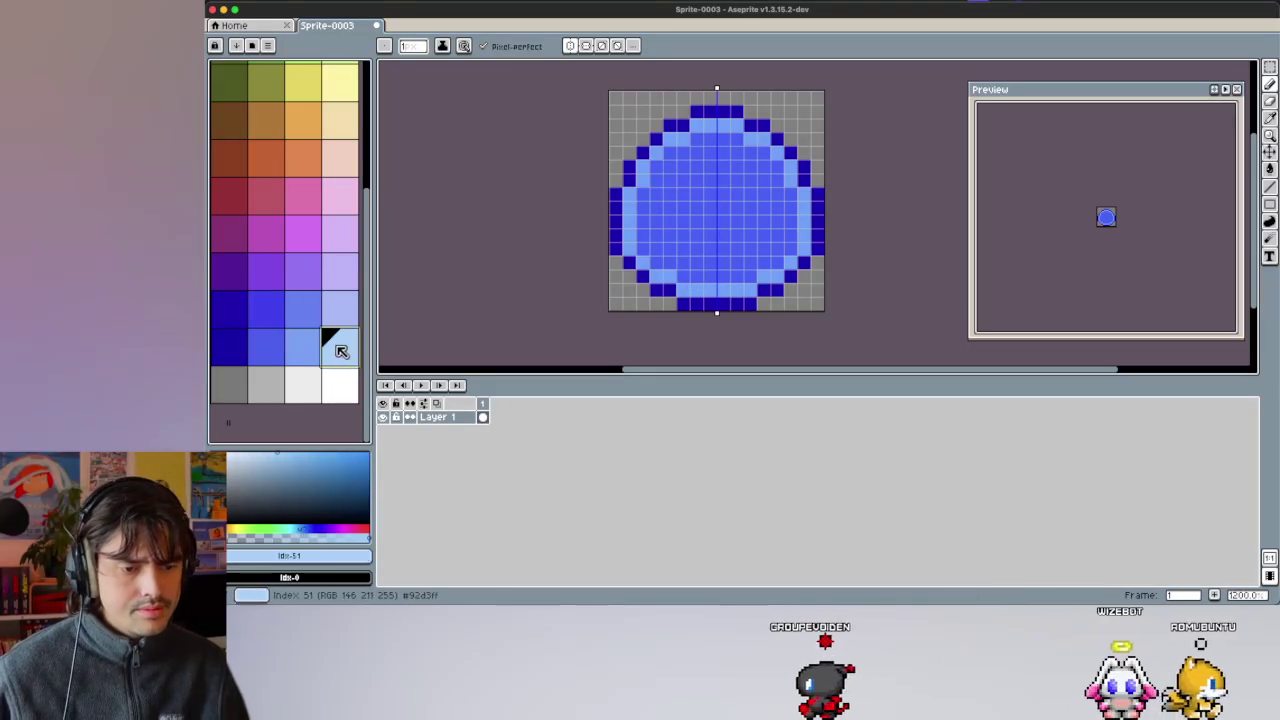
{"action": "left_click", "coordinate": [668, 276]}
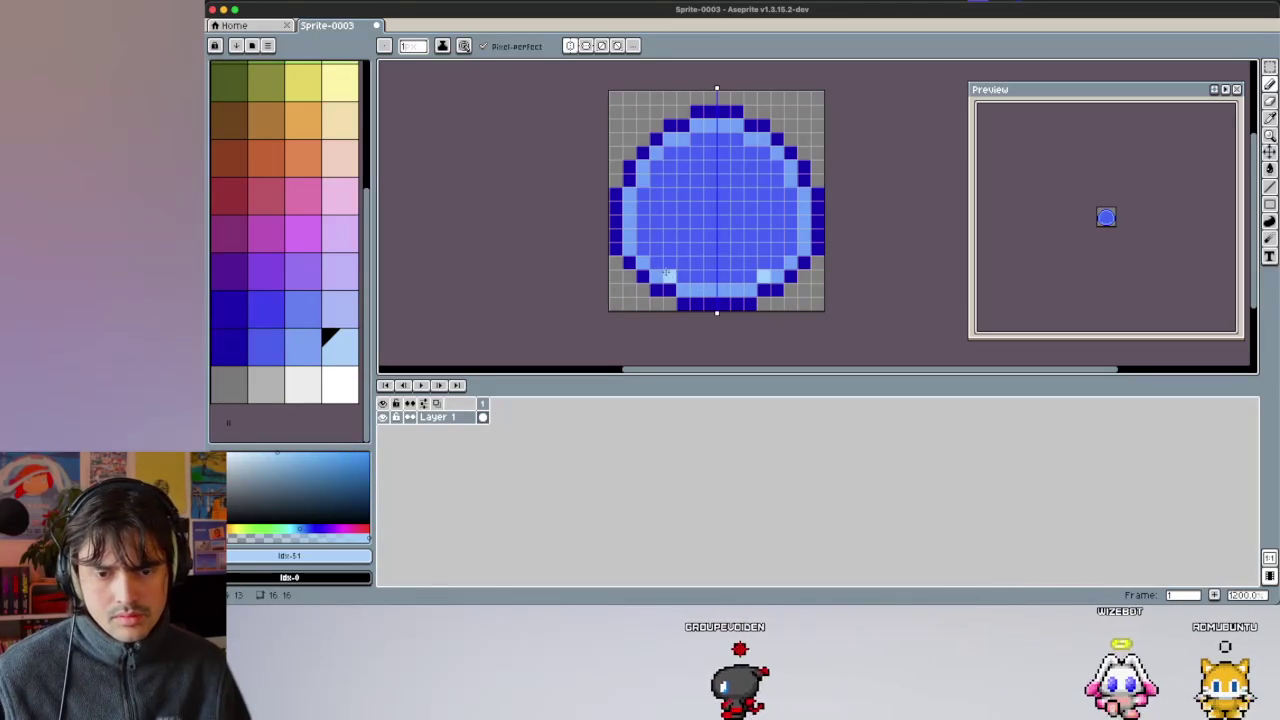
{"action": "left_click", "coordinate": [570, 45]}
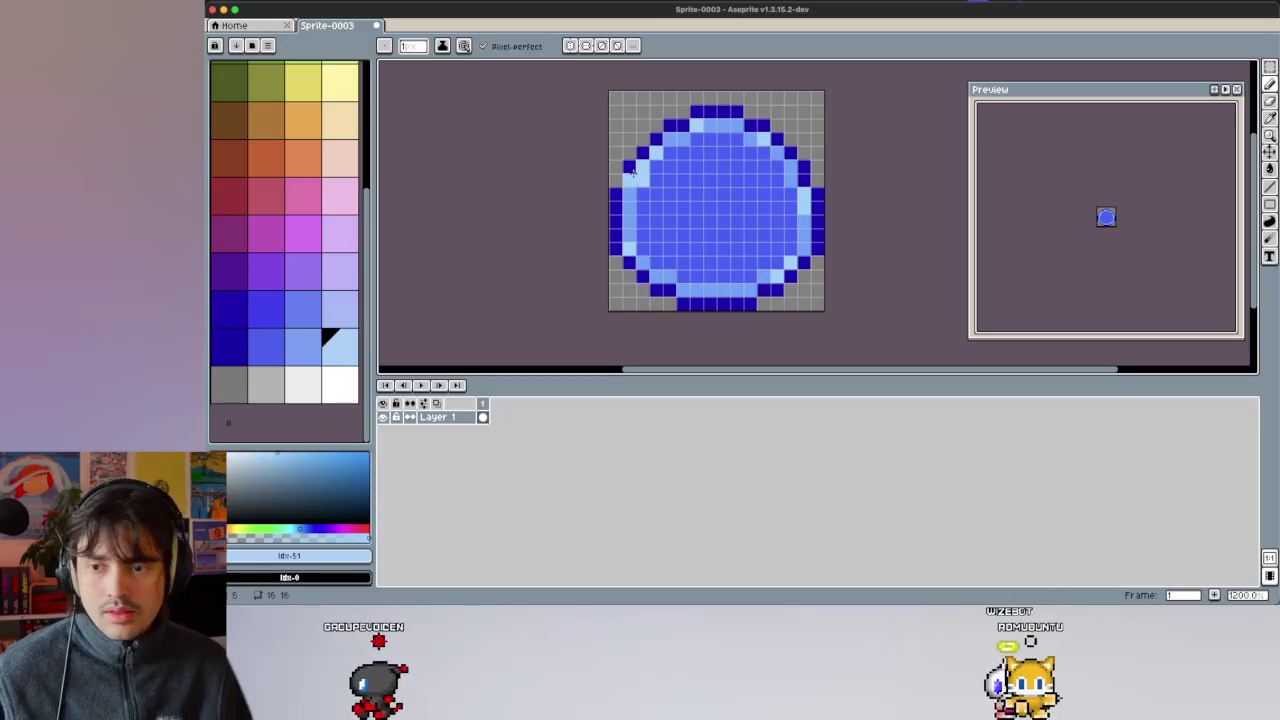
Paint a row of darker blue shading across the blob's middle and pick #4141fb.
{"action": "left_click", "coordinate": [270, 305]}
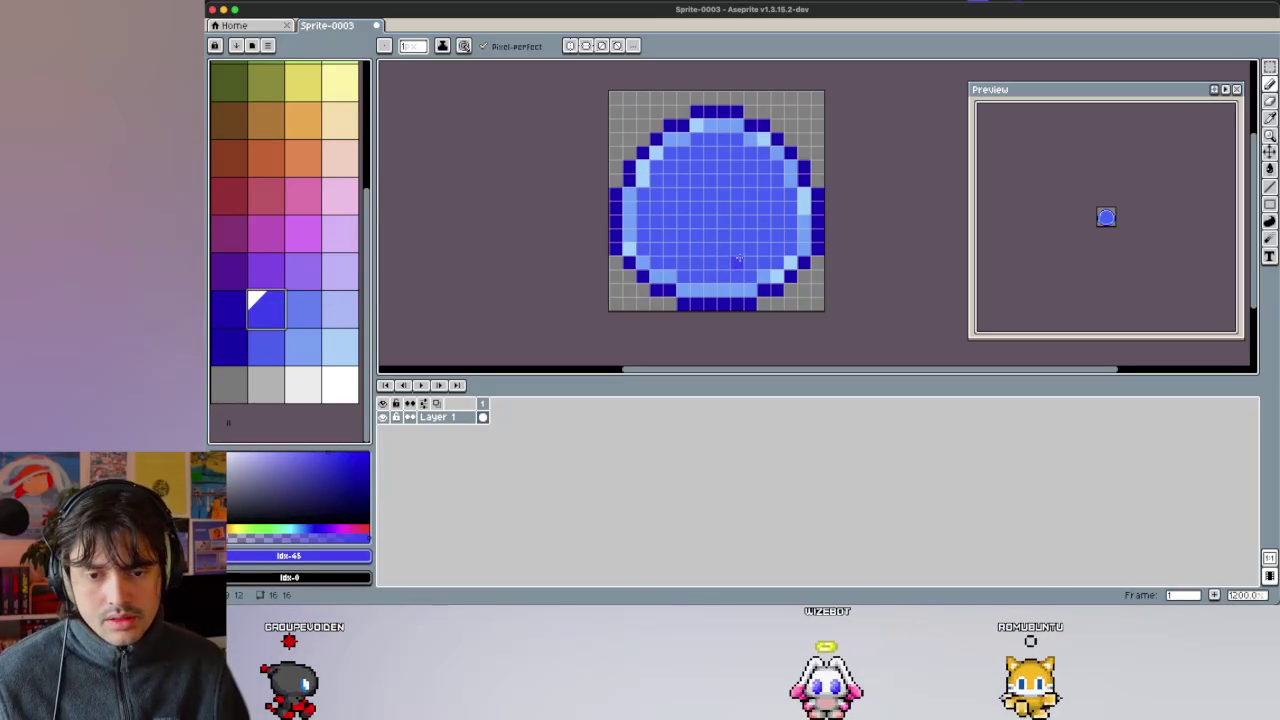
{"action": "left_click_drag", "start_coordinate": [749, 263], "coordinate": [722, 262]}
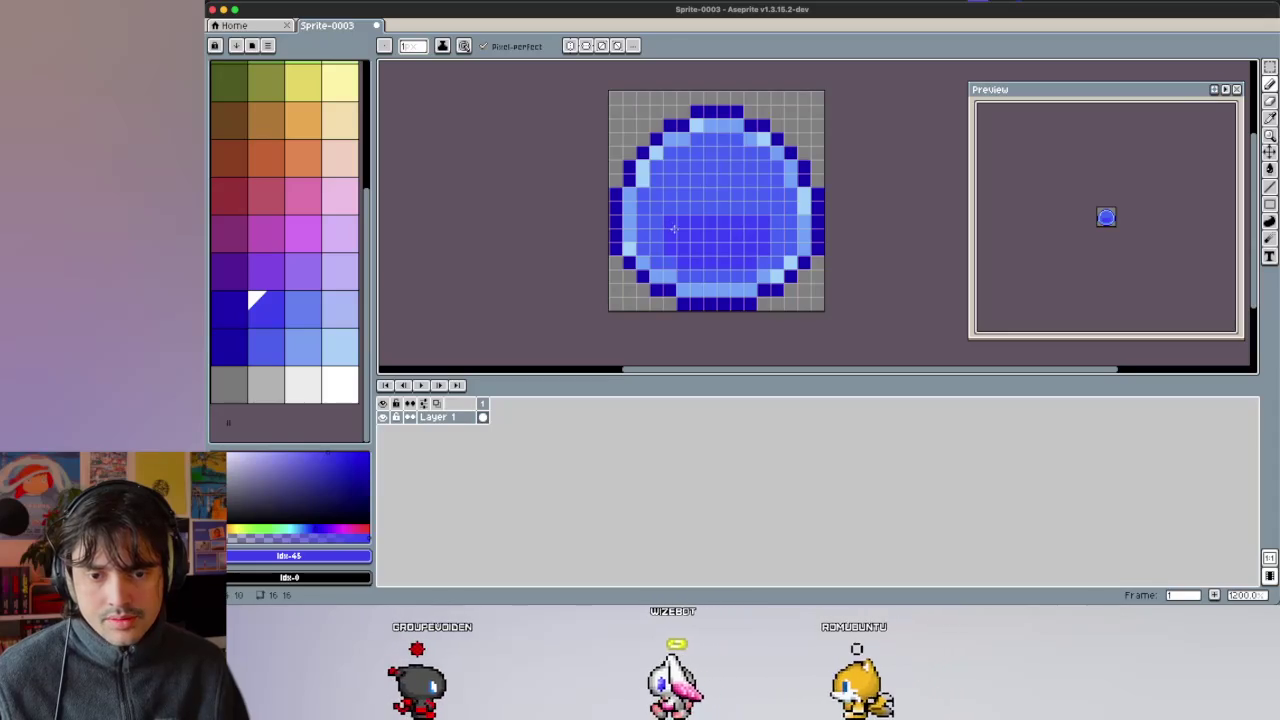
{"action": "left_click", "coordinate": [638, 219], "text": "alt"}
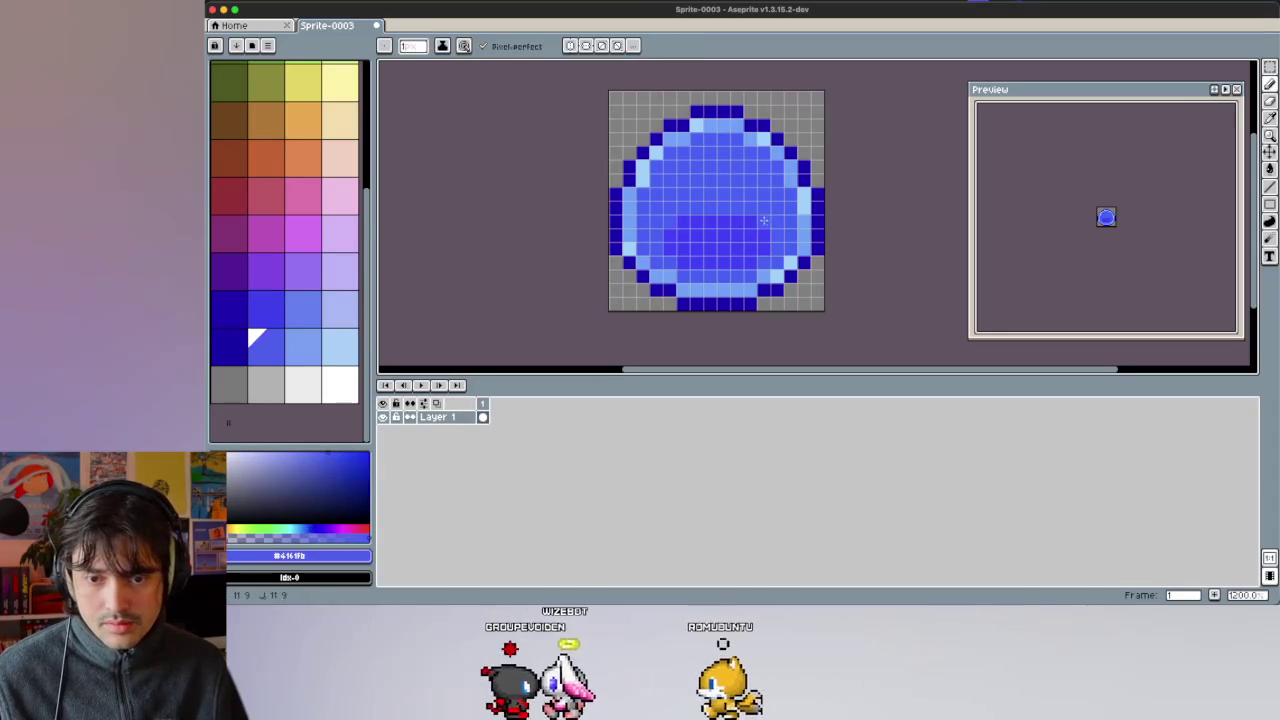
Compare light blue, white and lavender, then paint light-blue highlight pixels near the top.
{"action": "key", "text": "i"}
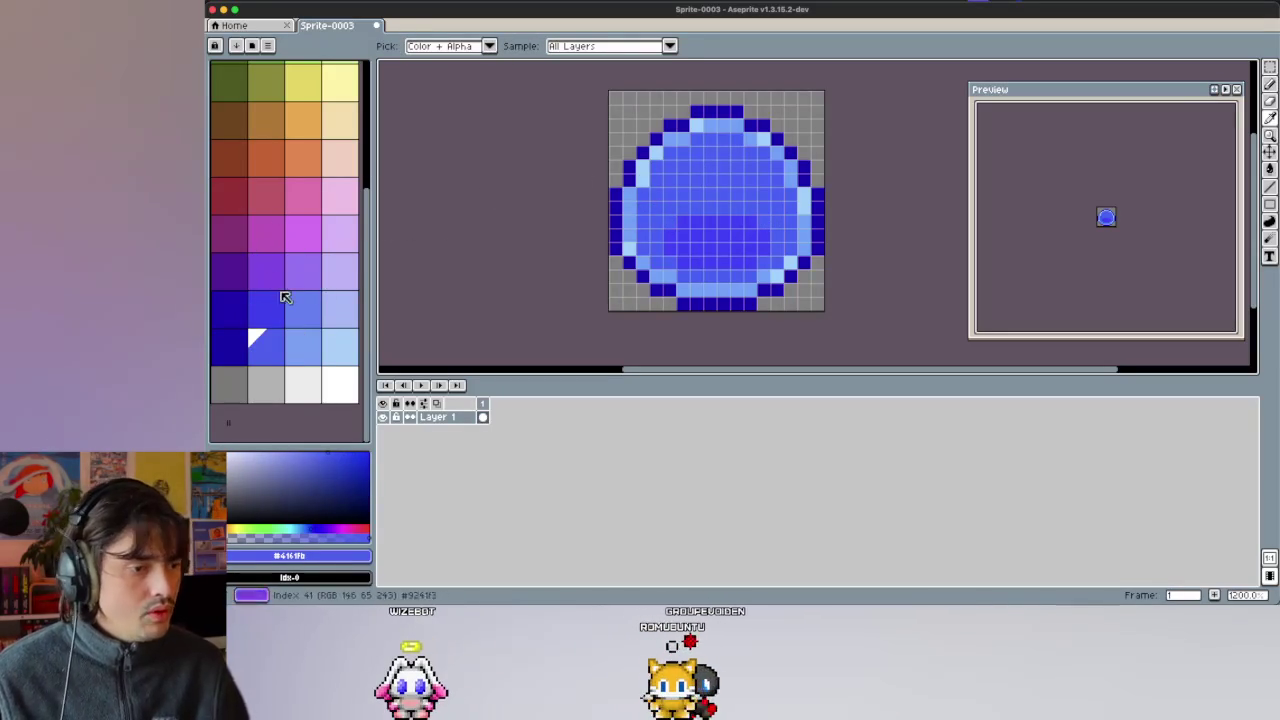
{"action": "left_click", "coordinate": [325, 336]}
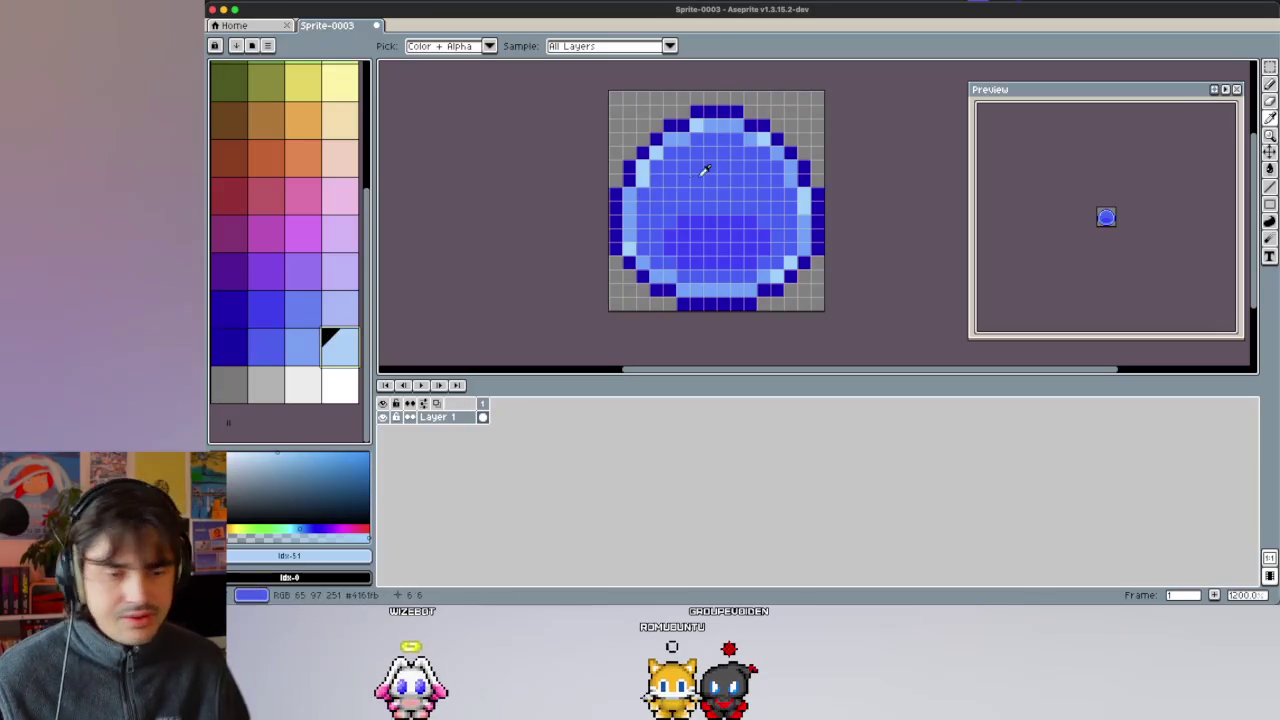
{"action": "left_click", "coordinate": [352, 374]}
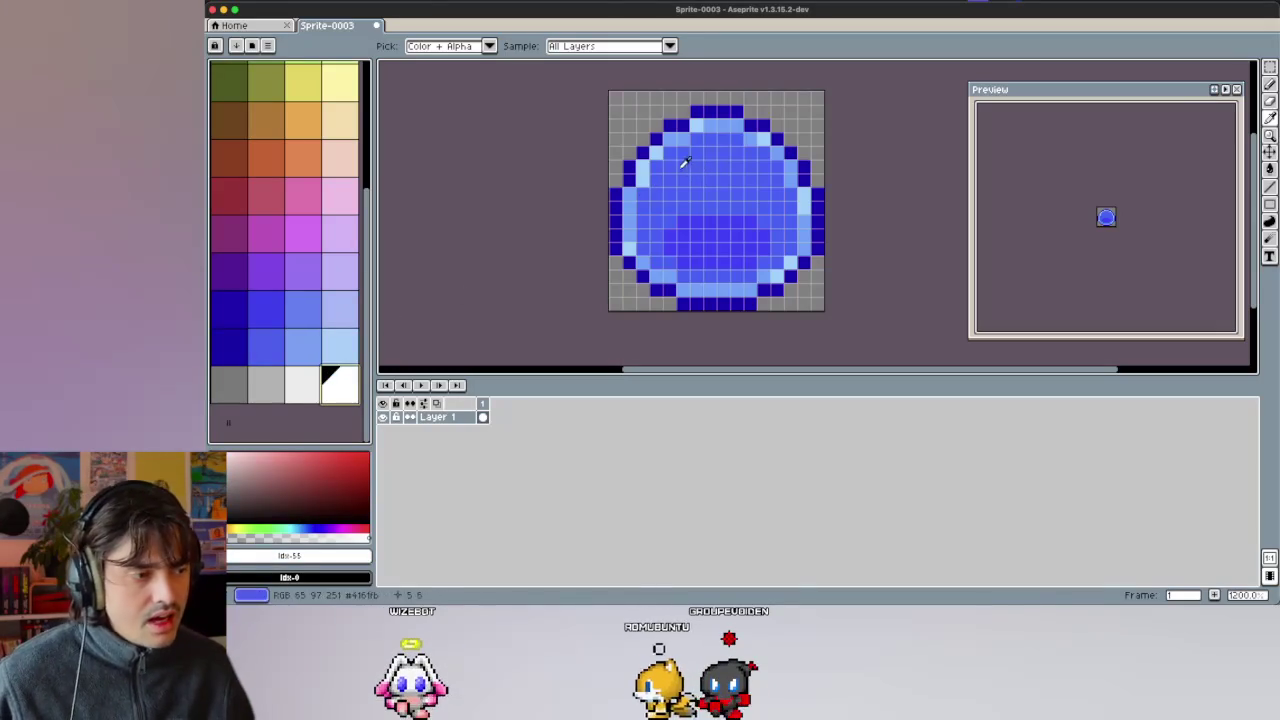
{"action": "key", "text": "b"}
{"action": "key", "text": "i"}
{"action": "left_click", "coordinate": [337, 336]}
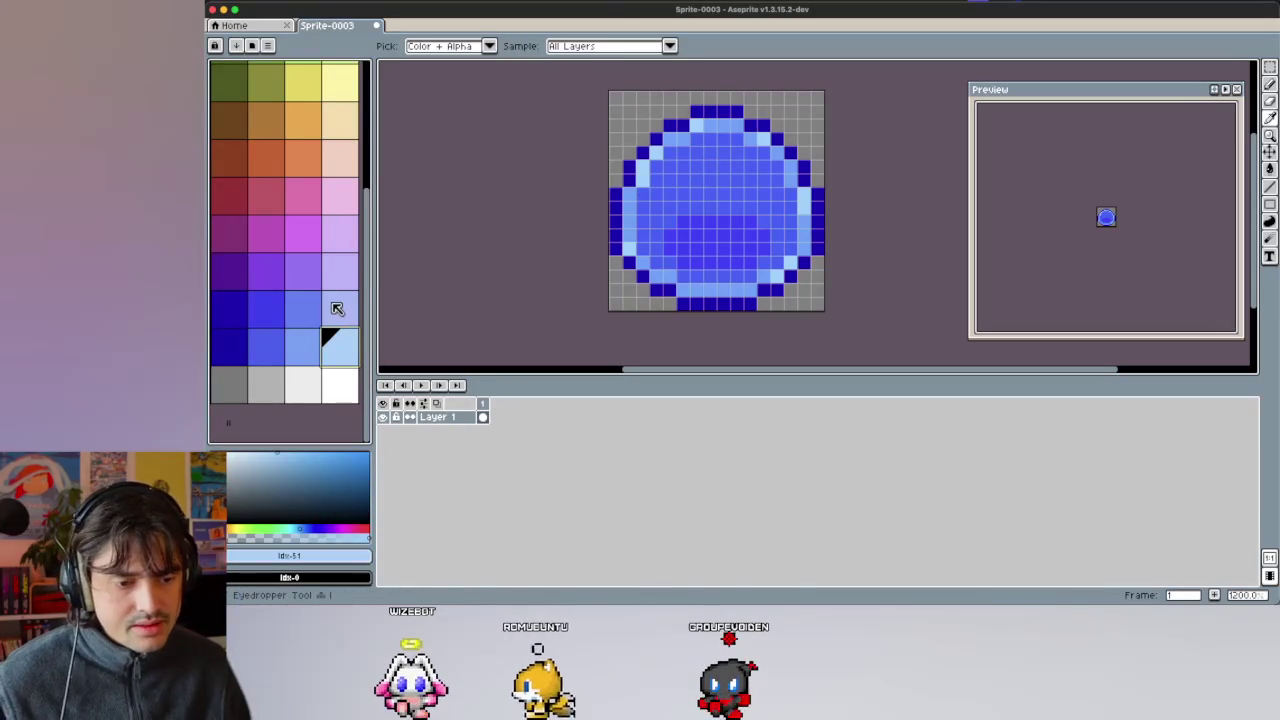
{"action": "left_click", "coordinate": [343, 305]}
{"action": "key", "text": "b"}
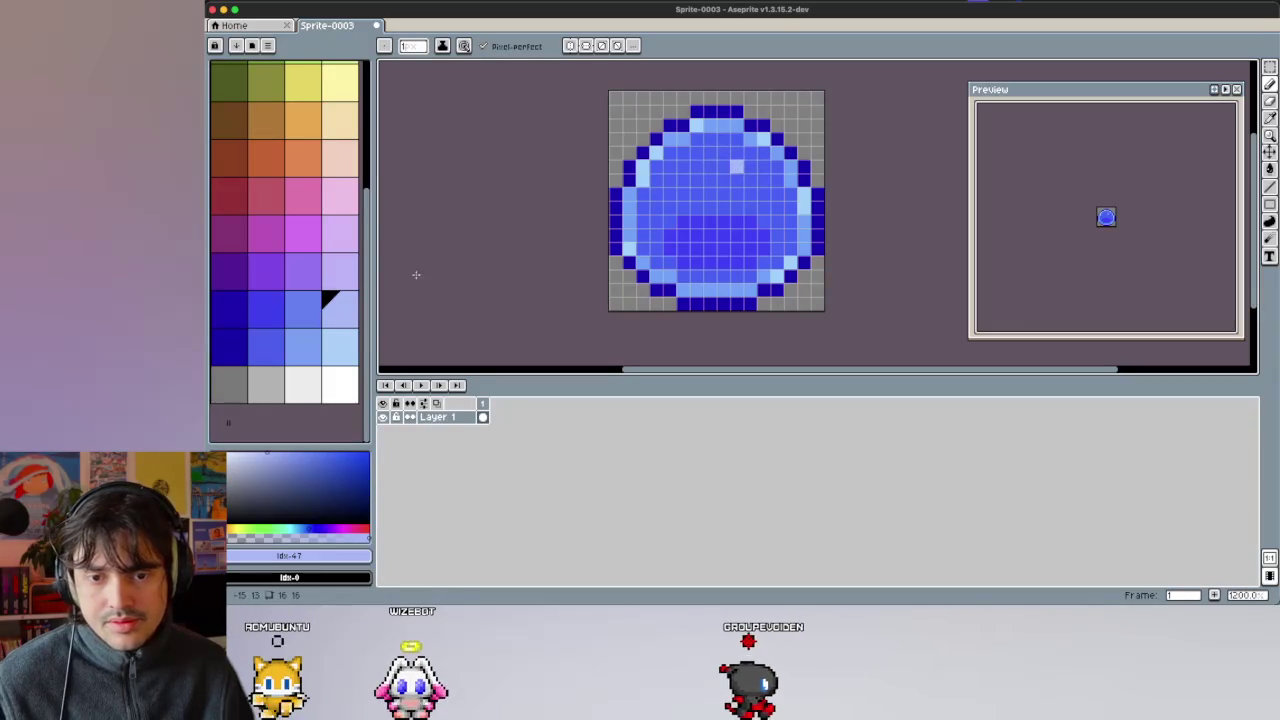
{"action": "key", "text": "i"}
{"action": "left_click", "coordinate": [337, 345]}
{"action": "key", "text": "b"}
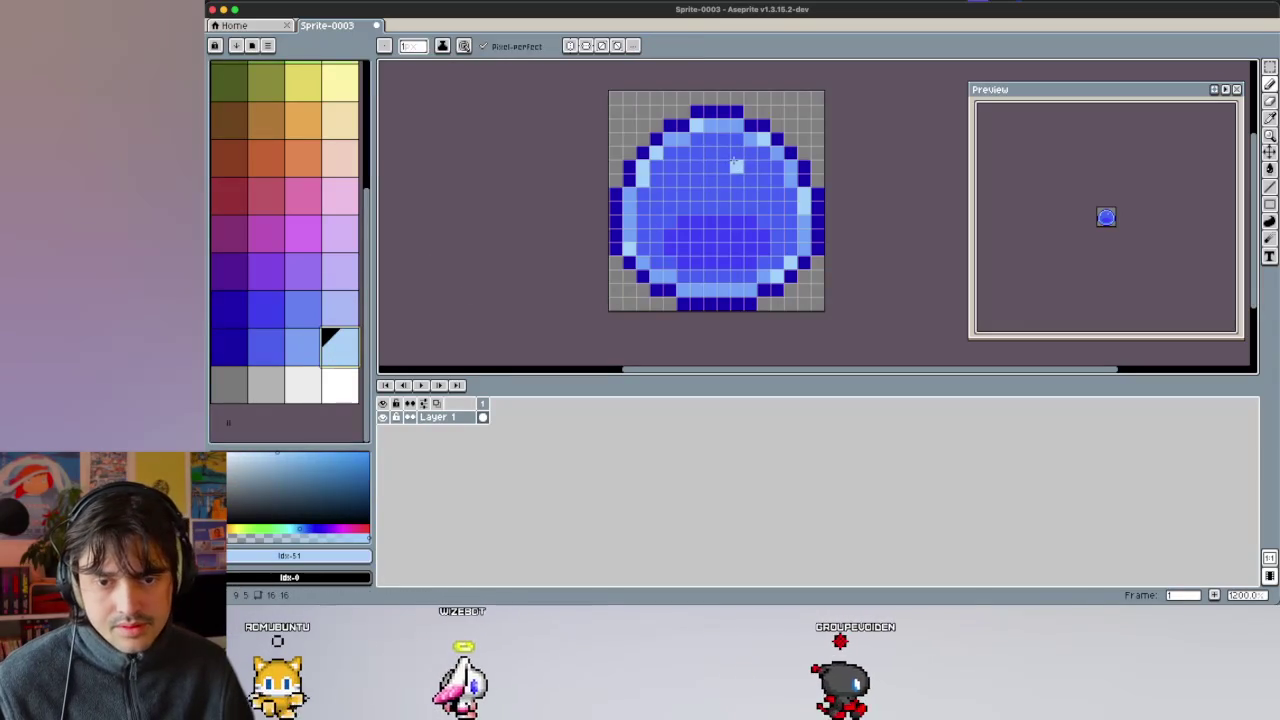
{"action": "left_click_drag", "start_coordinate": [723, 152], "coordinate": [752, 165]}
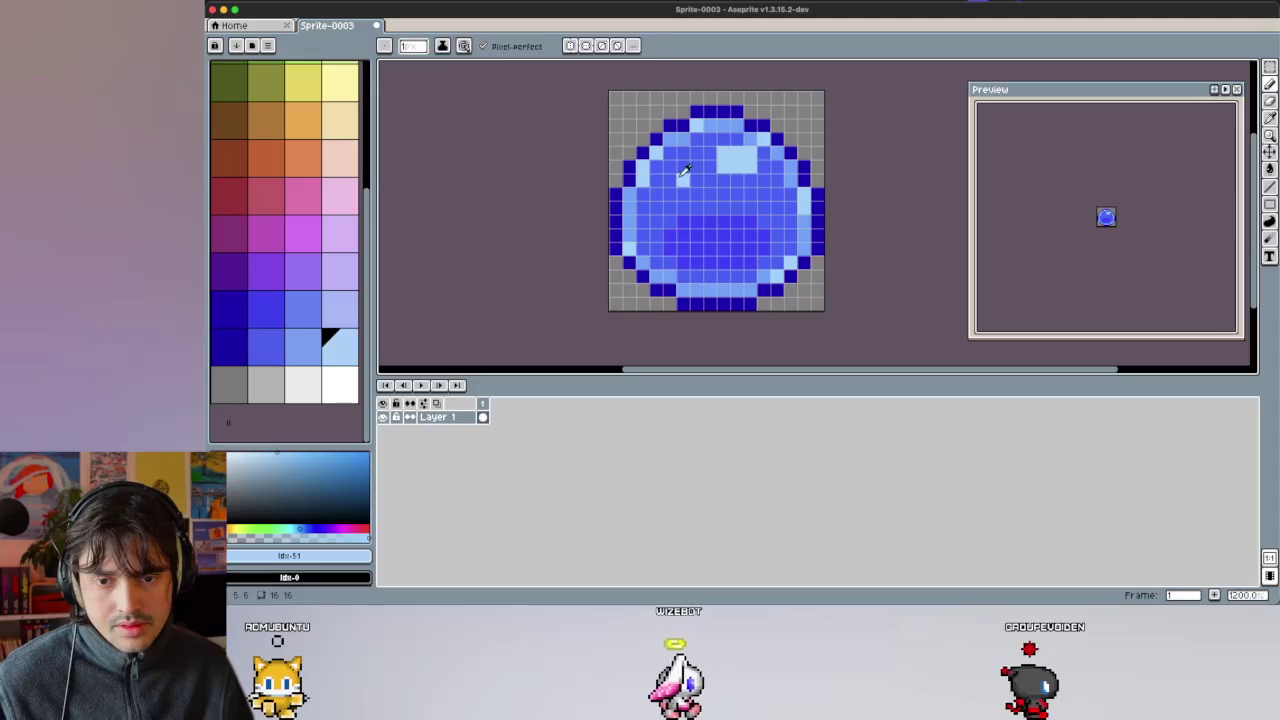
Undo the last highlight stroke and draw a plus-shaped lighter-blue highlight on the upper left.
{"action": "key", "text": "i"}
{"action": "left_click", "coordinate": [312, 318]}
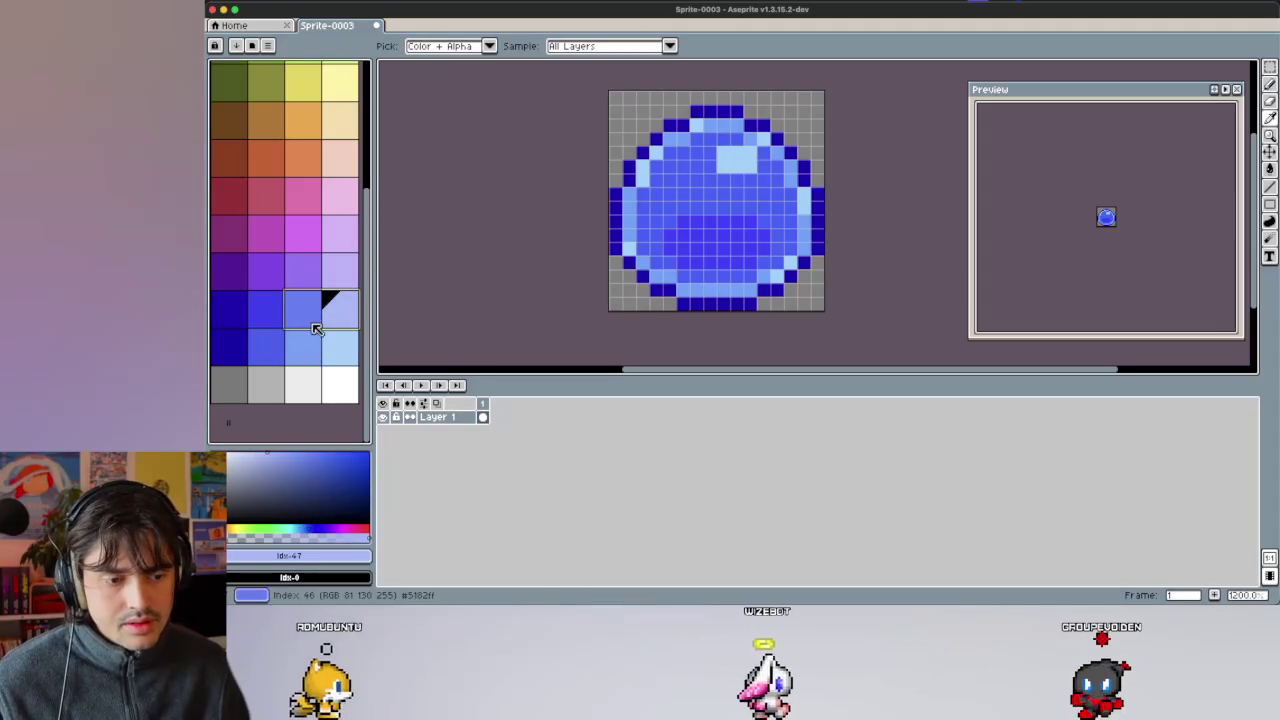
{"action": "left_click", "coordinate": [310, 340]}
{"action": "key", "text": "b"}
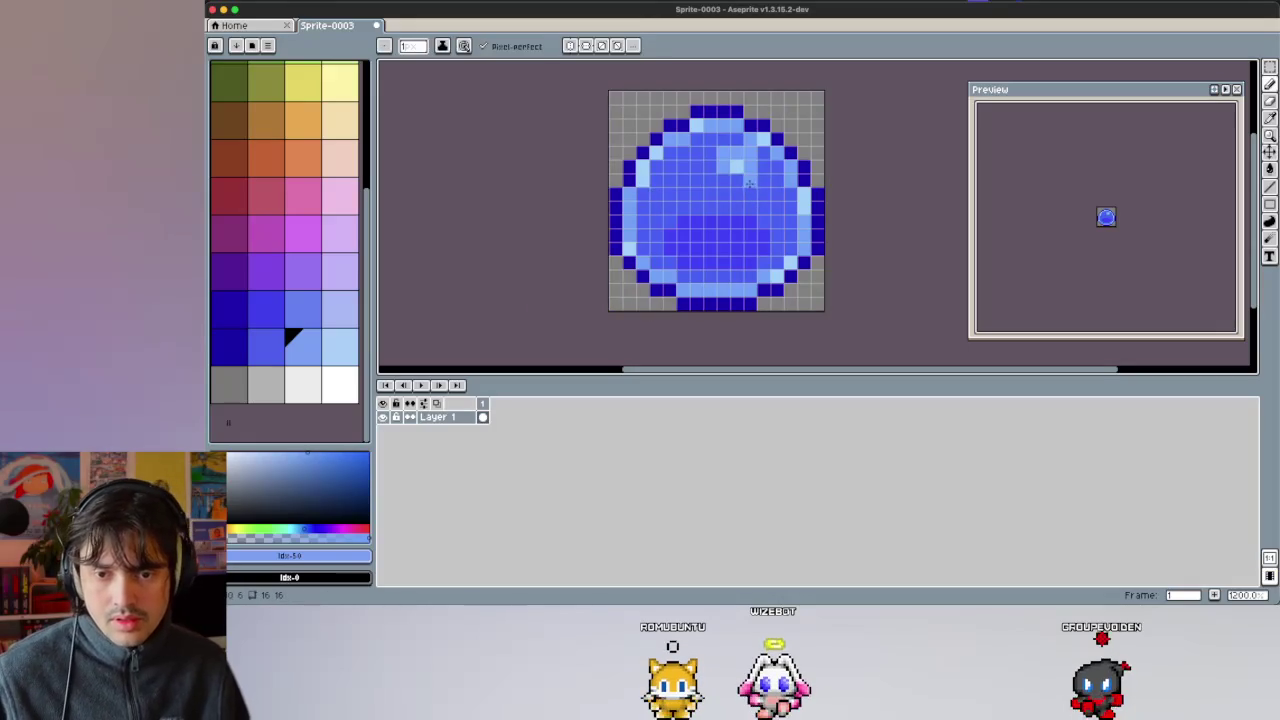
{"action": "key", "text": "ctrl+z"}
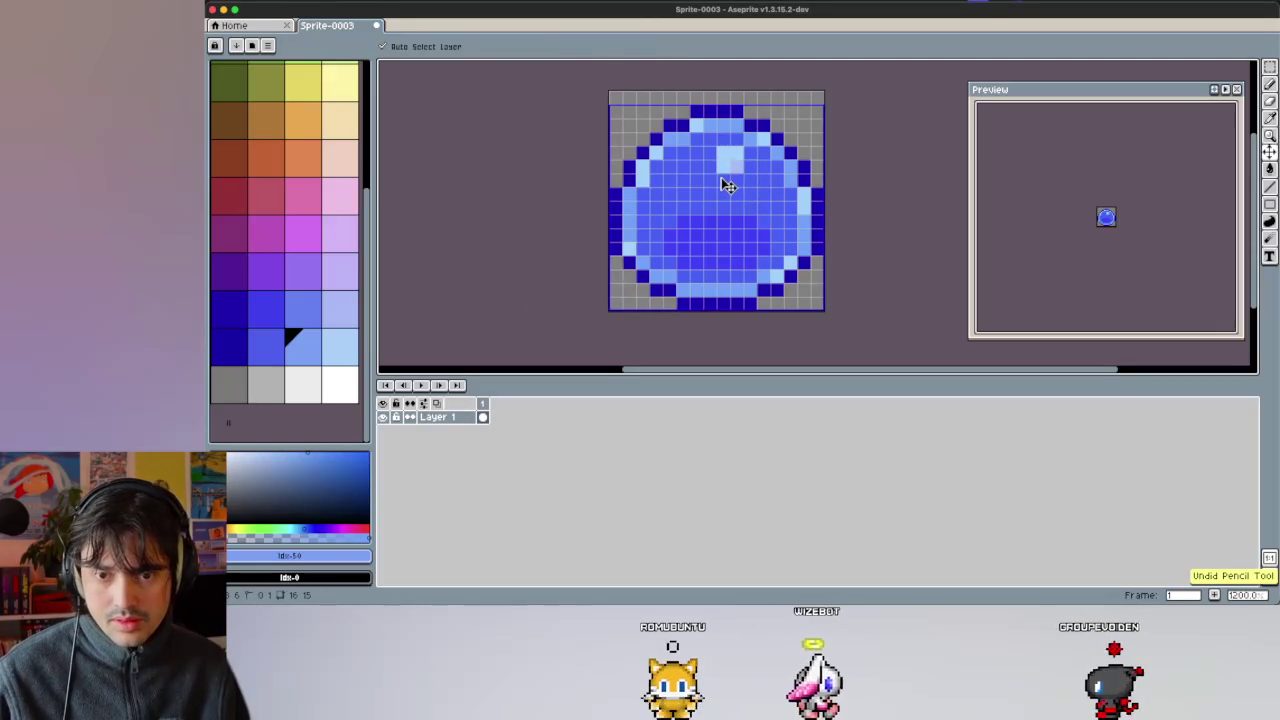
{"action": "key", "text": "0"}
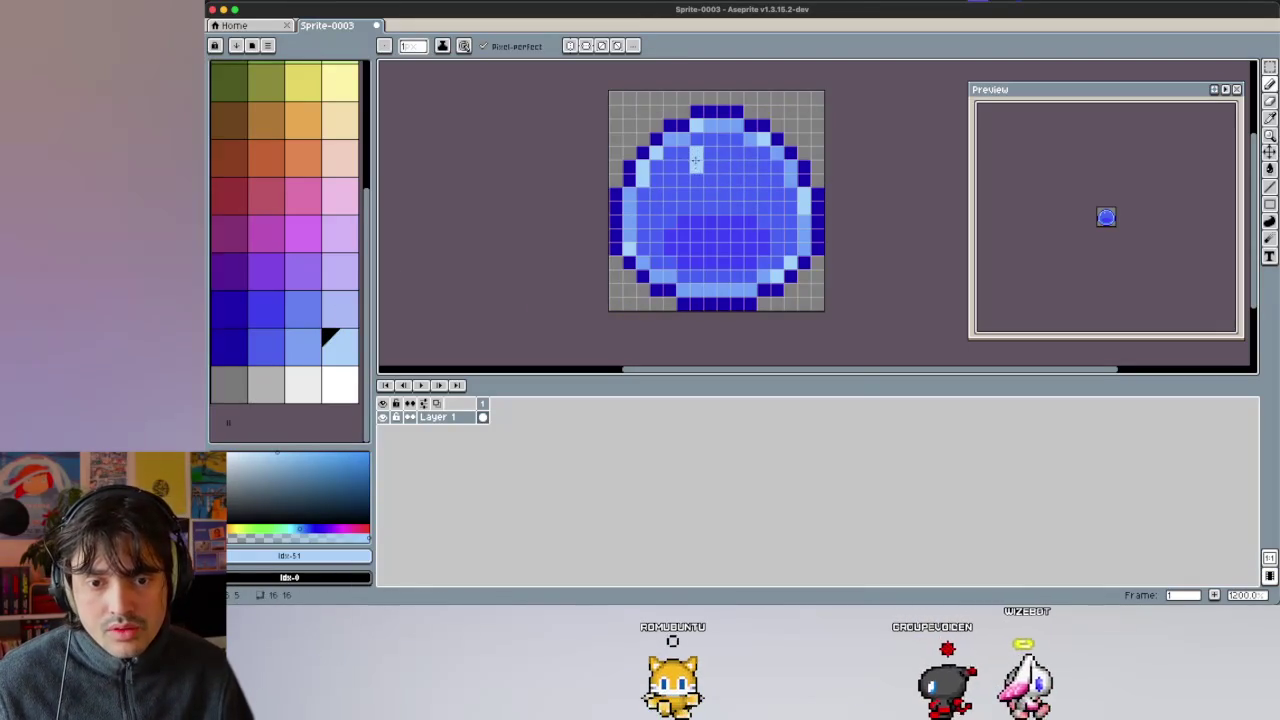
{"action": "left_click_drag", "start_coordinate": [697, 152], "coordinate": [697, 179]}
{"action": "left_click_drag", "start_coordinate": [684, 165], "coordinate": [711, 165]}
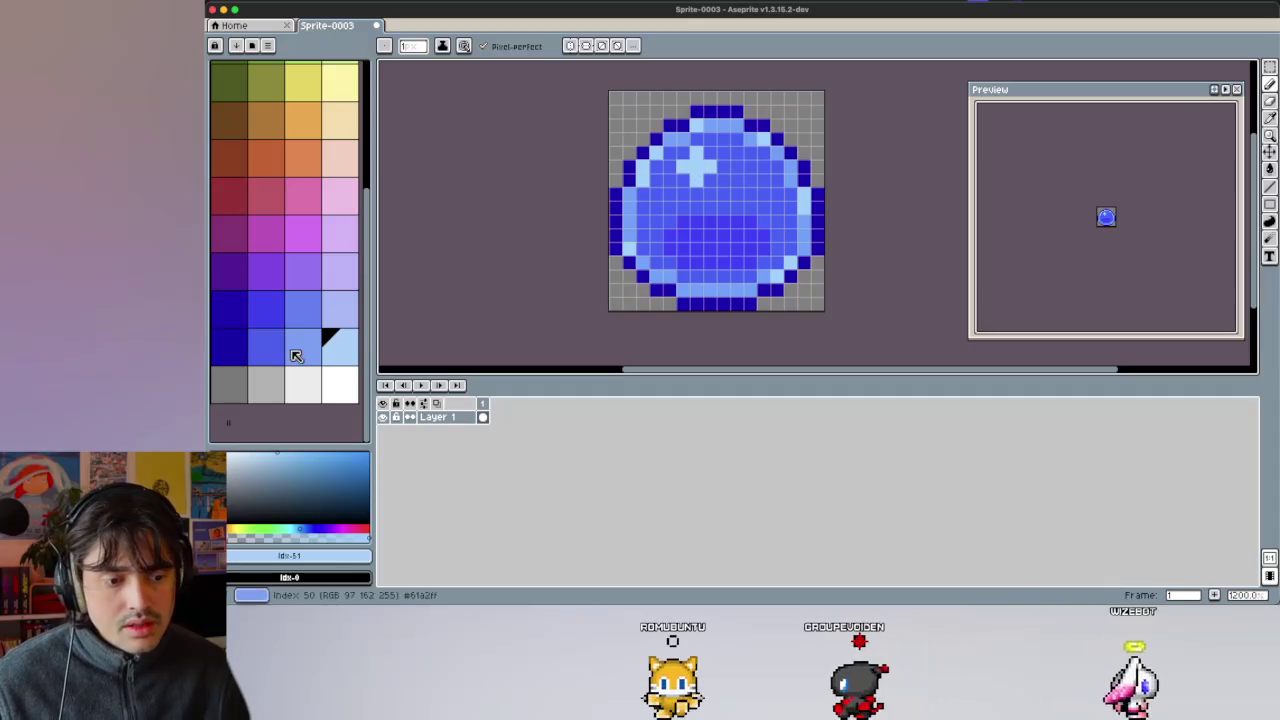
{"action": "key", "text": "9"}
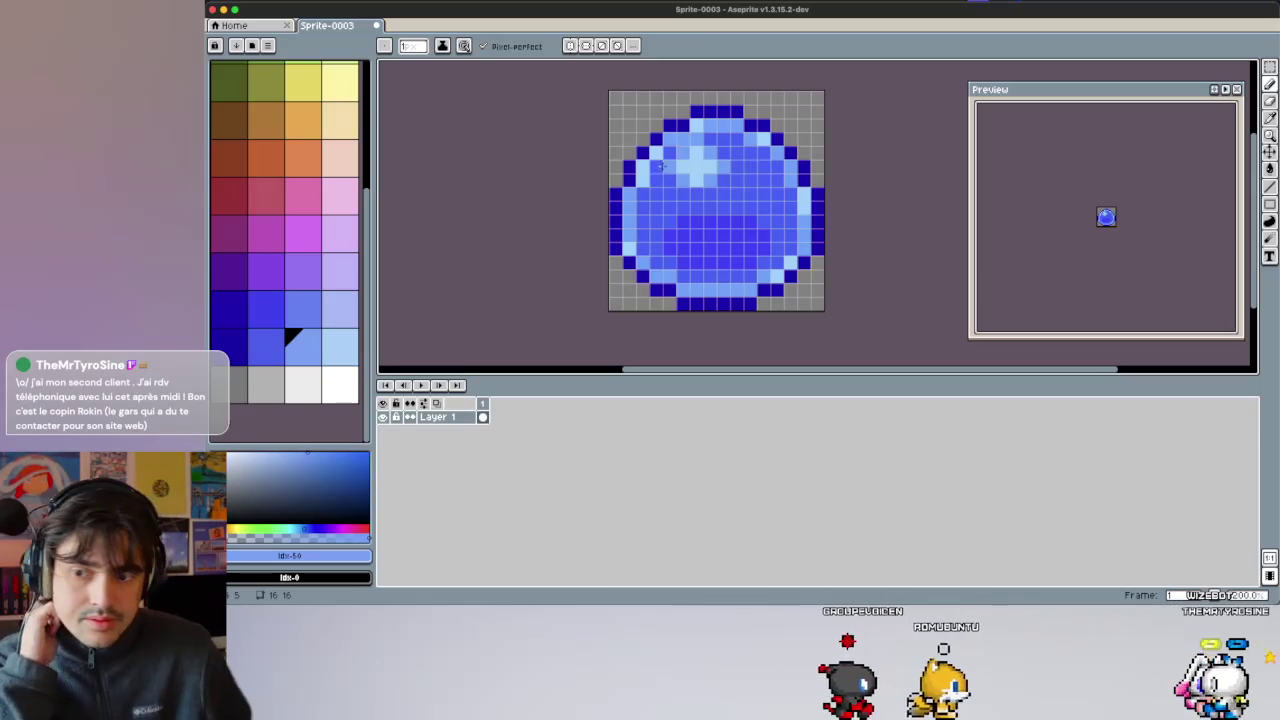
{"action": "scroll", "coordinate": [304, 270], "scroll_direction": "up", "scroll_amount": 2}
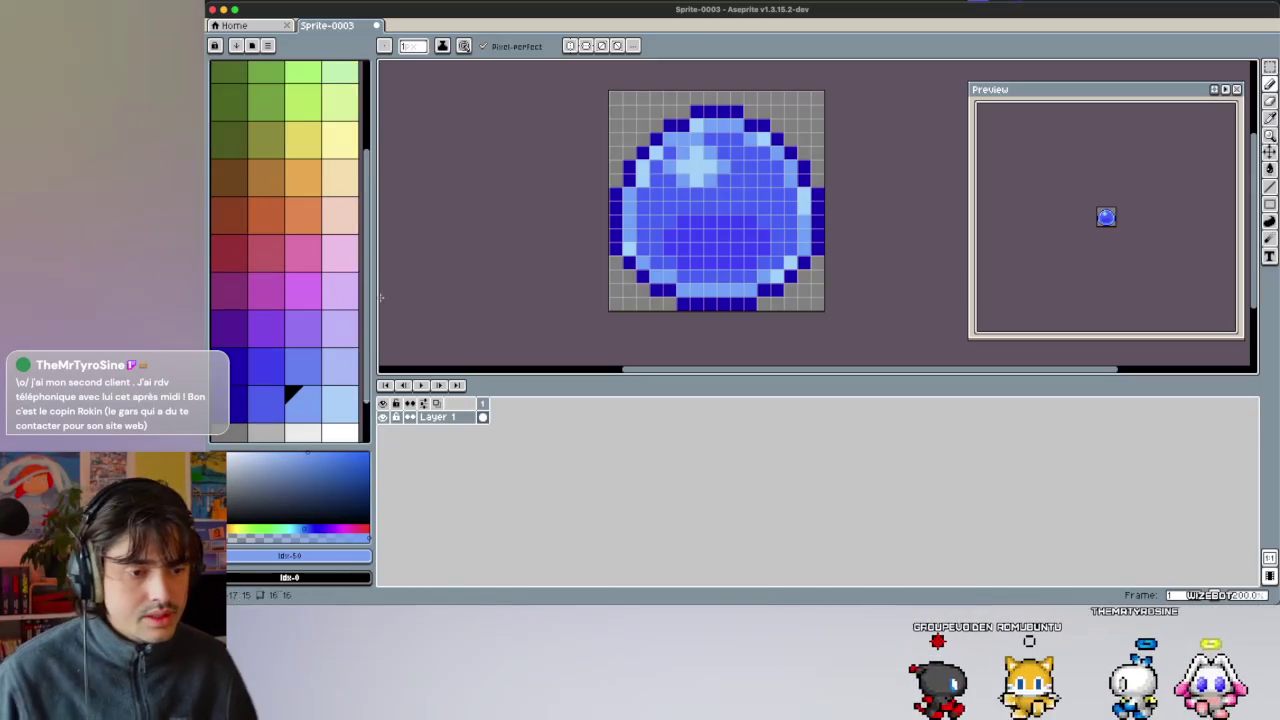
Add a new Layer 2 above Layer 1.
{"action": "scroll", "coordinate": [420, 340], "scroll_direction": "up", "scroll_amount": 3}
{"action": "right_click", "coordinate": [429, 418]}
{"action": "mouse_move", "coordinate": [447, 439]}
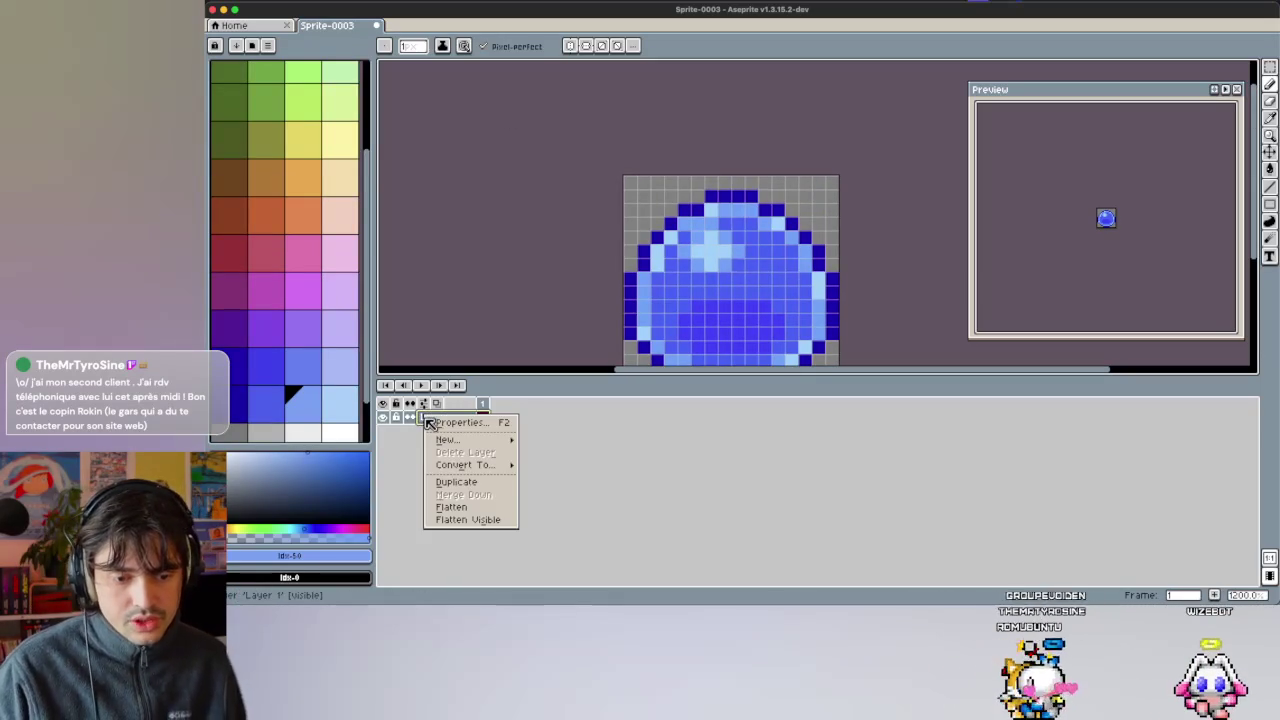
{"action": "left_click", "coordinate": [577, 439]}
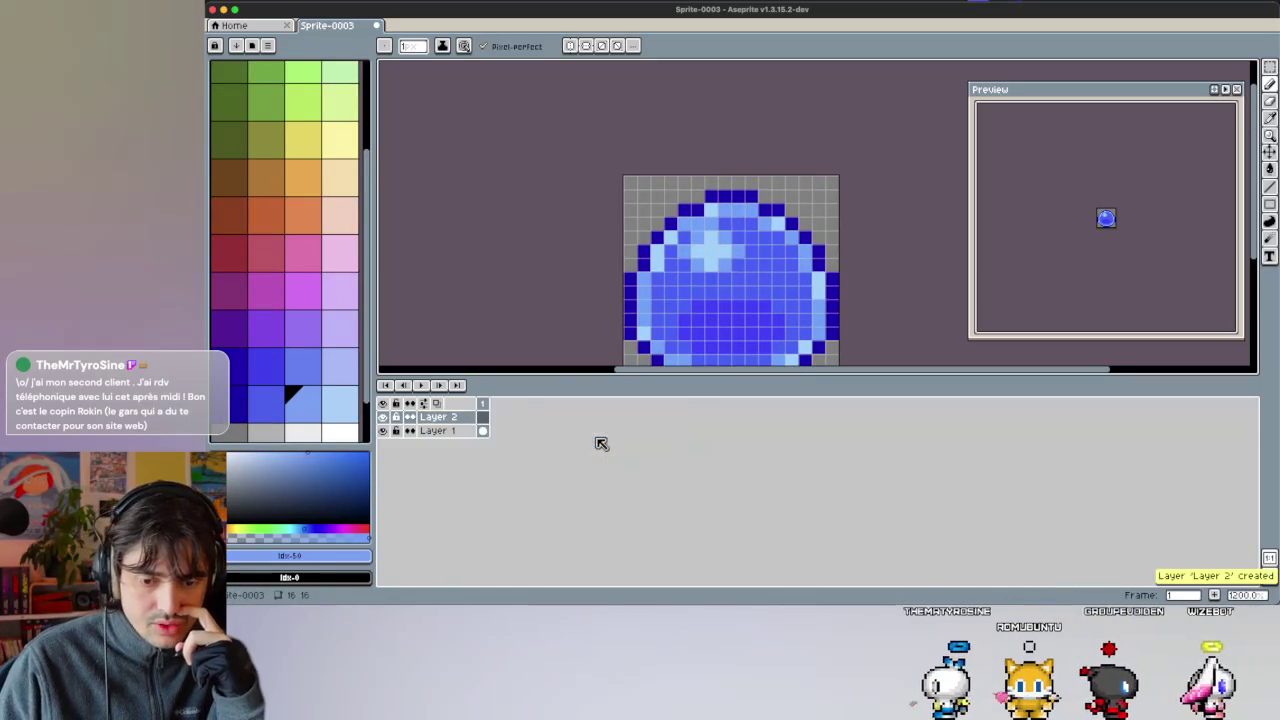
Select black from the palette for painting the two vertical eyes.
{"action": "scroll", "coordinate": [512, 326], "scroll_direction": "down", "scroll_amount": 3}
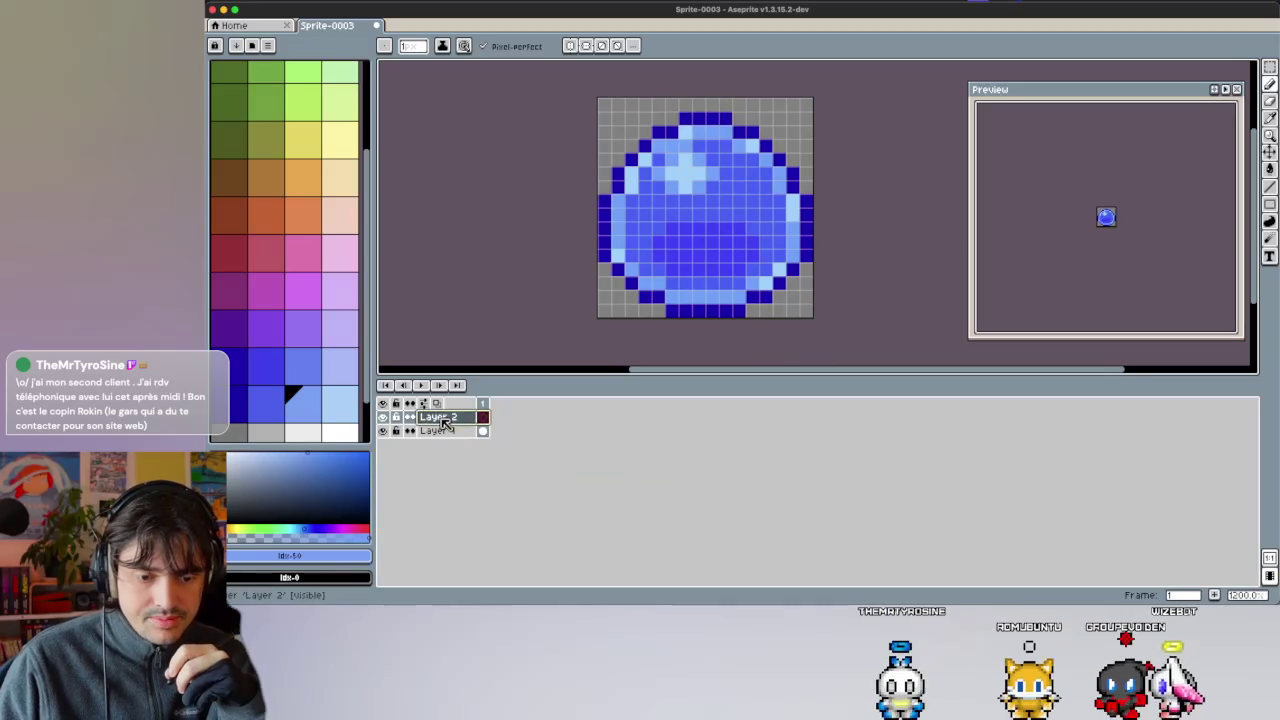
{"action": "scroll", "coordinate": [502, 275], "scroll_direction": "up", "scroll_amount": 2}
{"action": "scroll", "coordinate": [286, 224], "scroll_direction": "up", "scroll_amount": 2}
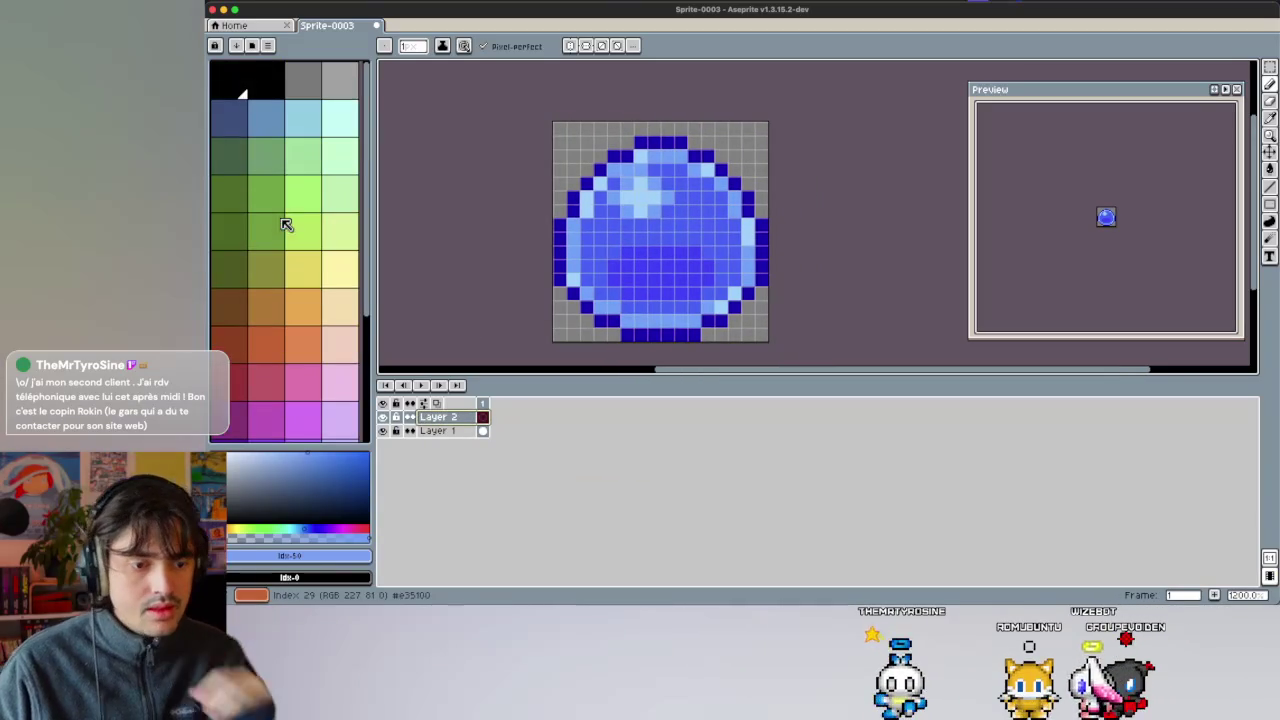
{"action": "left_click", "coordinate": [266, 81]}
{"action": "scroll", "coordinate": [693, 232], "scroll_direction": "down", "scroll_amount": 2}
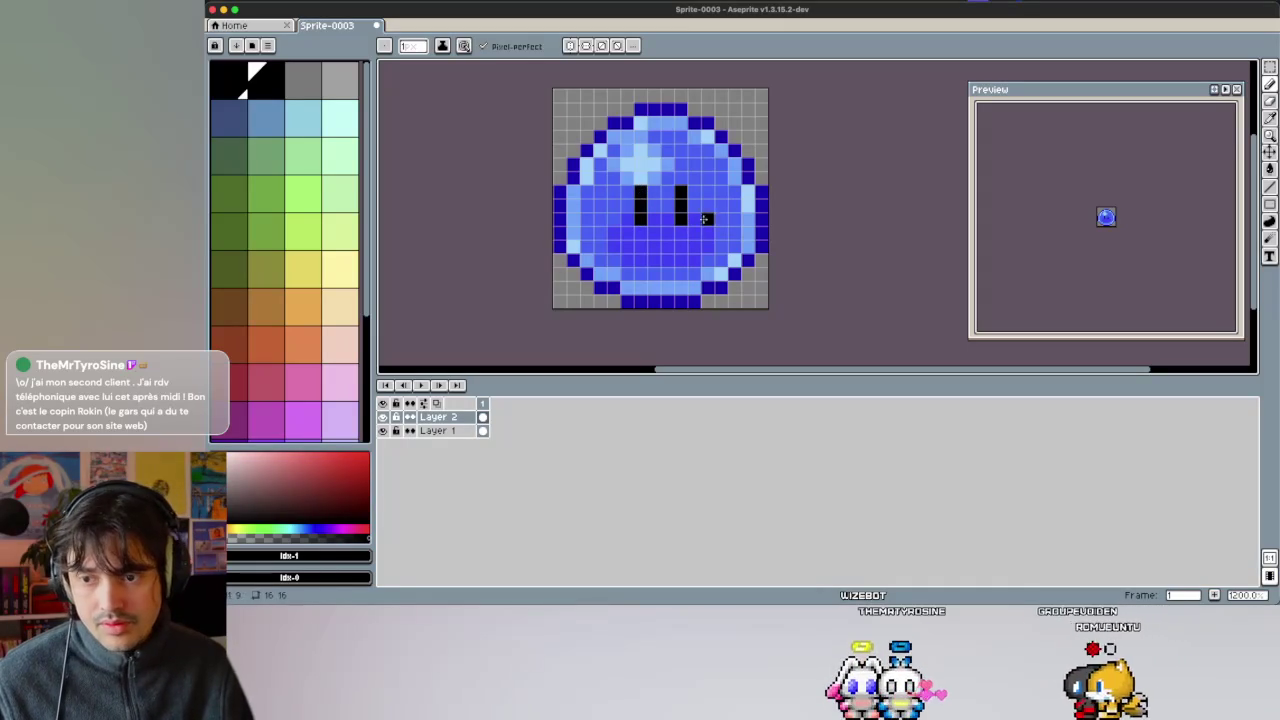
{"action": "scroll", "coordinate": [1106, 217], "scroll_direction": "up", "scroll_amount": 2}
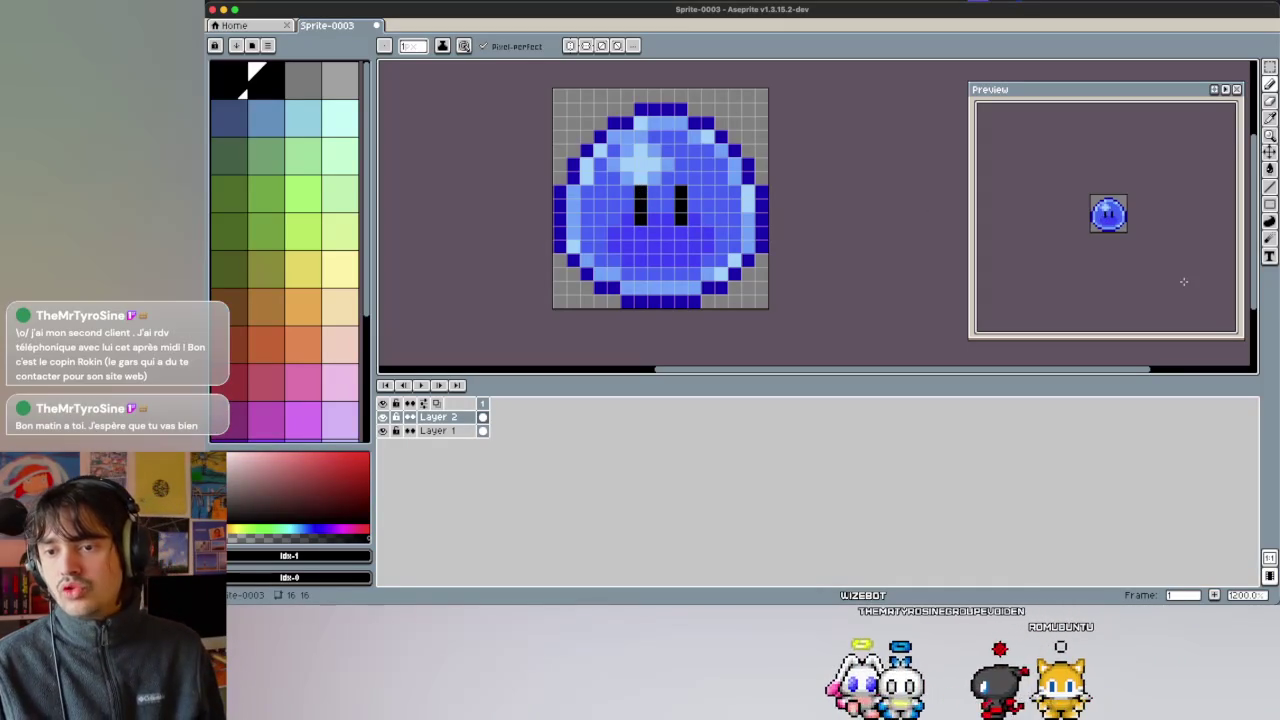
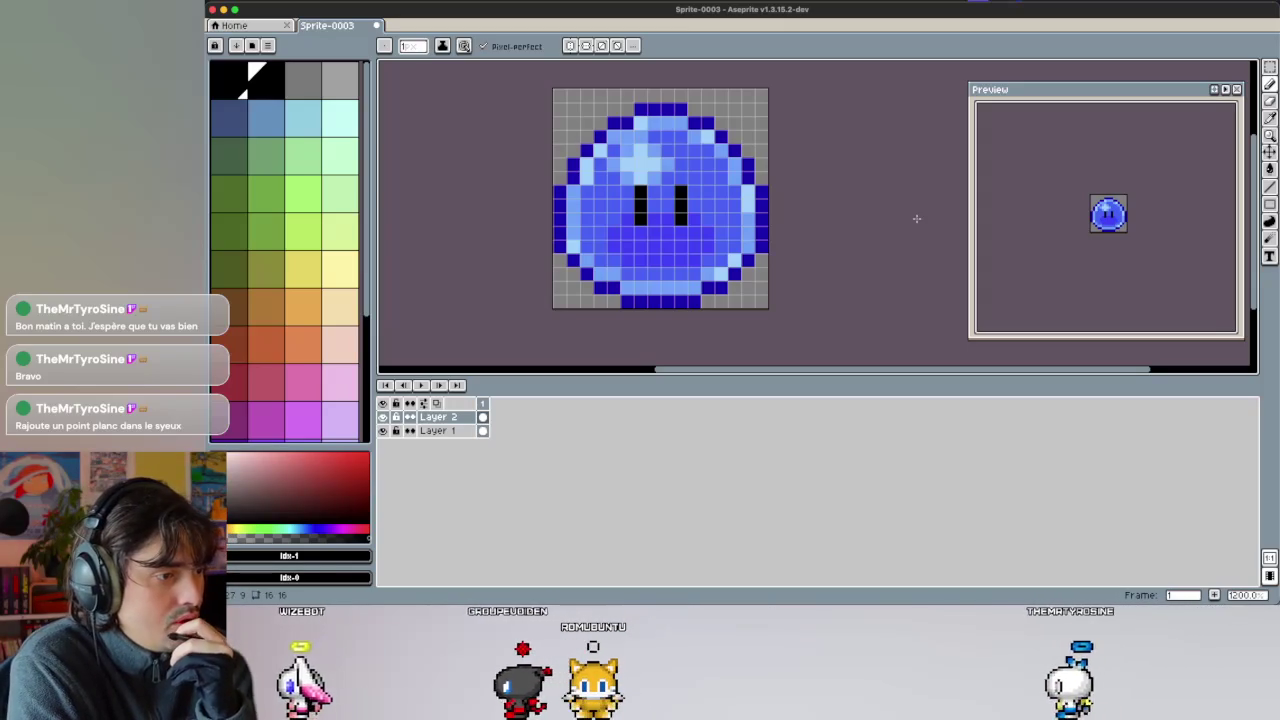
Remove the stray white highlight pixels around the slime's right eye.
{"action": "scroll", "coordinate": [320, 360], "scroll_direction": "down", "scroll_amount": 5}
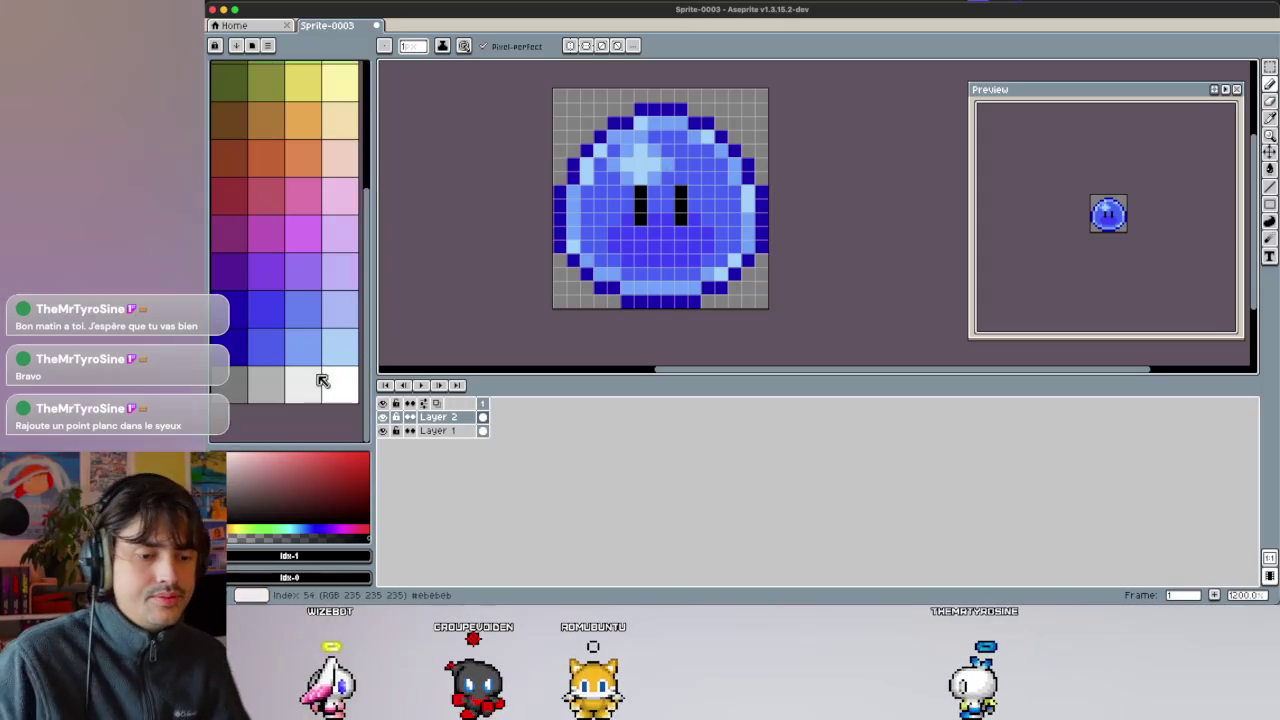
{"action": "left_click", "coordinate": [339, 383]}
{"action": "scroll", "coordinate": [681, 184], "scroll_direction": "down", "scroll_amount": 1}
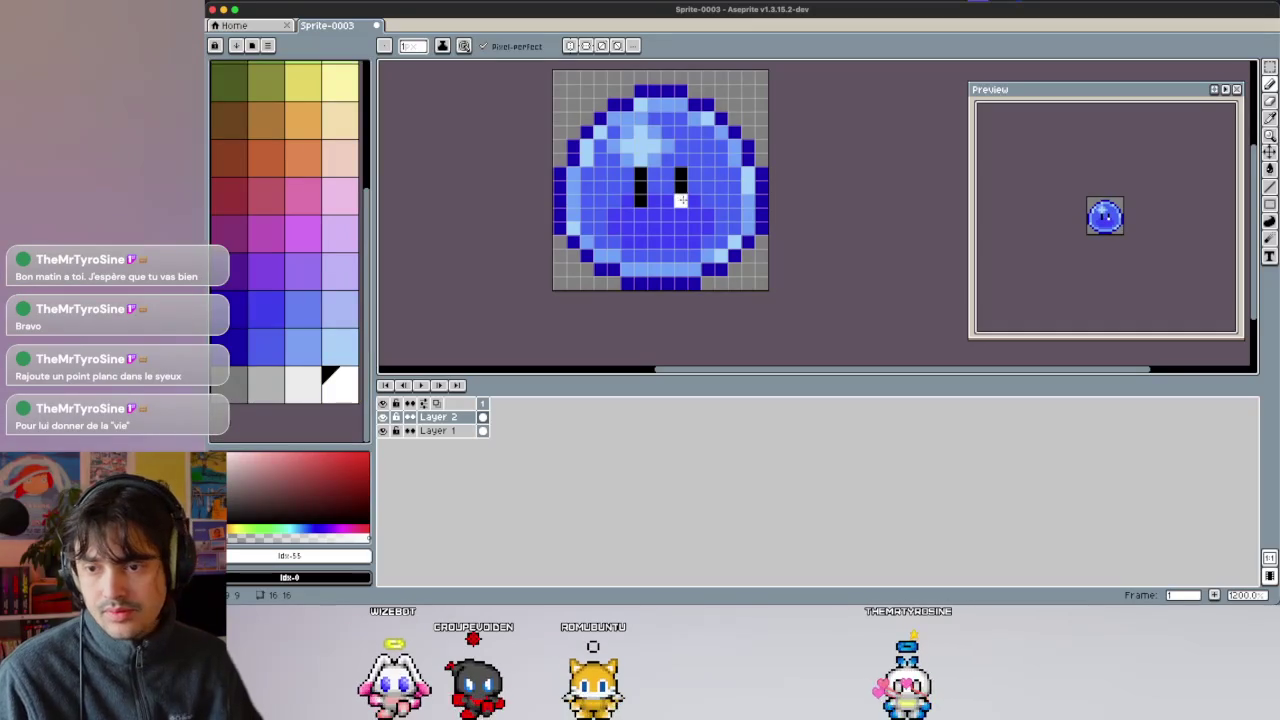
{"action": "key", "text": "ctrl+z"}
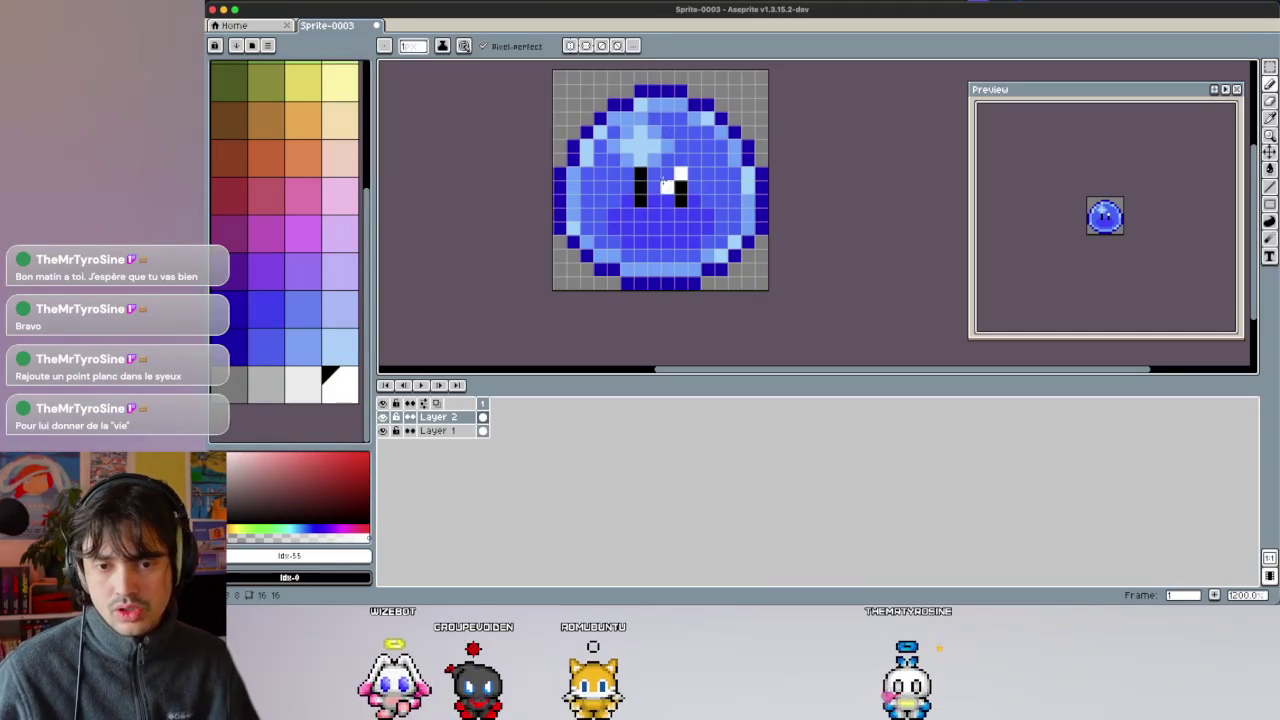
{"action": "key", "text": "ctrl+z"}
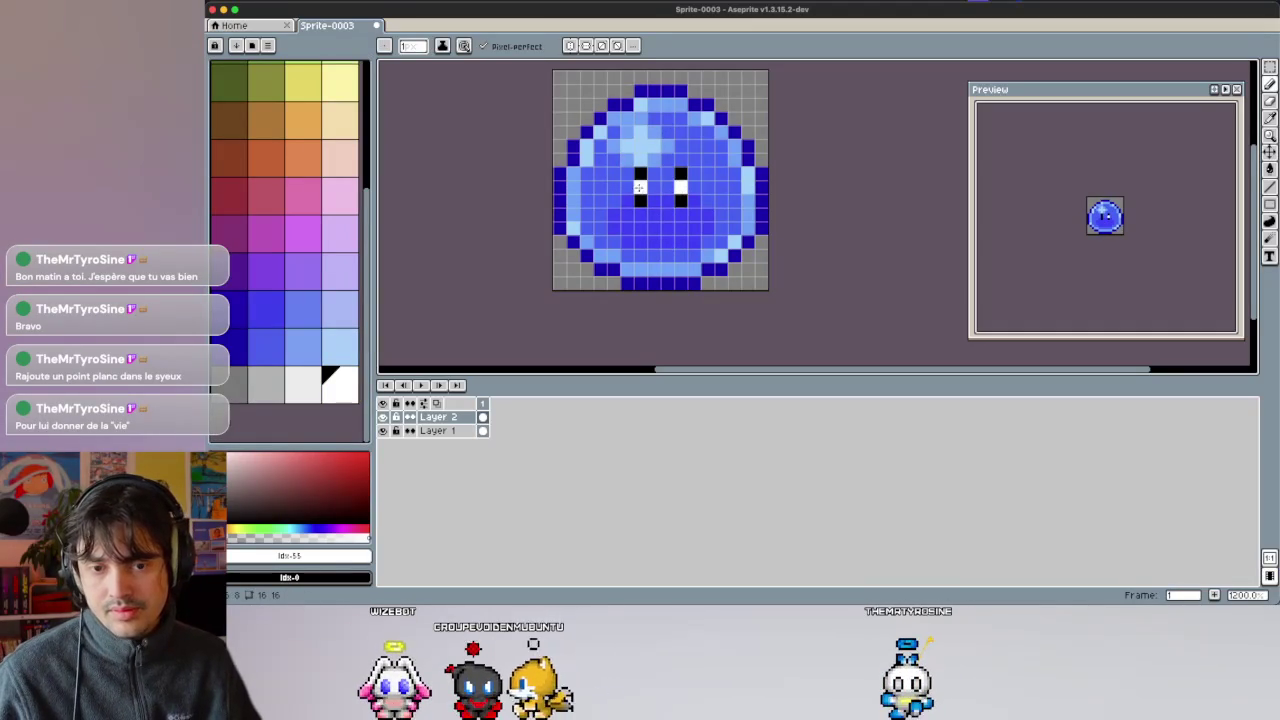
{"action": "key", "text": "ctrl+z"}
{"action": "key", "text": "ctrl+z"}
Widen the slime's left eye to two black pixels.
{"action": "scroll", "coordinate": [300, 200], "scroll_direction": "up", "scroll_amount": 5}
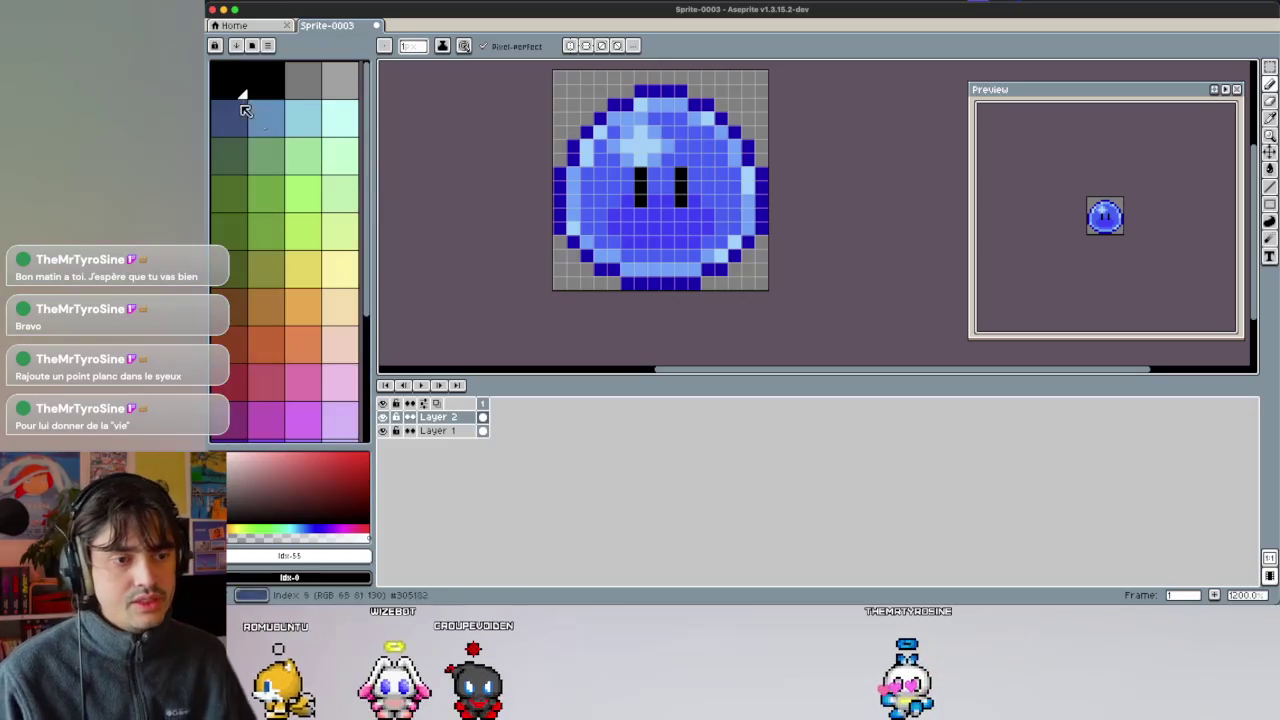
{"action": "left_click", "coordinate": [265, 80]}
{"action": "scroll", "coordinate": [689, 200], "scroll_direction": "up", "scroll_amount": 1}
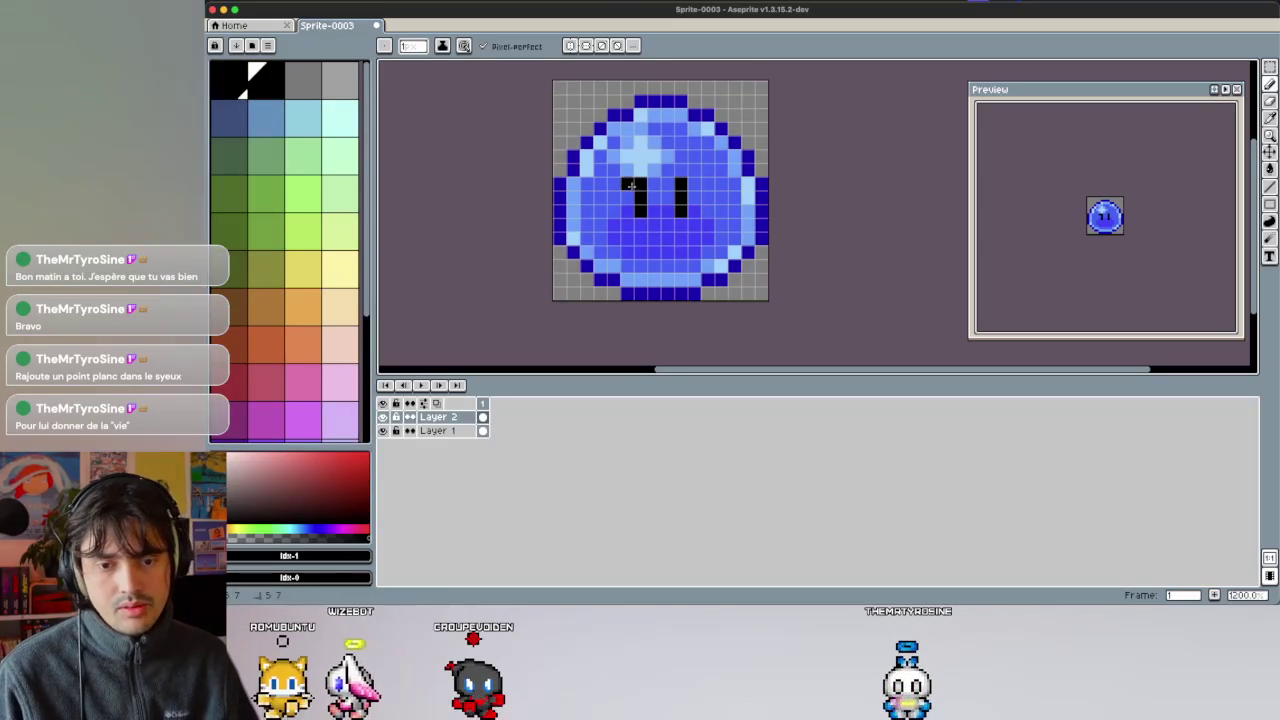
{"action": "left_click_drag", "start_coordinate": [627, 211], "coordinate": [627, 197]}
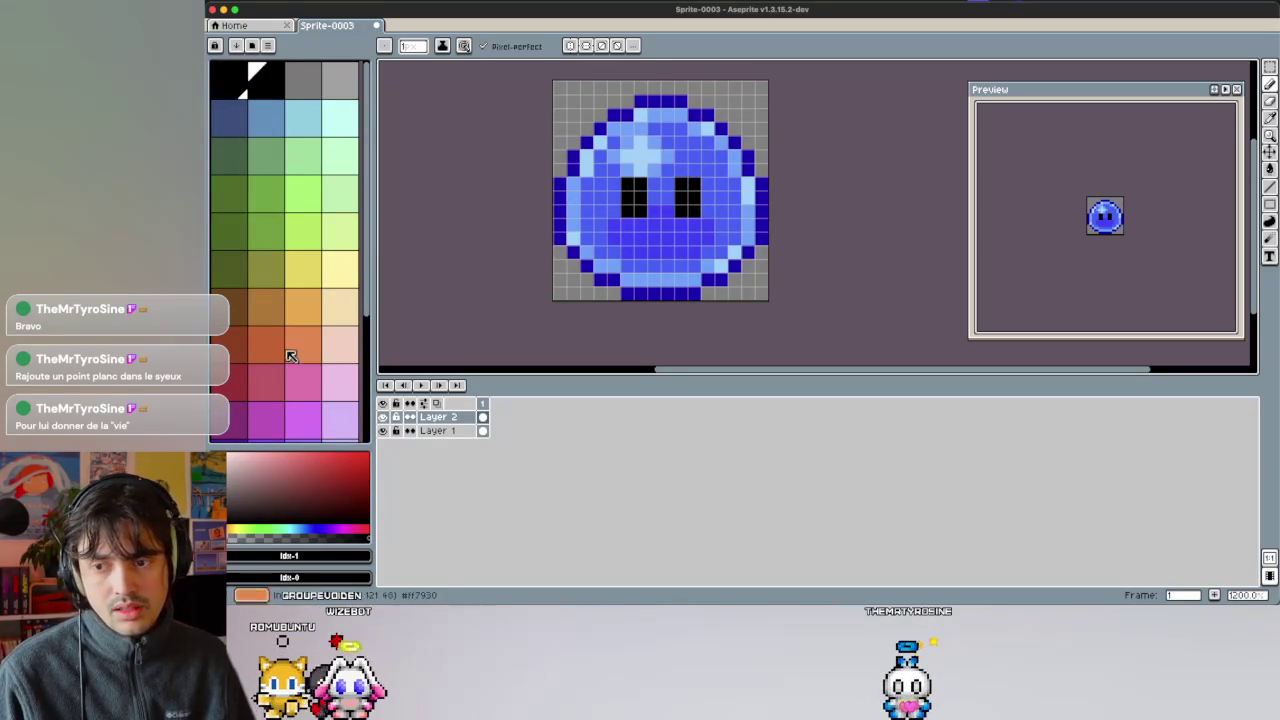
Try a white highlight in the left eye, then revert to narrow eyes.
{"action": "scroll", "coordinate": [290, 349], "scroll_direction": "down", "scroll_amount": 5}
{"action": "left_click", "coordinate": [339, 384]}
{"action": "scroll", "coordinate": [640, 250], "scroll_direction": "down", "scroll_amount": 1}
{"action": "left_click", "coordinate": [639, 152]}
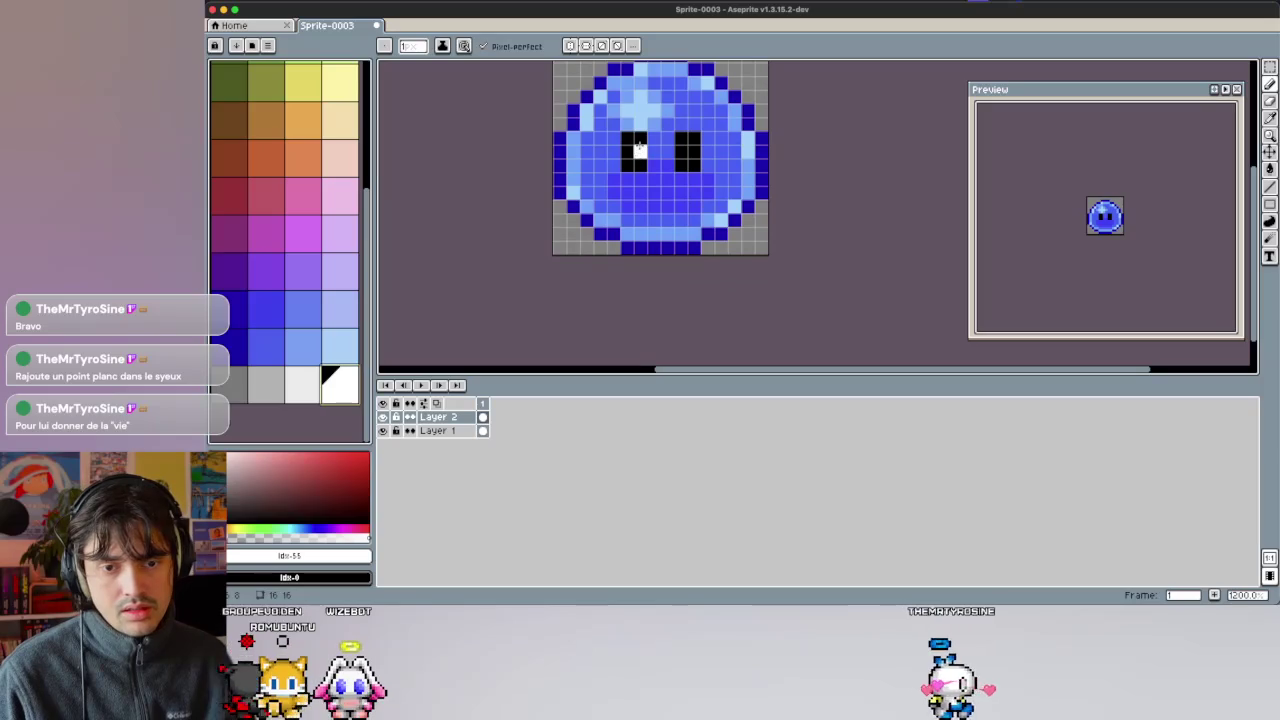
{"action": "key", "text": "ctrl+z"}
{"action": "left_click", "coordinate": [627, 165]}
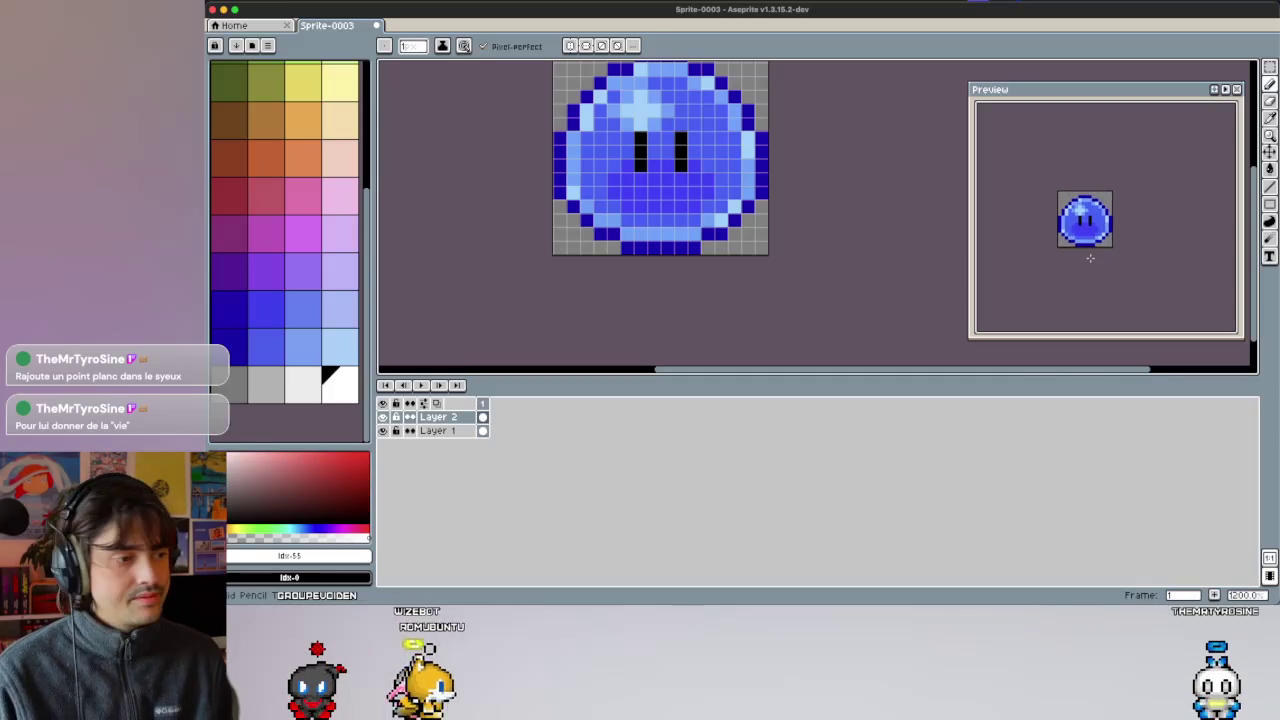
{"action": "scroll", "coordinate": [1090, 258], "scroll_direction": "up", "scroll_amount": 3}
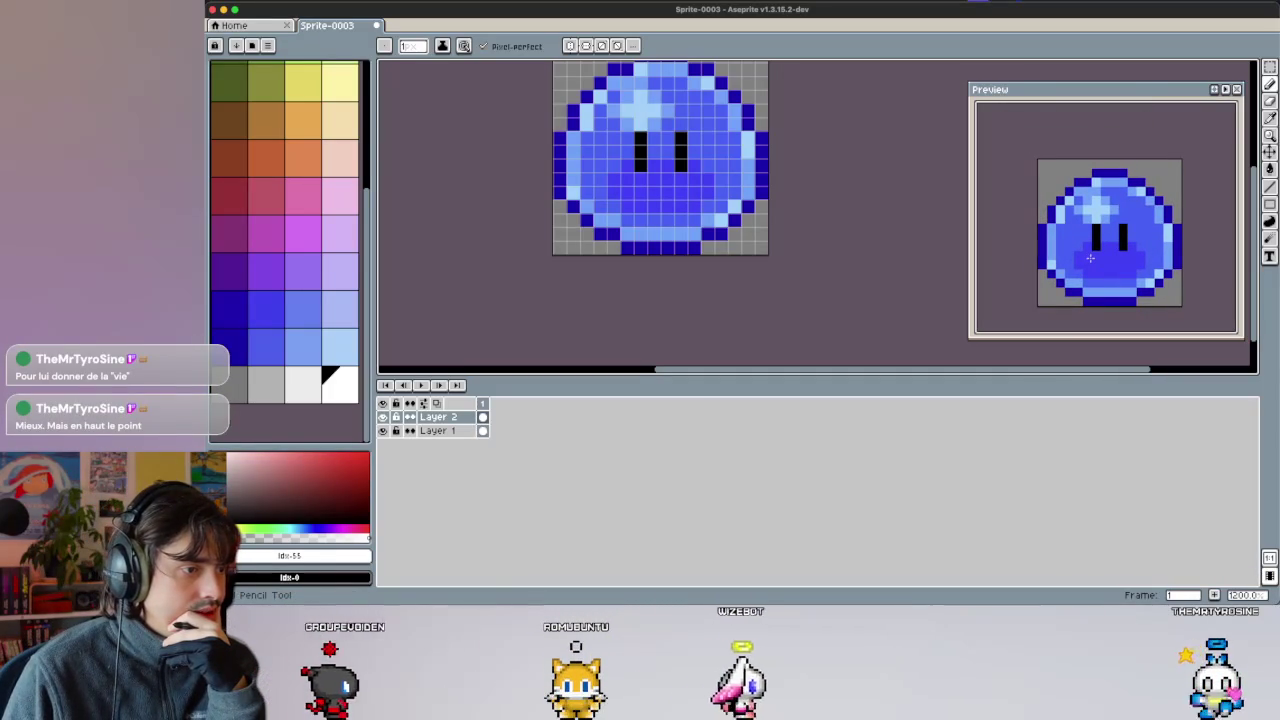
{"action": "key", "text": "ctrl+z"}
{"action": "key", "text": "ctrl+z"}
{"action": "key", "text": "ctrl+z"}
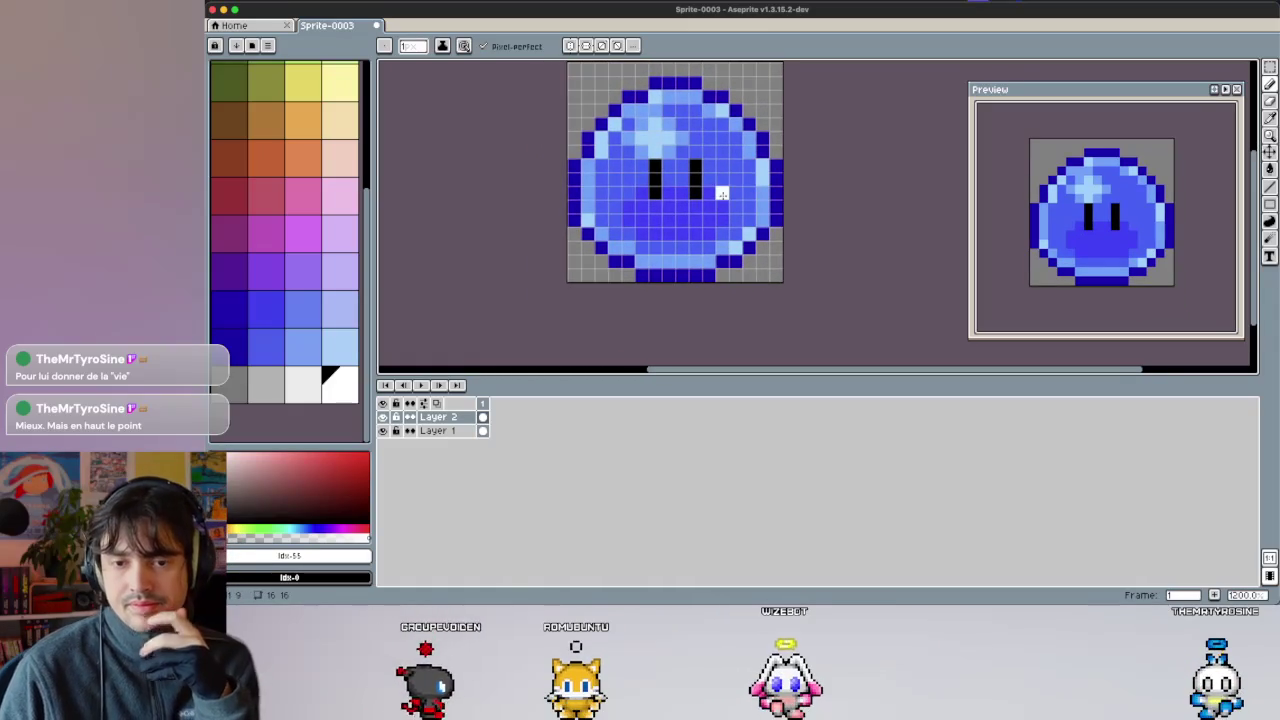
Try a white highlight on the right eye, then undo it.
{"action": "left_click", "coordinate": [690, 199]}
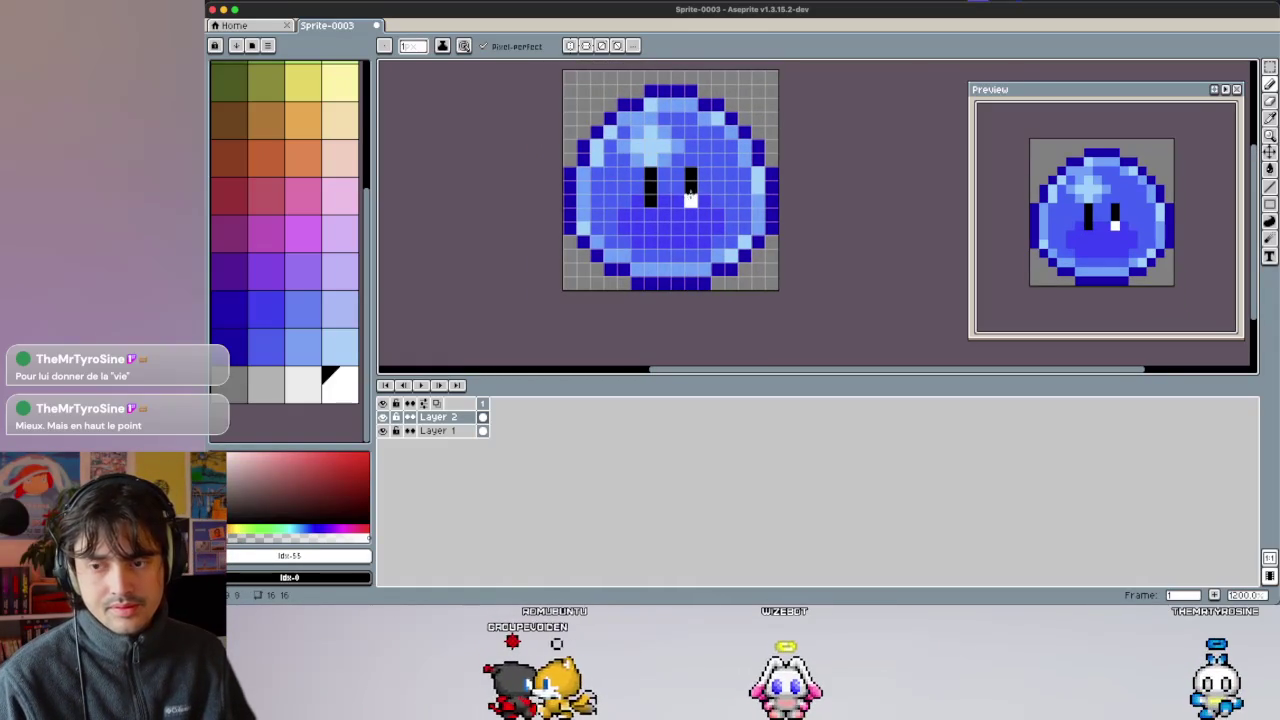
{"action": "key", "text": "ctrl+z"}
{"action": "left_click", "coordinate": [690, 174]}
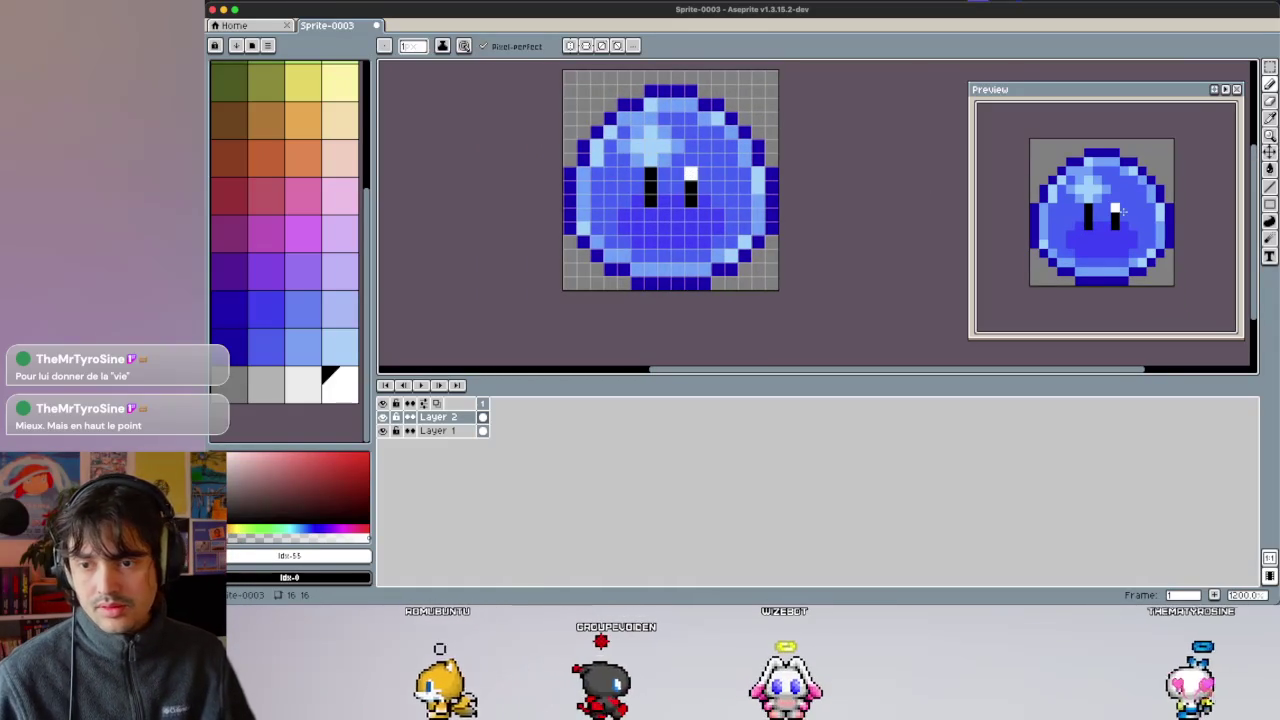
{"action": "scroll", "coordinate": [1122, 210], "scroll_direction": "down", "scroll_amount": 3}
{"action": "key", "text": "ctrl+z"}
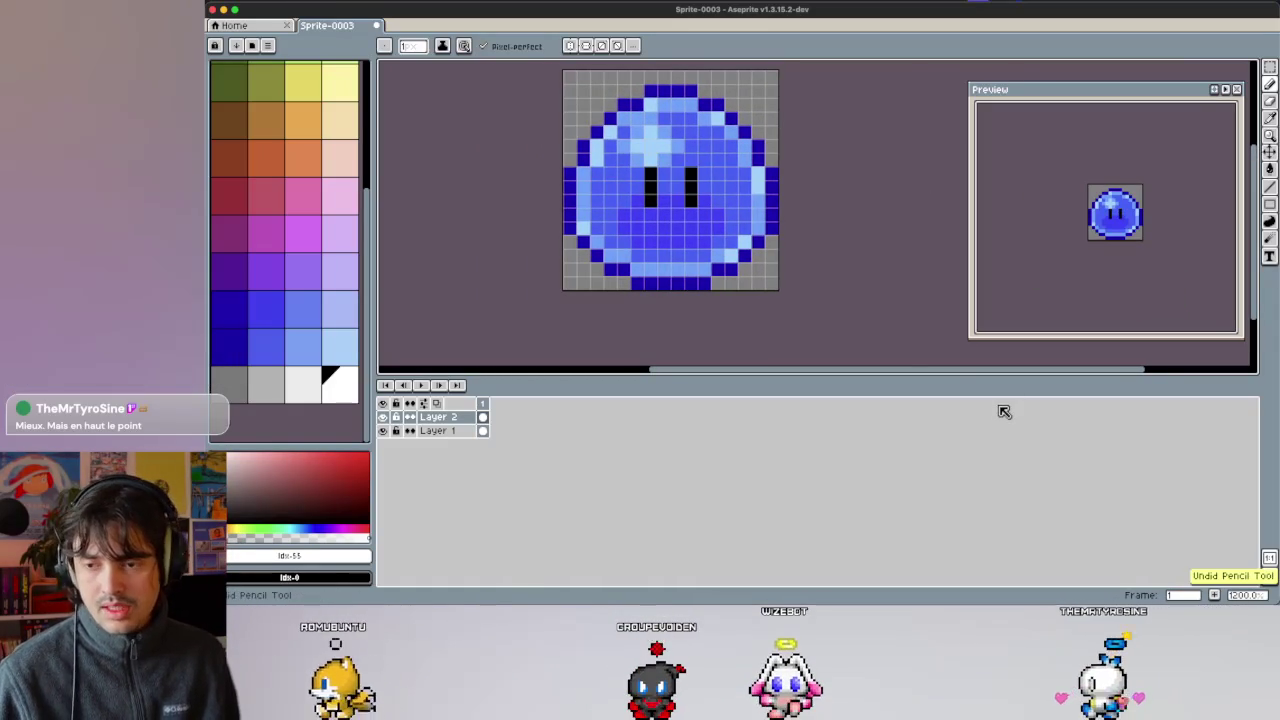
Add one light-blue highlight pixel on the slime's right side, replacing a lavender attempt.
{"action": "left_click", "coordinate": [310, 312]}
{"action": "left_click", "coordinate": [340, 309]}
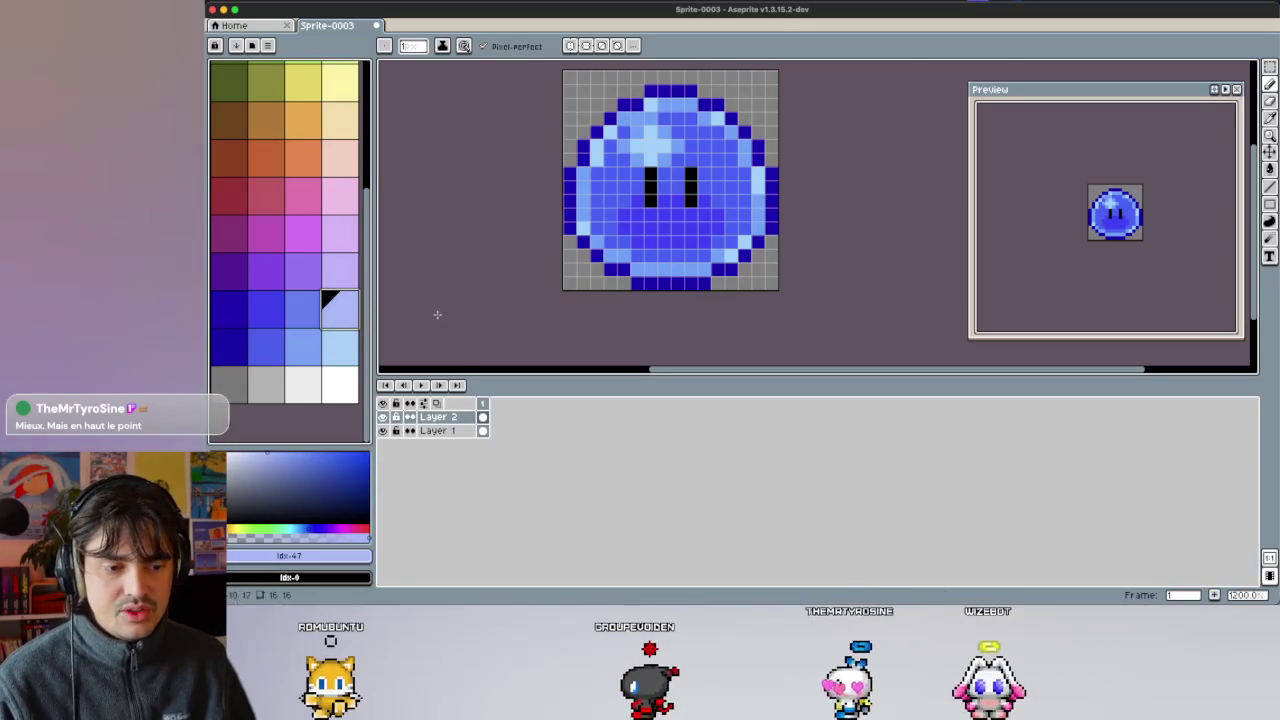
{"action": "left_click", "coordinate": [731, 188]}
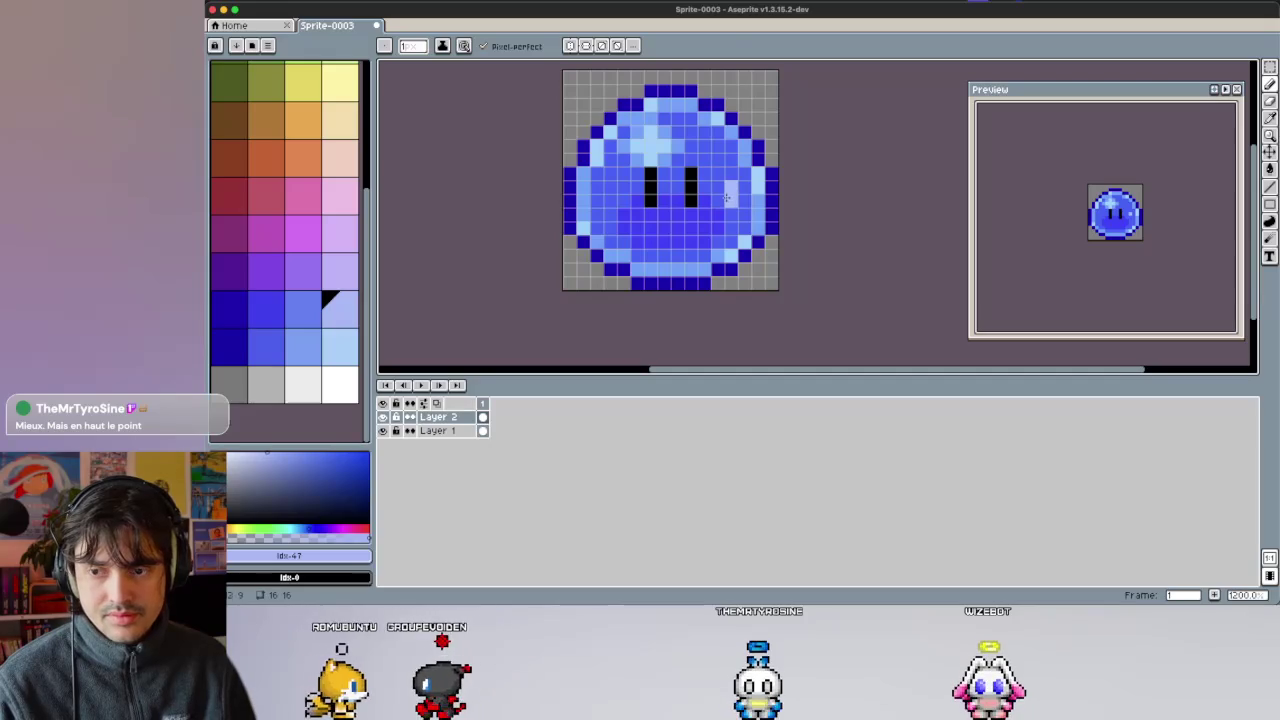
{"action": "key", "text": "ctrl+z"}
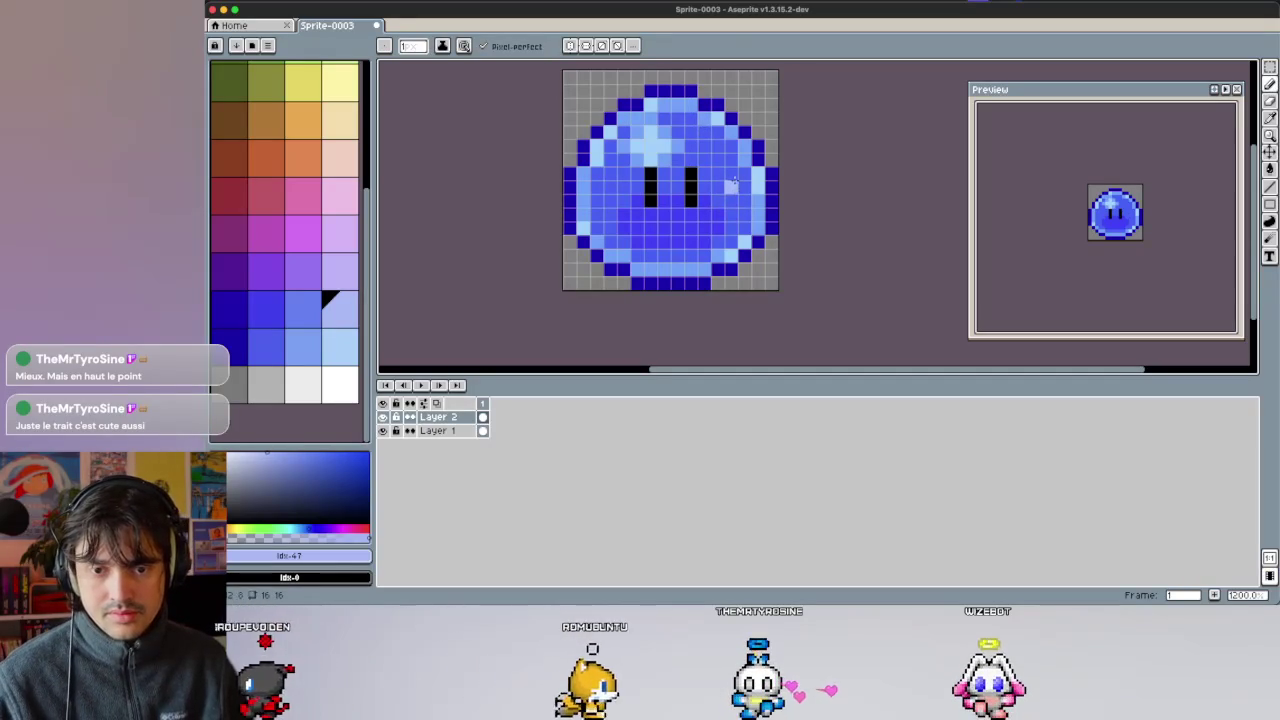
{"action": "left_click", "coordinate": [350, 343]}
{"action": "left_click", "coordinate": [731, 185]}
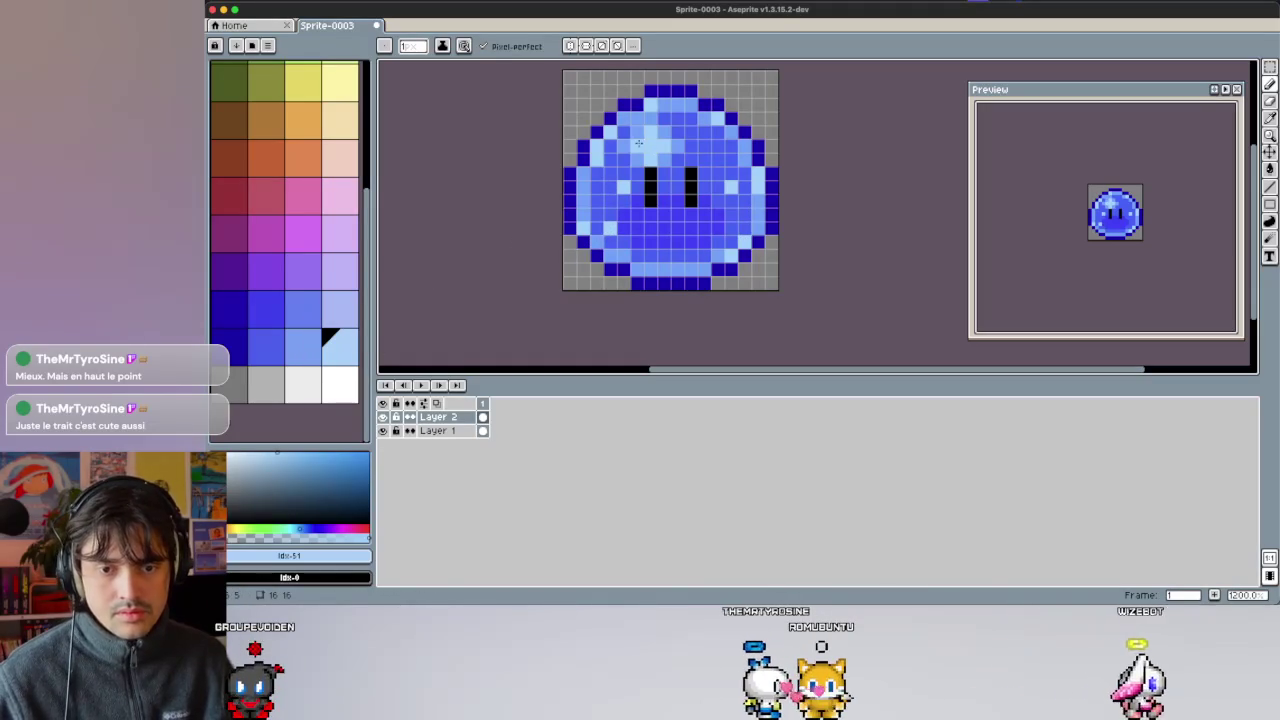
Sample the slime's medium blue, undo the last stroke, and select all pixels.
{"action": "key", "text": "i"}
{"action": "left_click", "coordinate": [738, 198]}
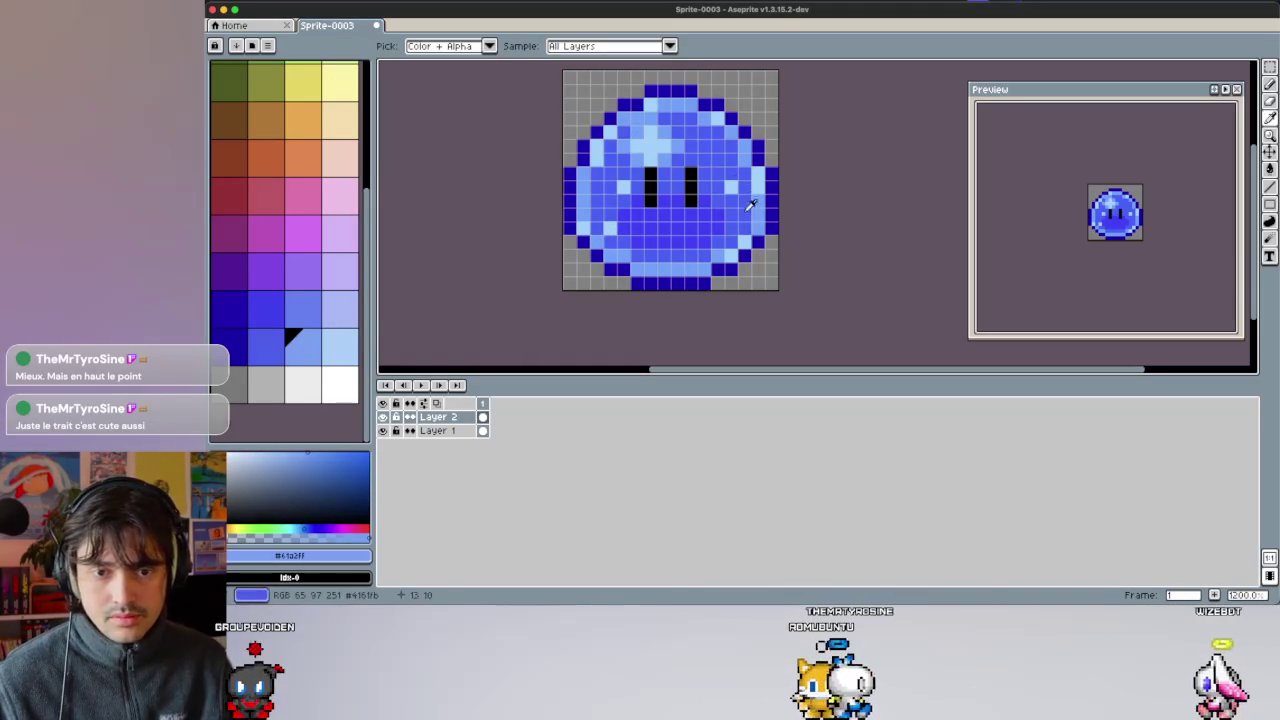
{"action": "key", "text": "ctrl+z"}
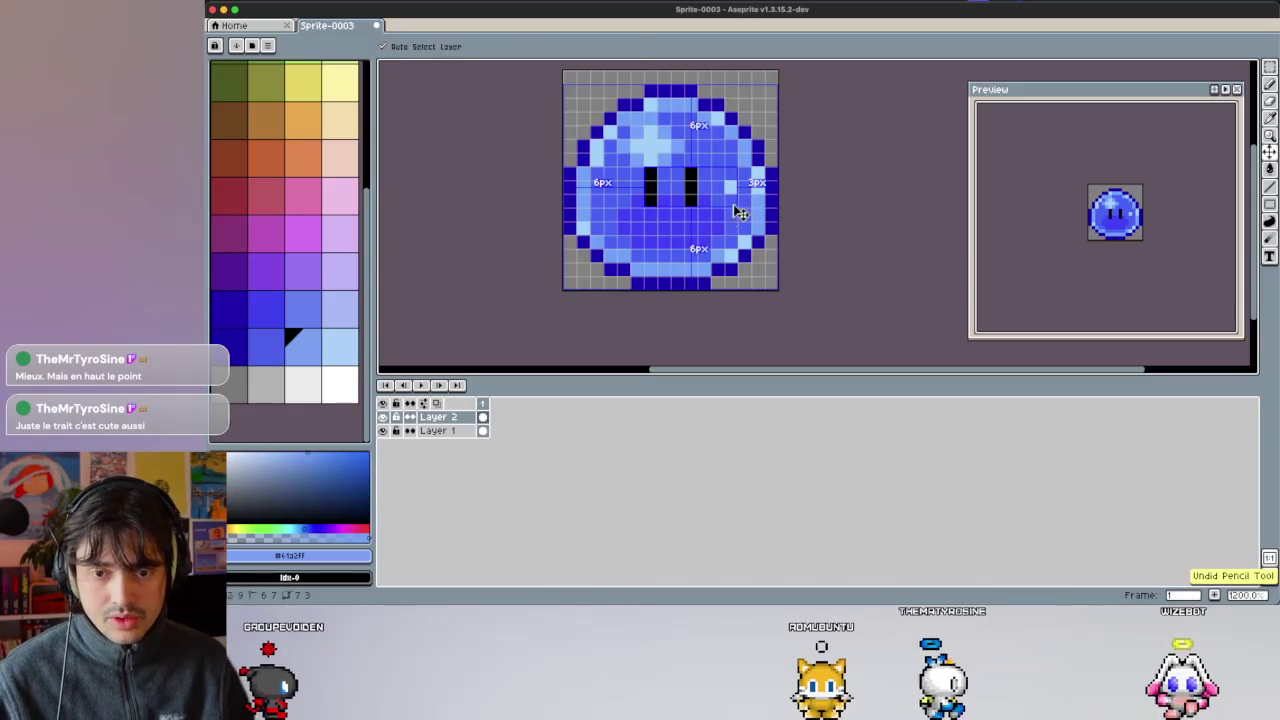
{"action": "left_click", "coordinate": [450, 431], "text": "ctrl"}
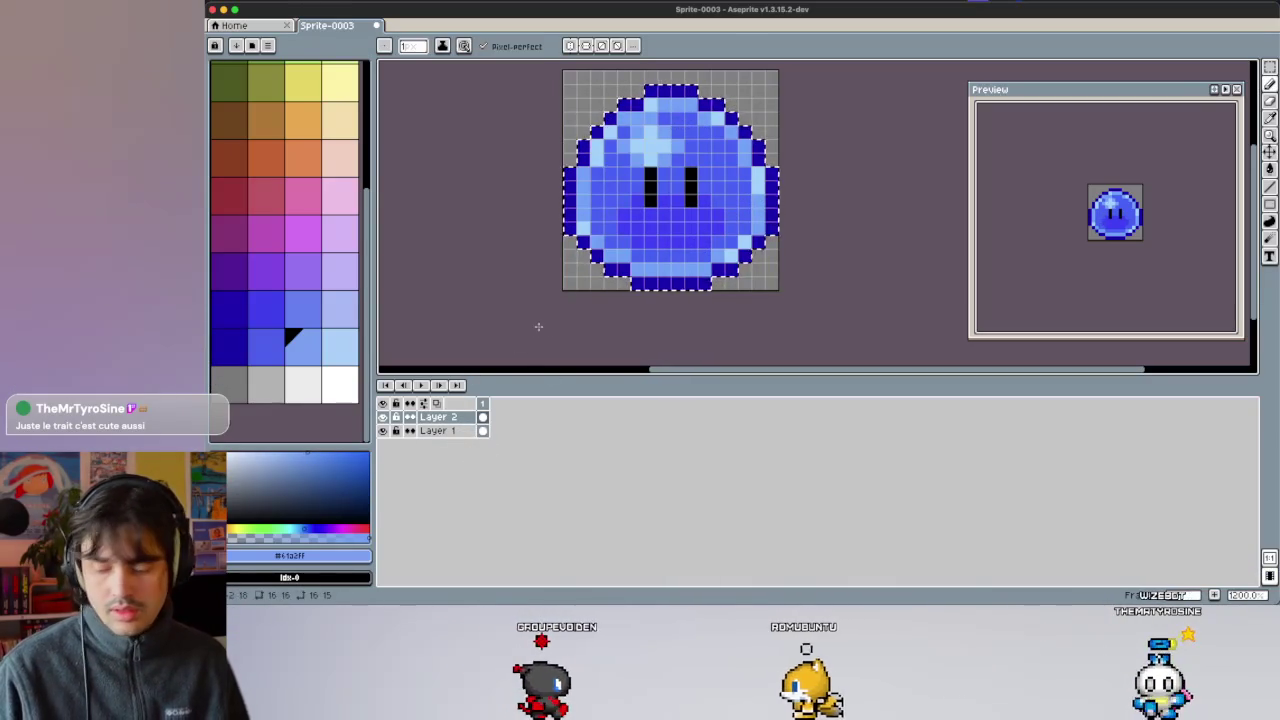
Make Layer 1 active and add a light-blue highlight on the slime's left side.
{"action": "key", "text": "m"}
{"action": "left_click", "coordinate": [453, 431]}
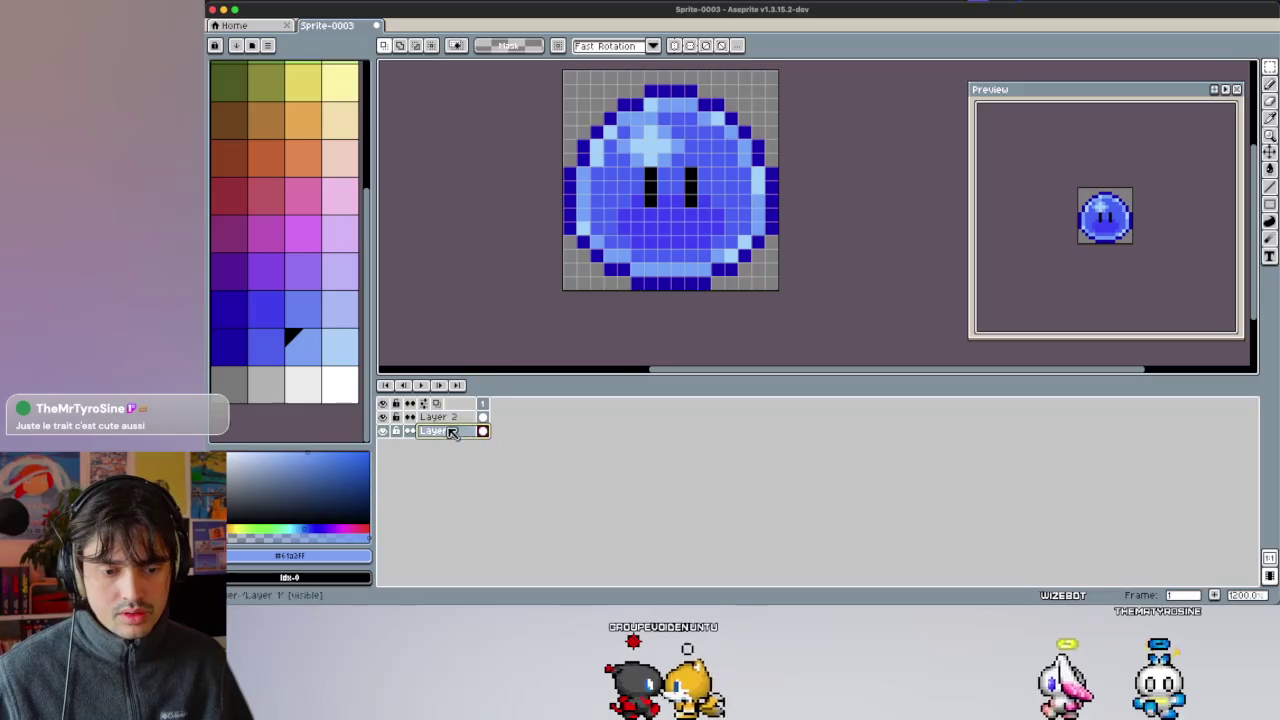
{"action": "left_click", "coordinate": [335, 340]}
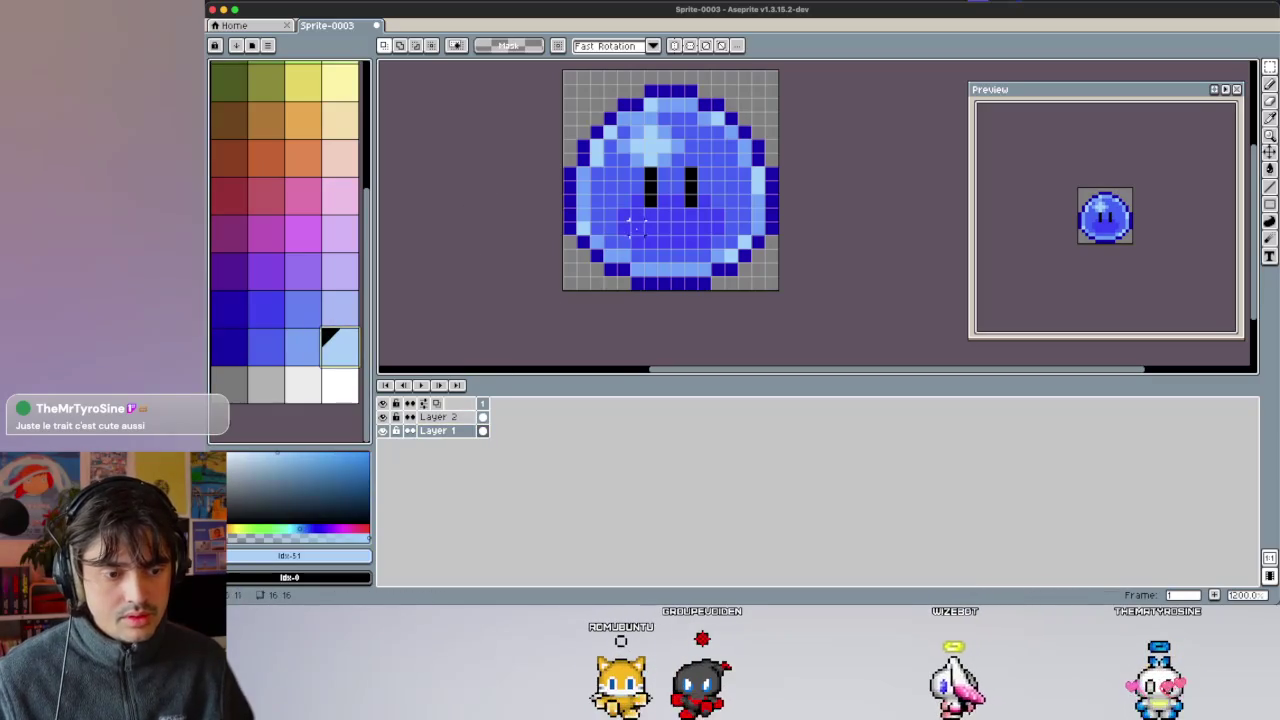
{"action": "key", "text": "v"}
{"action": "key", "text": "b"}
{"action": "left_click", "coordinate": [610, 200]}
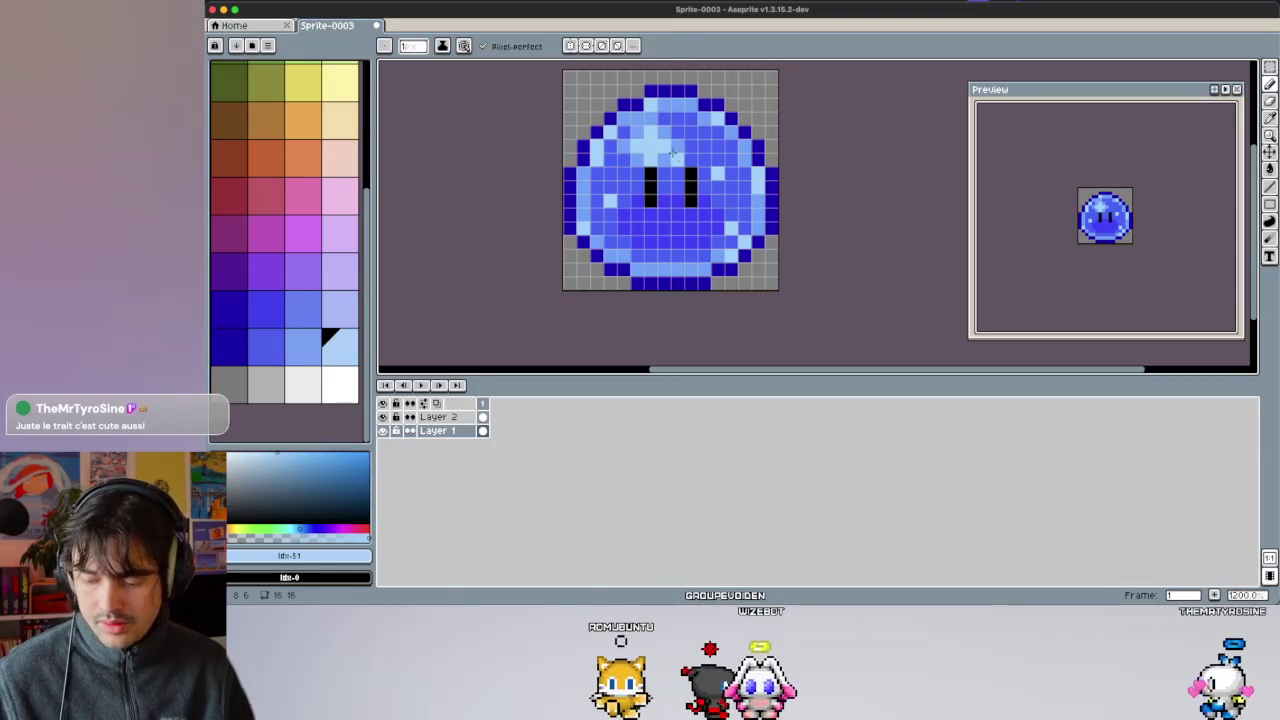
Recolour a lower-right body pixel with the slime's sampled medium blue.
{"action": "key", "text": "i"}
{"action": "left_click", "coordinate": [722, 172]}
{"action": "key", "text": "b"}
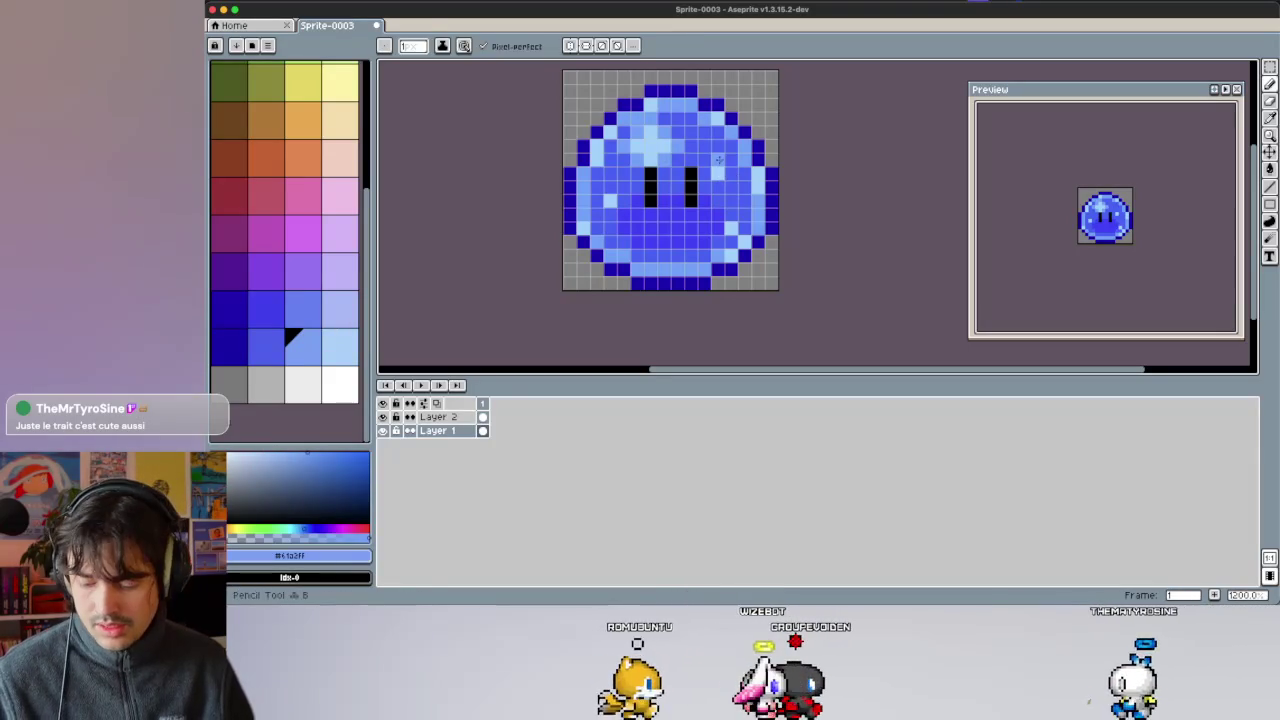
{"action": "left_click", "coordinate": [732, 232]}
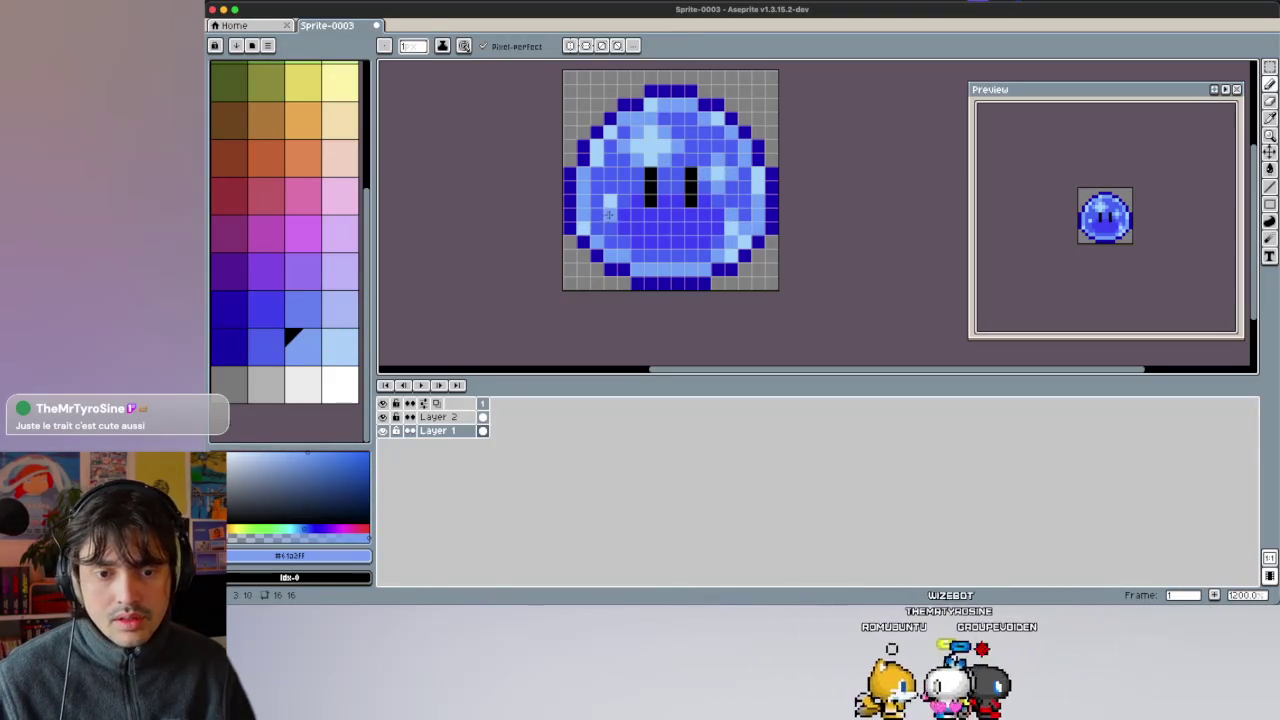
{"action": "scroll", "coordinate": [705, 210], "scroll_direction": "down", "scroll_amount": 4}
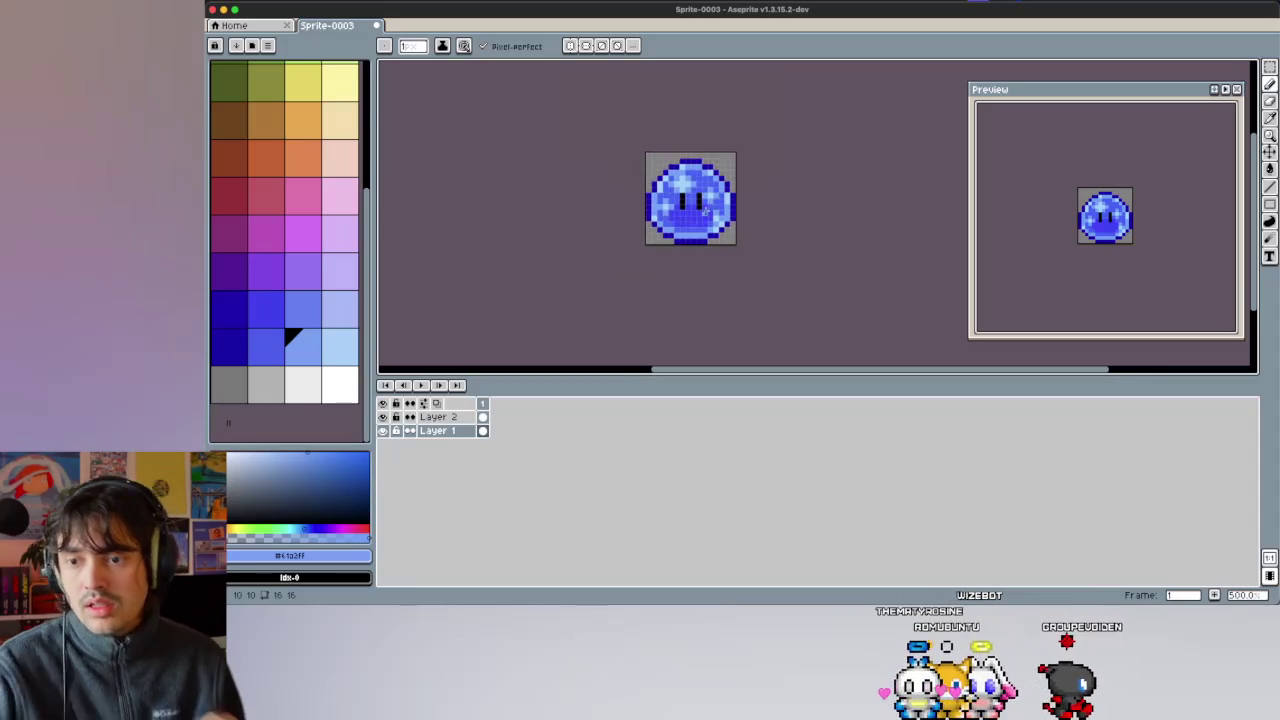
Add a white highlight pixel to the slime's eye.
{"action": "scroll", "coordinate": [705, 205], "scroll_direction": "up", "scroll_amount": 2}
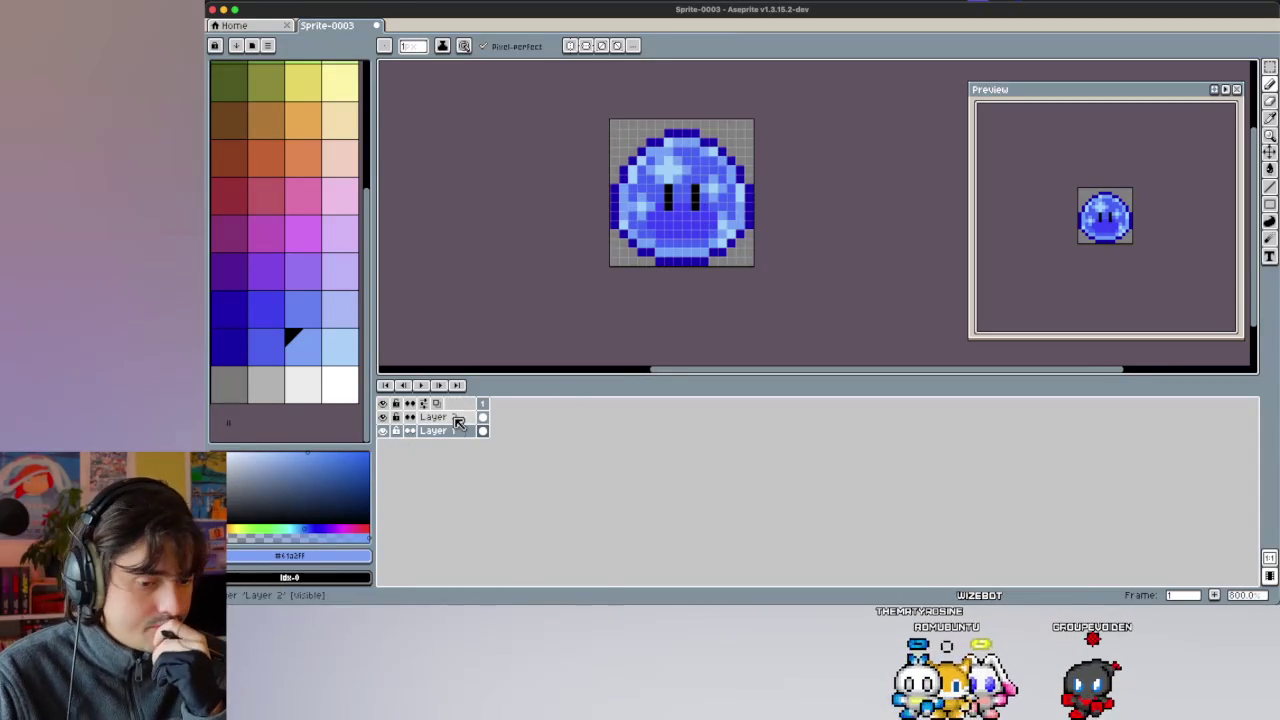
{"action": "scroll", "coordinate": [693, 220], "scroll_direction": "up", "scroll_amount": 1}
{"action": "scroll", "coordinate": [693, 215], "scroll_direction": "up", "scroll_amount": 1}
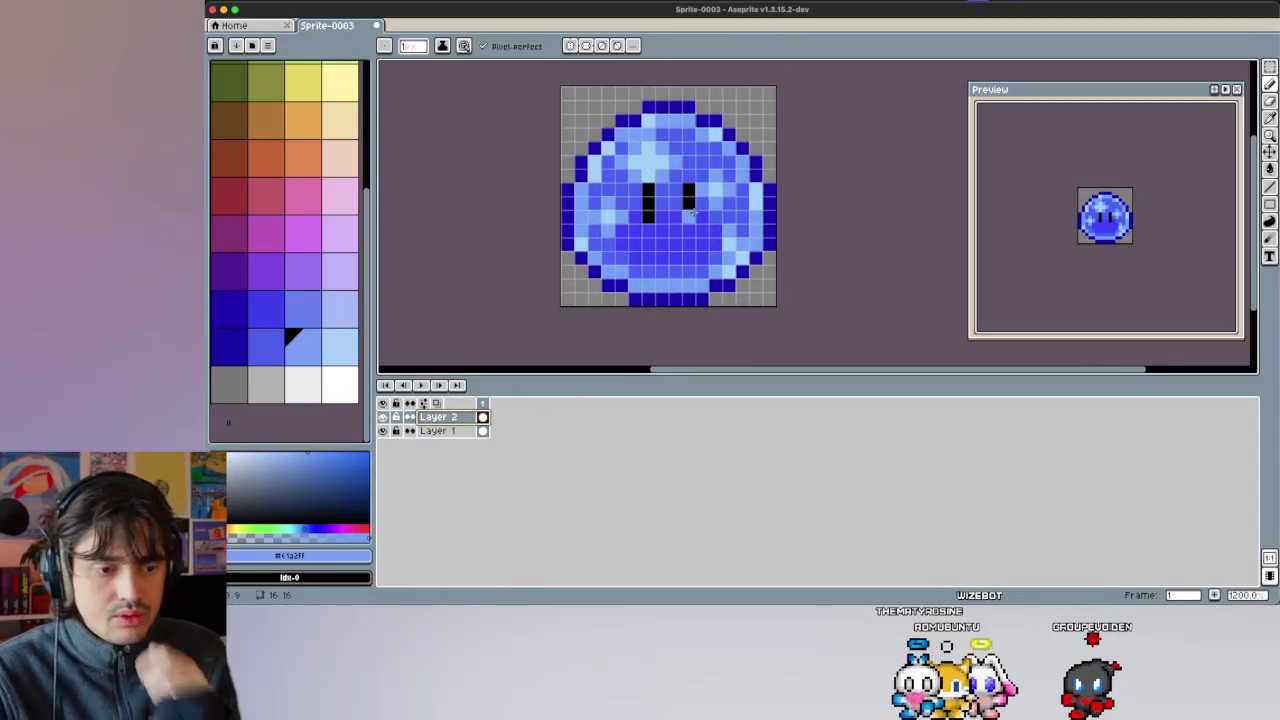
{"action": "scroll", "coordinate": [342, 170], "scroll_direction": "up", "scroll_amount": 5}
{"action": "left_click", "coordinate": [268, 92]}
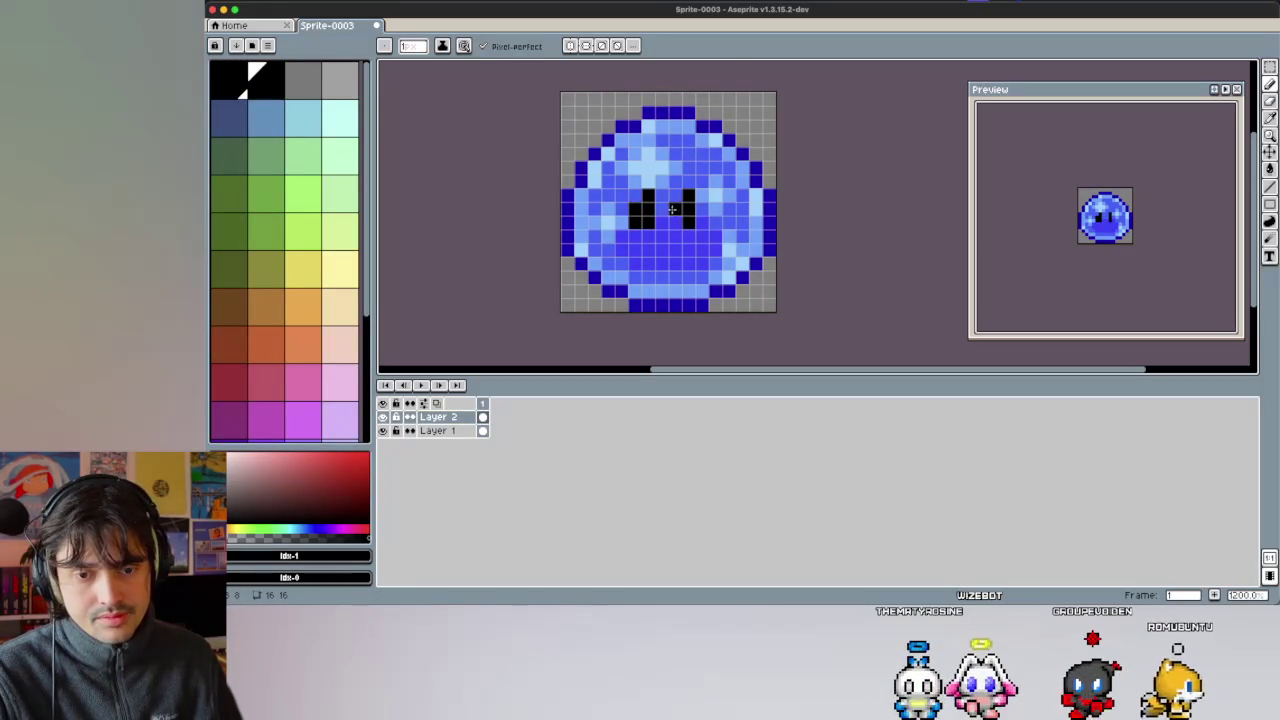
{"action": "scroll", "coordinate": [290, 285], "scroll_direction": "down", "scroll_amount": 5}
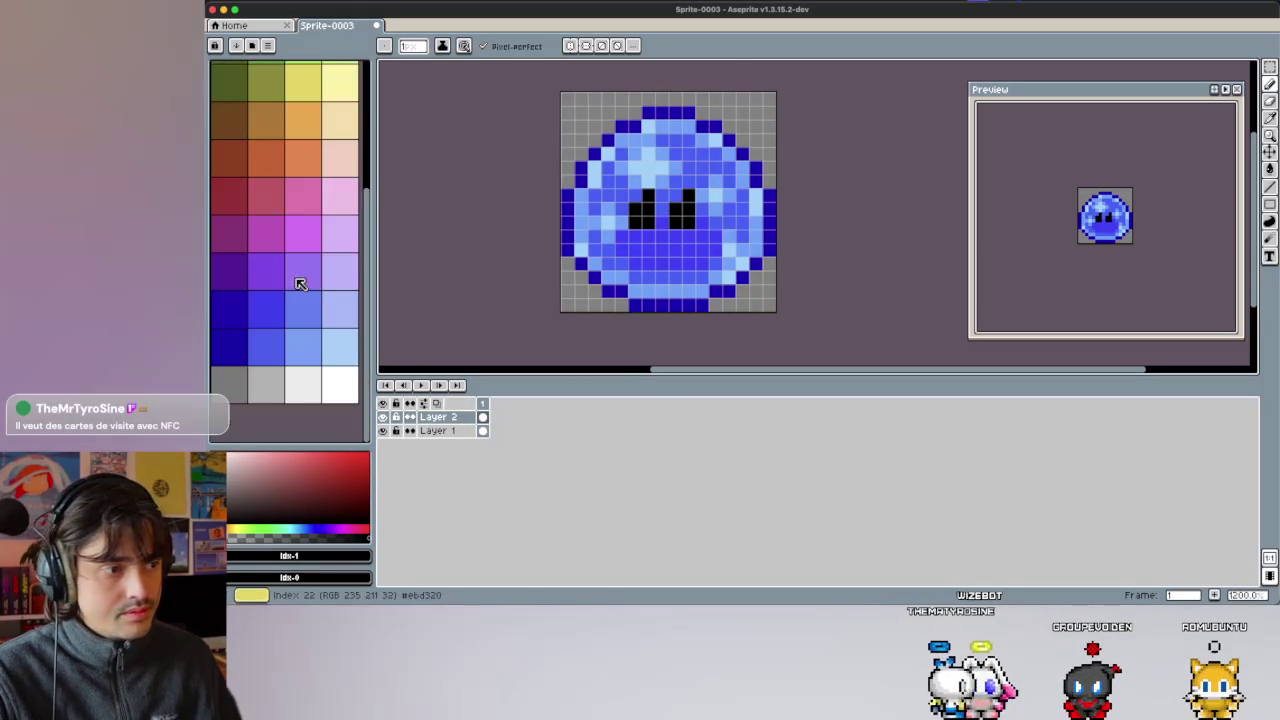
{"action": "left_click", "coordinate": [330, 380]}
{"action": "left_click", "coordinate": [676, 196]}
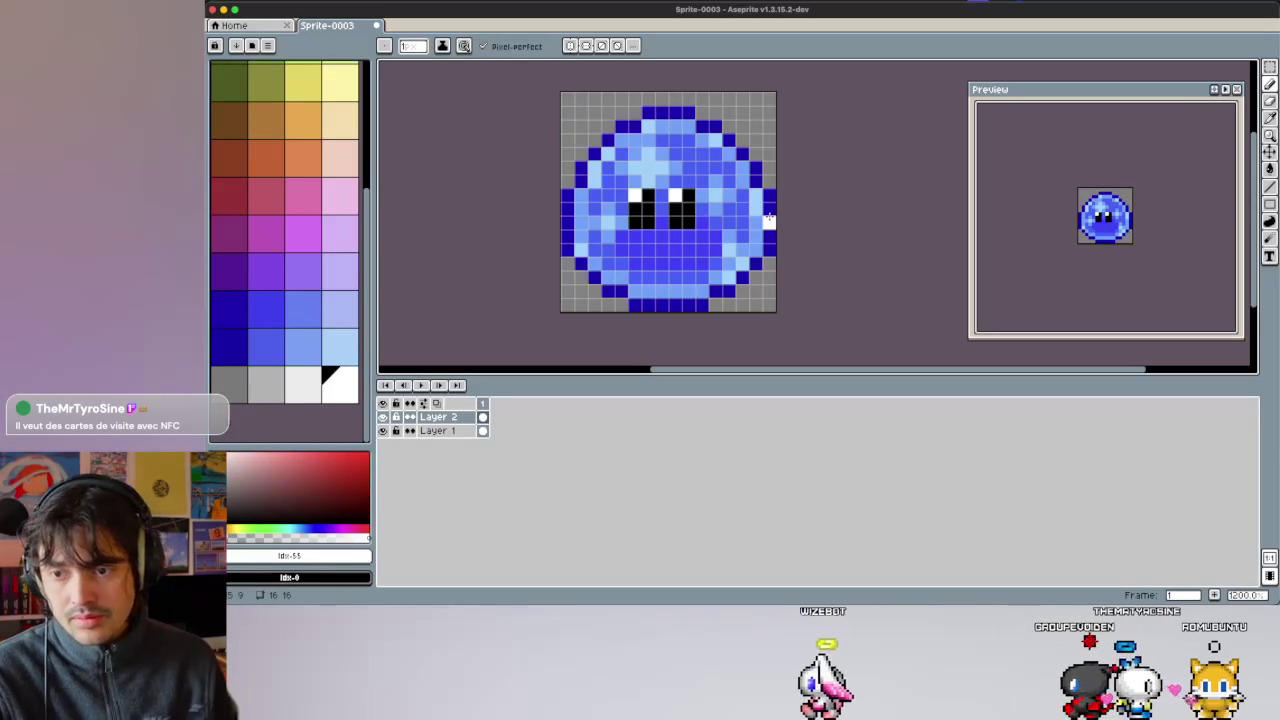
Move the eyes one pixel down and two pixels right, then commit.
{"action": "left_click_drag", "start_coordinate": [597, 171], "coordinate": [752, 260]}
{"action": "mouse_move", "coordinate": [680, 227]}
{"action": "left_mouse_down"}
{"action": "mouse_move", "coordinate": [693, 227]}
{"action": "mouse_move", "coordinate": [680, 241]}
{"action": "mouse_move", "coordinate": [680, 222]}
{"action": "left_mouse_up"}
{"action": "key", "text": "Down"}
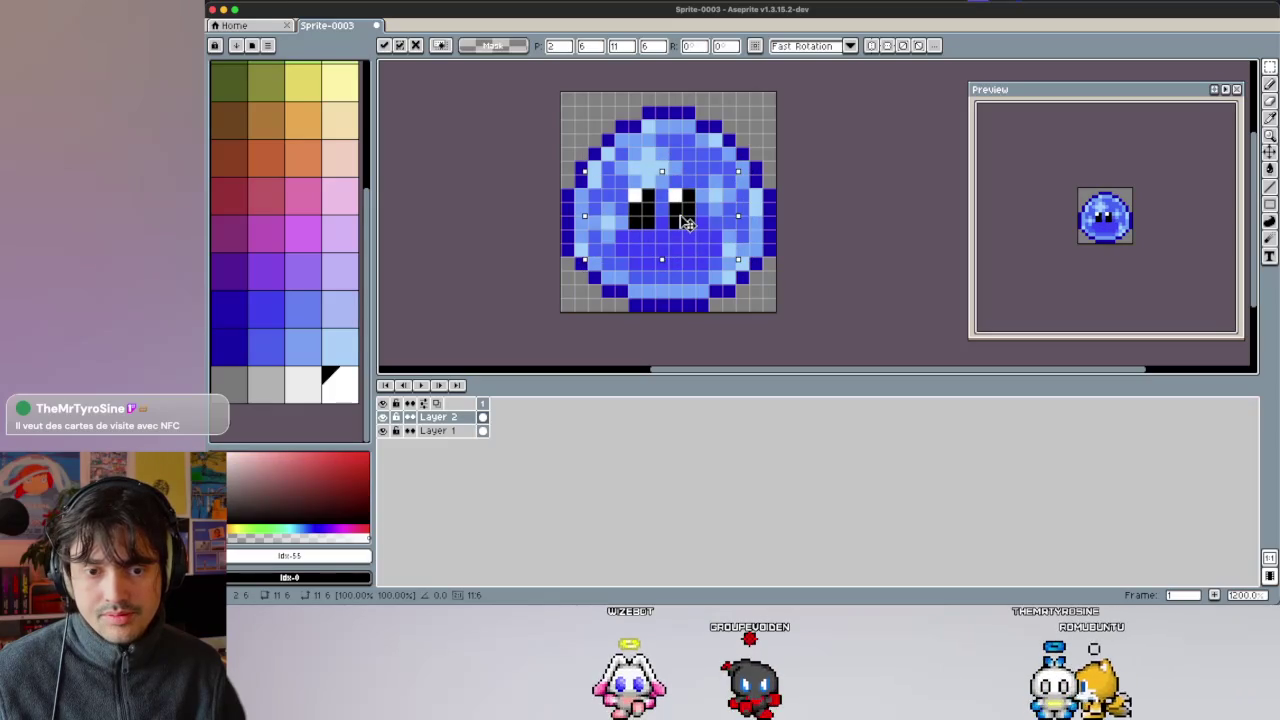
{"action": "left_click_drag", "start_coordinate": [676, 224], "coordinate": [686, 228]}
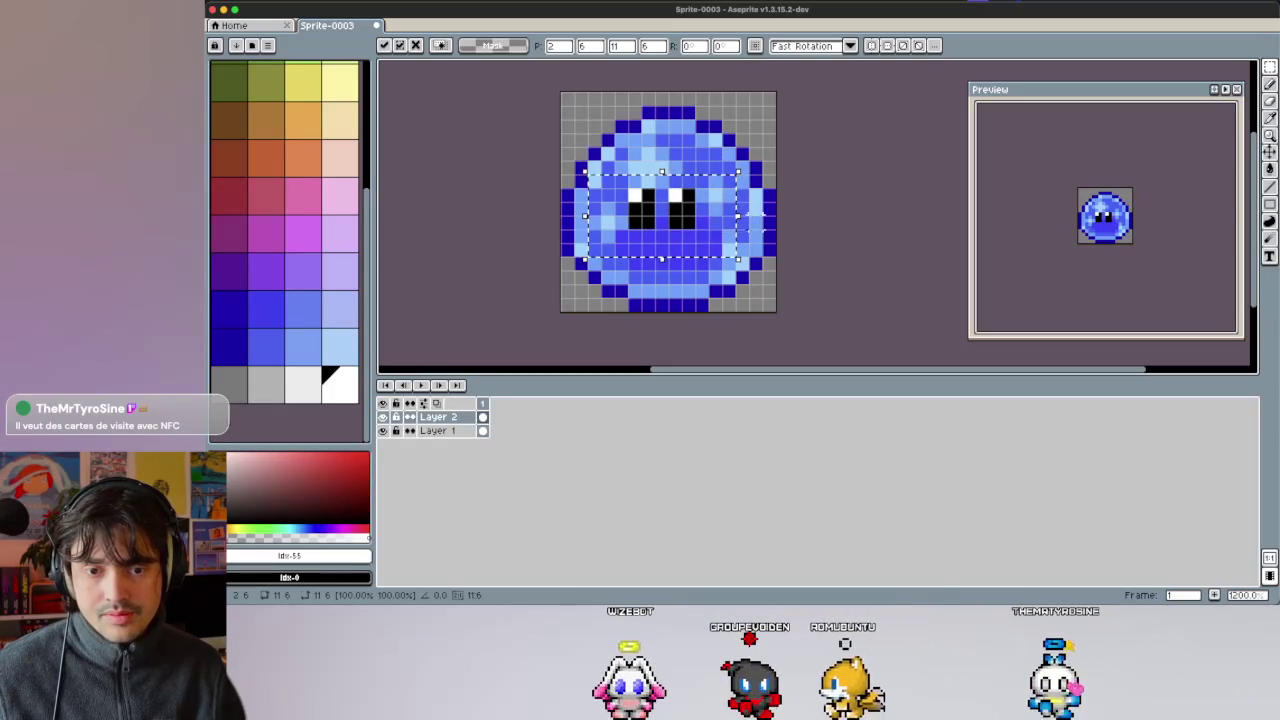
{"action": "left_click", "coordinate": [903, 234]}
{"action": "scroll", "coordinate": [903, 234], "scroll_direction": "down", "scroll_amount": 1}
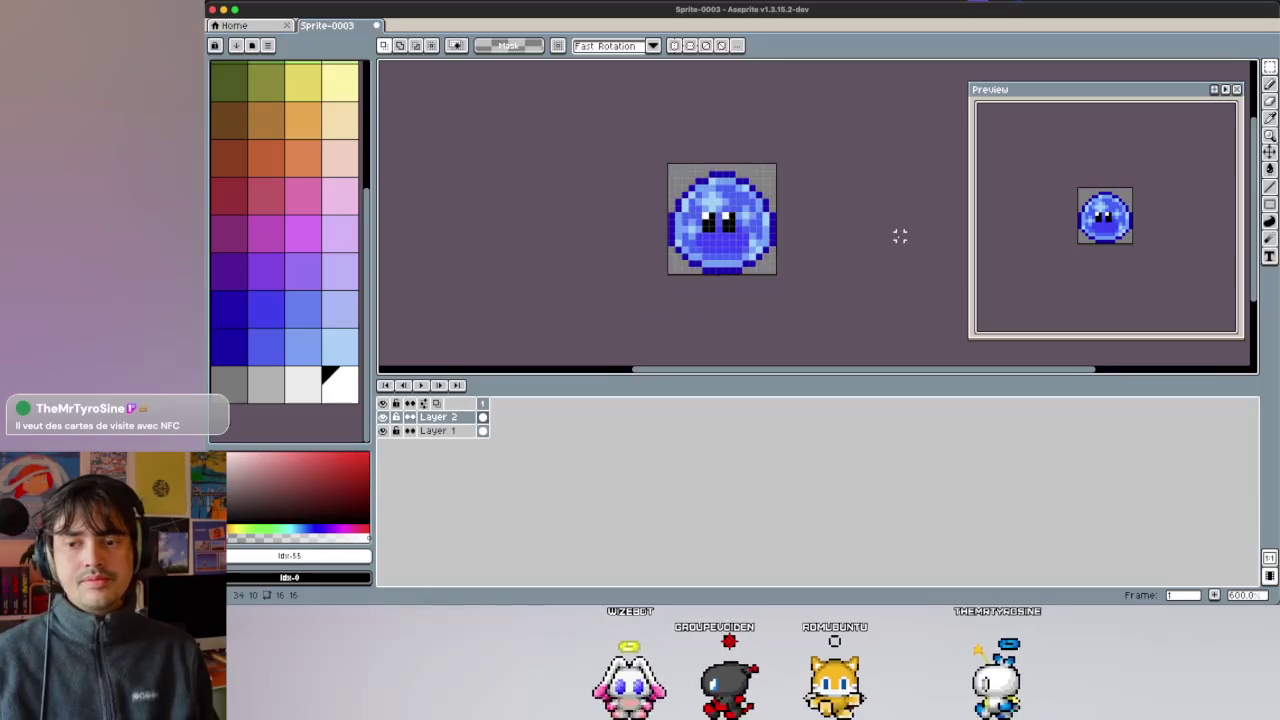
{"action": "scroll", "coordinate": [900, 236], "scroll_direction": "down", "scroll_amount": 4}
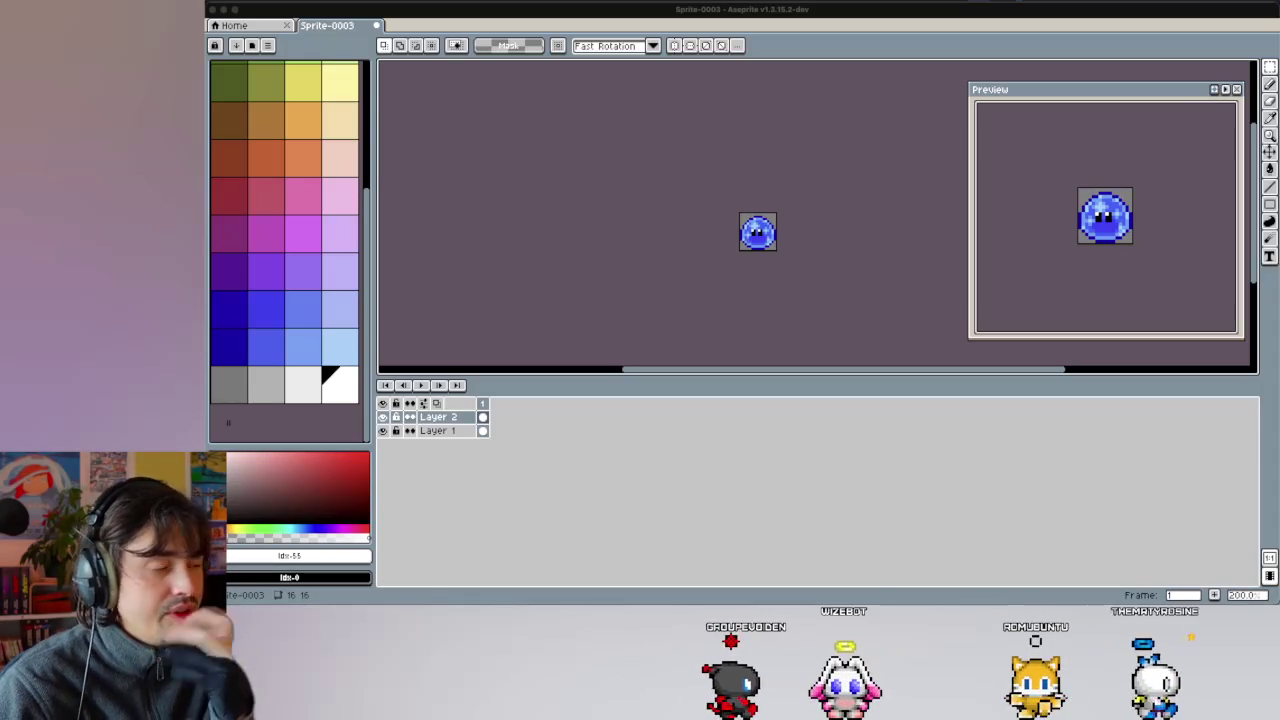
{"action": "scroll", "coordinate": [706, 229], "scroll_direction": "up", "scroll_amount": 1}
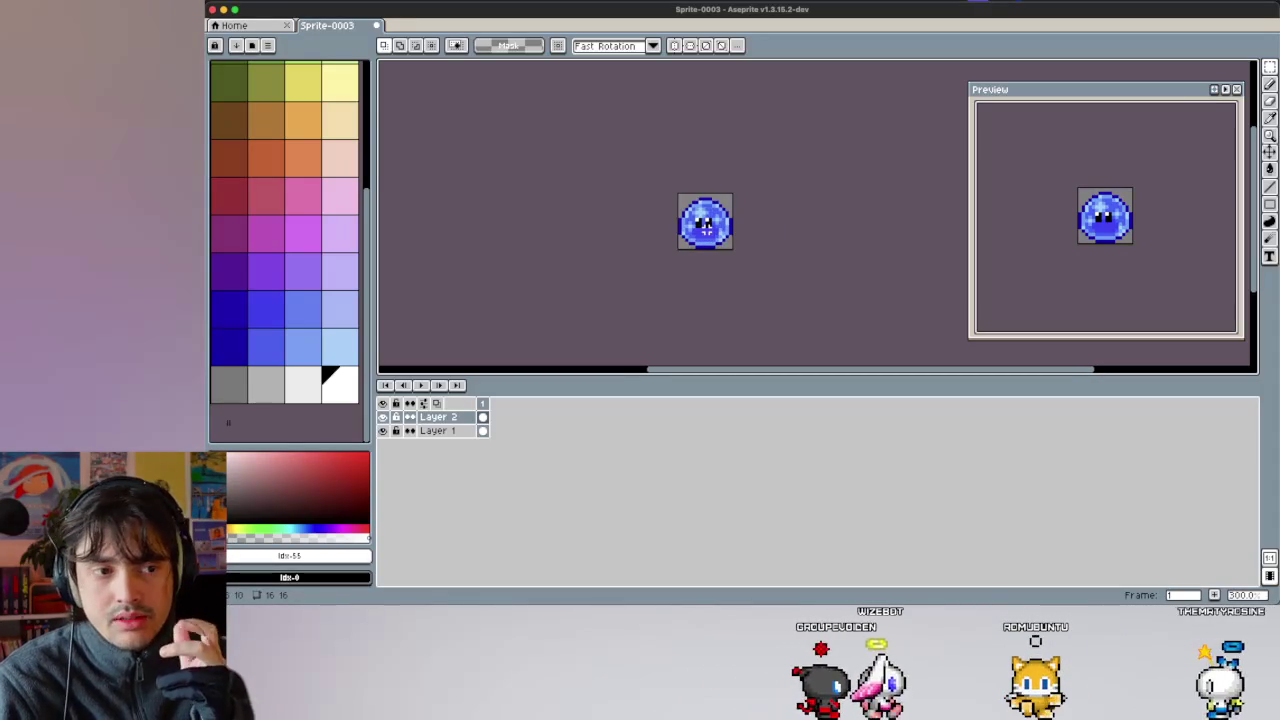
{"action": "left_click", "coordinate": [267, 45]}
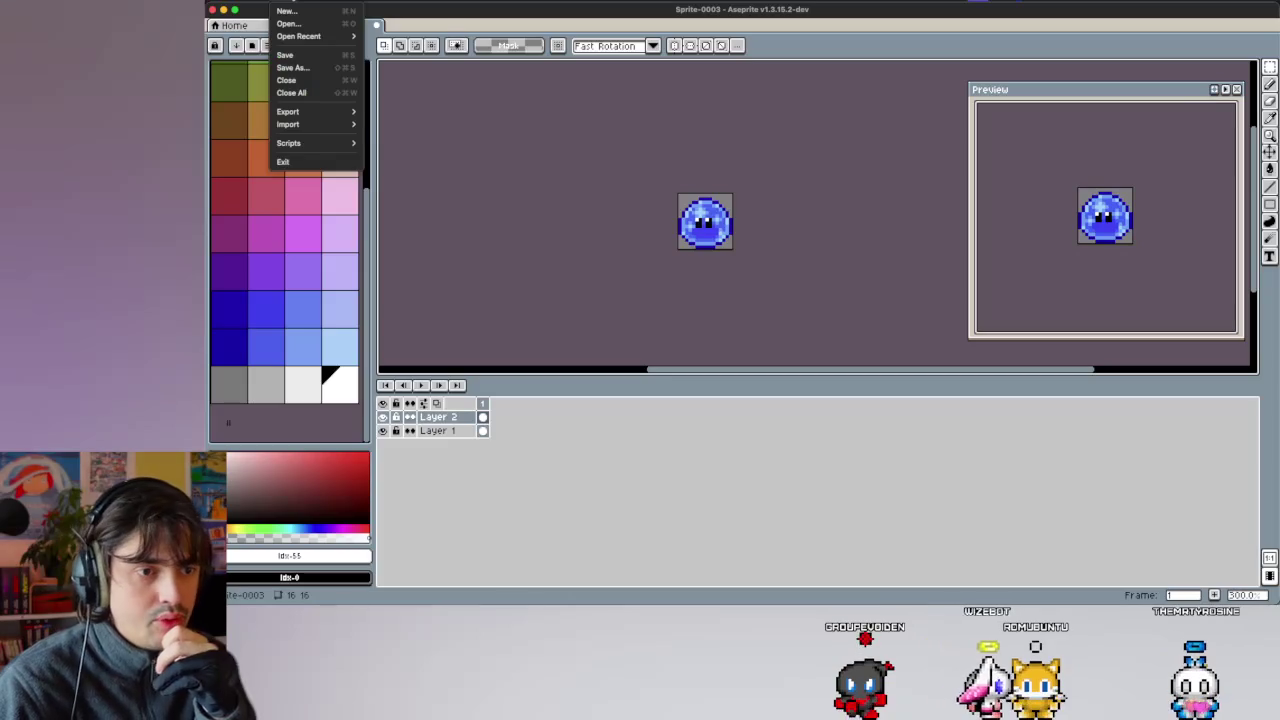
Save the slime sprite via File > Save as GK_Slime.aseprite.
{"action": "left_click", "coordinate": [438, 137]}
{"action": "left_click", "coordinate": [291, 2]}
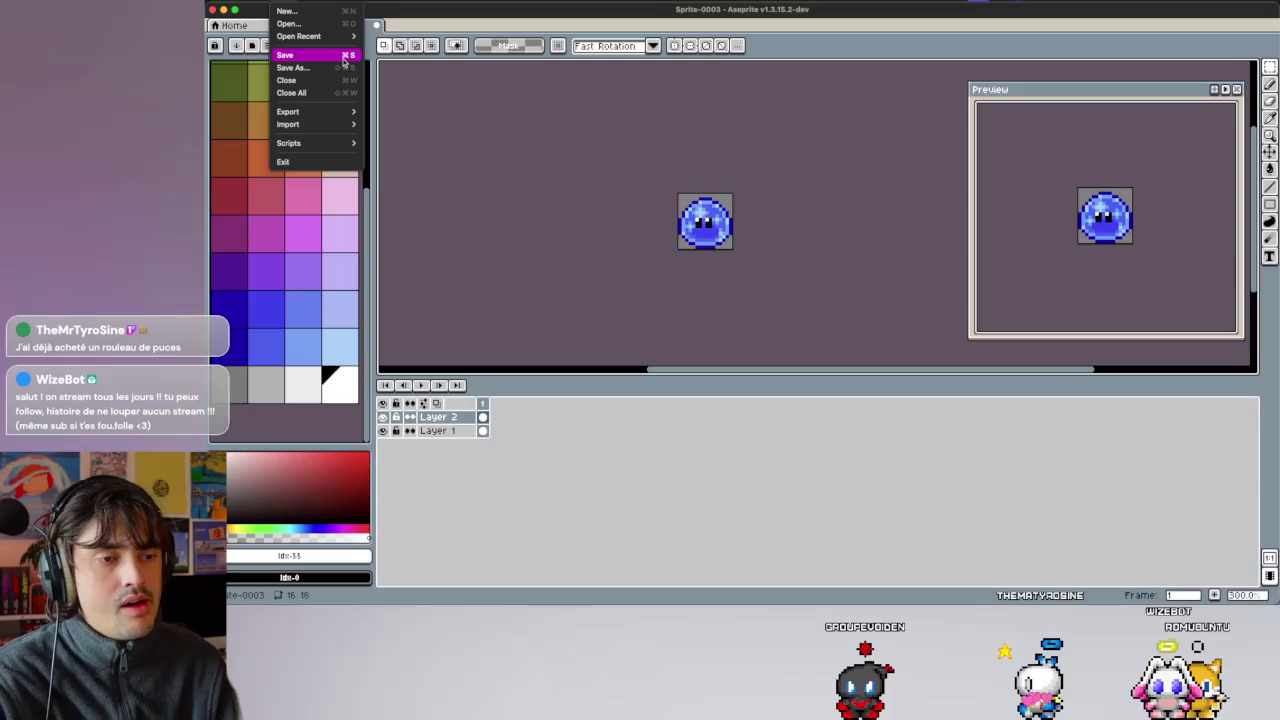
{"action": "left_click", "coordinate": [343, 62]}
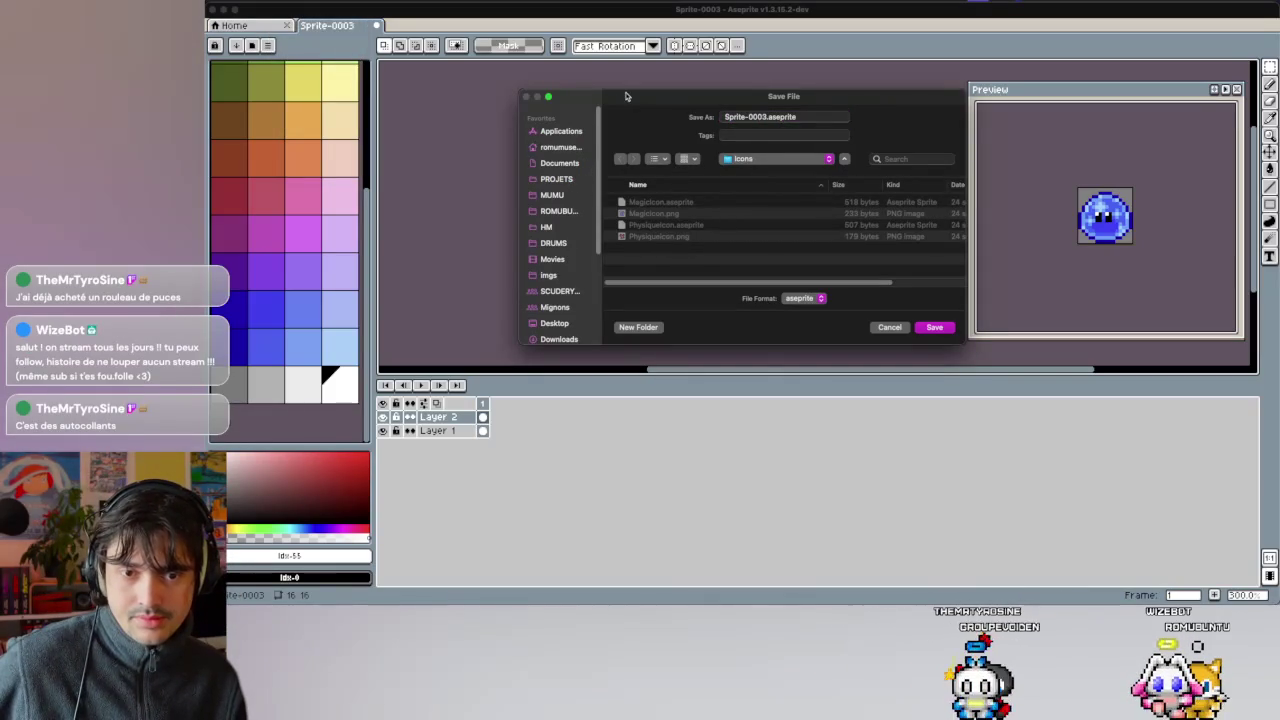
{"action": "key", "text": "Escape"}
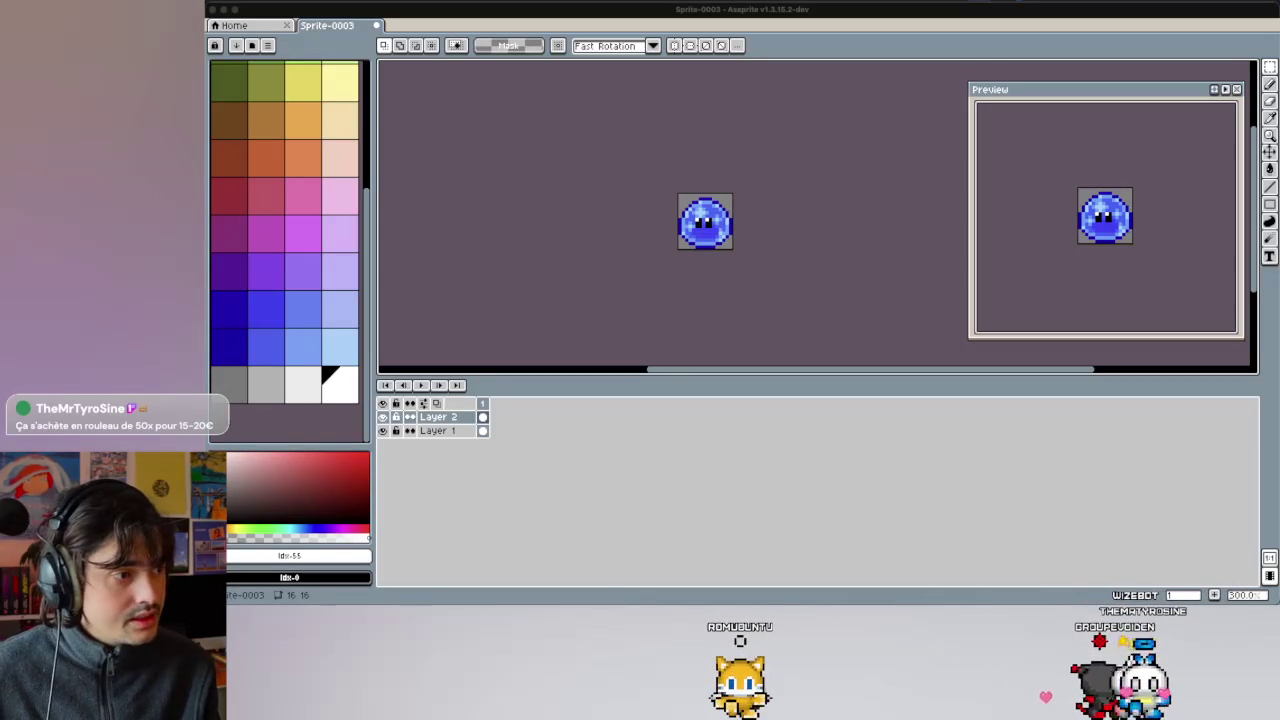
{"action": "key", "text": "Return"}
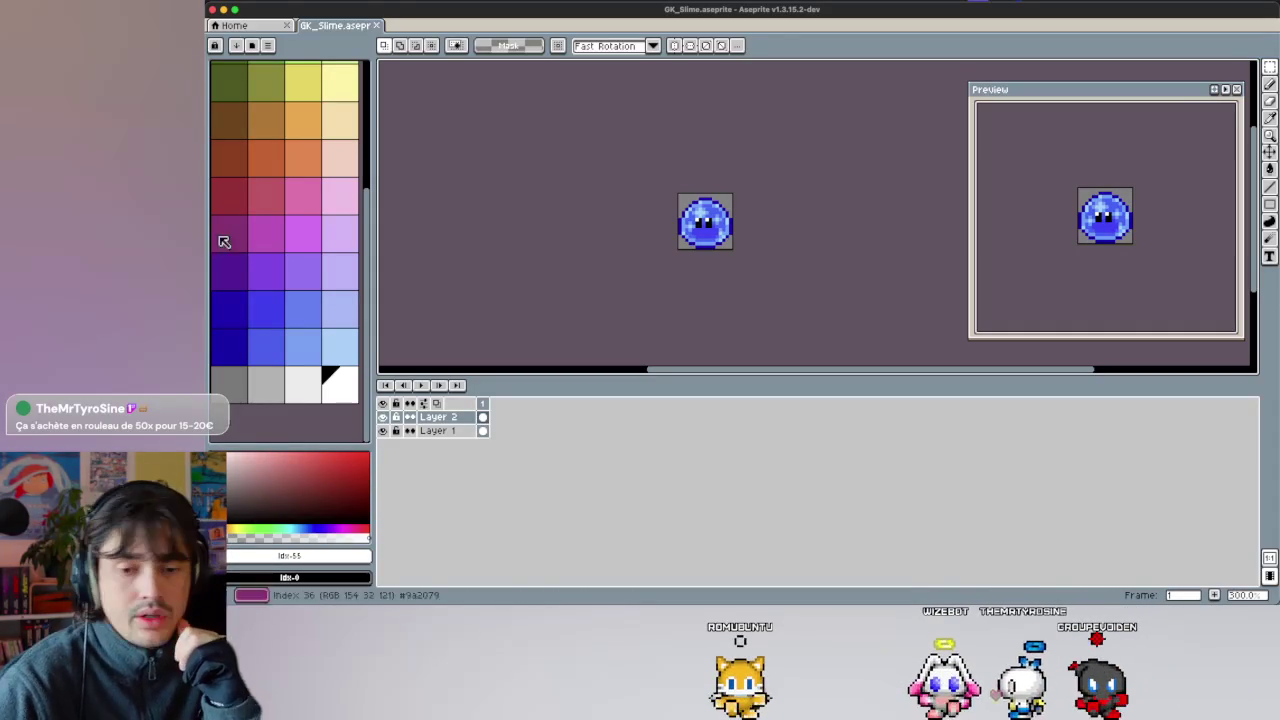
{"action": "scroll", "coordinate": [665, 175], "scroll_direction": "up", "scroll_amount": 2}
{"action": "scroll", "coordinate": [665, 175], "scroll_direction": "left", "scroll_amount": 2}
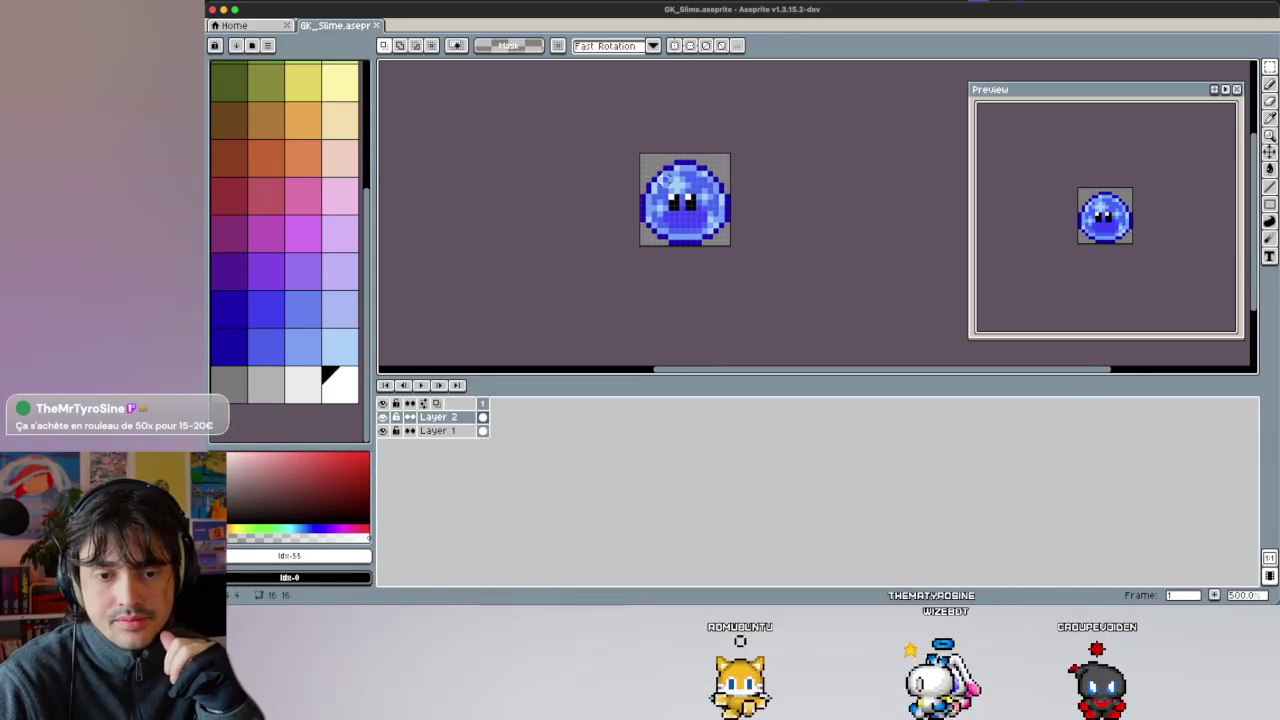
{"action": "key", "text": "ctrl+s"}
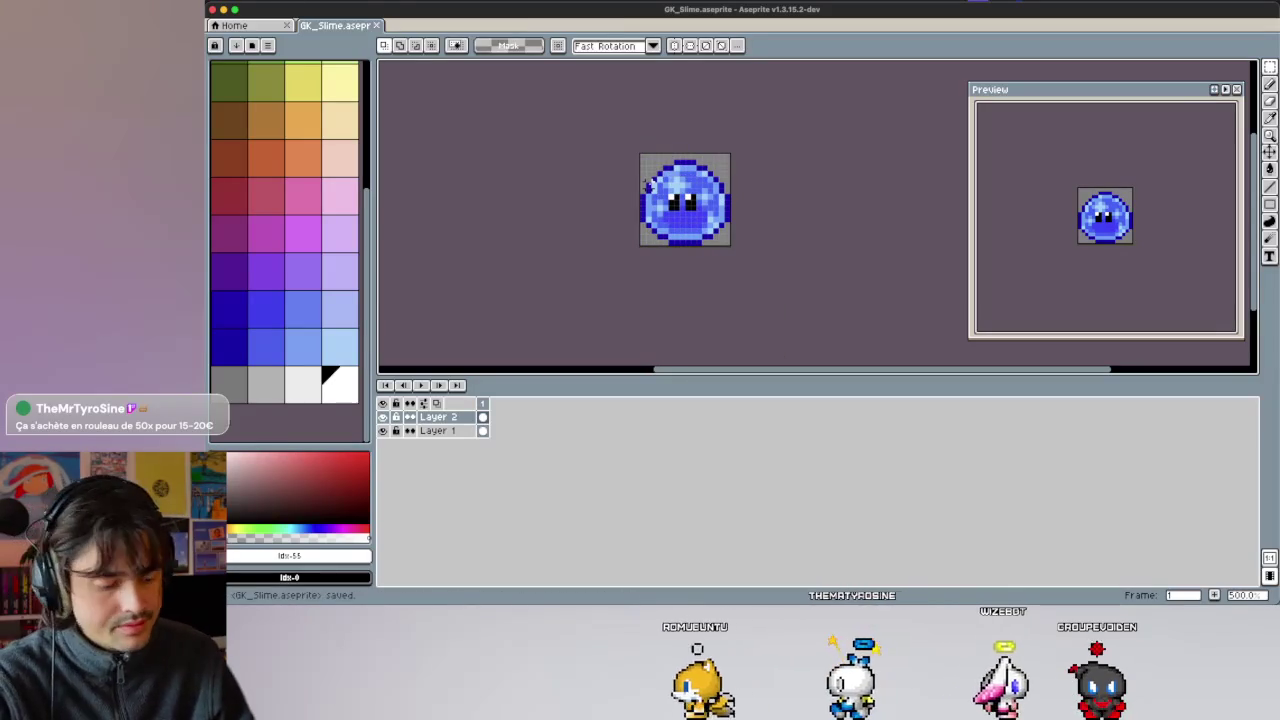
Create a new blank 16x16 sprite, Sprite-0004.
{"action": "left_click", "coordinate": [286, 4]}
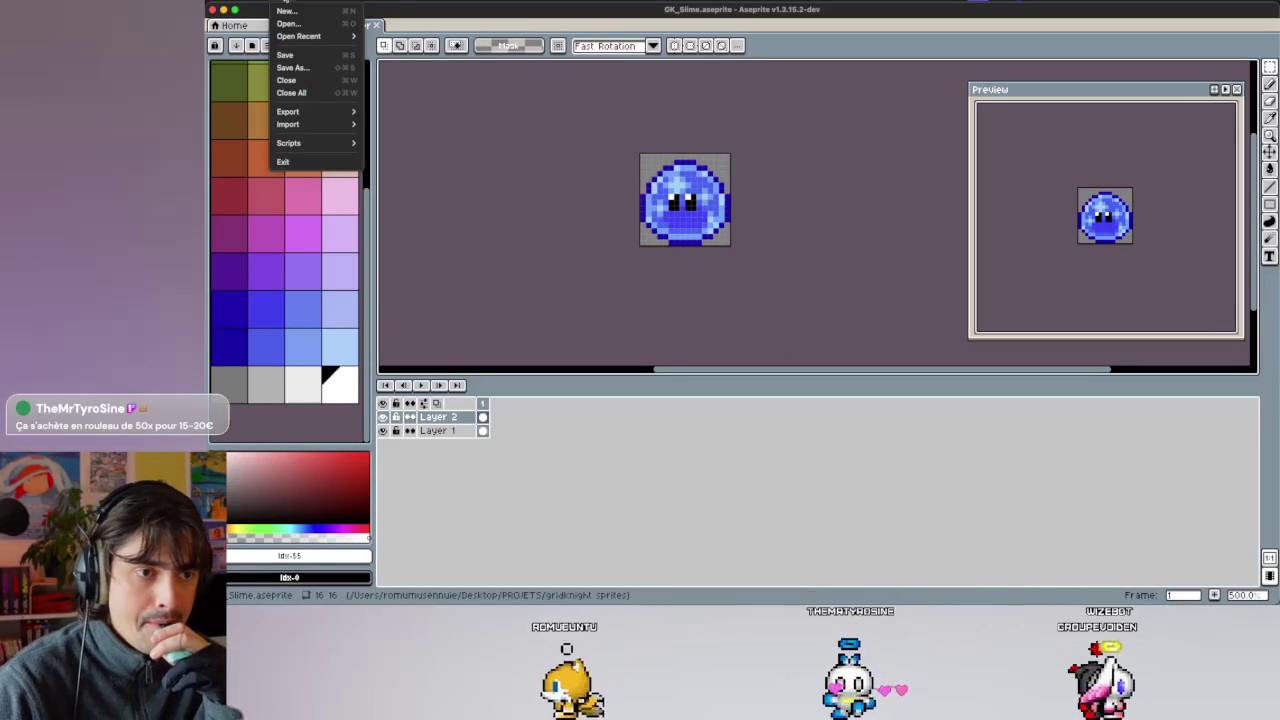
{"action": "left_click", "coordinate": [287, 11]}
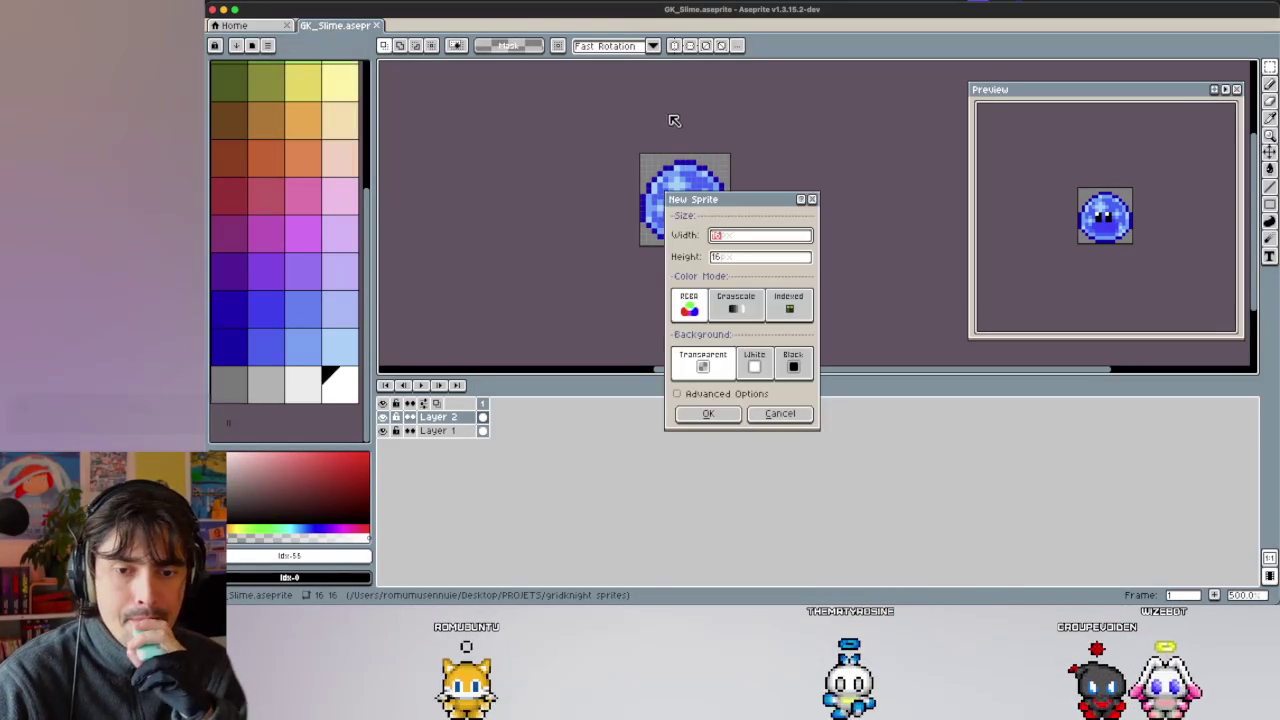
{"action": "left_click", "coordinate": [712, 408]}
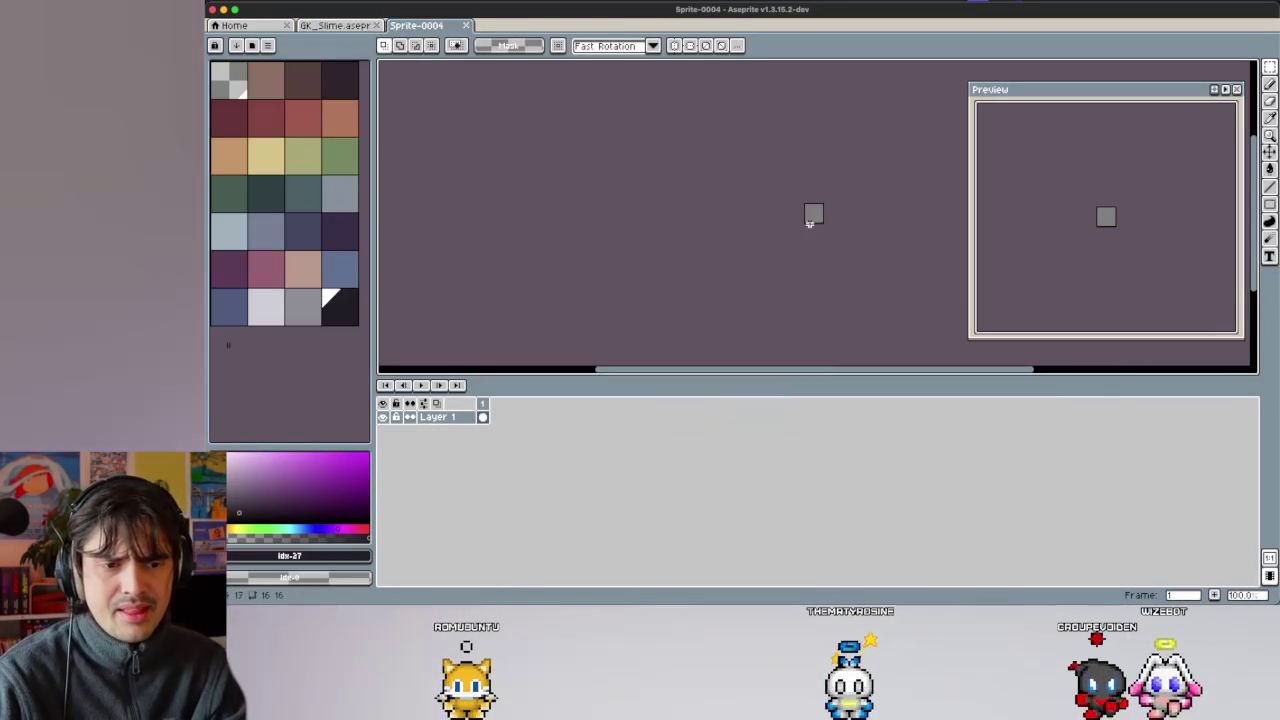
Load the NES preset palette and zoom in on the canvas.
{"action": "left_click", "coordinate": [250, 47]}
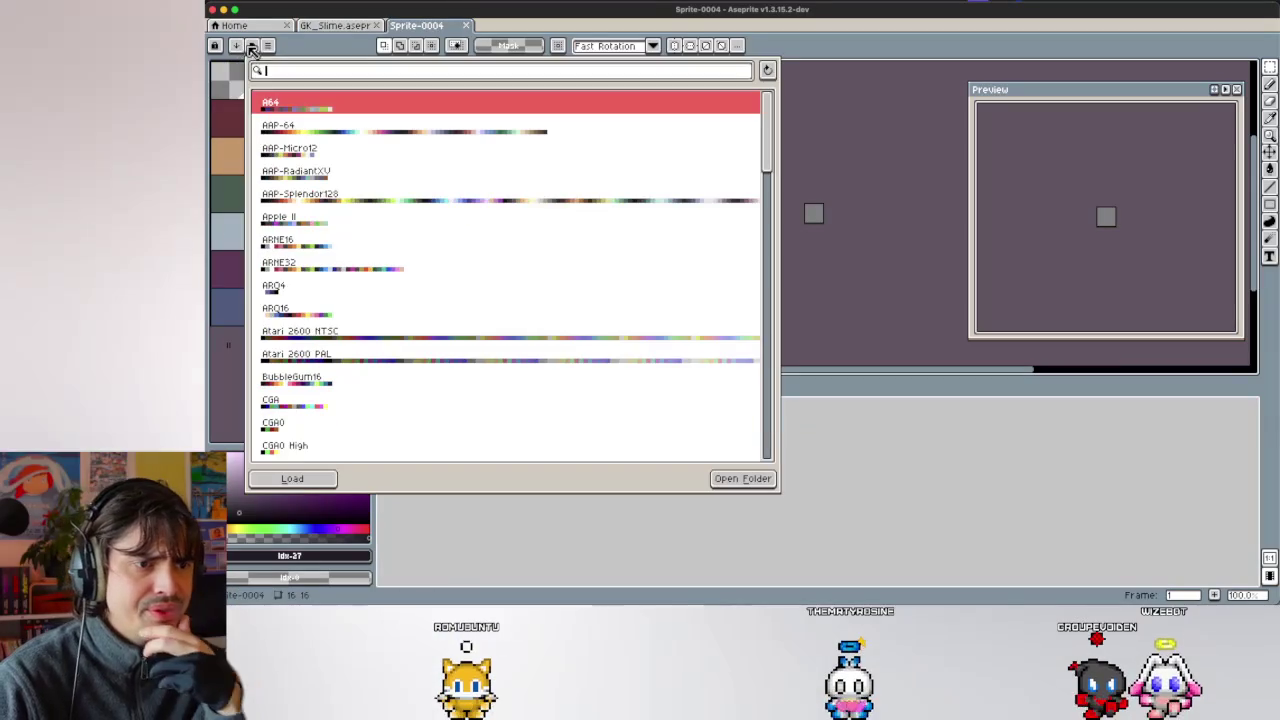
{"action": "scroll", "coordinate": [366, 191], "scroll_direction": "down", "scroll_amount": 3}
{"action": "scroll", "coordinate": [370, 194], "scroll_direction": "down", "scroll_amount": 1}
{"action": "scroll", "coordinate": [366, 194], "scroll_direction": "down", "scroll_amount": 5}
{"action": "scroll", "coordinate": [366, 194], "scroll_direction": "down", "scroll_amount": 3}
{"action": "scroll", "coordinate": [366, 240], "scroll_direction": "down", "scroll_amount": 1}
{"action": "scroll", "coordinate": [368, 250], "scroll_direction": "down", "scroll_amount": 1}
{"action": "left_click", "coordinate": [325, 412]}
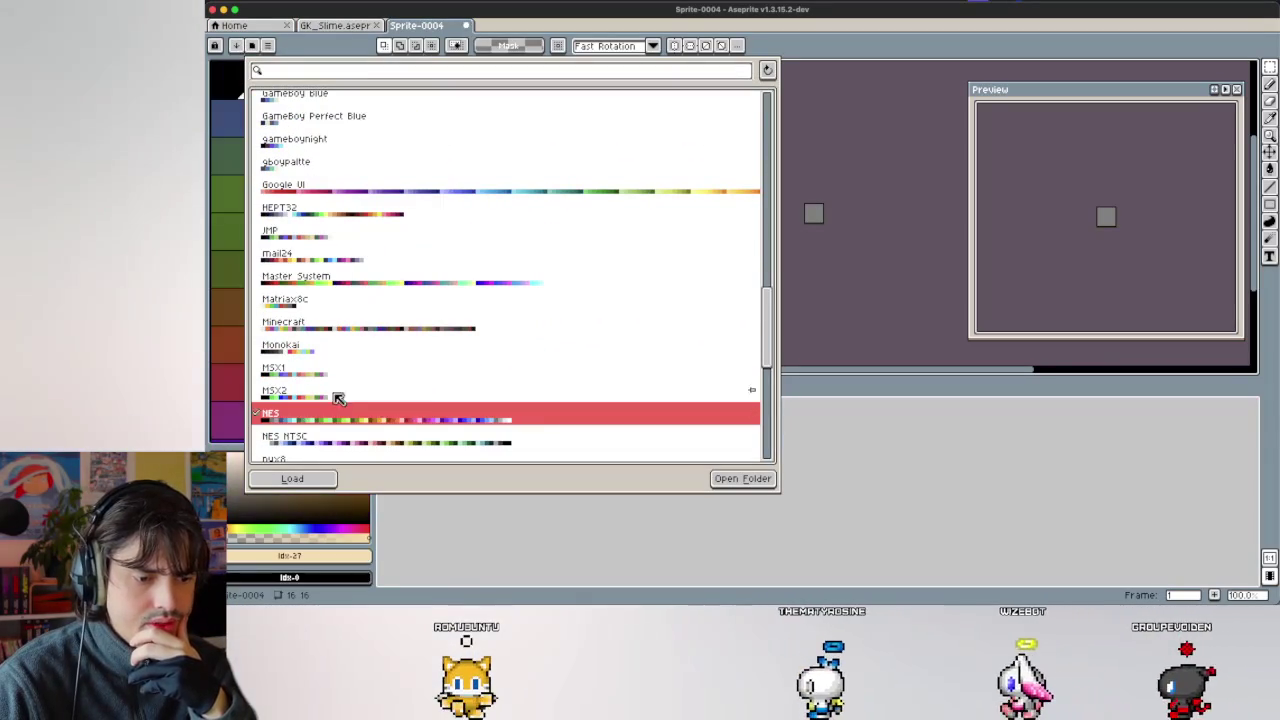
{"action": "left_click", "coordinate": [857, 141]}
{"action": "scroll", "coordinate": [740, 215], "scroll_direction": "up", "scroll_amount": 1}
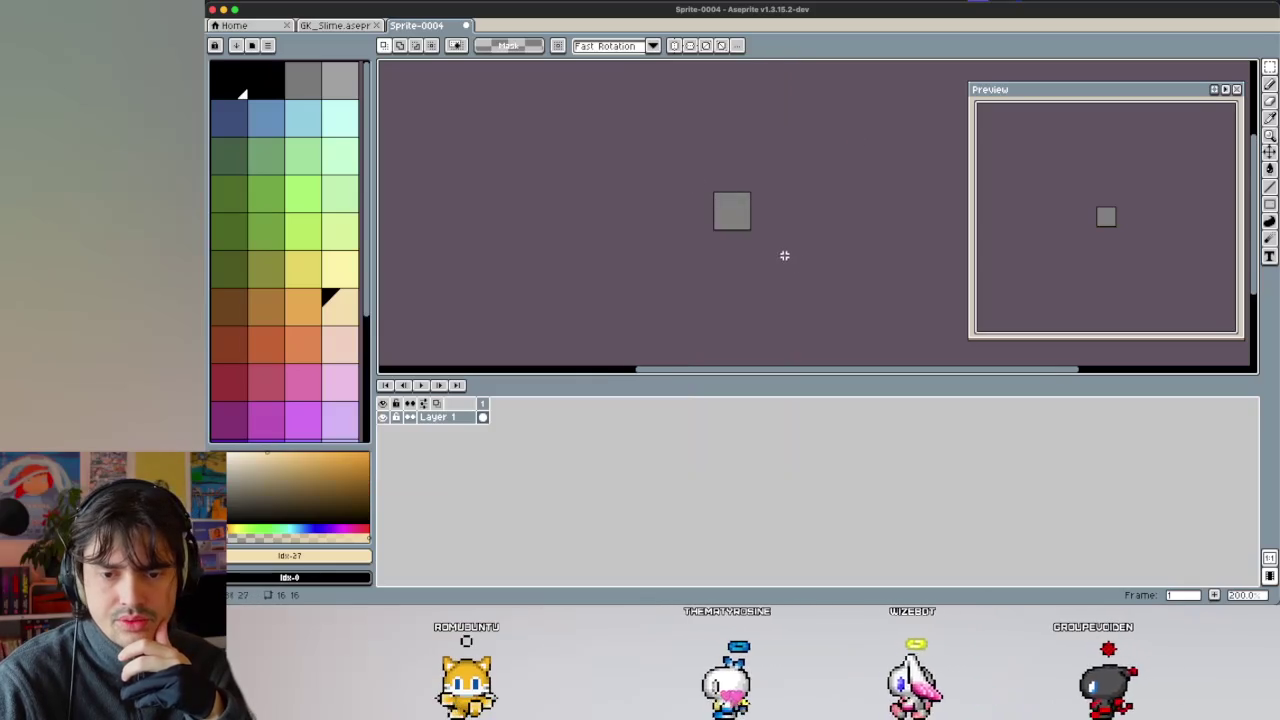
{"action": "scroll", "coordinate": [797, 260], "scroll_direction": "up", "scroll_amount": 2}
{"action": "scroll", "coordinate": [730, 180], "scroll_direction": "up", "scroll_amount": 3}
{"action": "scroll", "coordinate": [848, 234], "scroll_direction": "up", "scroll_amount": 1}
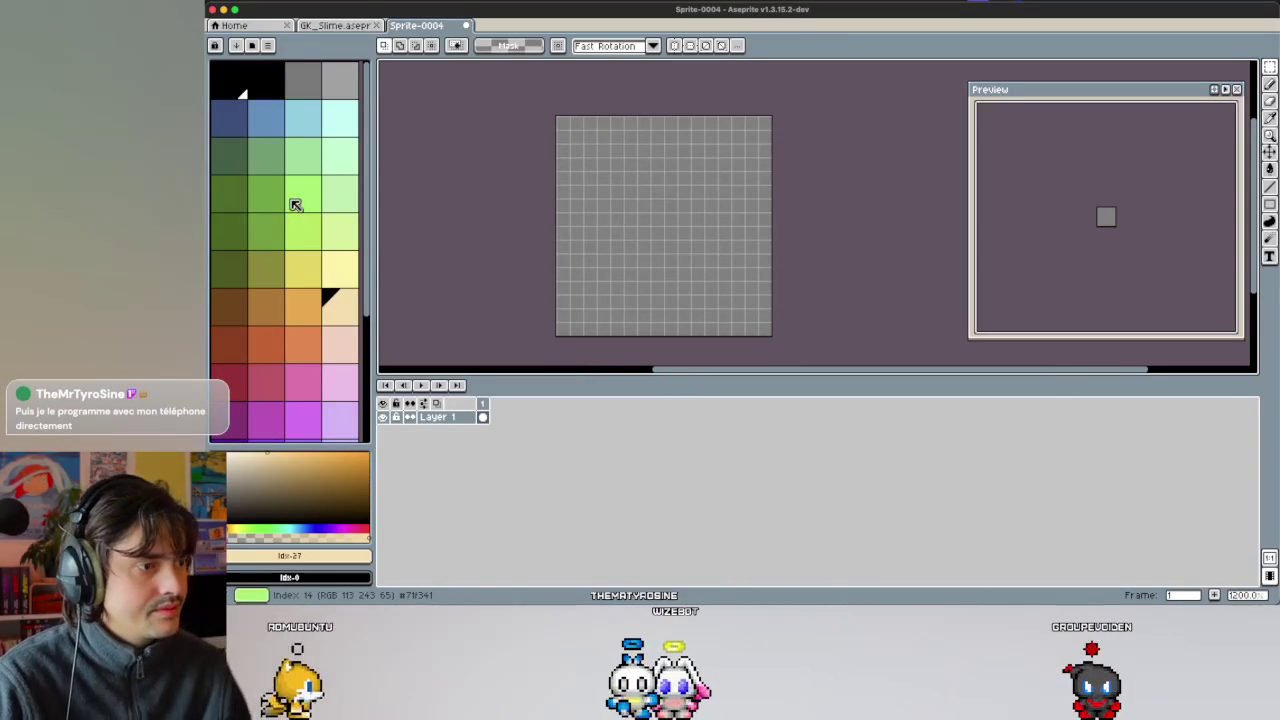
{"action": "left_click", "coordinate": [271, 170]}
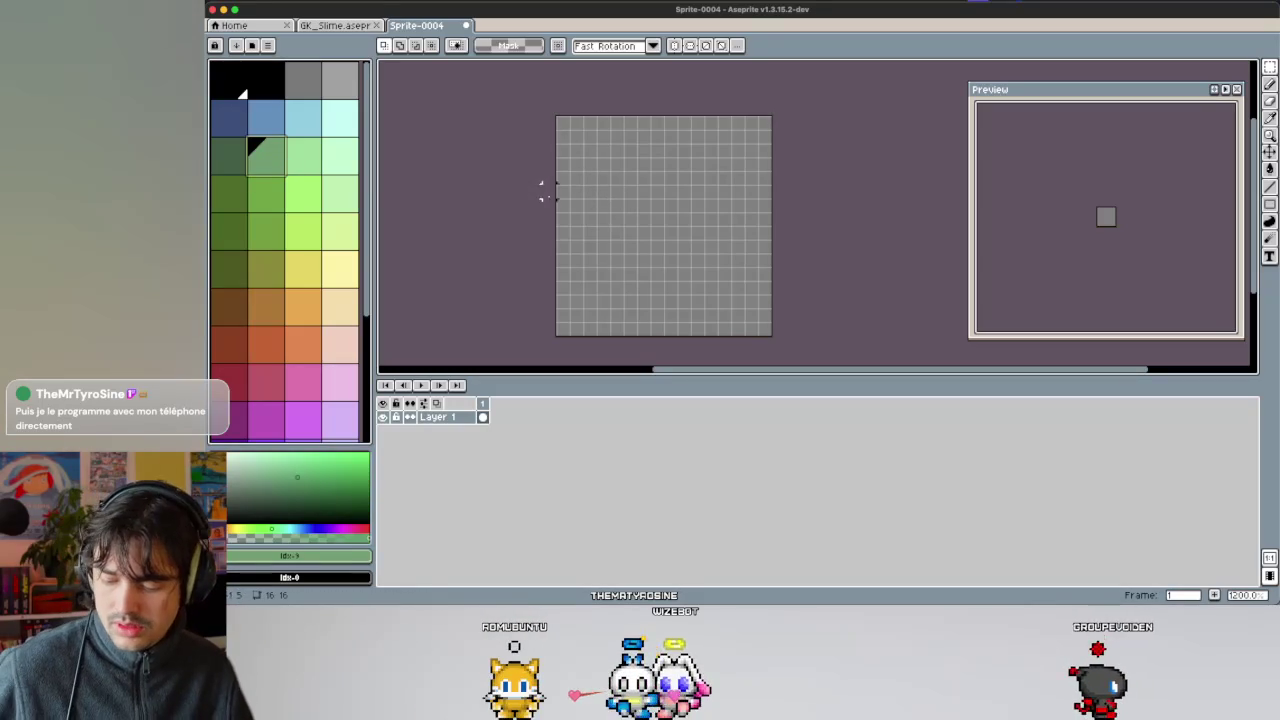
{"action": "key", "text": "g"}
{"action": "left_click", "coordinate": [561, 136]}
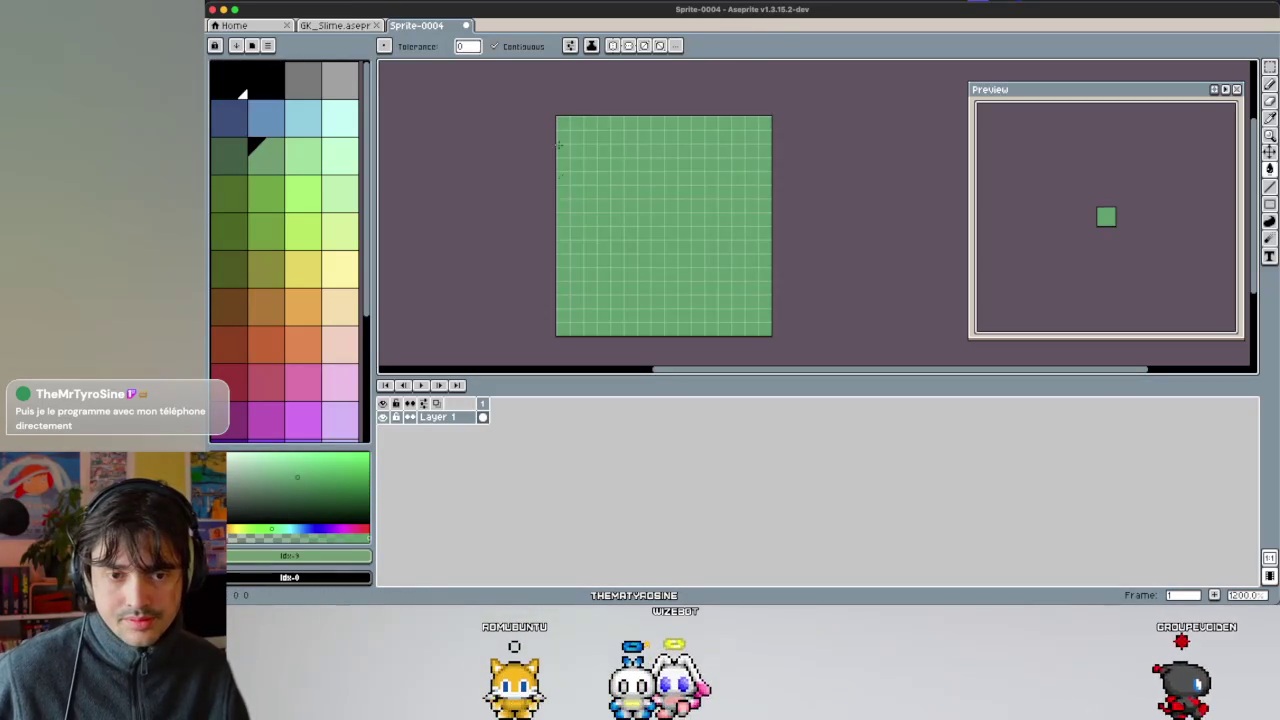
{"action": "left_click", "coordinate": [257, 208]}
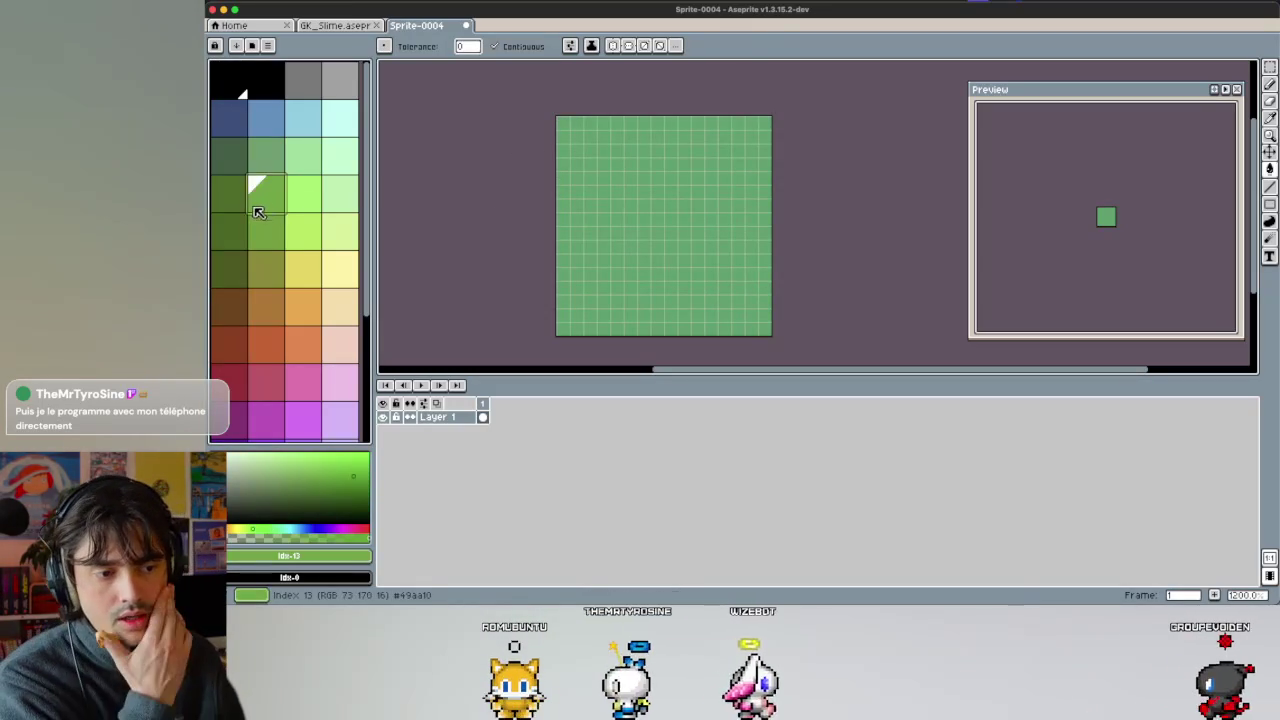
{"action": "left_click", "coordinate": [266, 230]}
{"action": "left_click", "coordinate": [303, 195]}
{"action": "left_click", "coordinate": [240, 165]}
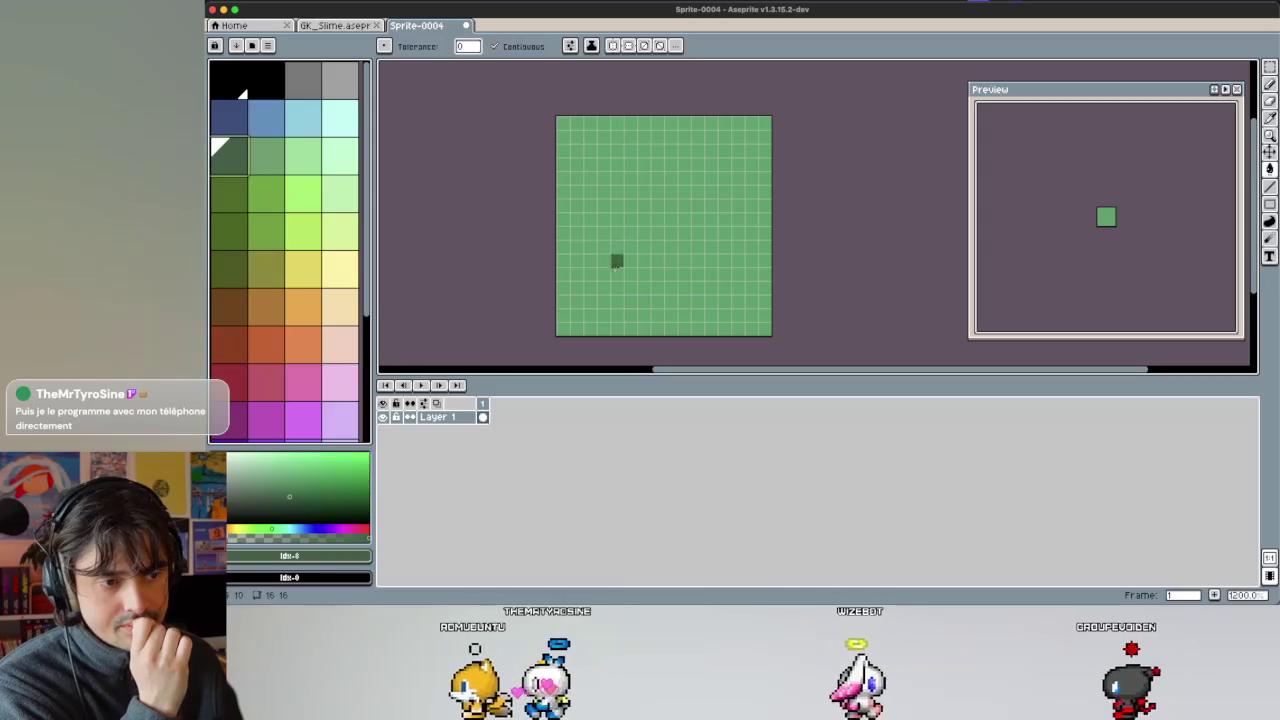
{"action": "left_click", "coordinate": [602, 280]}
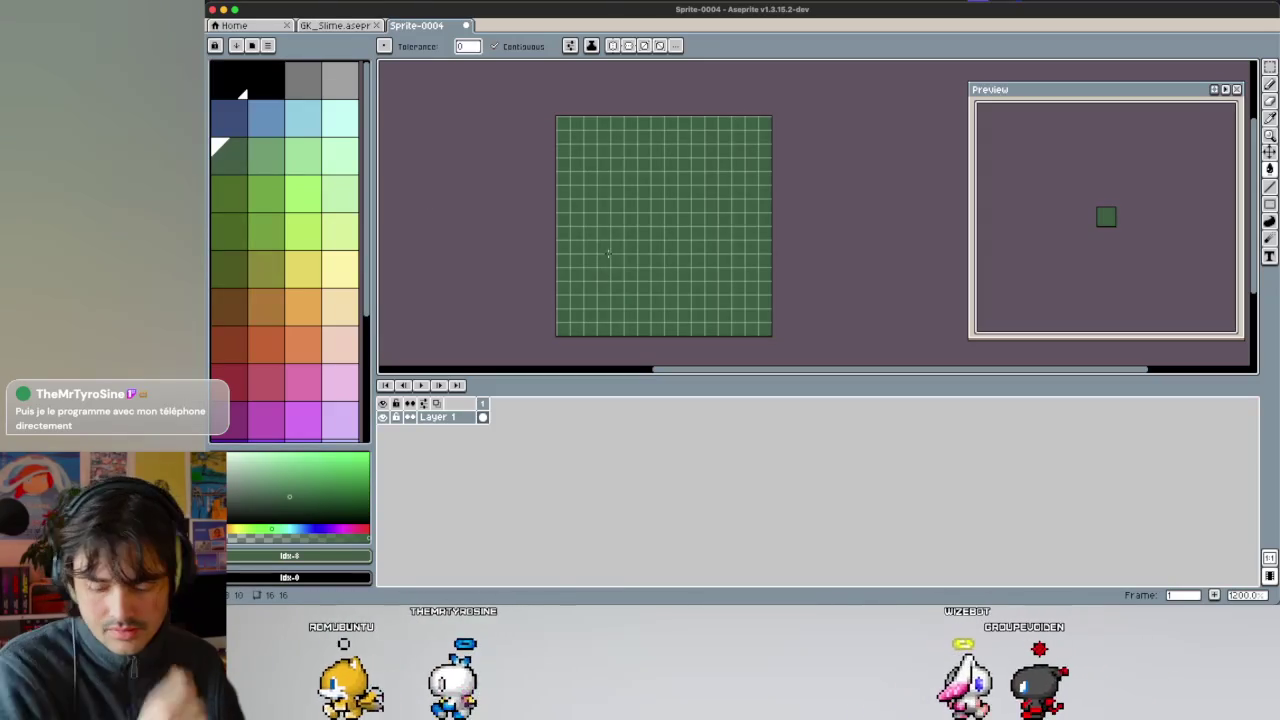
{"action": "key", "text": "ctrl+z"}
{"action": "key", "text": "b"}
{"action": "left_click", "coordinate": [590, 301]}
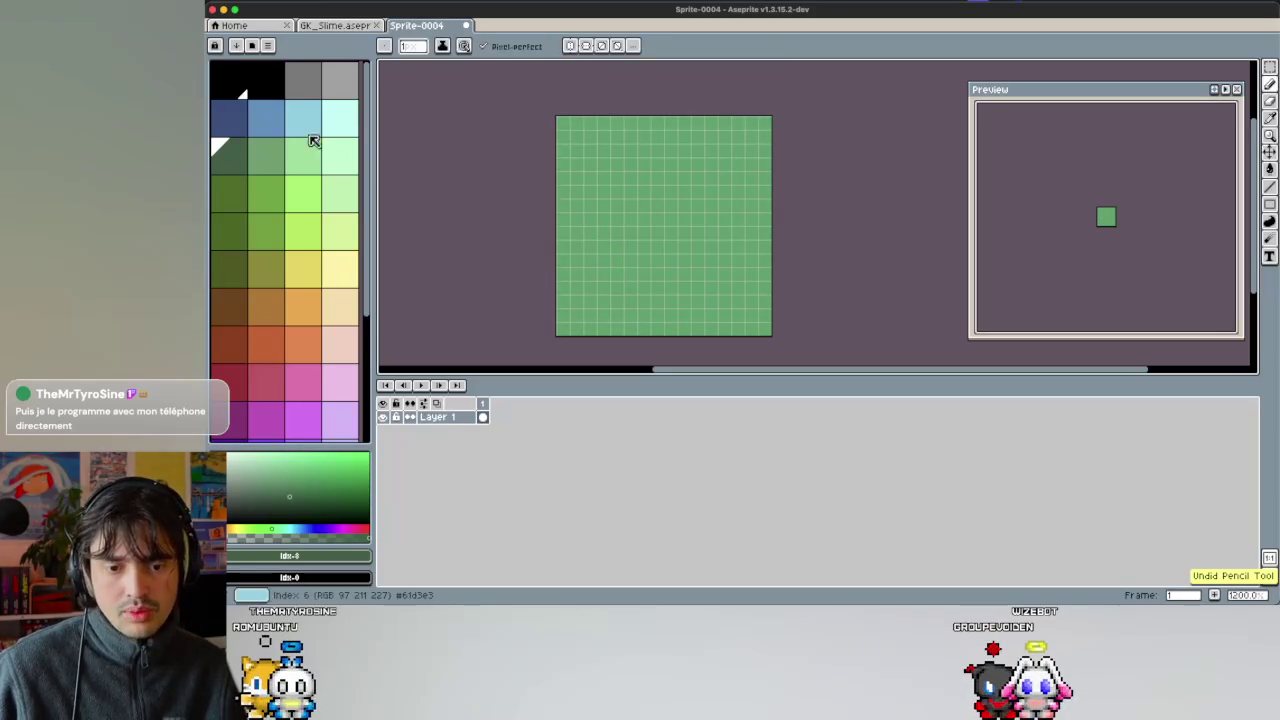
{"action": "key", "text": "m"}
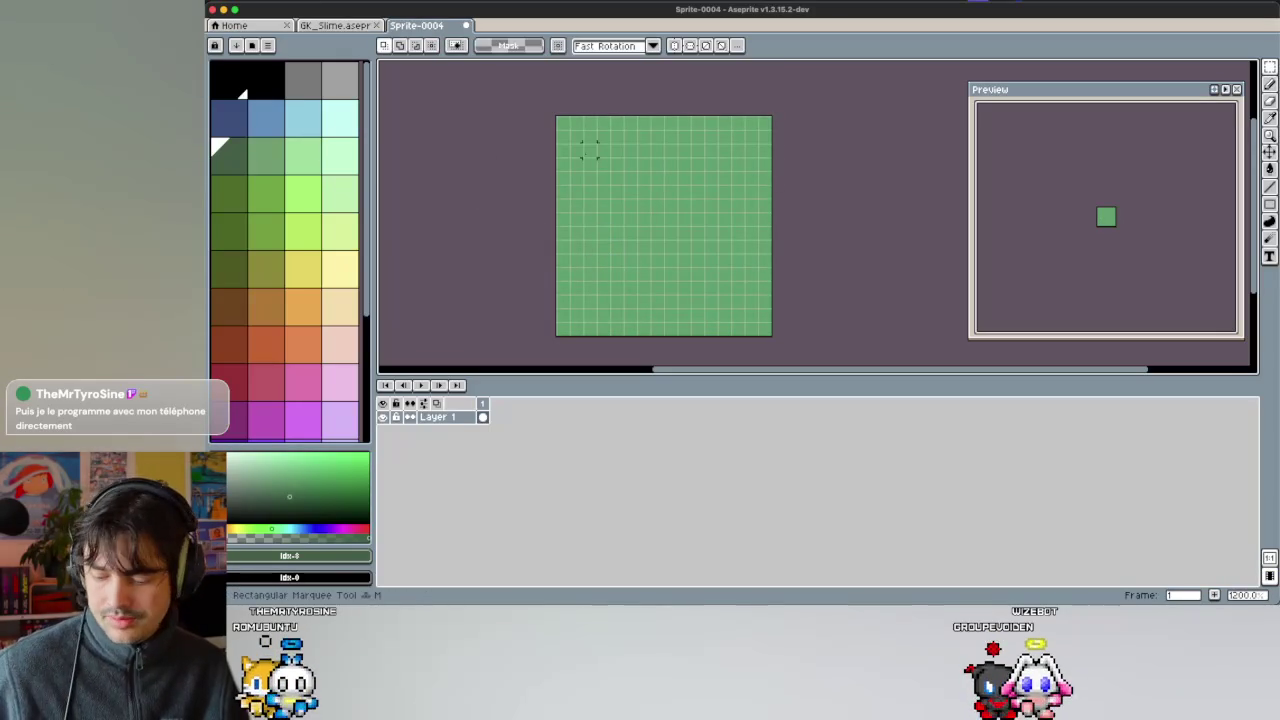
{"action": "left_click_drag", "start_coordinate": [563, 121], "coordinate": [770, 334]}
{"action": "key", "text": "Delete"}
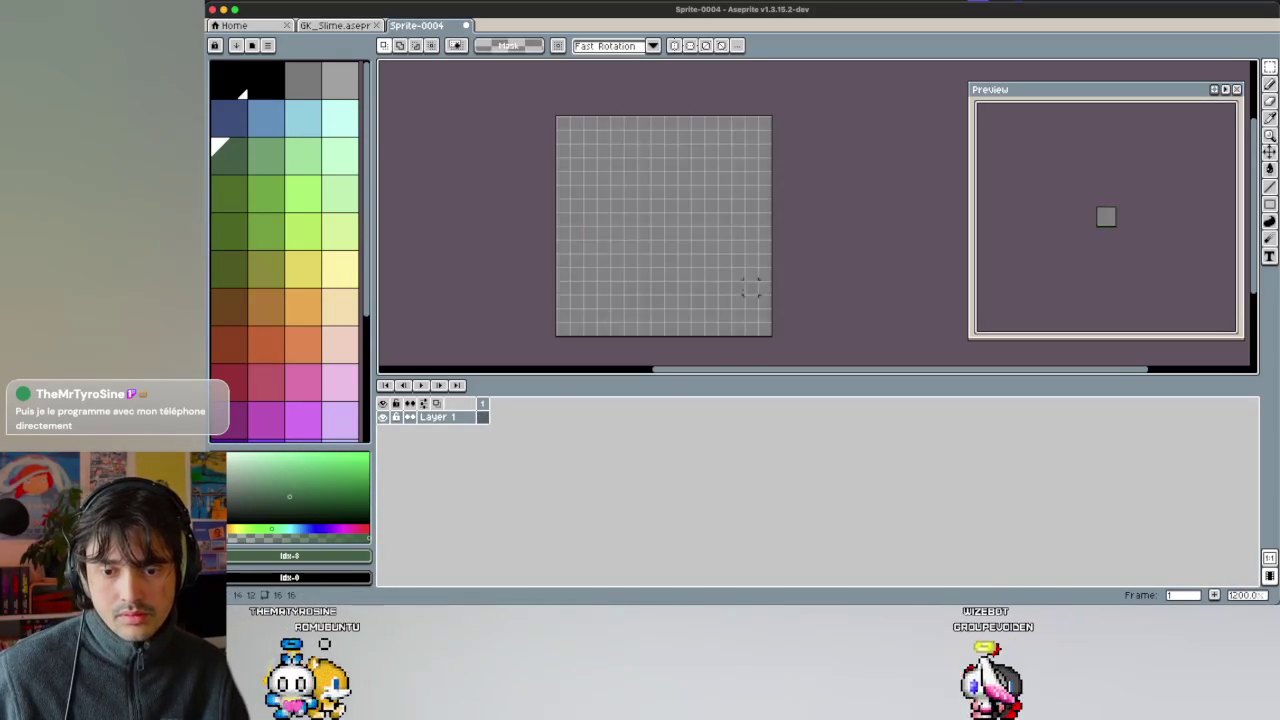
{"action": "scroll", "coordinate": [494, 191], "scroll_direction": "down", "scroll_amount": 3}
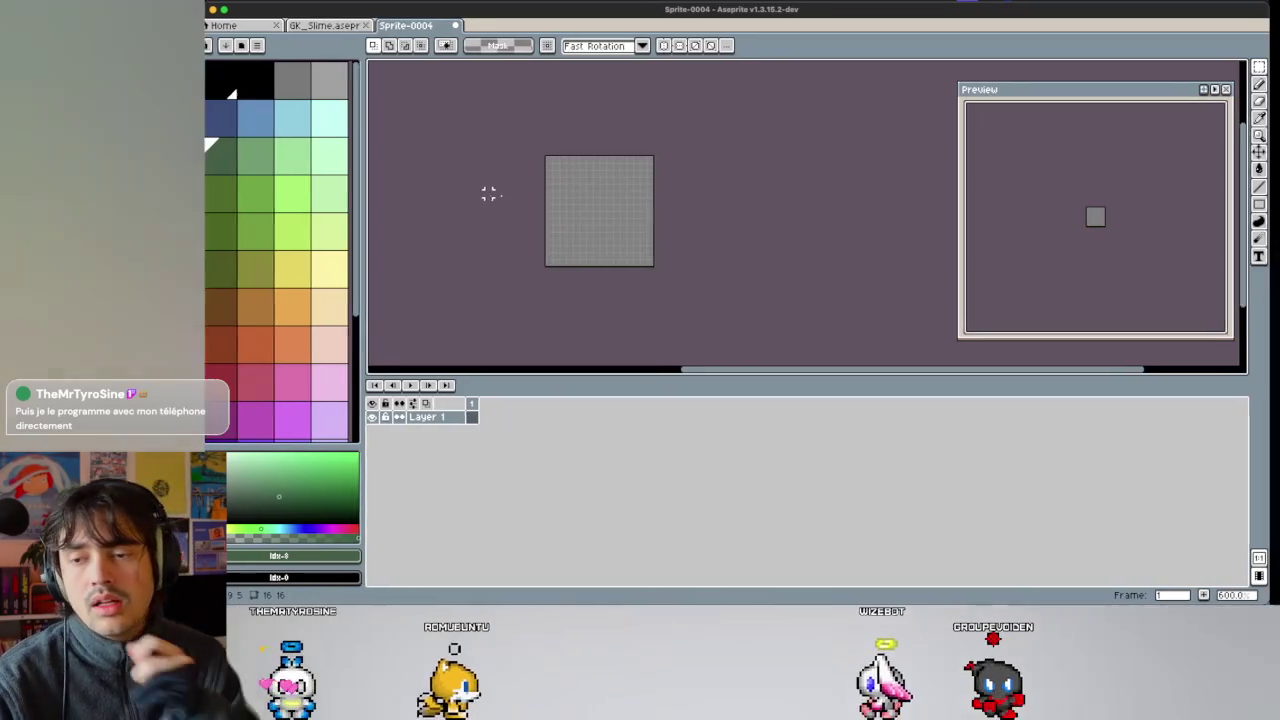
{"action": "key", "text": "ctrl+Left"}
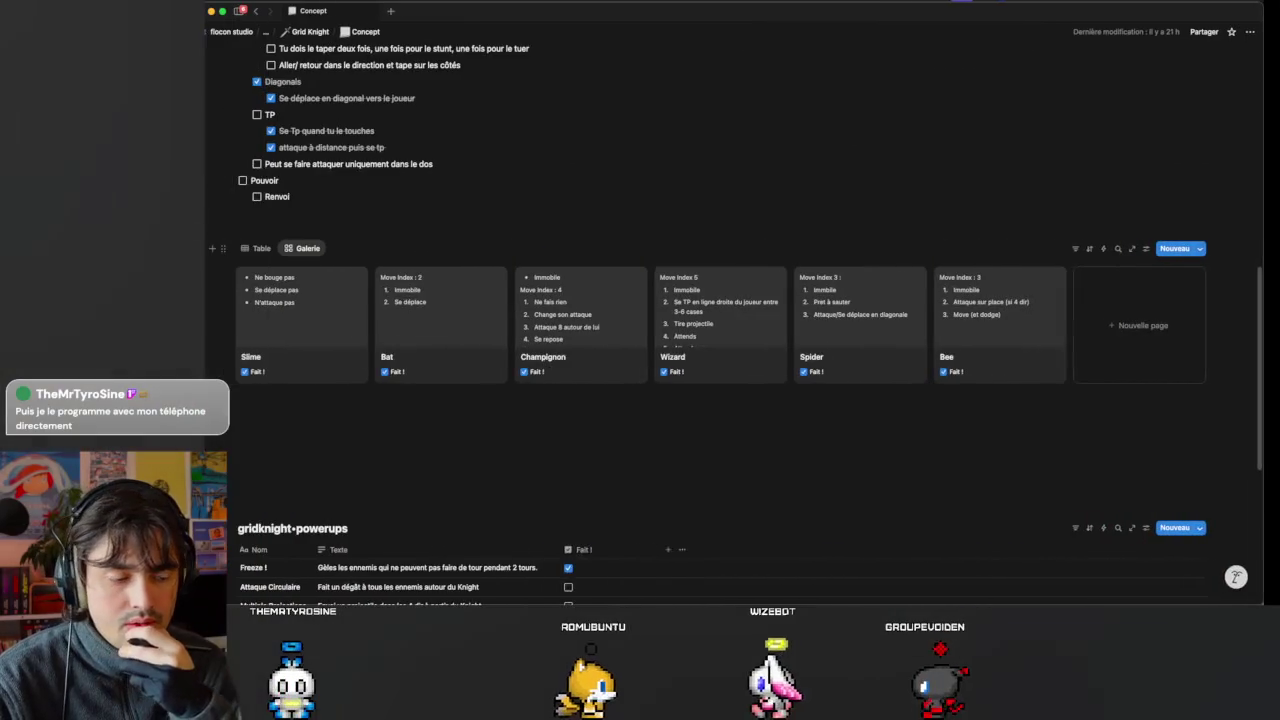
{"action": "key", "text": "ctrl+Right"}
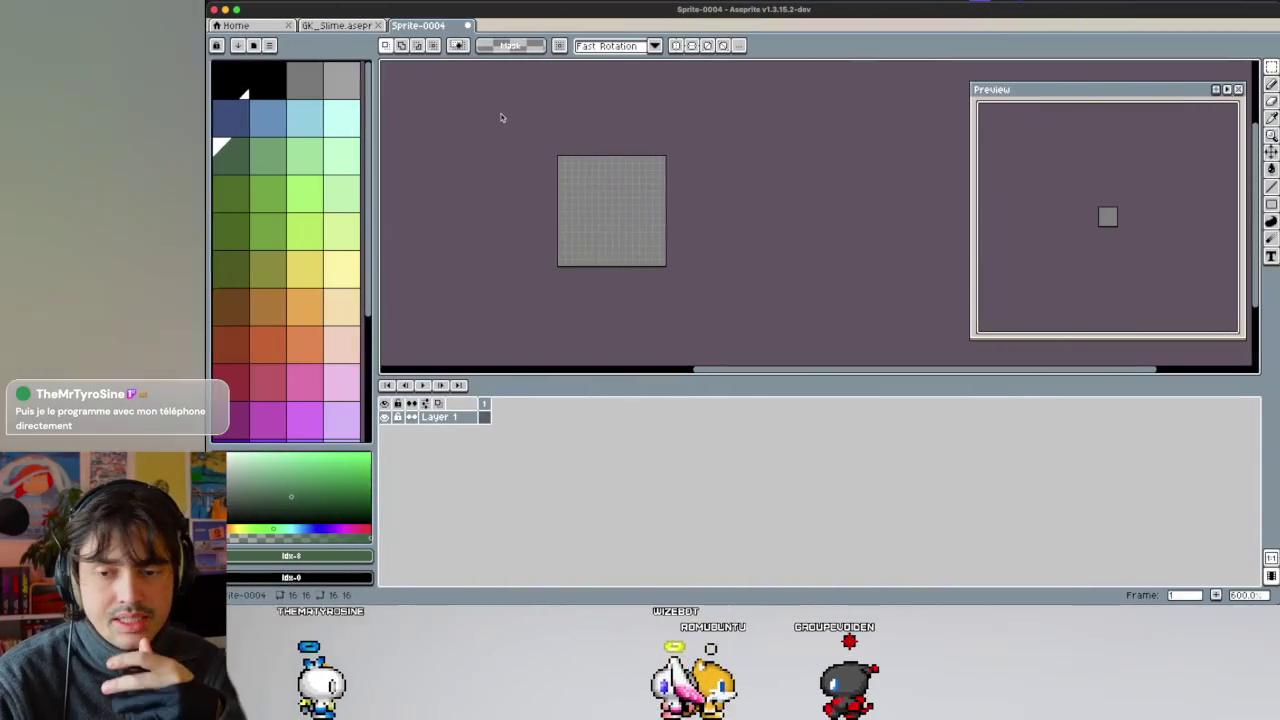
Zoom back to 1200% and set the dark purple swatch (index 40) as drawing colour.
{"action": "scroll", "coordinate": [572, 166], "scroll_direction": "up", "scroll_amount": 3}
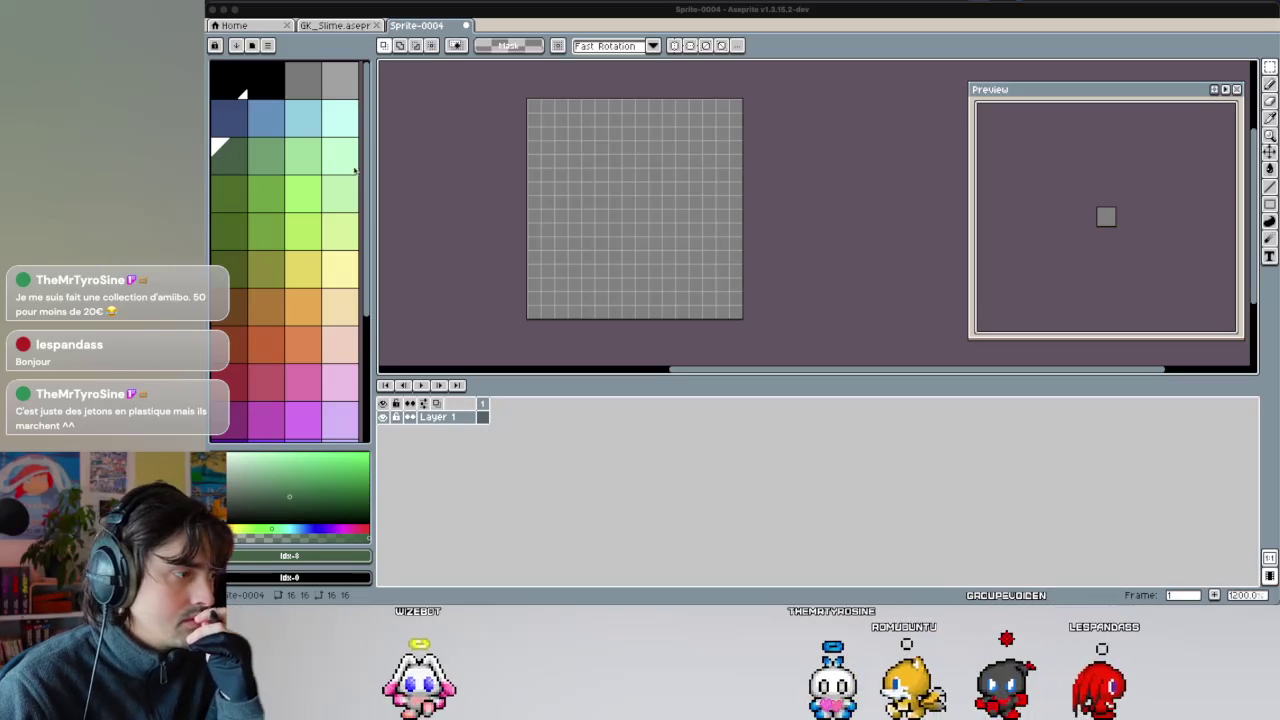
{"action": "left_click", "coordinate": [503, 159]}
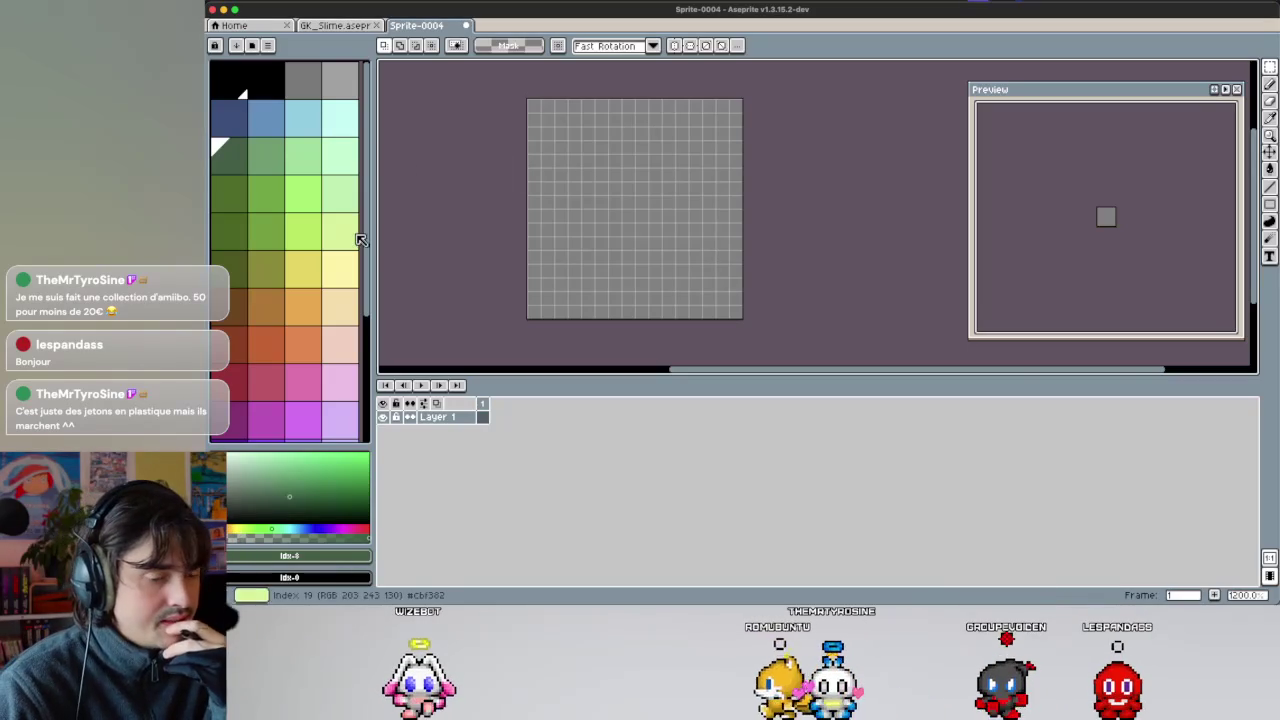
{"action": "scroll", "coordinate": [320, 277], "scroll_direction": "down", "scroll_amount": 3}
{"action": "scroll", "coordinate": [309, 286], "scroll_direction": "down", "scroll_amount": 1}
{"action": "scroll", "coordinate": [308, 287], "scroll_direction": "up", "scroll_amount": 4}
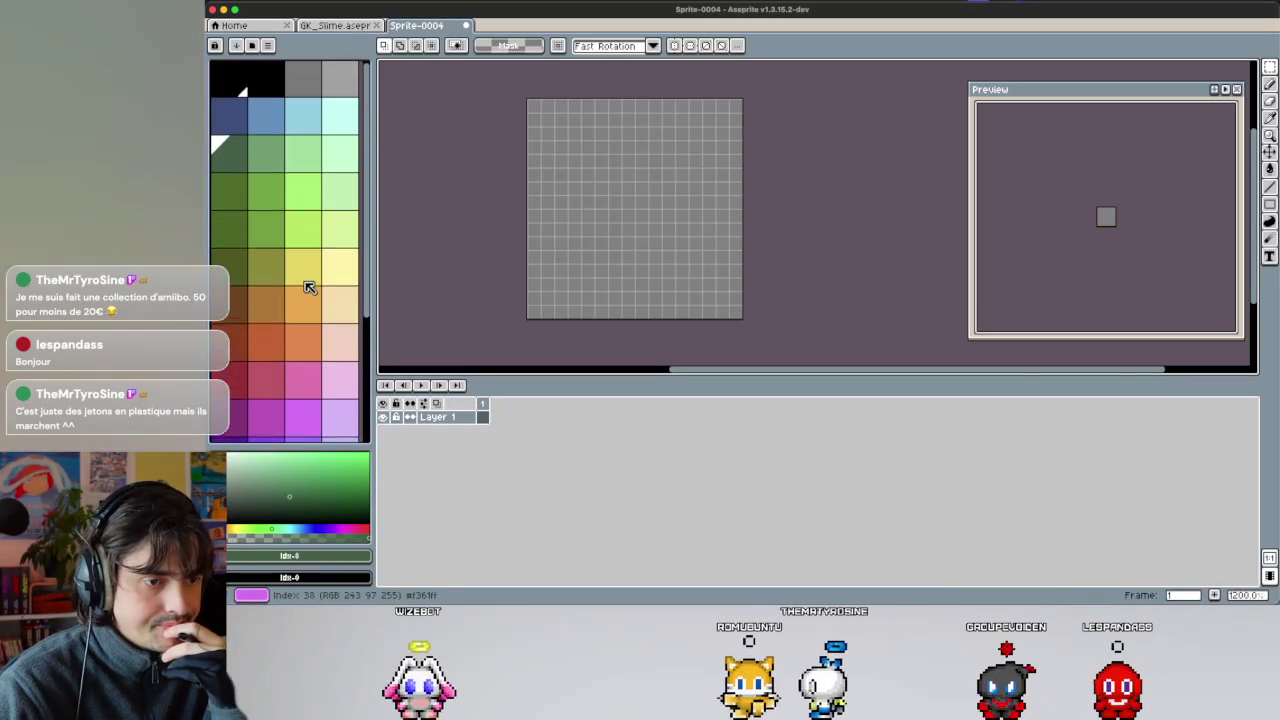
{"action": "scroll", "coordinate": [309, 287], "scroll_direction": "down", "scroll_amount": 5}
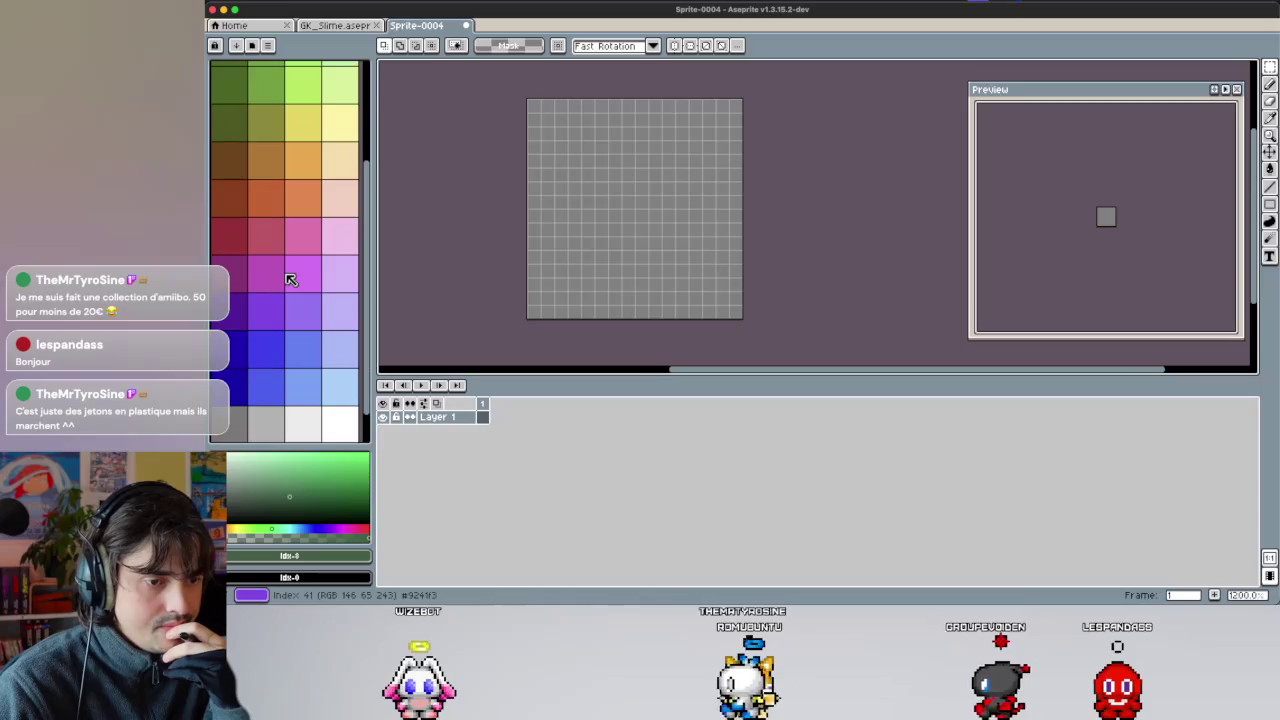
{"action": "scroll", "coordinate": [300, 284], "scroll_direction": "up", "scroll_amount": 4}
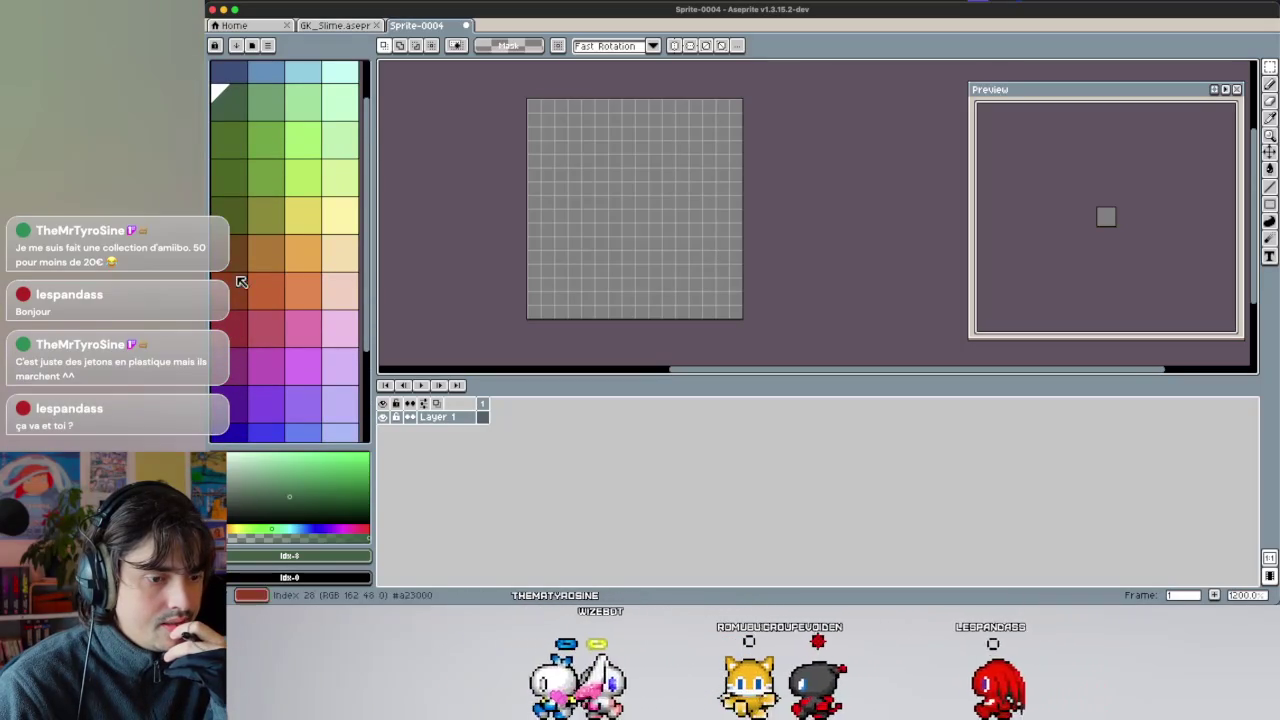
{"action": "left_click", "coordinate": [268, 322]}
{"action": "left_click", "coordinate": [242, 306]}
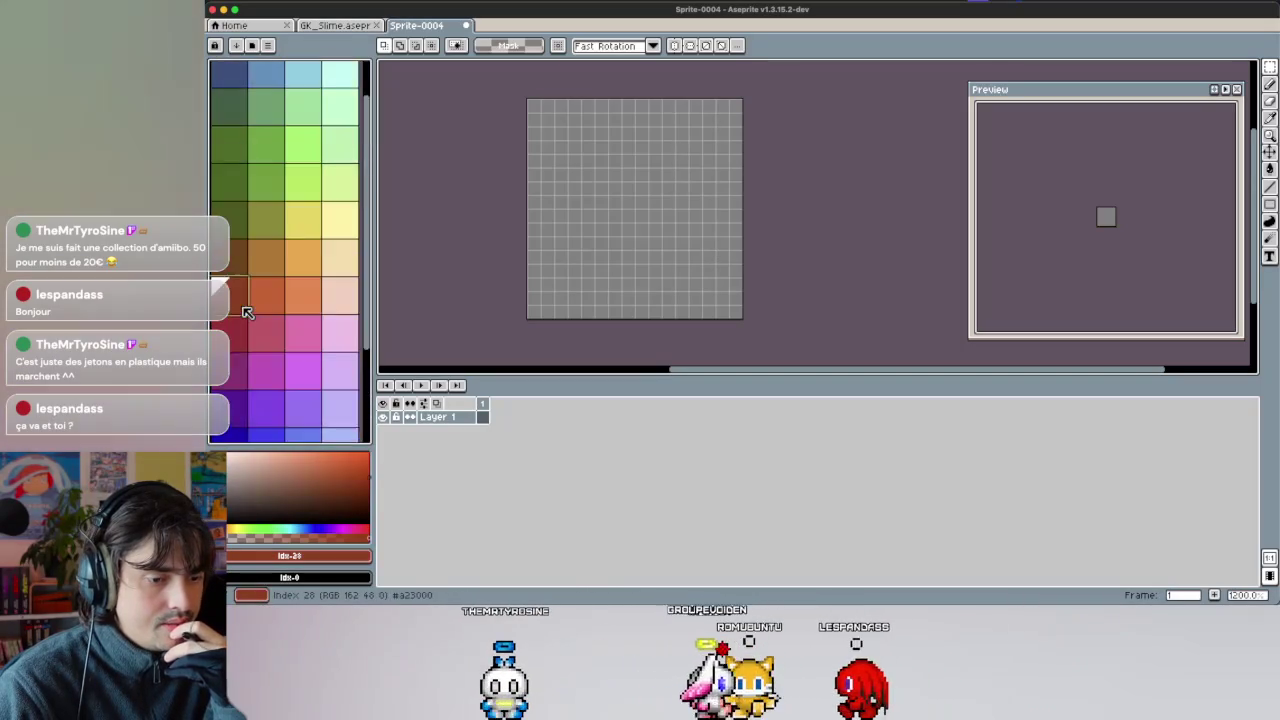
{"action": "scroll", "coordinate": [247, 313], "scroll_direction": "down", "scroll_amount": 4}
{"action": "scroll", "coordinate": [247, 313], "scroll_direction": "up", "scroll_amount": 5}
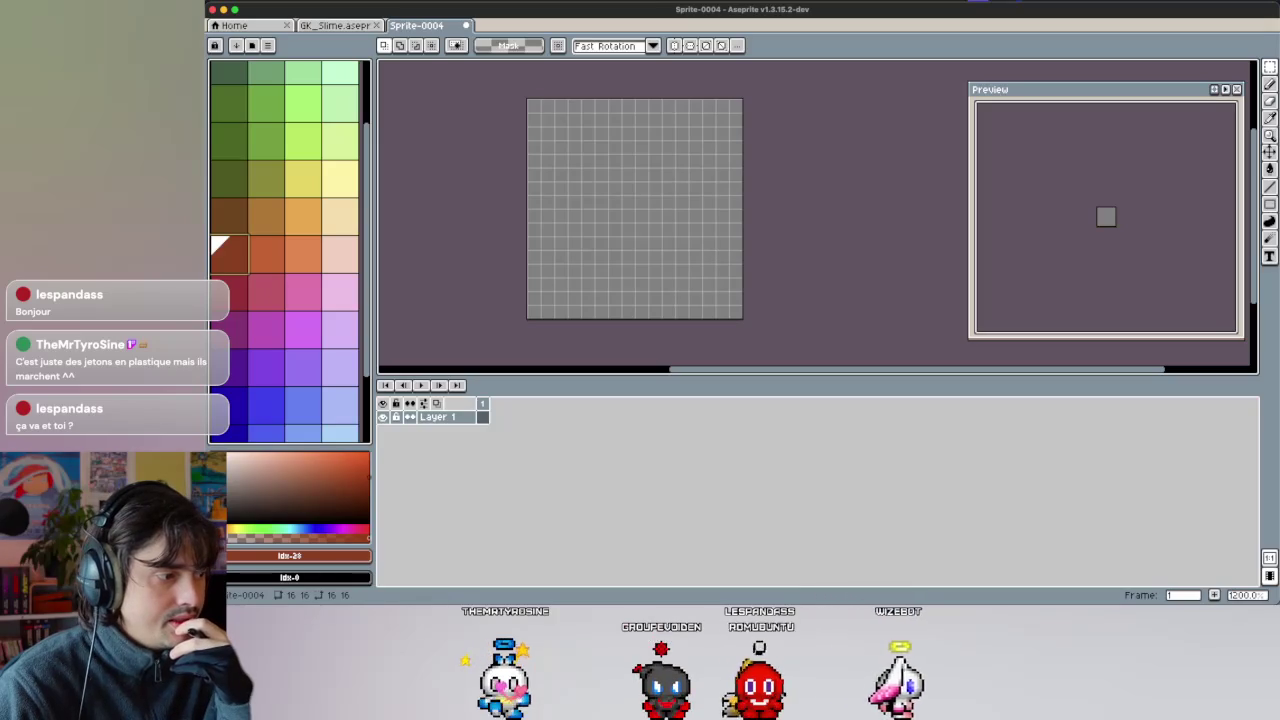
{"action": "scroll", "coordinate": [255, 388], "scroll_direction": "down", "scroll_amount": 2}
{"action": "left_click", "coordinate": [231, 309]}
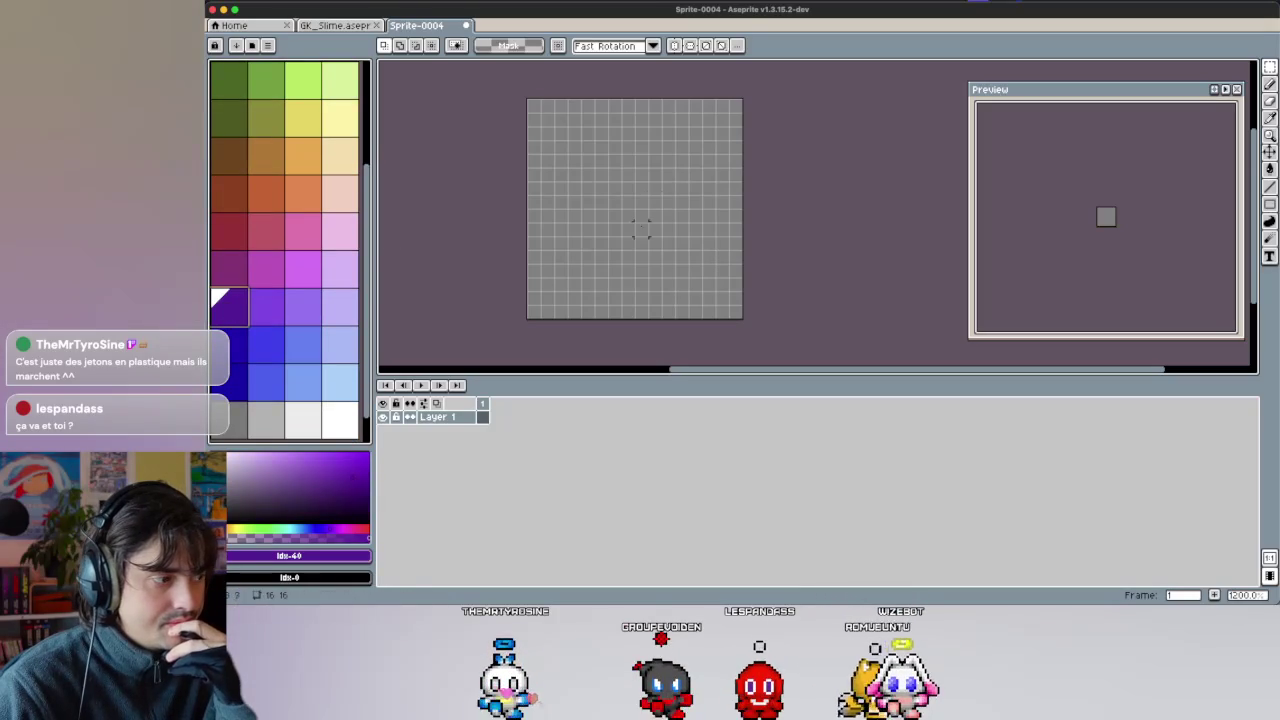
{"action": "left_click", "coordinate": [620, 289]}
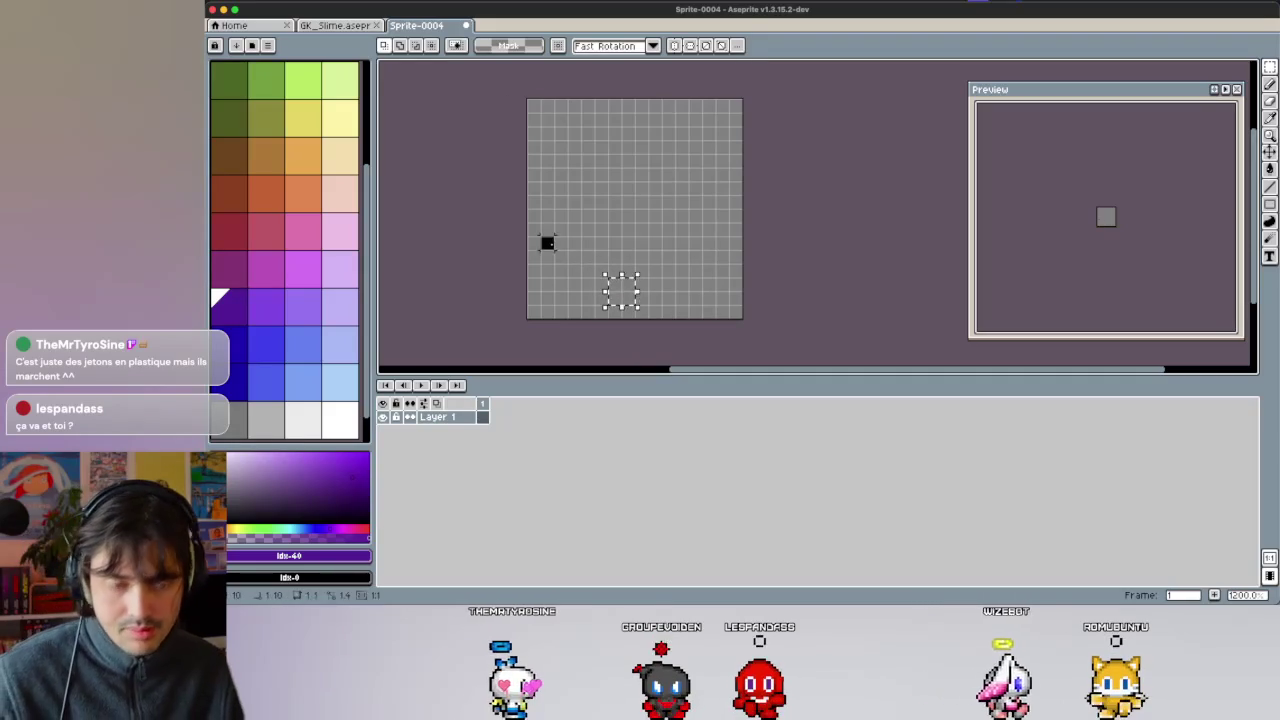
{"action": "key", "text": "ctrl+d"}
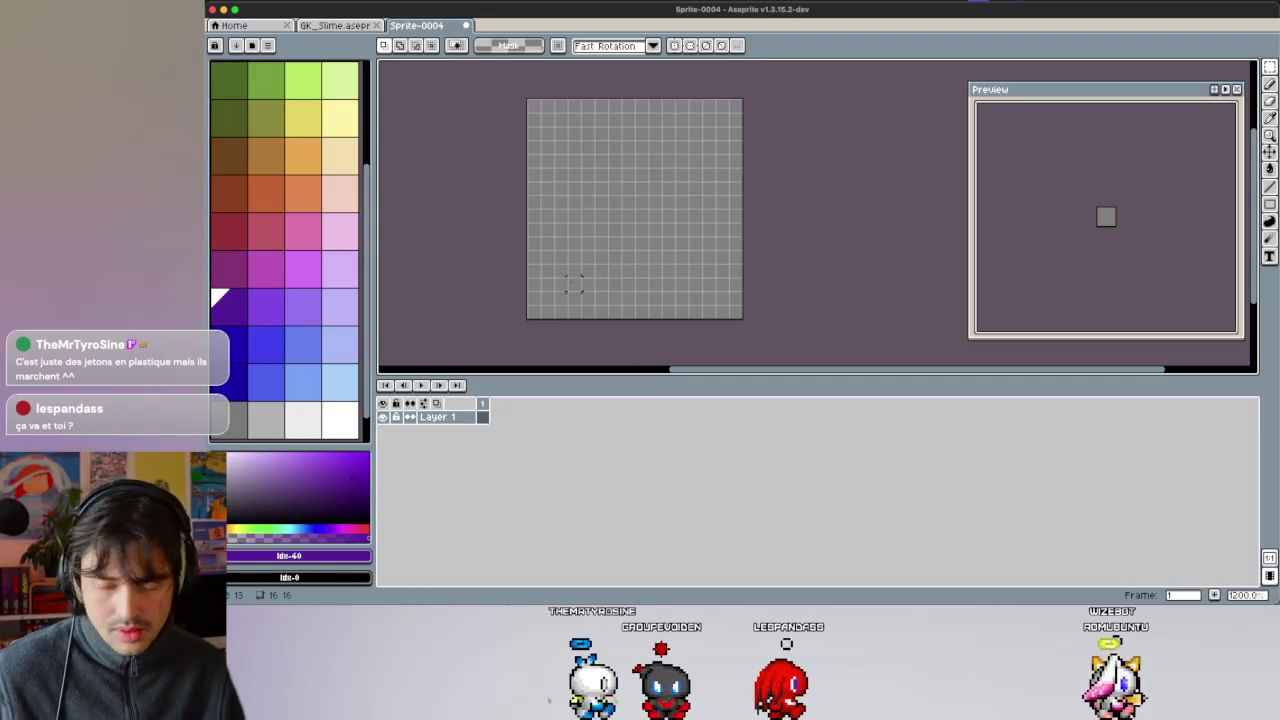
{"action": "key", "text": "b"}
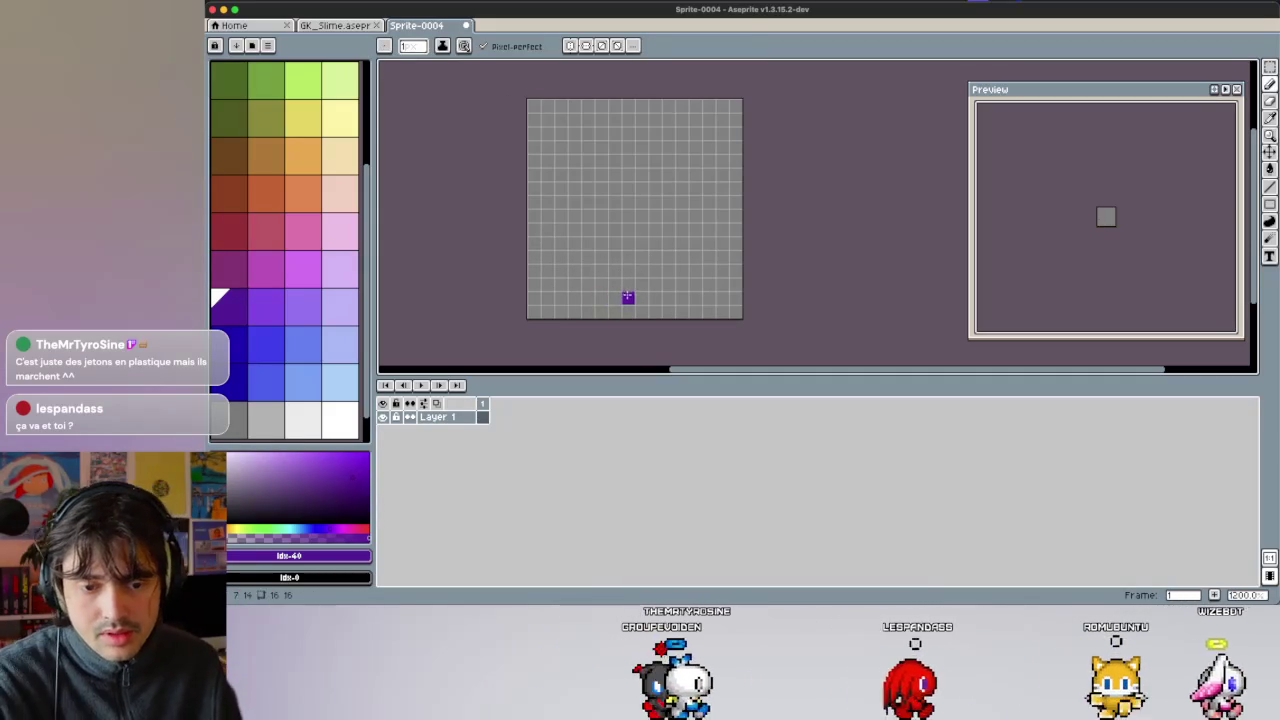
{"action": "left_click", "coordinate": [627, 297]}
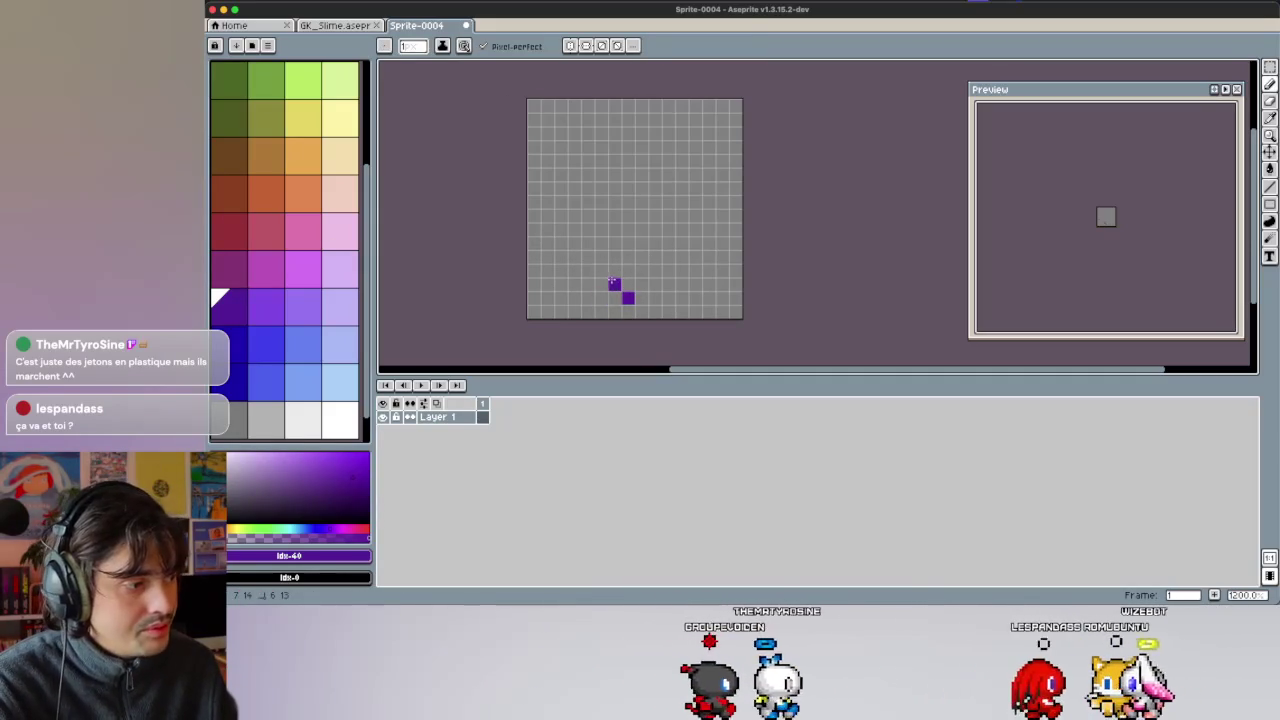
{"action": "left_click_drag", "start_coordinate": [601, 270], "coordinate": [574, 242]}
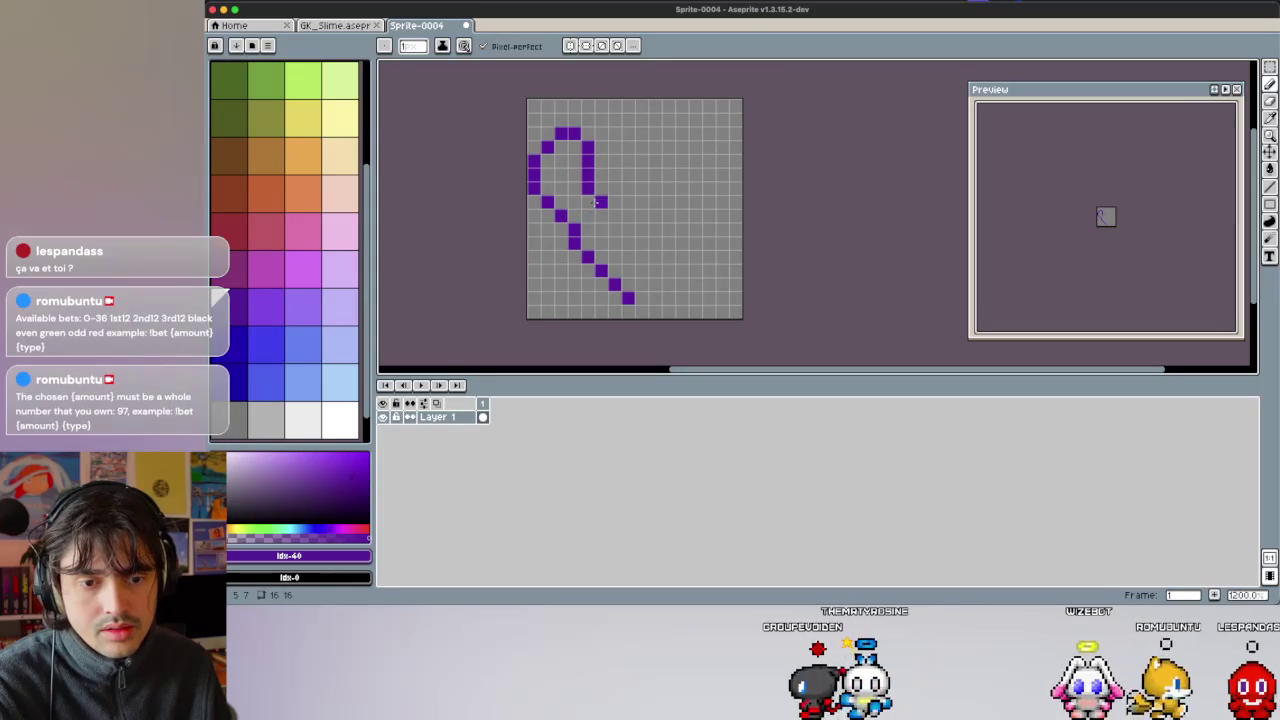
{"action": "mouse_move", "coordinate": [601, 215]}
{"action": "left_mouse_down"}
{"action": "mouse_move", "coordinate": [614, 229]}
{"action": "mouse_move", "coordinate": [656, 217]}
{"action": "mouse_move", "coordinate": [718, 155]}
{"action": "mouse_move", "coordinate": [669, 269]}
{"action": "mouse_move", "coordinate": [628, 283]}
{"action": "left_mouse_up"}
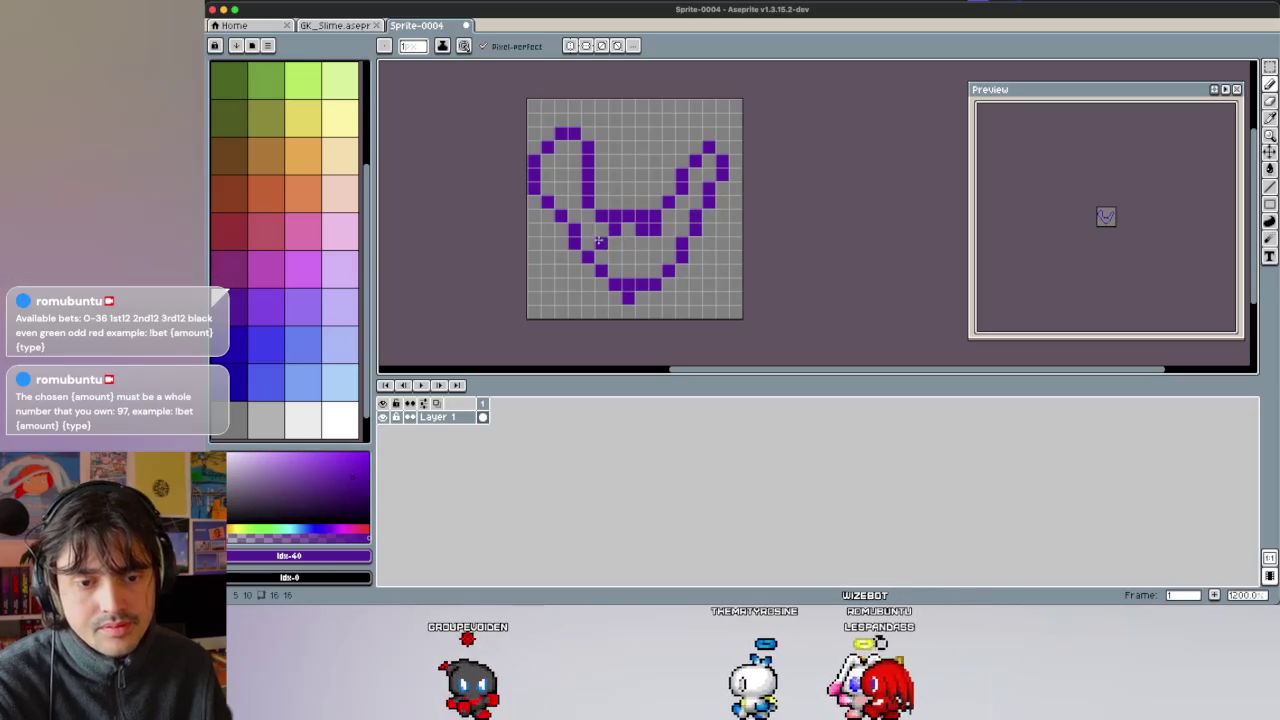
{"action": "key", "text": "super+z"}
{"action": "key", "text": "super+z"}
{"action": "key", "text": "super+z"}
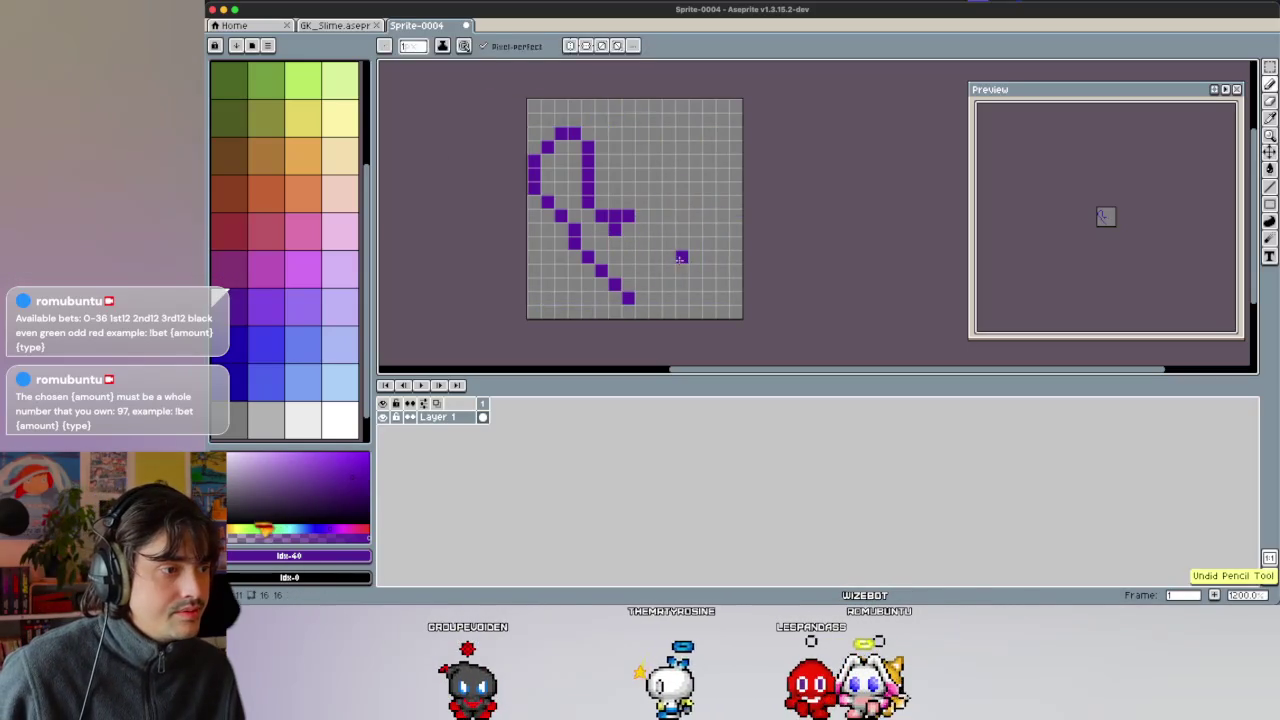
{"action": "key", "text": "super"}
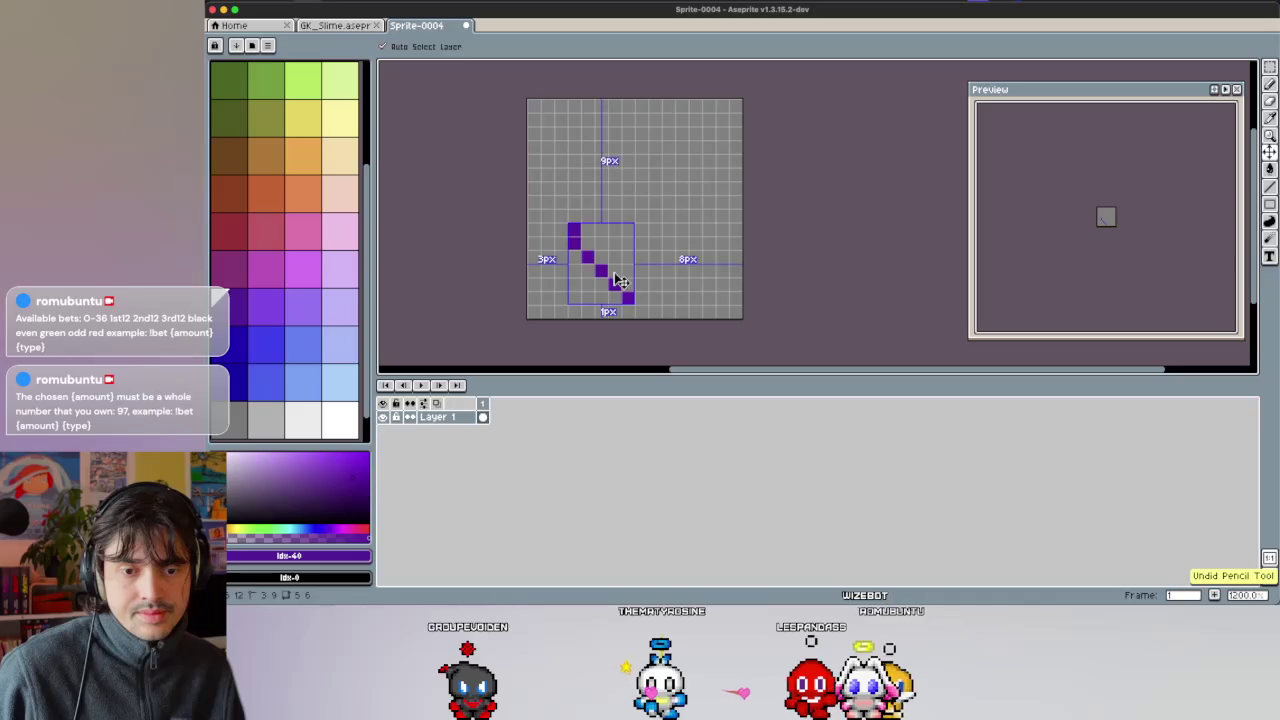
{"action": "key", "text": "super+z"}
{"action": "key", "text": "super+z"}
{"action": "key", "text": "m"}
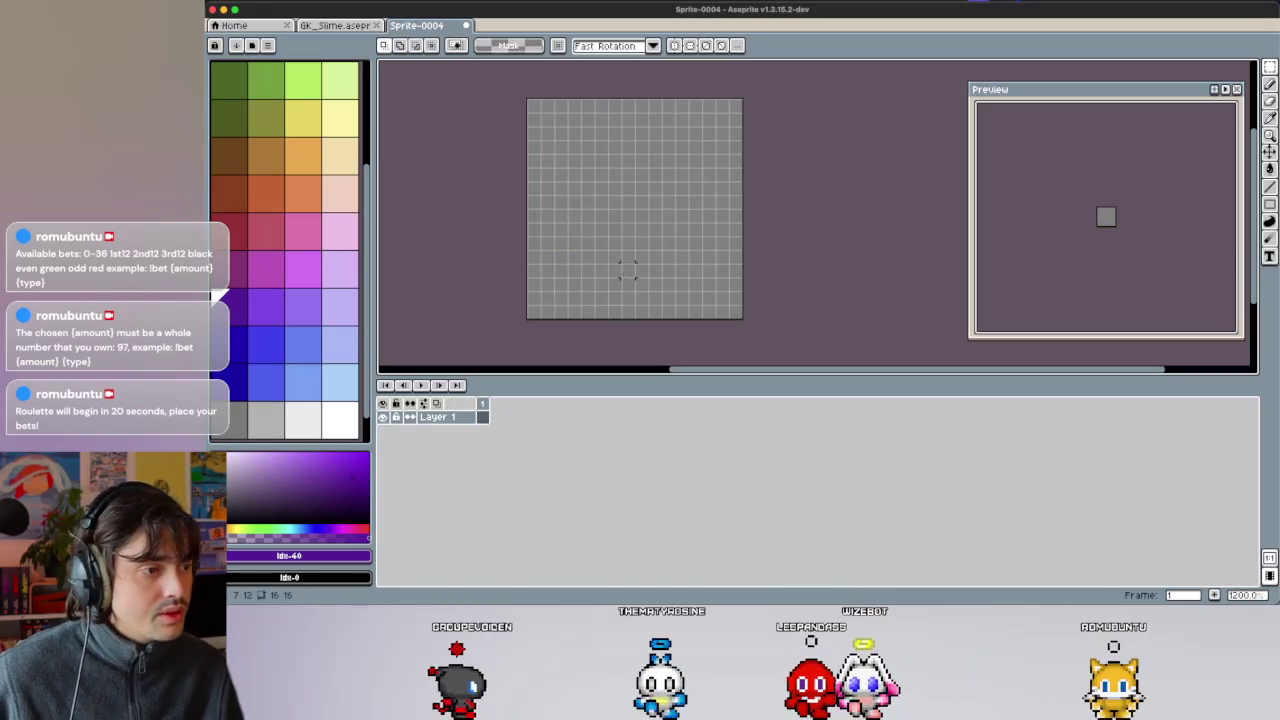
Pencil a dark green diagonal heart-outline stroke on the canvas.
{"action": "key", "text": "b"}
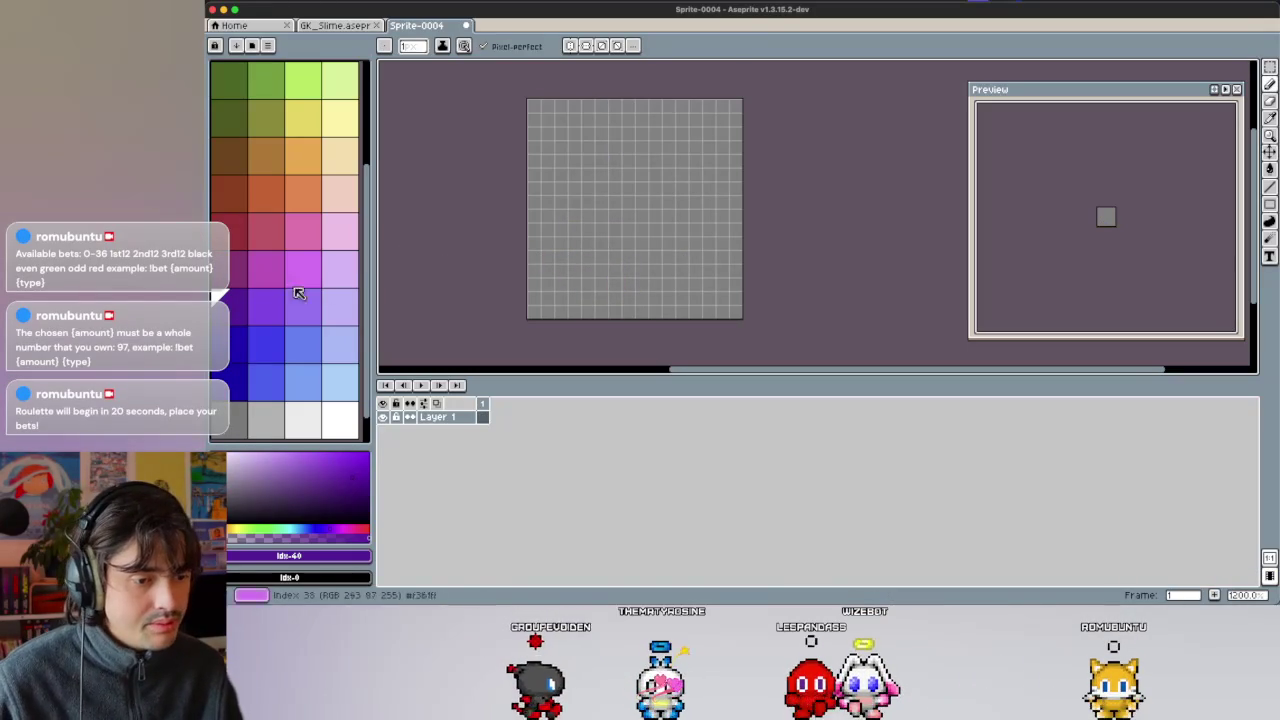
{"action": "scroll", "coordinate": [285, 240], "scroll_direction": "up", "scroll_amount": 1}
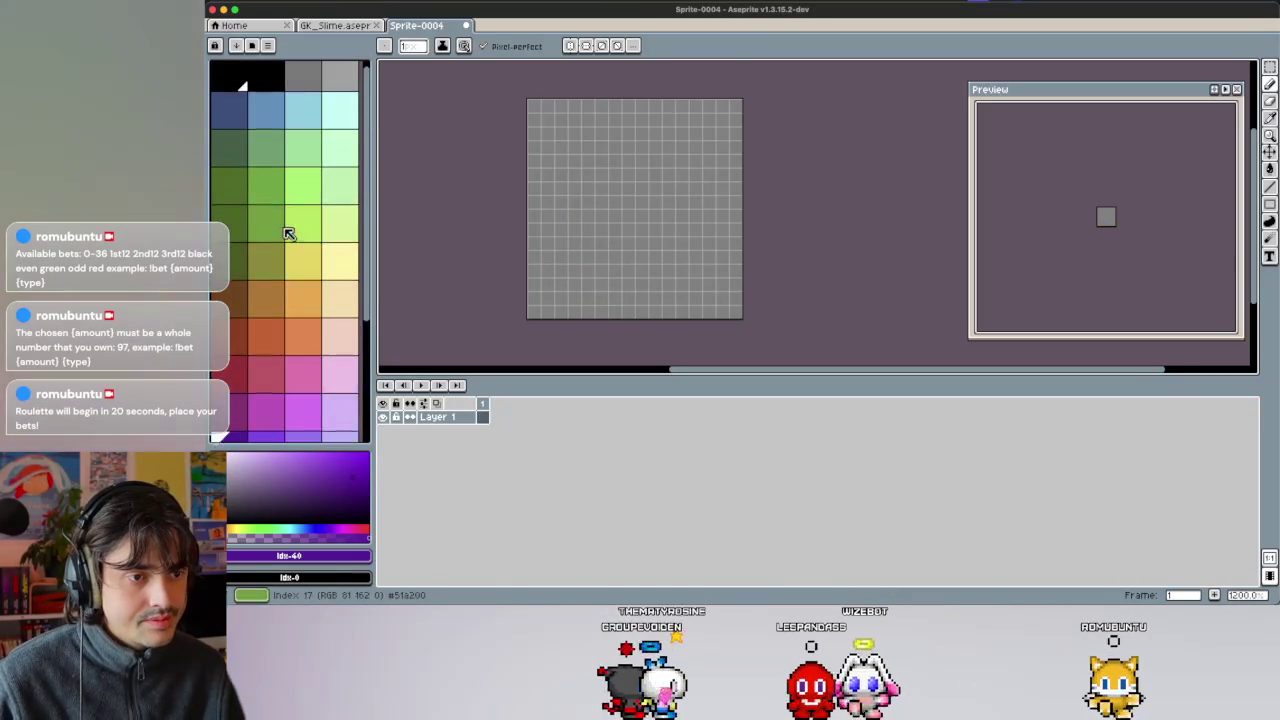
{"action": "scroll", "coordinate": [285, 234], "scroll_direction": "up", "scroll_amount": 2}
{"action": "left_click", "coordinate": [233, 166]}
{"action": "left_click", "coordinate": [233, 257]}
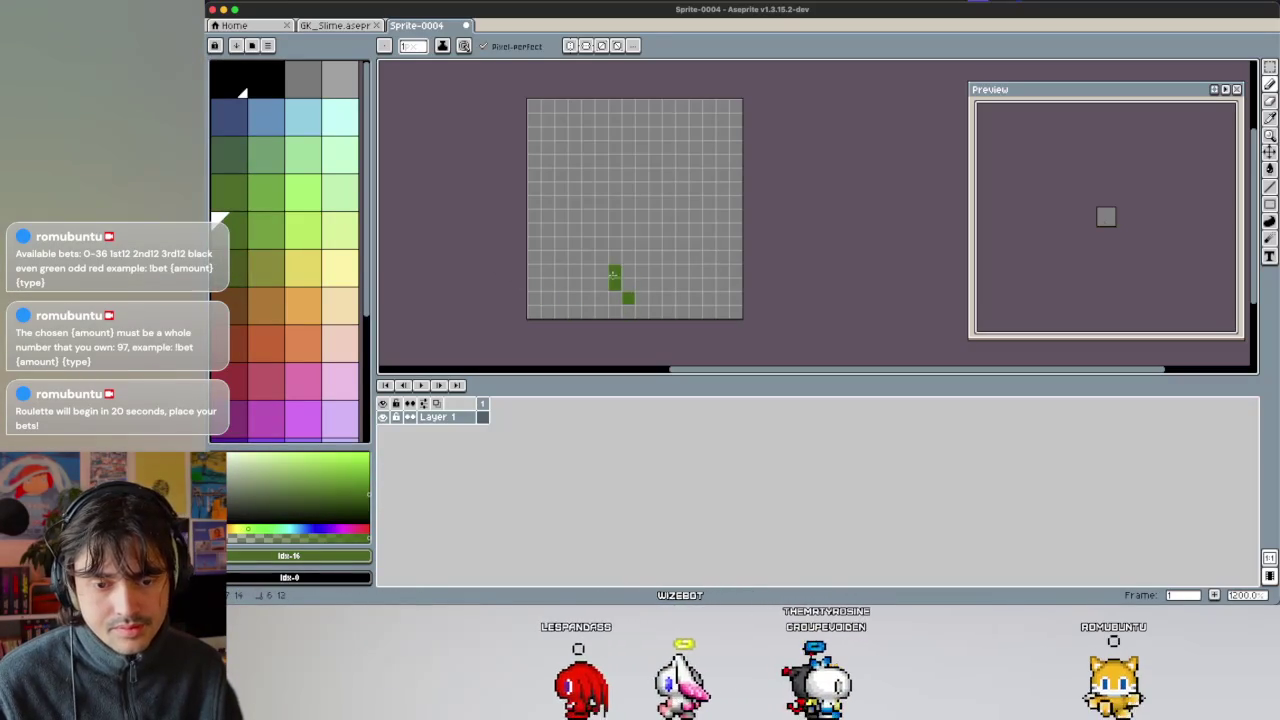
{"action": "mouse_move", "coordinate": [598, 258]}
{"action": "left_mouse_down"}
{"action": "mouse_move", "coordinate": [556, 205]}
{"action": "mouse_move", "coordinate": [614, 214]}
{"action": "left_mouse_up"}
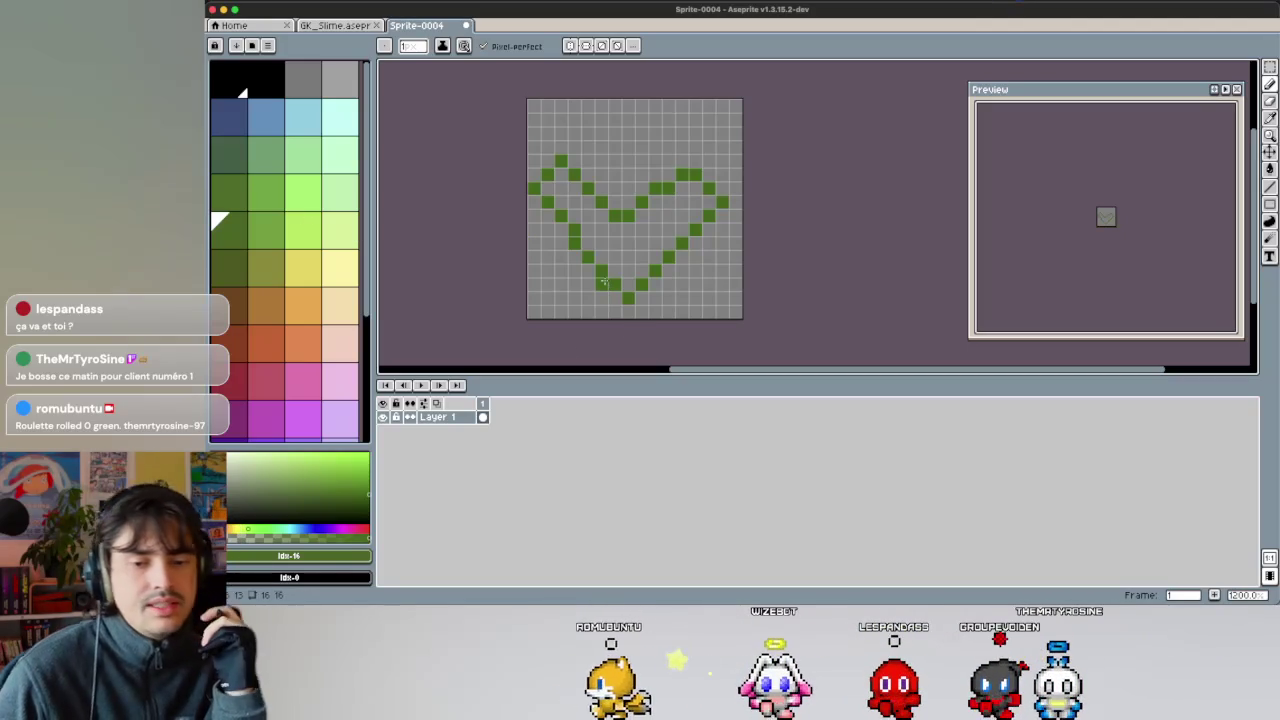
Select and delete most of the green heart, leaving one pixel at the left edge.
{"action": "key", "text": "m"}
{"action": "left_click_drag", "start_coordinate": [538, 320], "coordinate": [690, 152]}
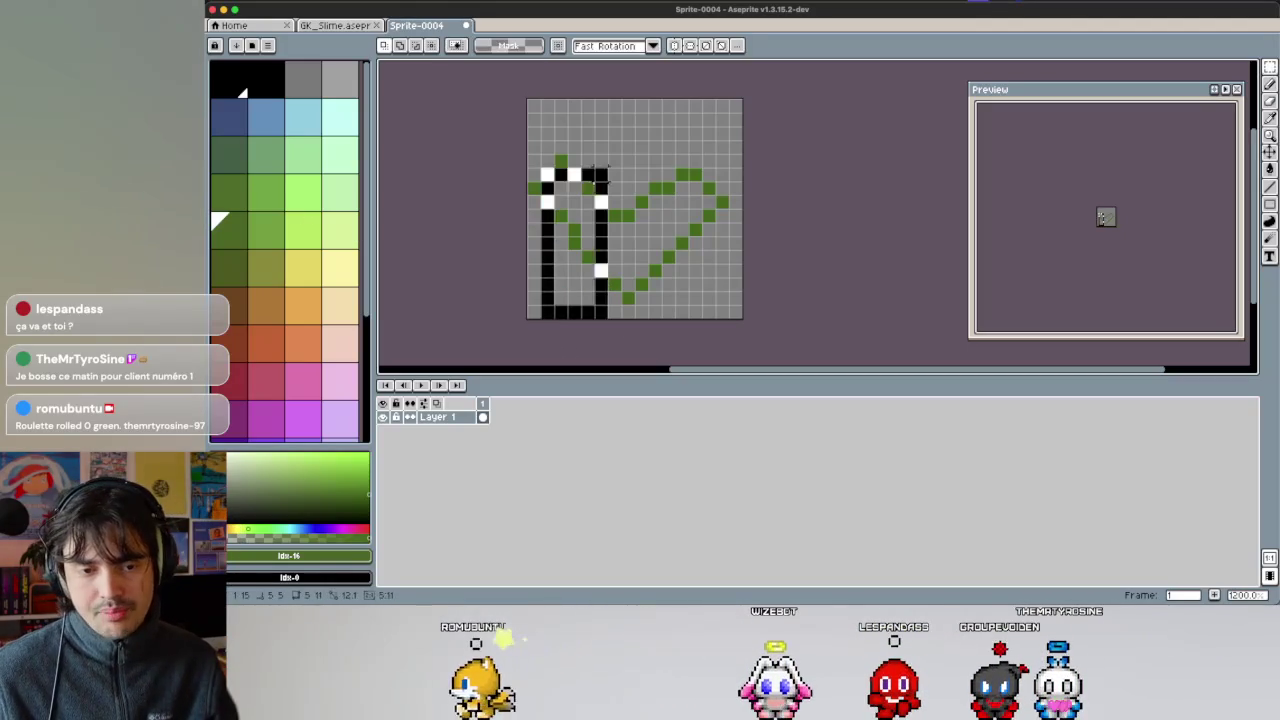
{"action": "key", "text": "Delete"}
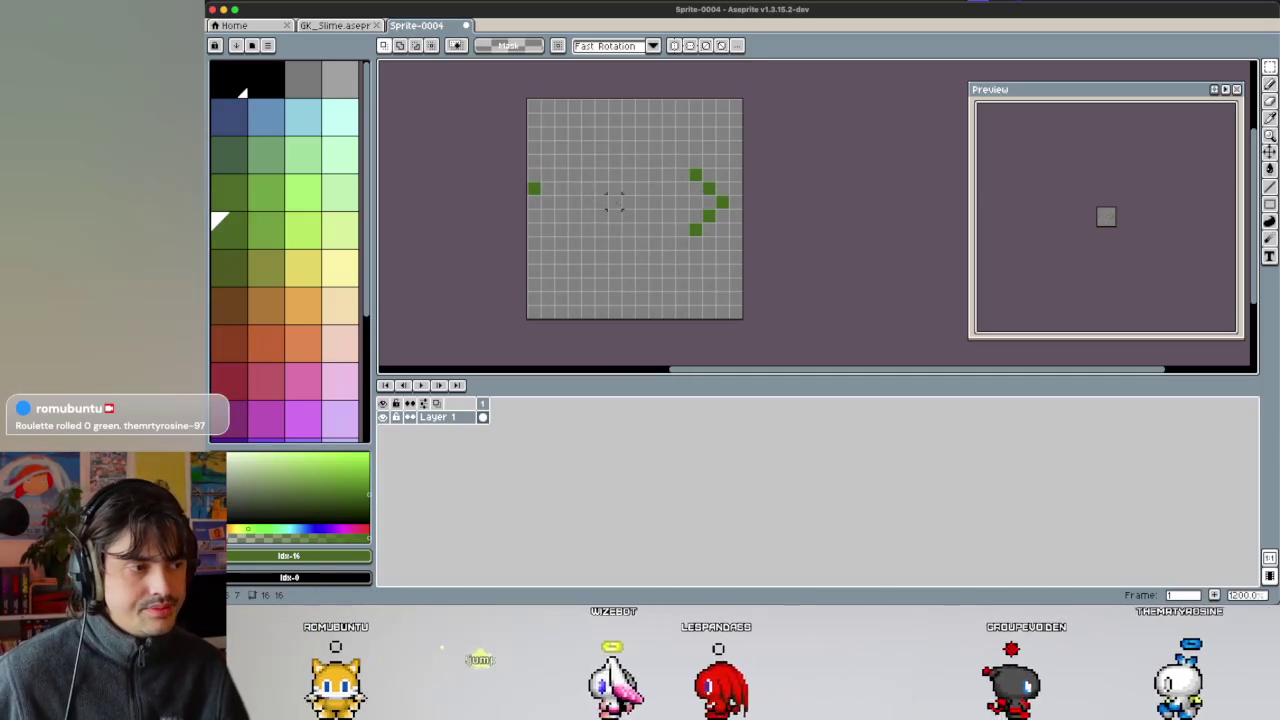
{"action": "left_click_drag", "start_coordinate": [664, 157], "coordinate": [762, 256]}
{"action": "key", "text": "ctrl+z"}
{"action": "left_click_drag", "start_coordinate": [584, 165], "coordinate": [508, 201]}
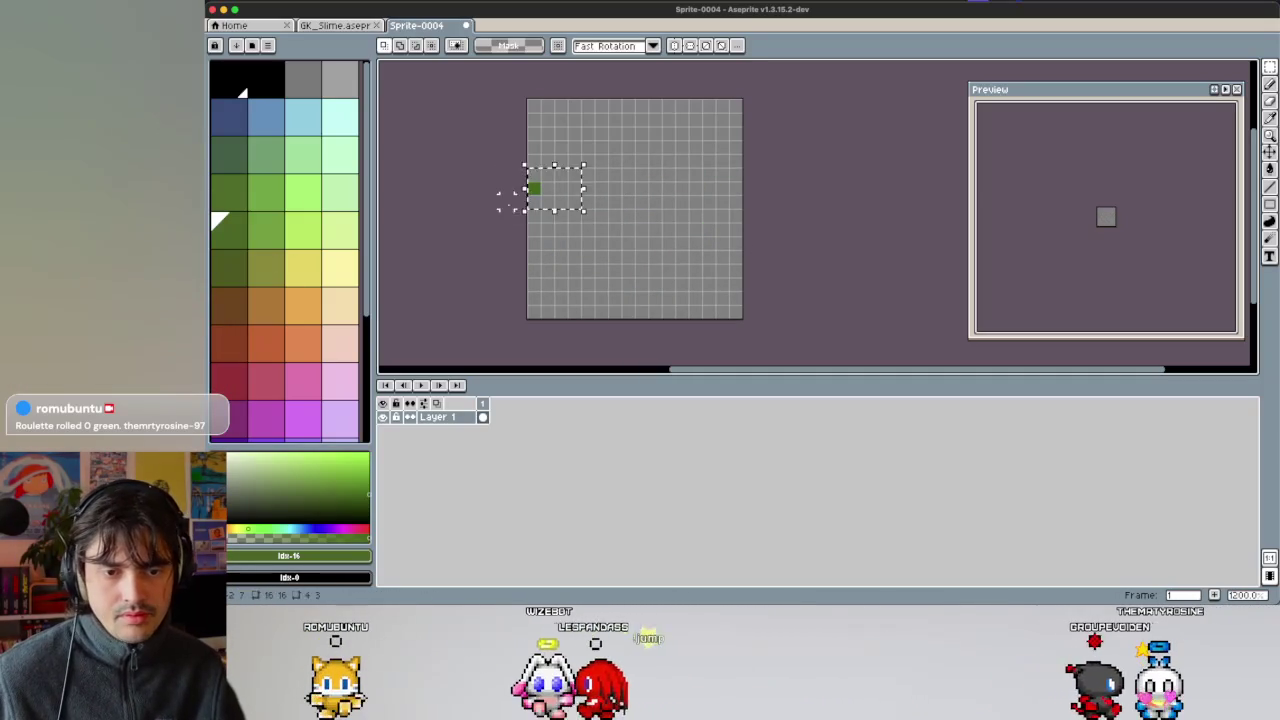
Load the AAP-64 preset palette and narrow the palette panel.
{"action": "left_click", "coordinate": [257, 45]}
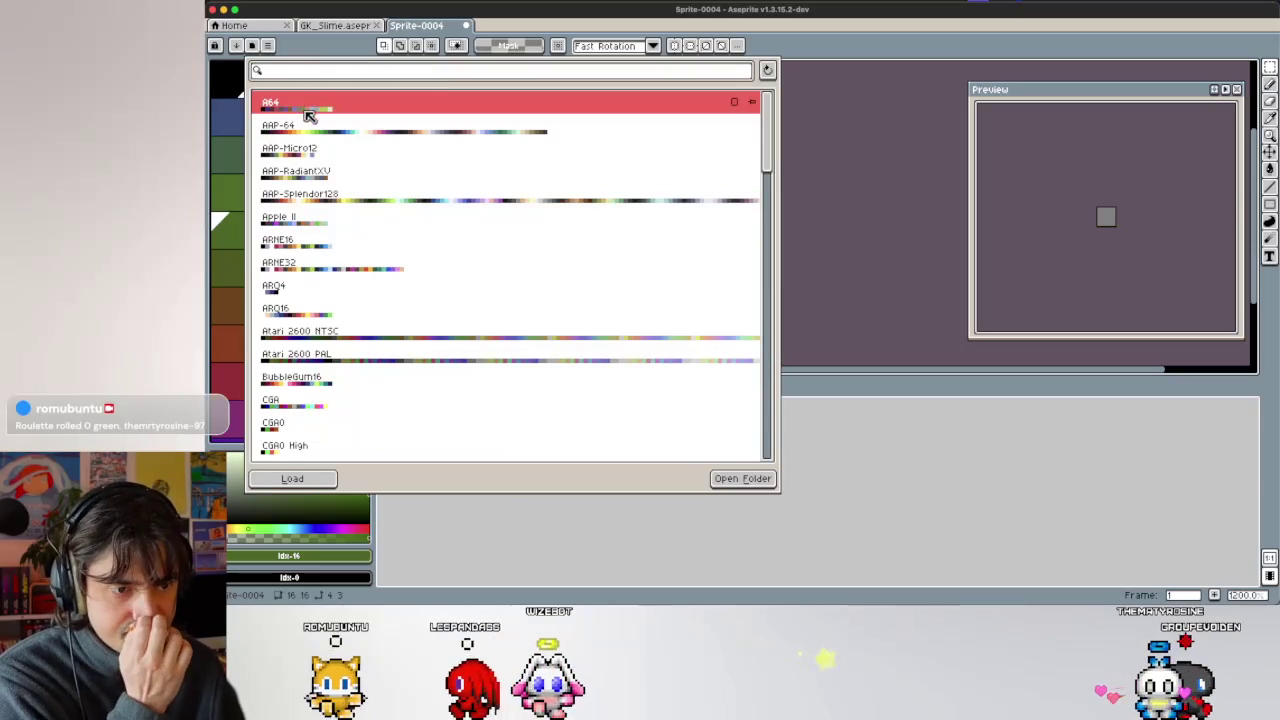
{"action": "left_click", "coordinate": [352, 132]}
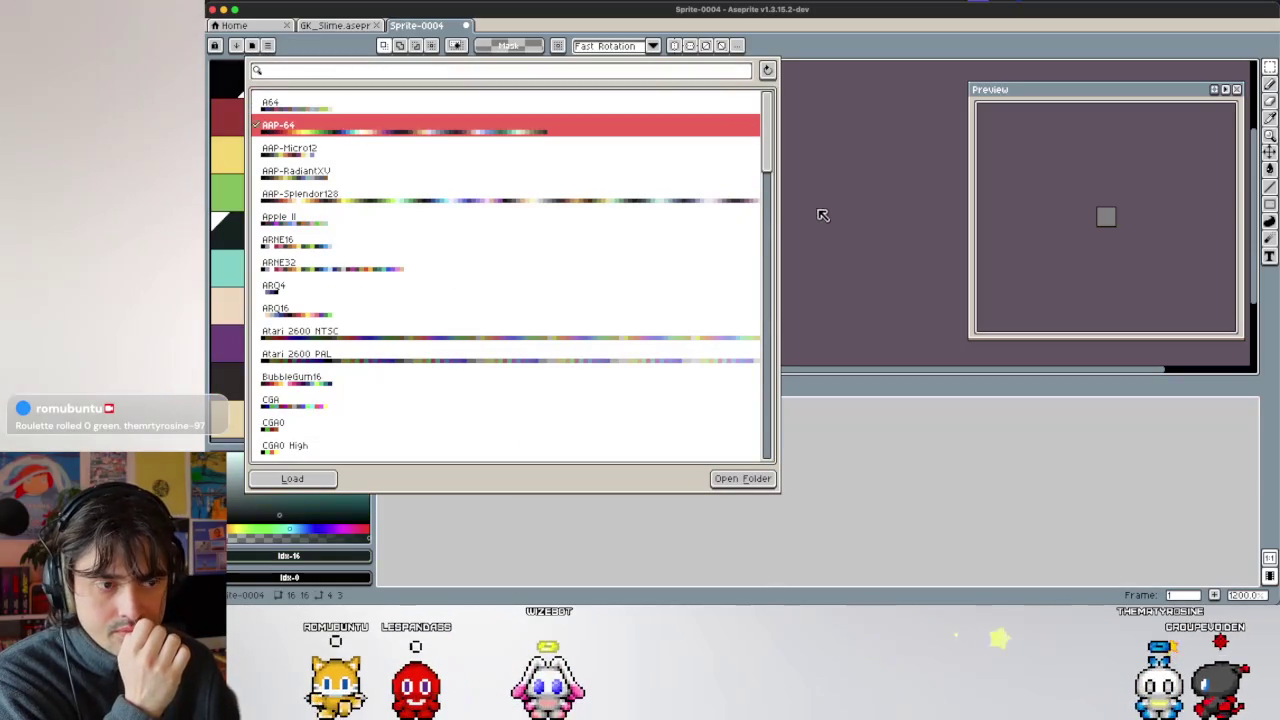
{"action": "left_click", "coordinate": [820, 215]}
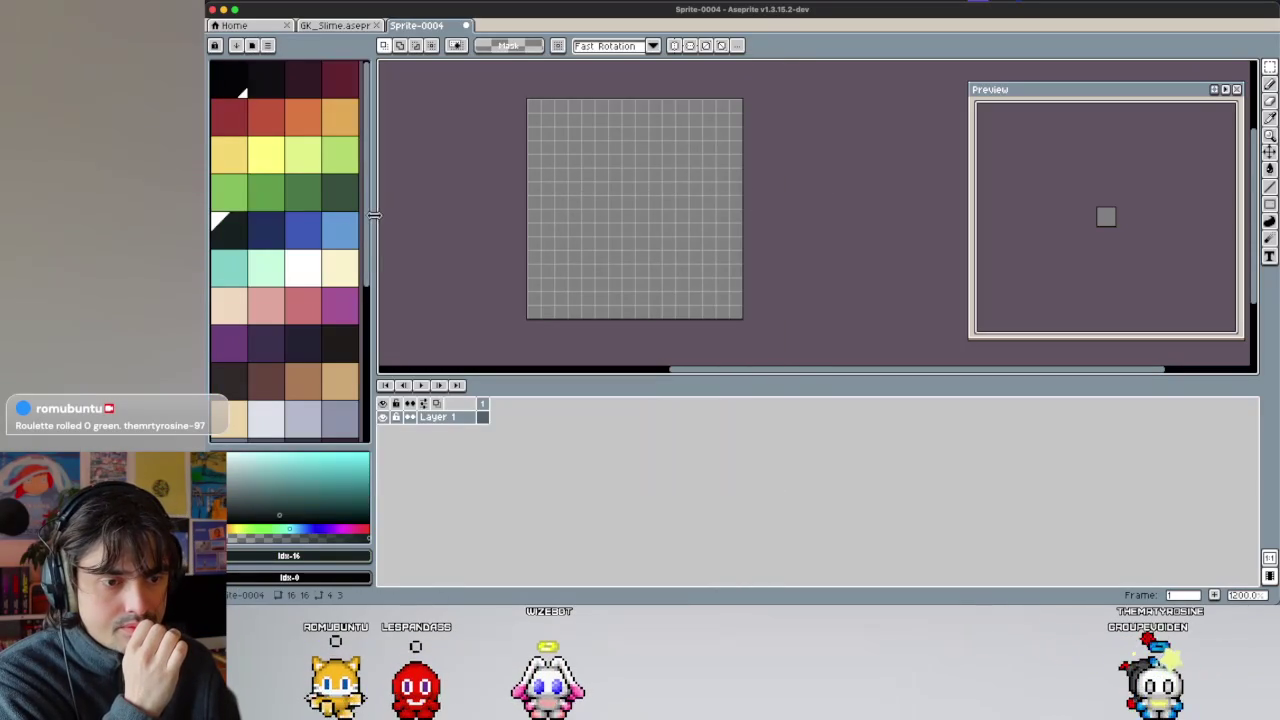
{"action": "mouse_move", "coordinate": [371, 215]}
{"action": "left_mouse_down"}
{"action": "mouse_move", "coordinate": [289, 197]}
{"action": "mouse_move", "coordinate": [302, 199]}
{"action": "left_mouse_up"}
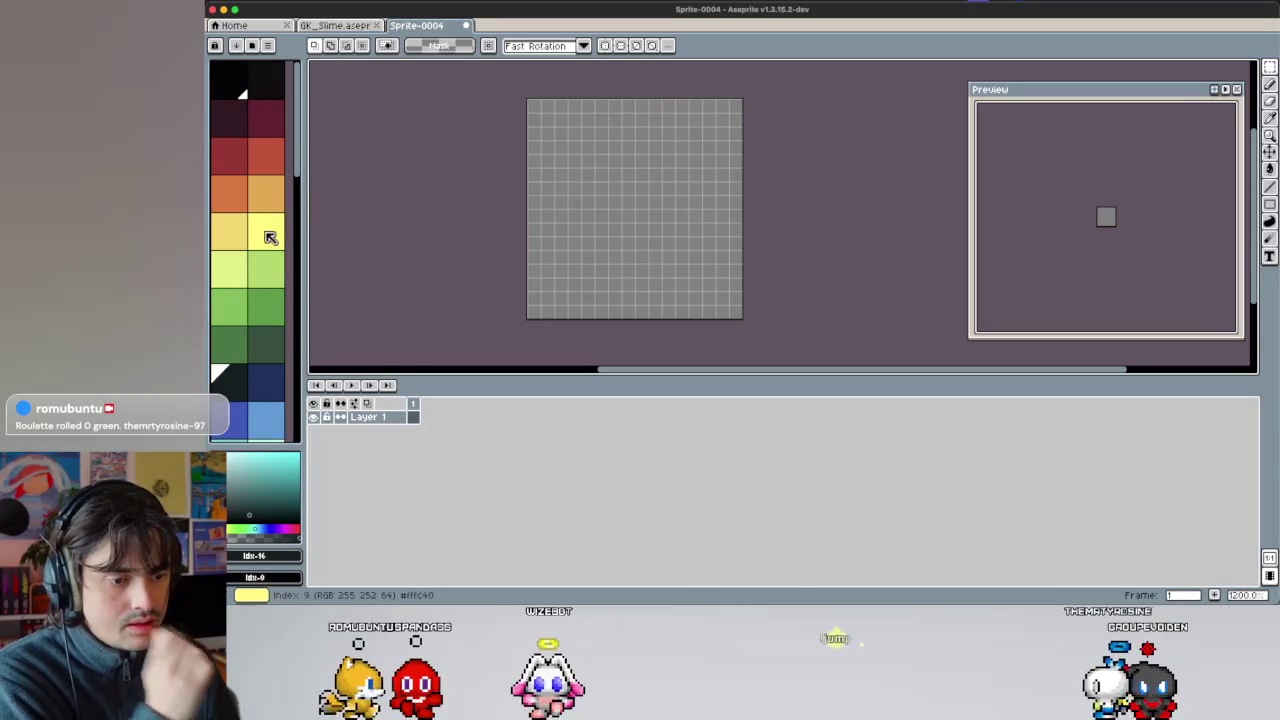
{"action": "scroll", "coordinate": [262, 170], "scroll_direction": "down", "scroll_amount": 1}
{"action": "scroll", "coordinate": [270, 190], "scroll_direction": "down", "scroll_amount": 2}
{"action": "scroll", "coordinate": [265, 217], "scroll_direction": "down", "scroll_amount": 5}
{"action": "scroll", "coordinate": [265, 210], "scroll_direction": "up", "scroll_amount": 5}
{"action": "scroll", "coordinate": [263, 150], "scroll_direction": "down", "scroll_amount": 8}
Browse the palette presets and load the ARQ16 palette.
{"action": "left_click", "coordinate": [252, 45]}
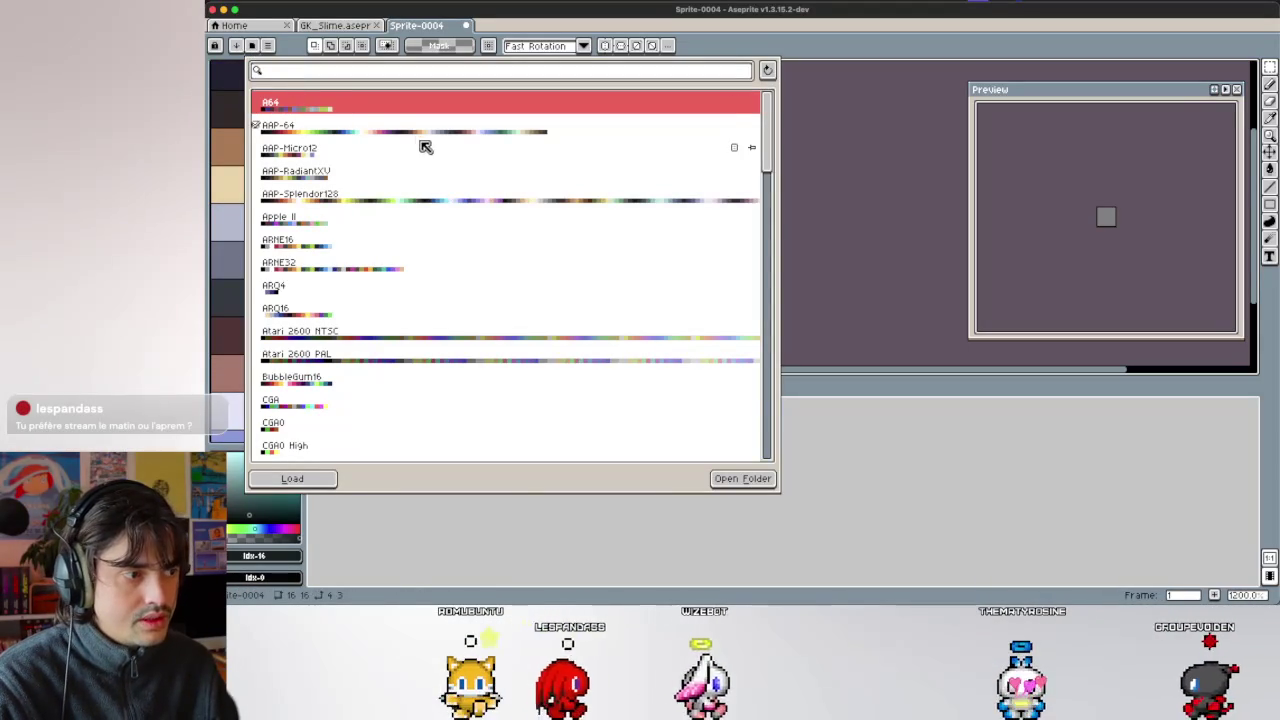
{"action": "scroll", "coordinate": [448, 203], "scroll_direction": "down", "scroll_amount": 1}
{"action": "scroll", "coordinate": [448, 210], "scroll_direction": "up", "scroll_amount": 1}
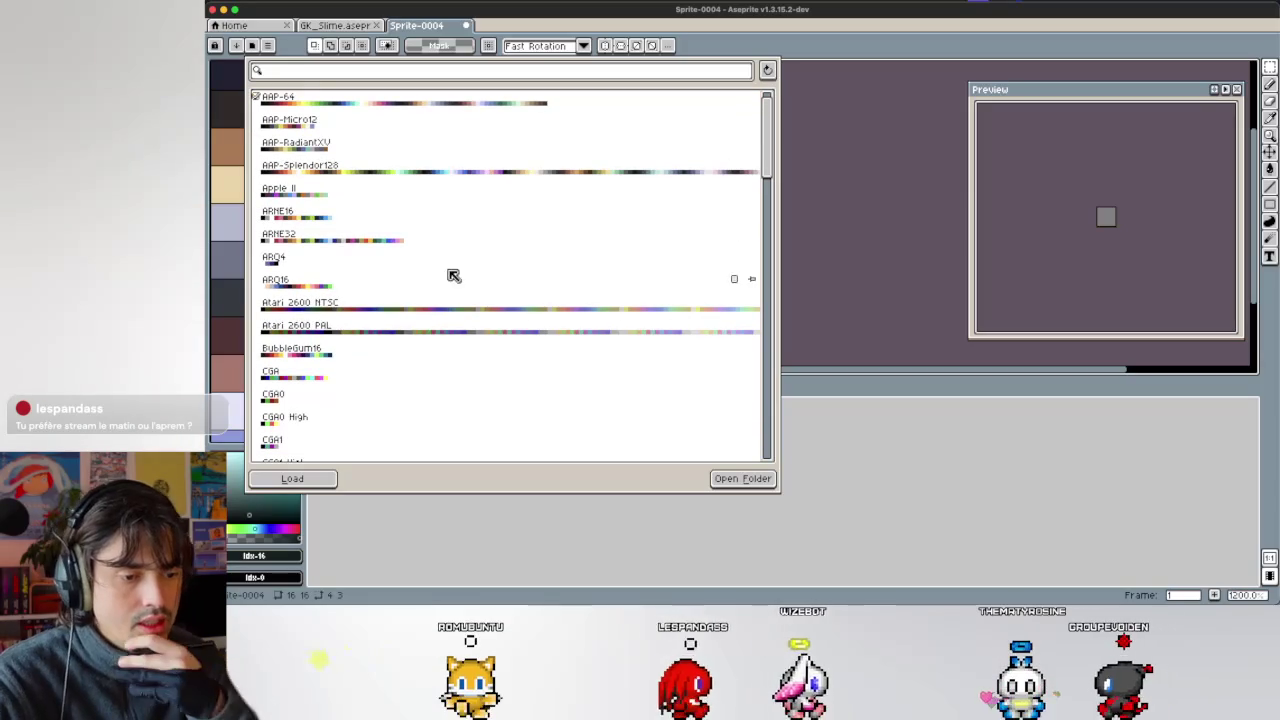
{"action": "scroll", "coordinate": [450, 231], "scroll_direction": "down", "scroll_amount": 7}
{"action": "scroll", "coordinate": [451, 232], "scroll_direction": "up", "scroll_amount": 8}
{"action": "scroll", "coordinate": [451, 232], "scroll_direction": "down", "scroll_amount": 9}
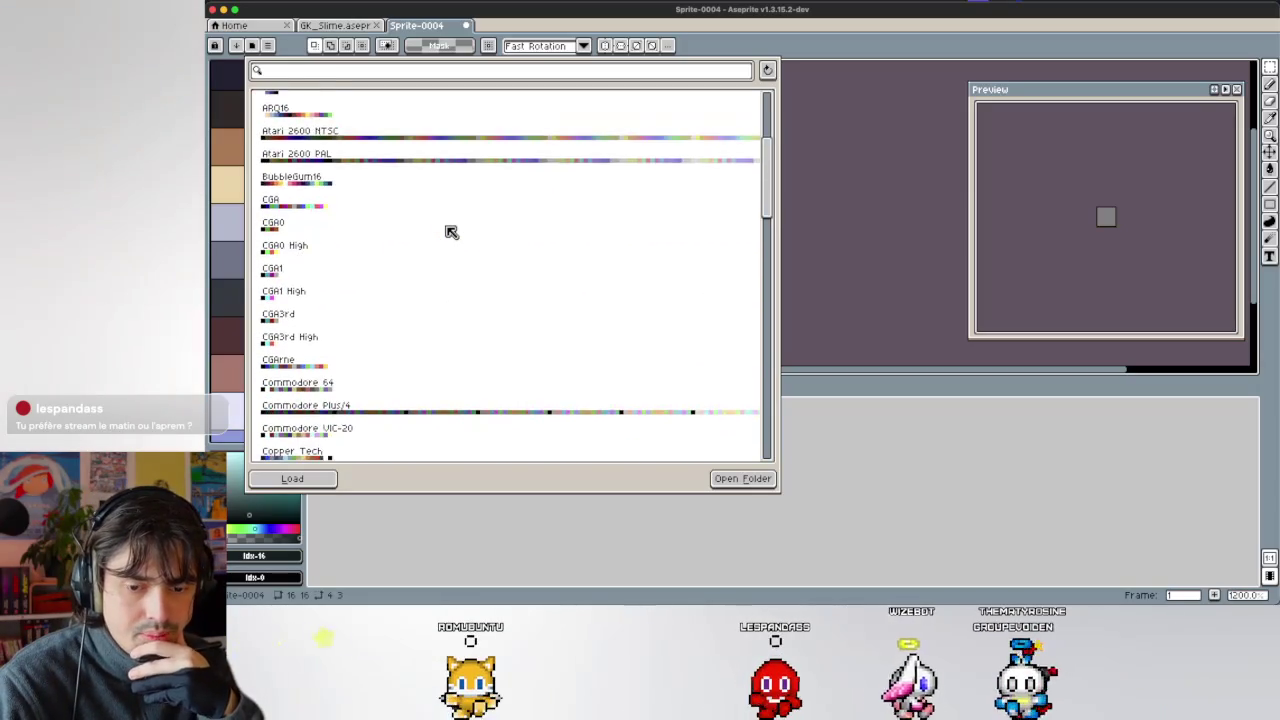
{"action": "scroll", "coordinate": [451, 232], "scroll_direction": "down", "scroll_amount": 9}
{"action": "scroll", "coordinate": [451, 232], "scroll_direction": "down", "scroll_amount": 6}
{"action": "scroll", "coordinate": [451, 232], "scroll_direction": "down", "scroll_amount": 6}
{"action": "scroll", "coordinate": [449, 234], "scroll_direction": "down", "scroll_amount": 5}
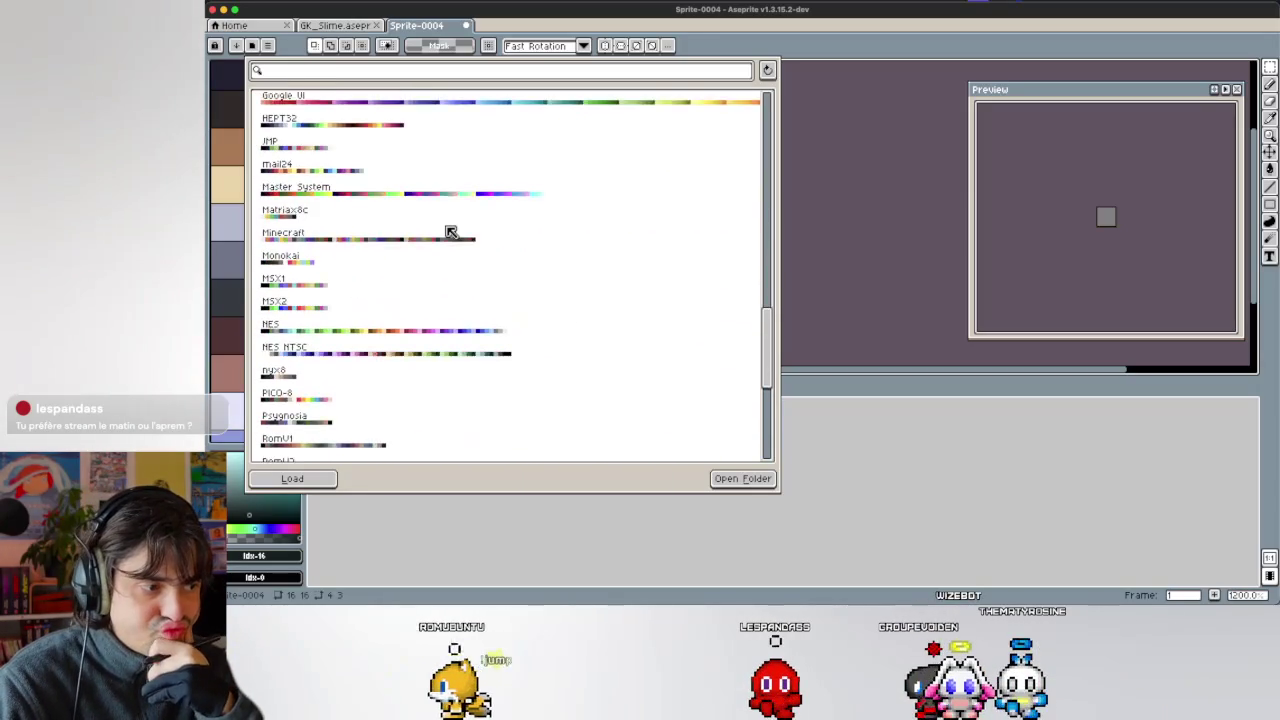
{"action": "scroll", "coordinate": [449, 231], "scroll_direction": "down", "scroll_amount": 5}
{"action": "scroll", "coordinate": [414, 260], "scroll_direction": "down", "scroll_amount": 3}
{"action": "scroll", "coordinate": [400, 272], "scroll_direction": "down", "scroll_amount": 5}
{"action": "scroll", "coordinate": [410, 274], "scroll_direction": "down", "scroll_amount": 3}
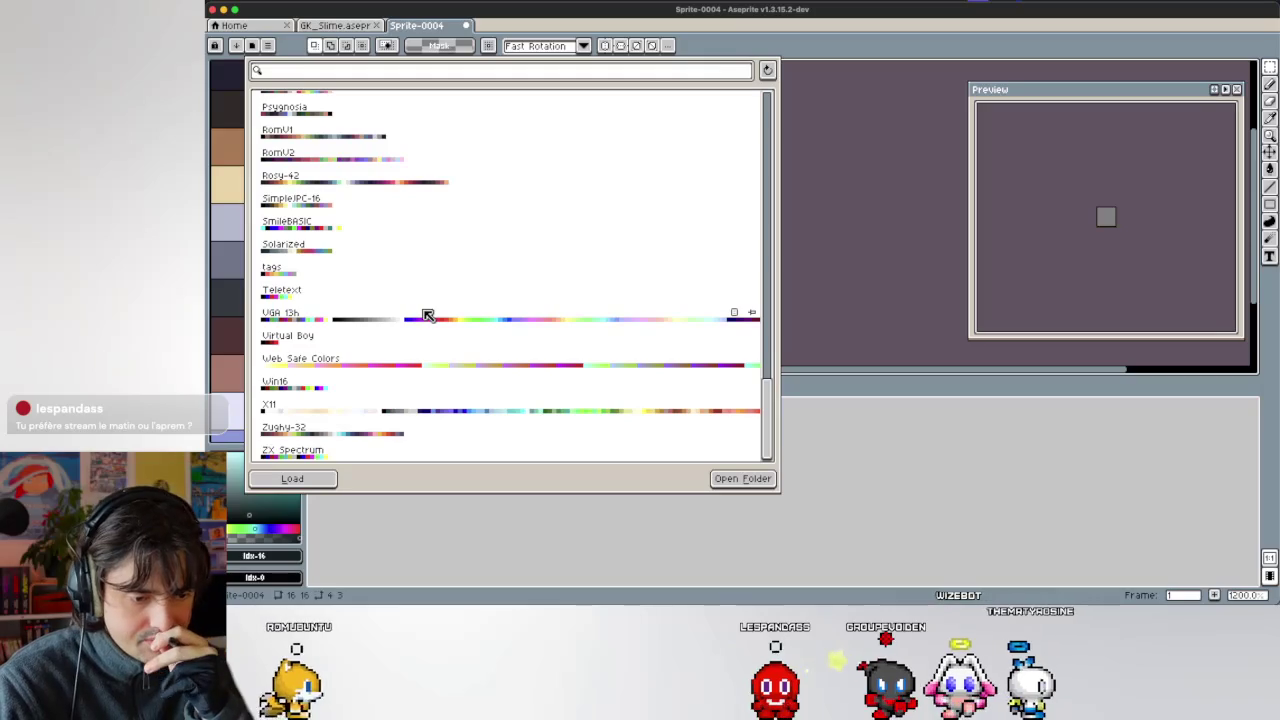
{"action": "scroll", "coordinate": [427, 315], "scroll_direction": "up", "scroll_amount": 3}
{"action": "scroll", "coordinate": [428, 316], "scroll_direction": "up", "scroll_amount": 3}
{"action": "scroll", "coordinate": [427, 315], "scroll_direction": "up", "scroll_amount": 5}
{"action": "scroll", "coordinate": [370, 223], "scroll_direction": "up", "scroll_amount": 4}
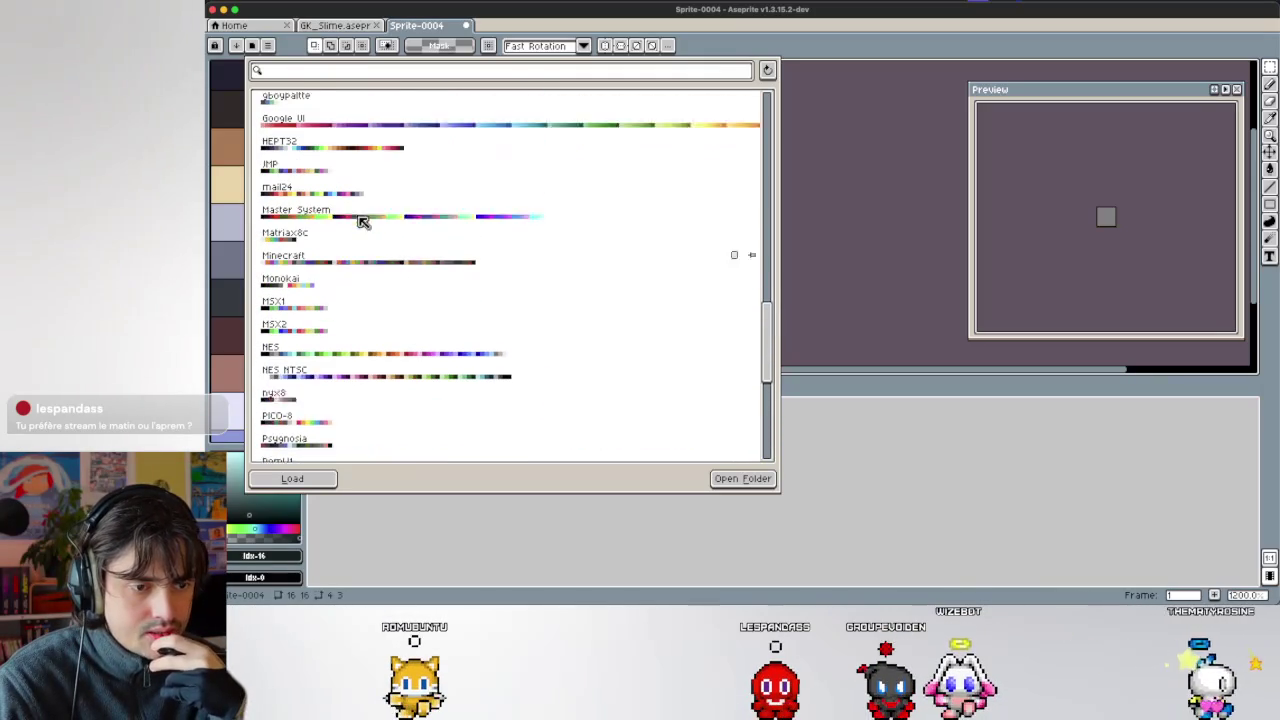
{"action": "scroll", "coordinate": [362, 201], "scroll_direction": "up", "scroll_amount": 3}
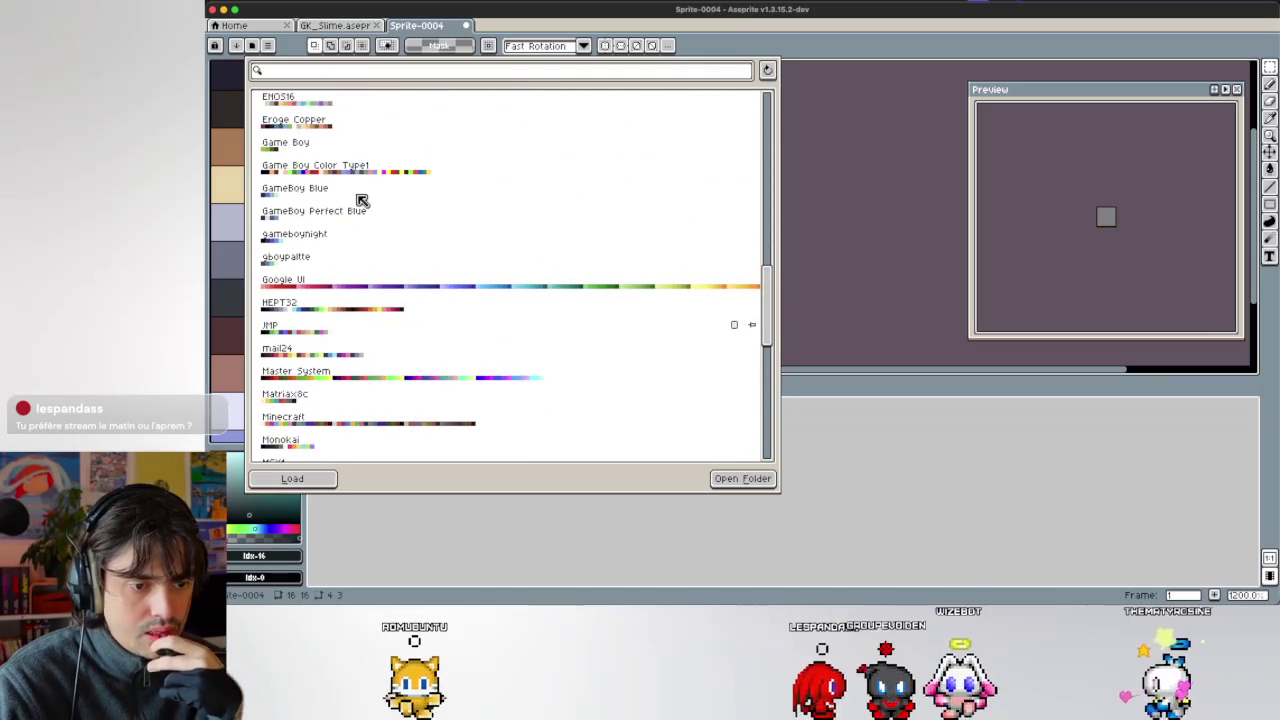
{"action": "scroll", "coordinate": [362, 201], "scroll_direction": "up", "scroll_amount": 5}
{"action": "scroll", "coordinate": [362, 201], "scroll_direction": "up", "scroll_amount": 3}
{"action": "scroll", "coordinate": [349, 249], "scroll_direction": "up", "scroll_amount": 1}
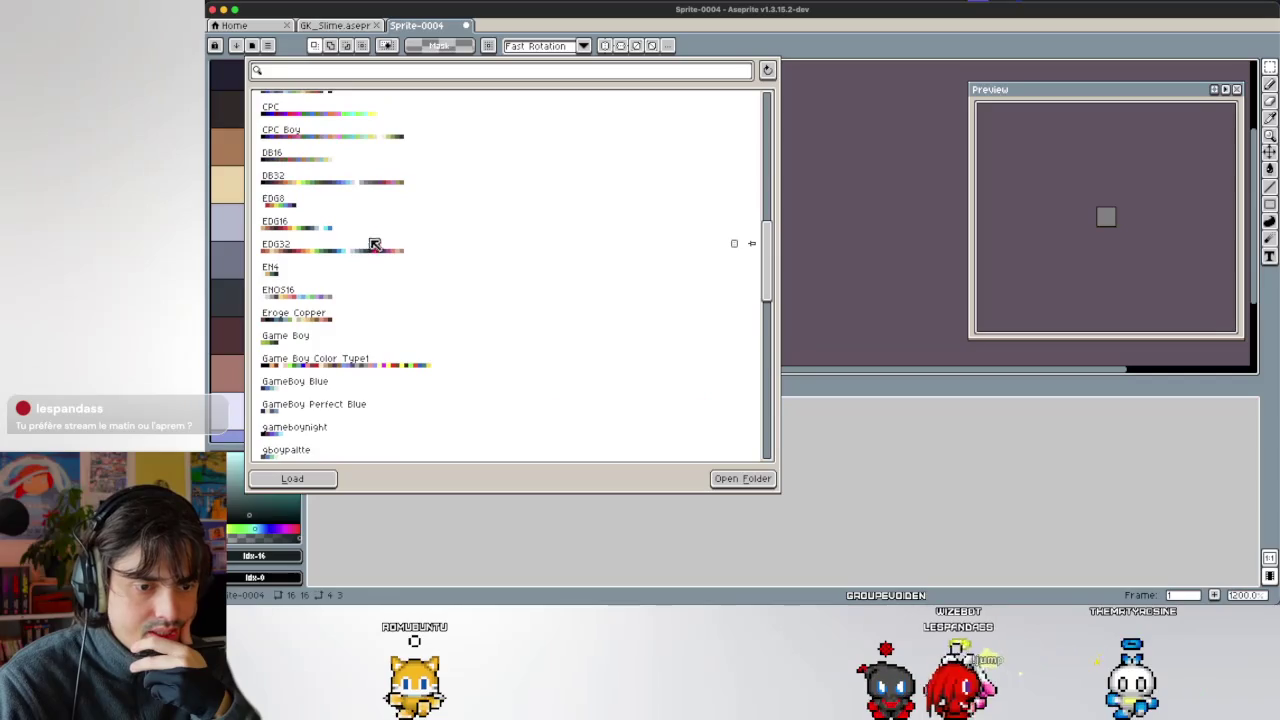
{"action": "scroll", "coordinate": [375, 230], "scroll_direction": "up", "scroll_amount": 3}
{"action": "scroll", "coordinate": [383, 216], "scroll_direction": "up", "scroll_amount": 4}
{"action": "scroll", "coordinate": [382, 221], "scroll_direction": "up", "scroll_amount": 1}
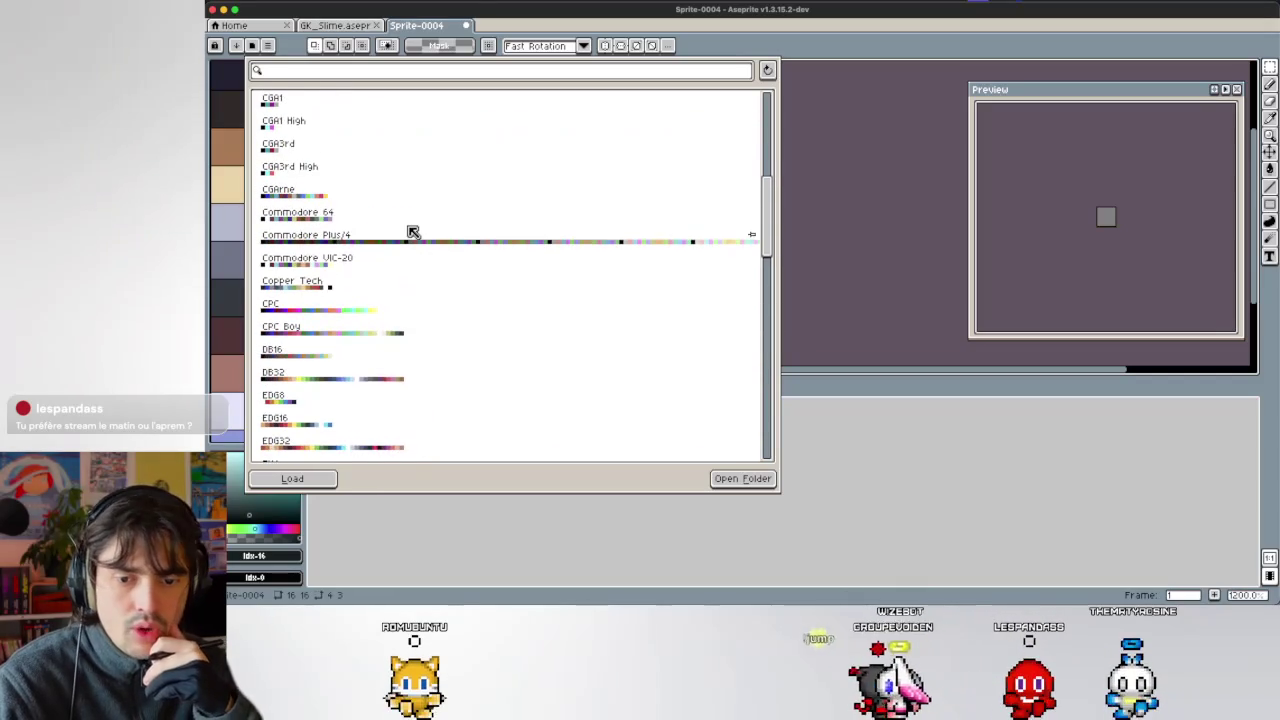
{"action": "scroll", "coordinate": [413, 232], "scroll_direction": "up", "scroll_amount": 4}
{"action": "scroll", "coordinate": [413, 232], "scroll_direction": "up", "scroll_amount": 2}
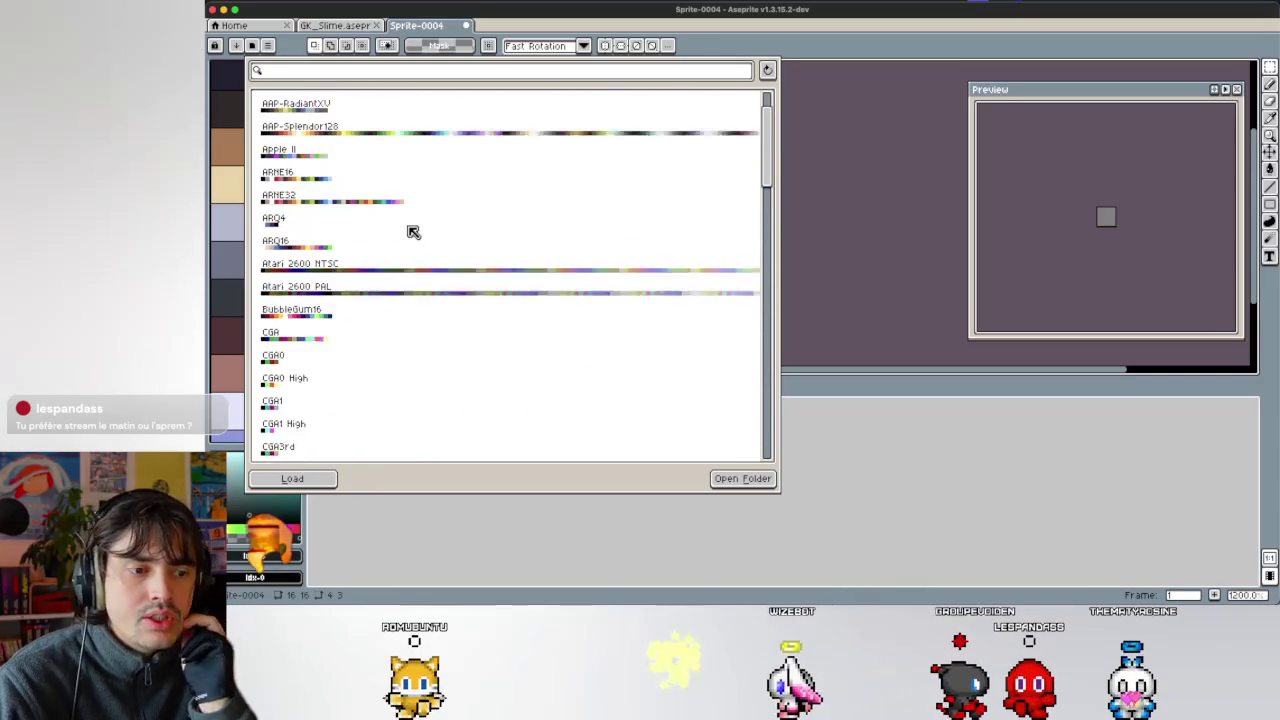
{"action": "scroll", "coordinate": [413, 232], "scroll_direction": "up", "scroll_amount": 3}
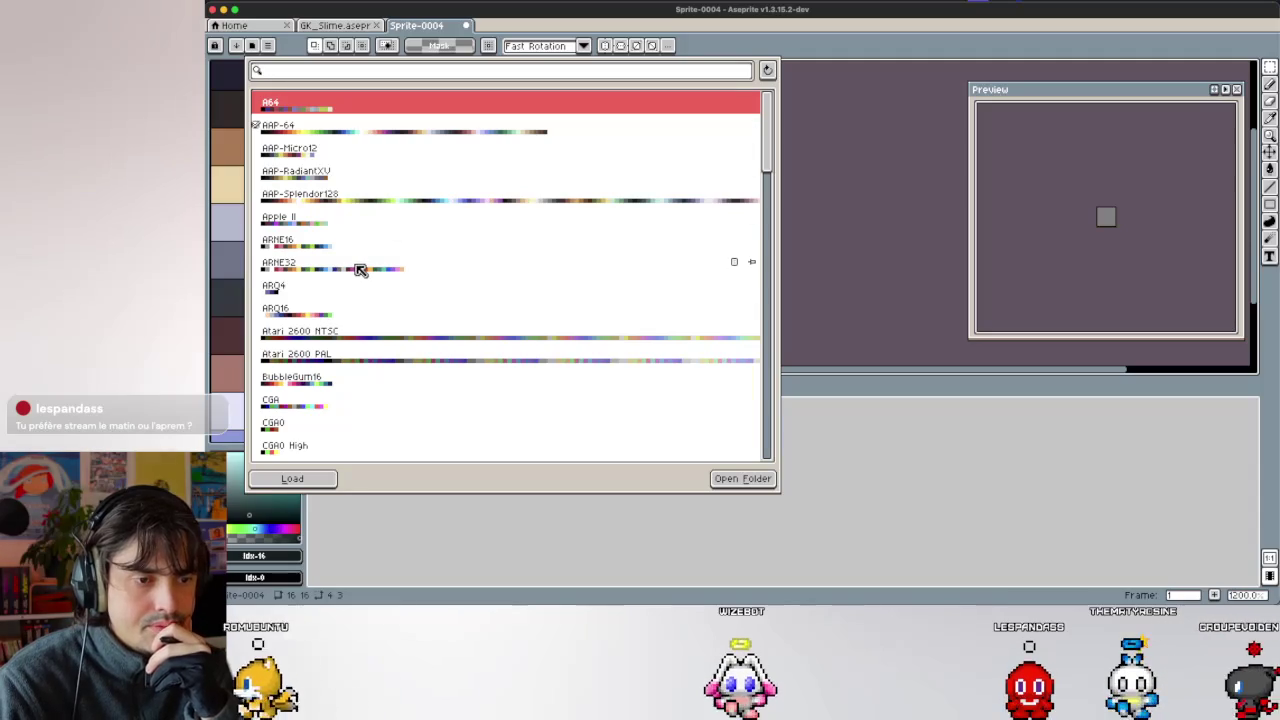
{"action": "left_click", "coordinate": [333, 316]}
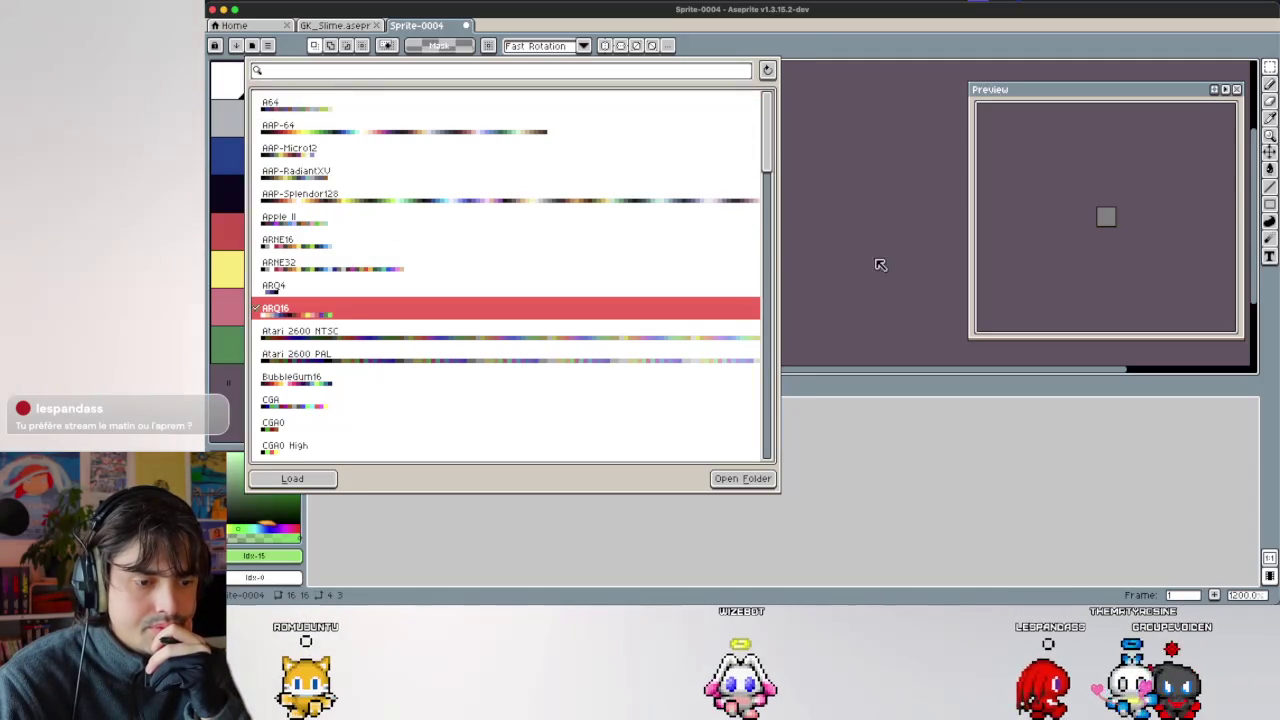
{"action": "left_click", "coordinate": [856, 243]}
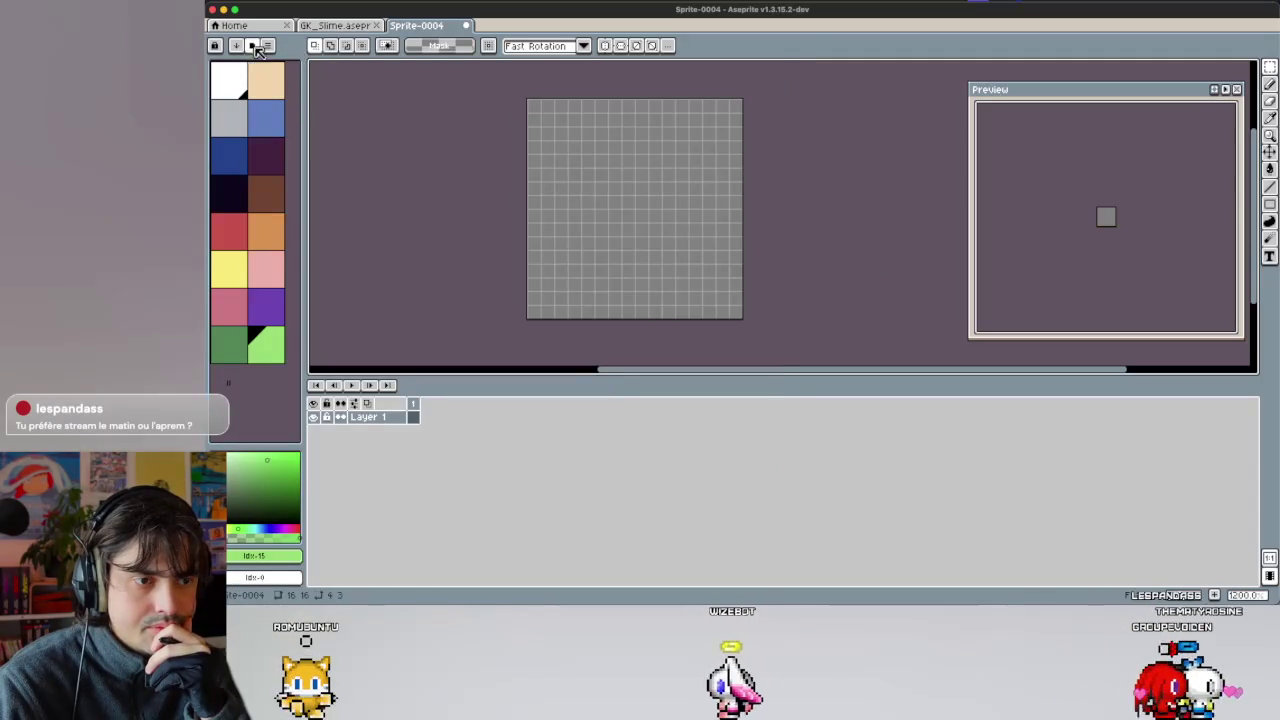
Replace the palette with the NES preset and widen the palette panel.
{"action": "left_click", "coordinate": [253, 46]}
{"action": "scroll", "coordinate": [405, 295], "scroll_direction": "down", "scroll_amount": 5}
{"action": "scroll", "coordinate": [411, 305], "scroll_direction": "down", "scroll_amount": 5}
{"action": "scroll", "coordinate": [412, 308], "scroll_direction": "down", "scroll_amount": 5}
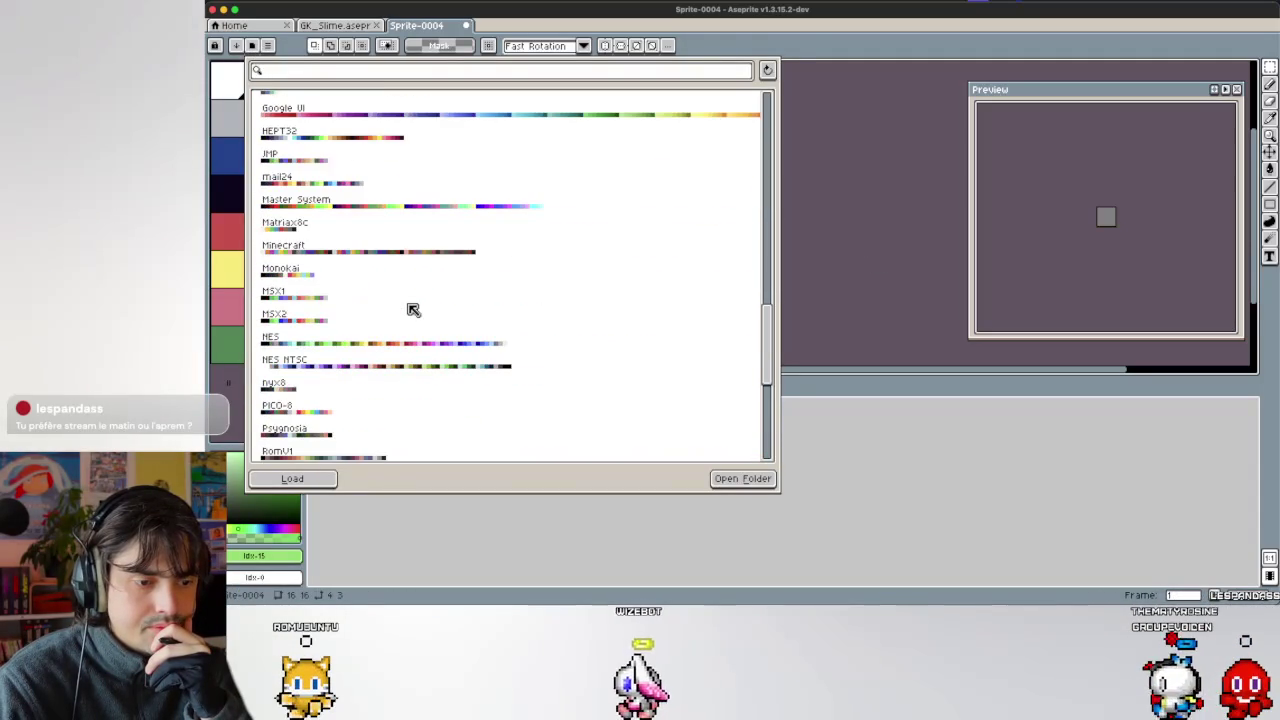
{"action": "scroll", "coordinate": [413, 310], "scroll_direction": "down", "scroll_amount": 5}
{"action": "scroll", "coordinate": [413, 310], "scroll_direction": "up", "scroll_amount": 3}
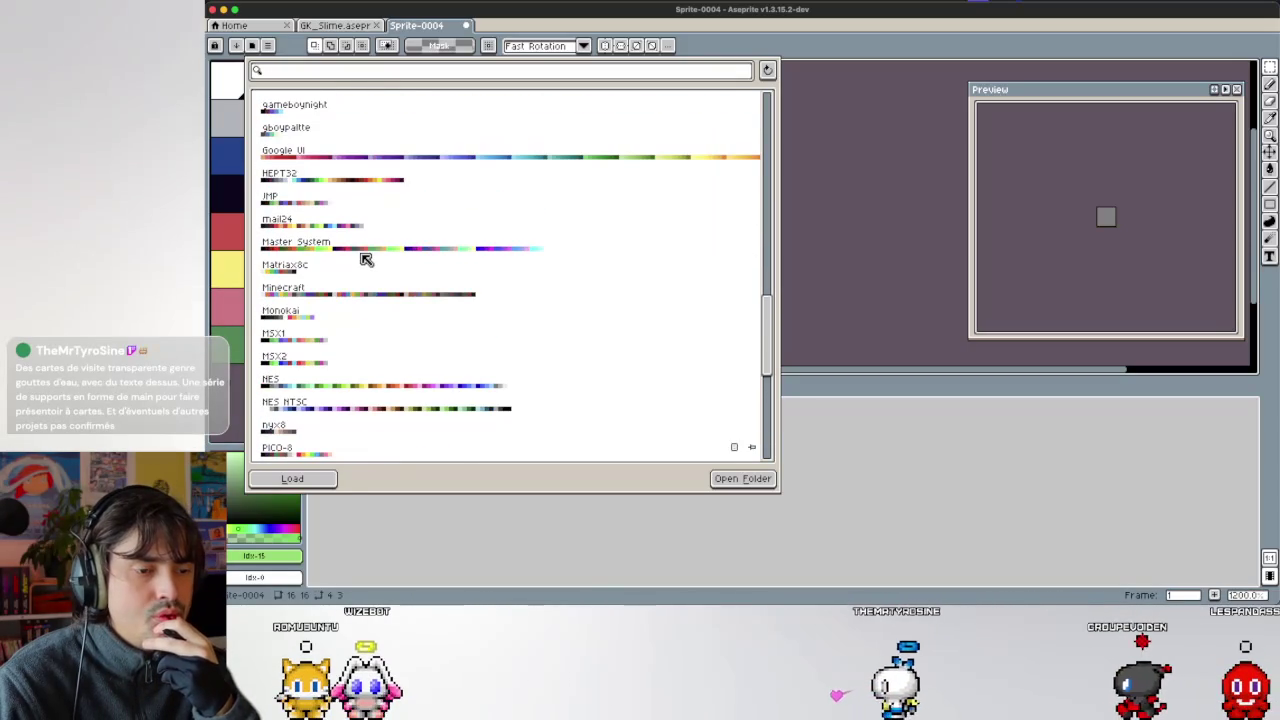
{"action": "scroll", "coordinate": [330, 250], "scroll_direction": "down", "scroll_amount": 3}
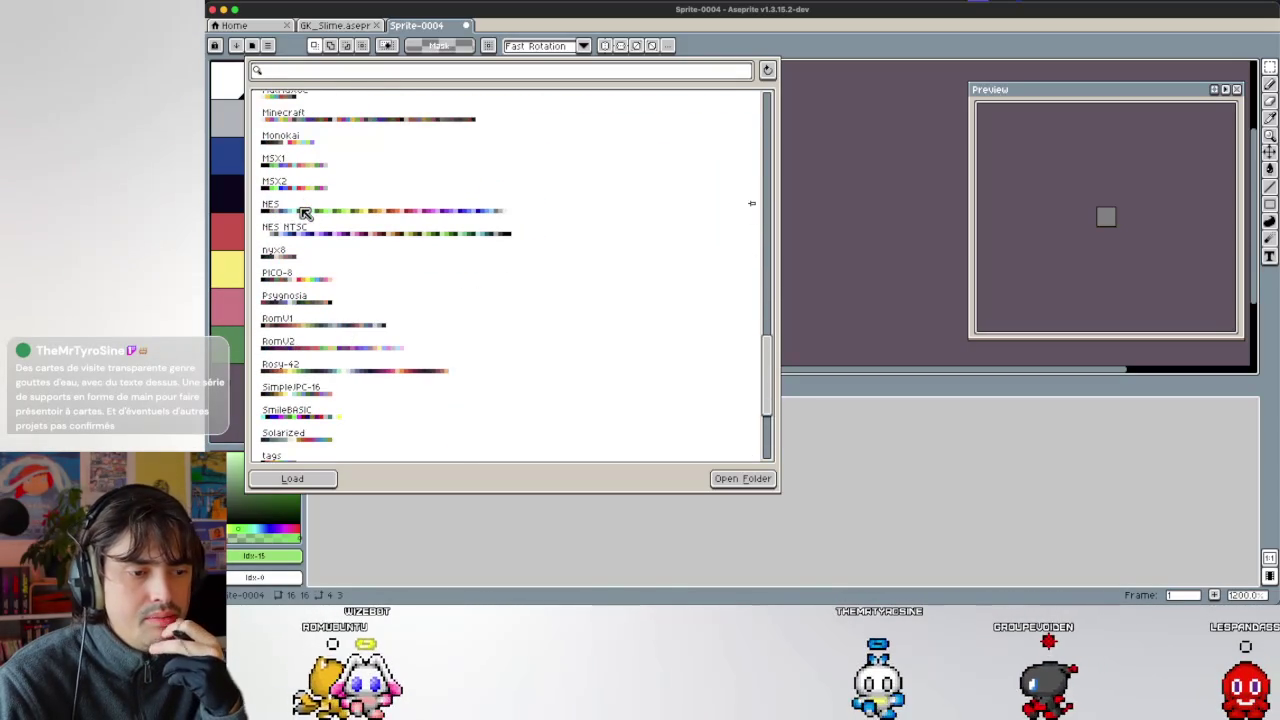
{"action": "left_click", "coordinate": [303, 210]}
{"action": "left_click", "coordinate": [789, 119]}
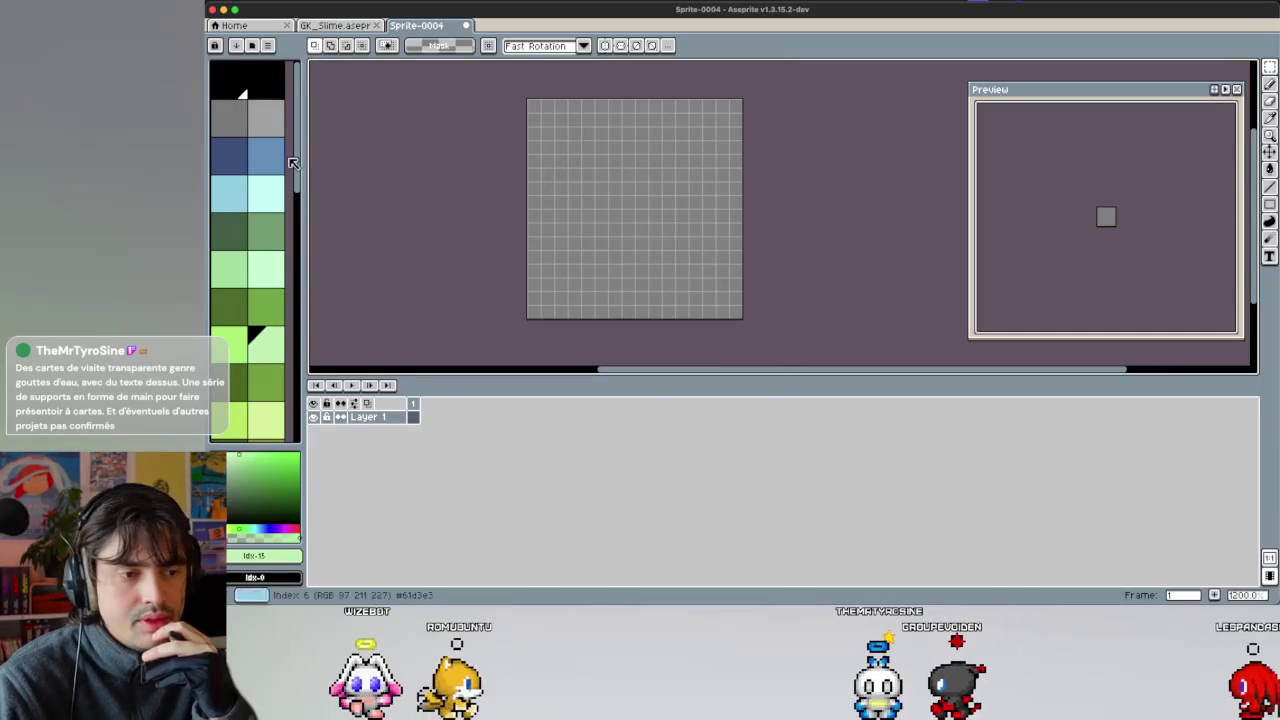
{"action": "left_click_drag", "start_coordinate": [304, 143], "coordinate": [396, 143]}
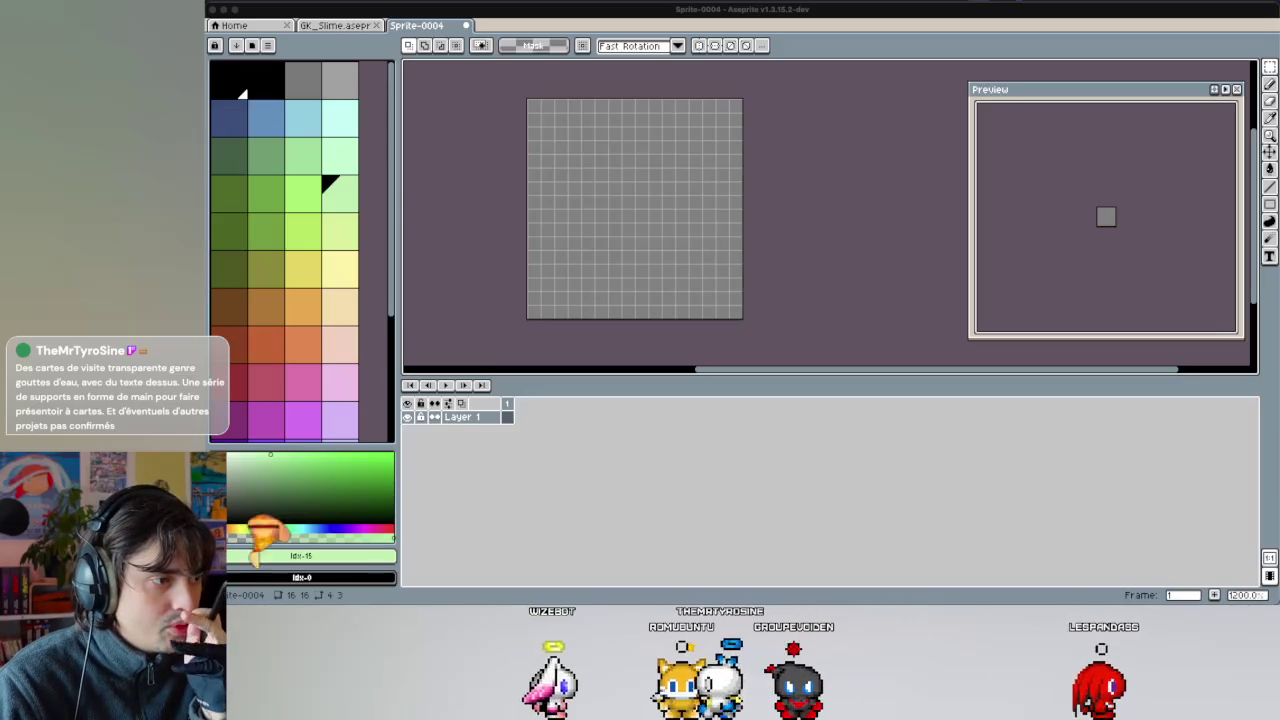
Pick the dark purple swatch (index 40) and zoom the canvas to 1600%.
{"action": "left_click", "coordinate": [493, 229]}
{"action": "scroll", "coordinate": [497, 225], "scroll_direction": "right", "scroll_amount": 1}
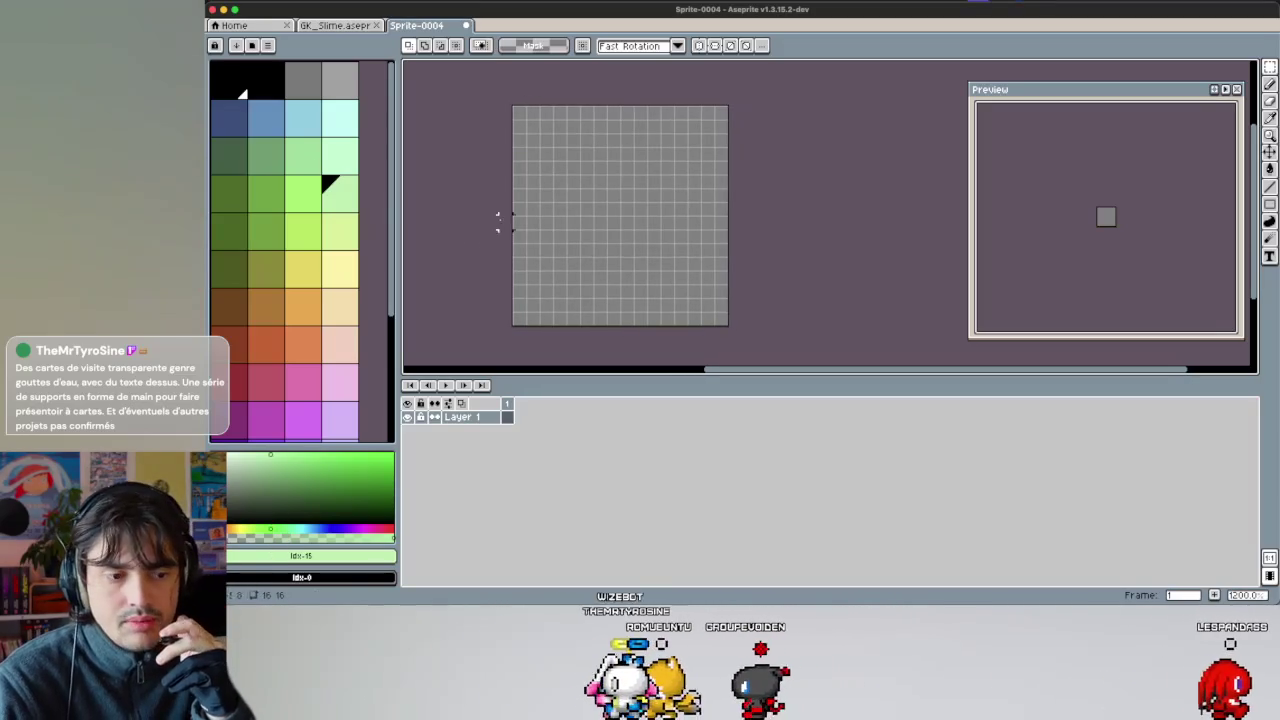
{"action": "scroll", "coordinate": [329, 294], "scroll_direction": "down", "scroll_amount": 2}
{"action": "scroll", "coordinate": [329, 294], "scroll_direction": "down", "scroll_amount": 1}
{"action": "scroll", "coordinate": [330, 298], "scroll_direction": "down", "scroll_amount": 1}
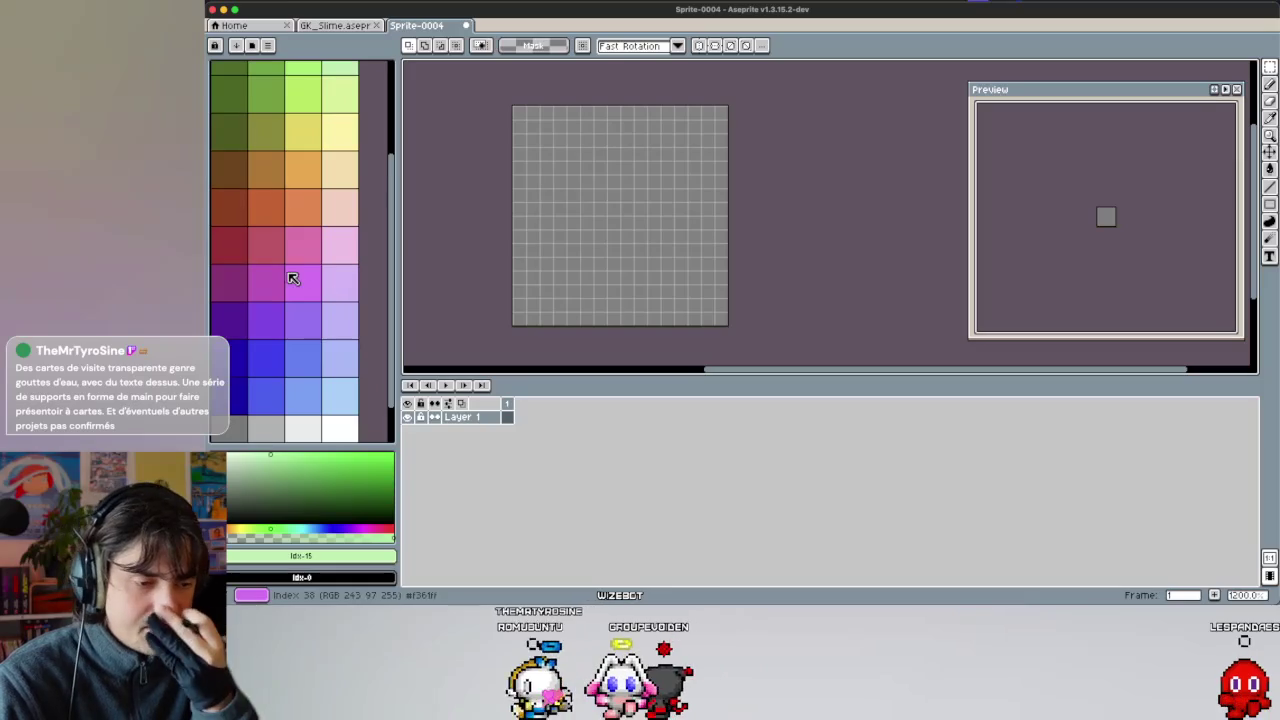
{"action": "scroll", "coordinate": [290, 278], "scroll_direction": "down", "scroll_amount": 1}
{"action": "left_click", "coordinate": [236, 293]}
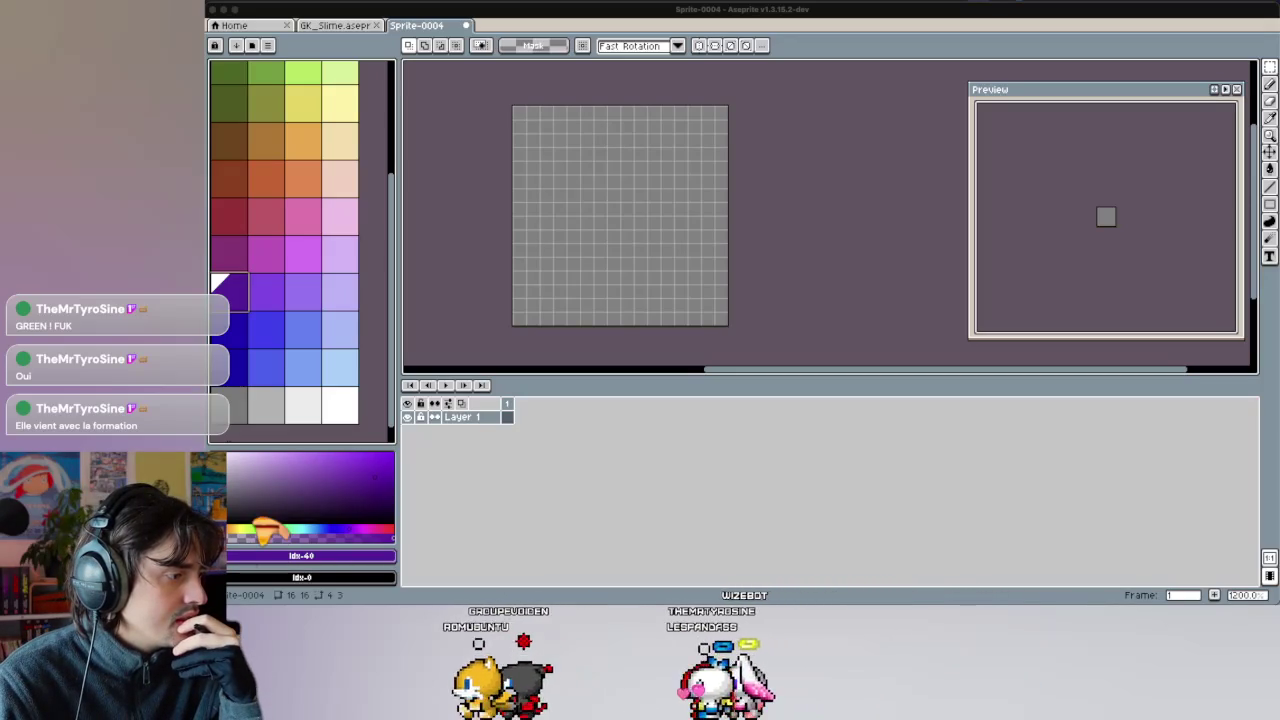
{"action": "left_click", "coordinate": [612, 318]}
{"action": "scroll", "coordinate": [612, 318], "scroll_direction": "up", "scroll_amount": 1}
{"action": "scroll", "coordinate": [594, 252], "scroll_direction": "up", "scroll_amount": 2}
{"action": "scroll", "coordinate": [594, 252], "scroll_direction": "right", "scroll_amount": 1}
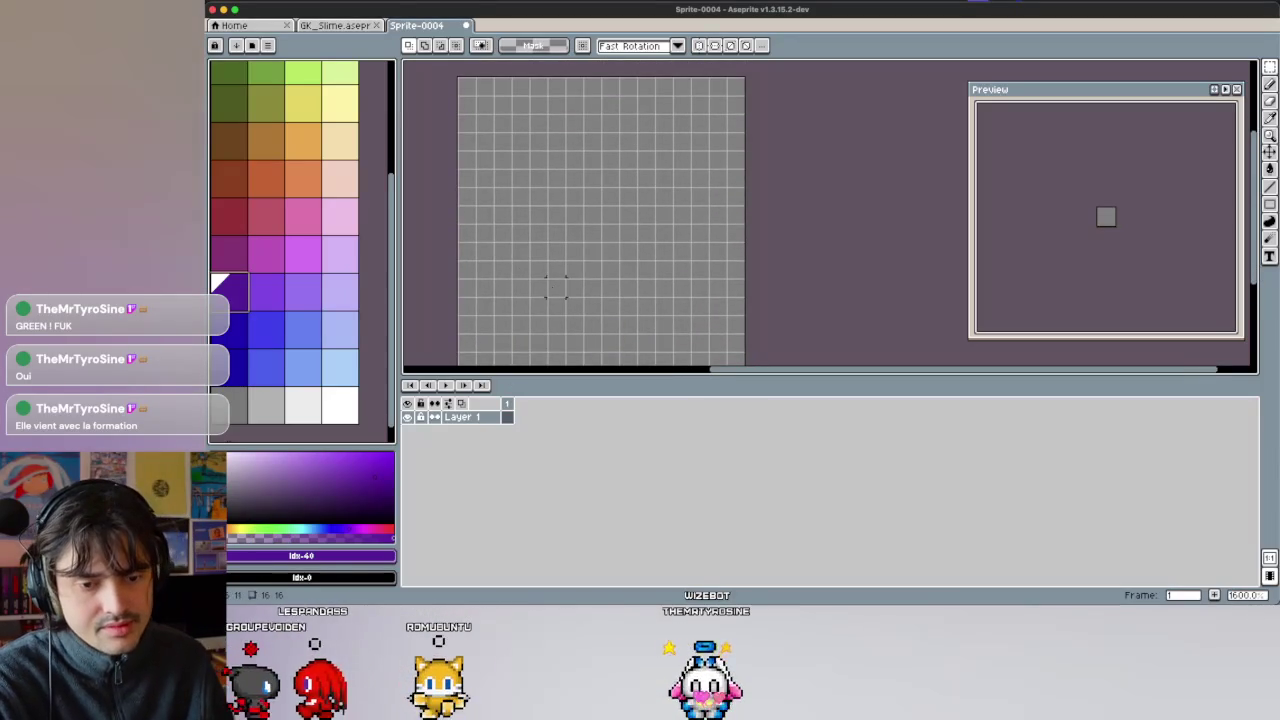
Place a trial dark purple pixel with the Pencil, then undo it.
{"action": "key", "text": "b"}
{"action": "left_click", "coordinate": [556, 270]}
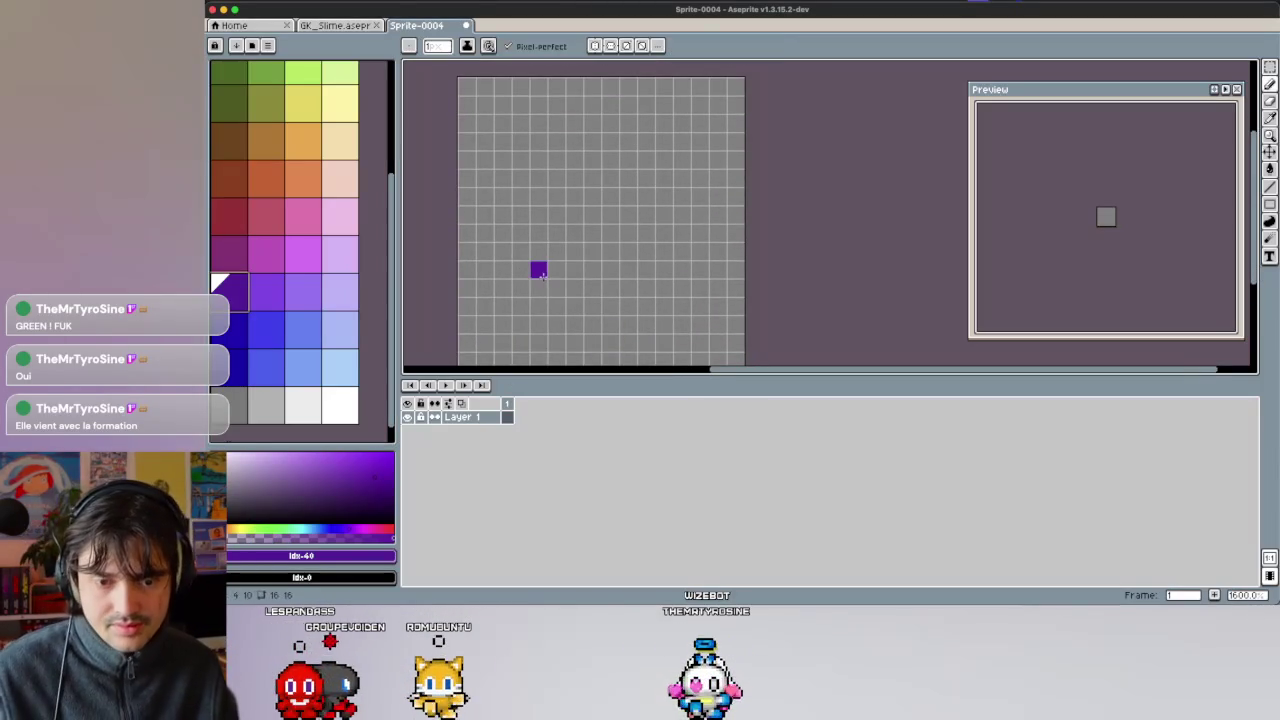
{"action": "scroll", "coordinate": [540, 275], "scroll_direction": "down", "scroll_amount": 1}
{"action": "scroll", "coordinate": [535, 270], "scroll_direction": "up", "scroll_amount": 1}
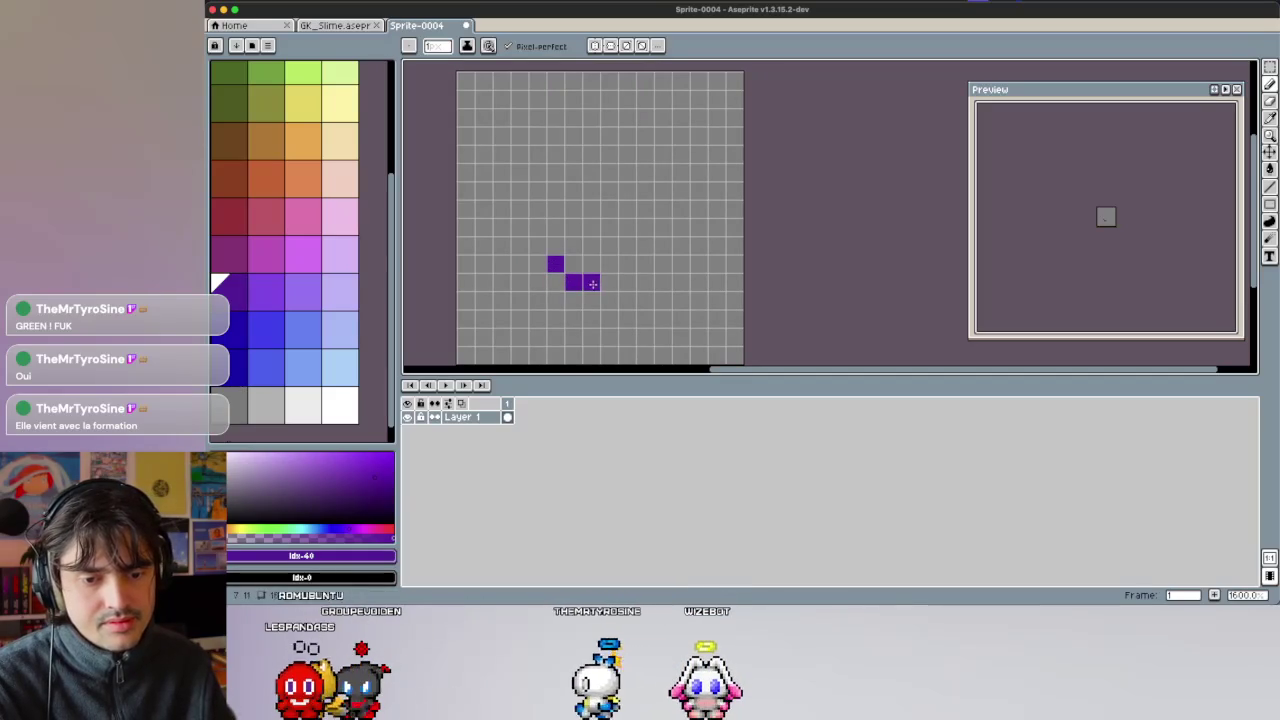
{"action": "key", "text": "ctrl+z"}
{"action": "key", "text": "ctrl+z"}
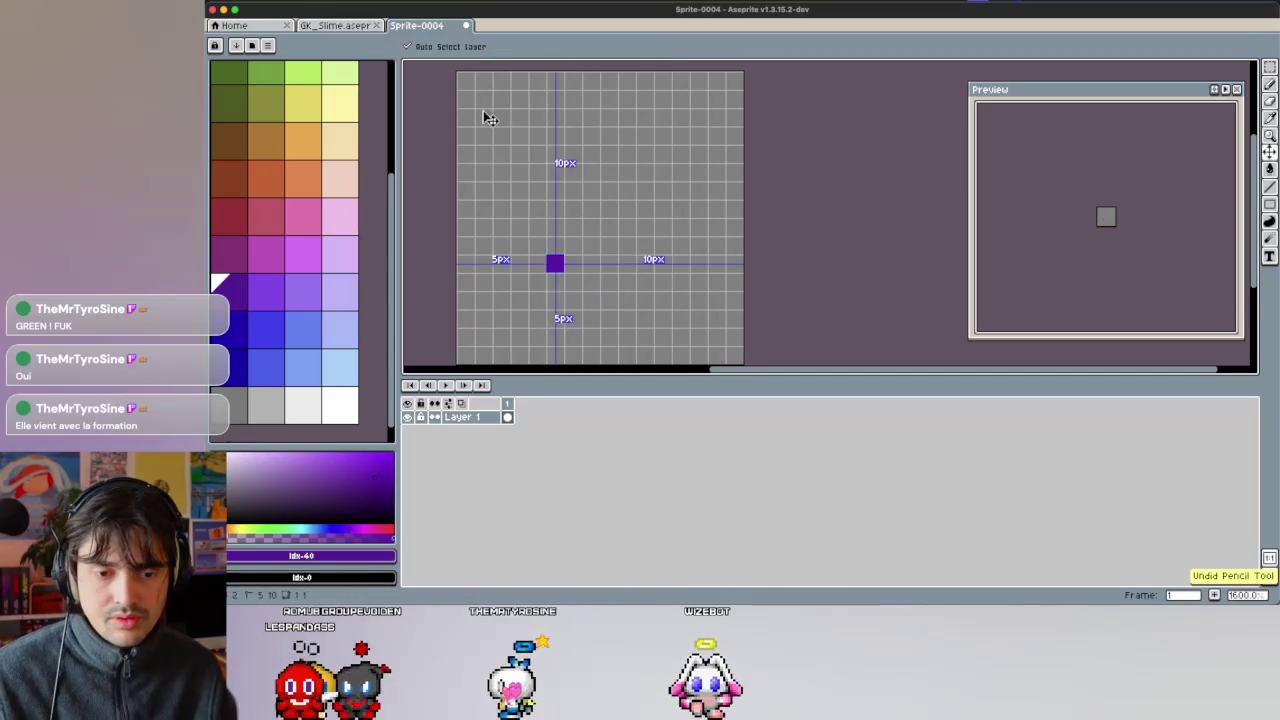
{"action": "key", "text": "ctrl+z"}
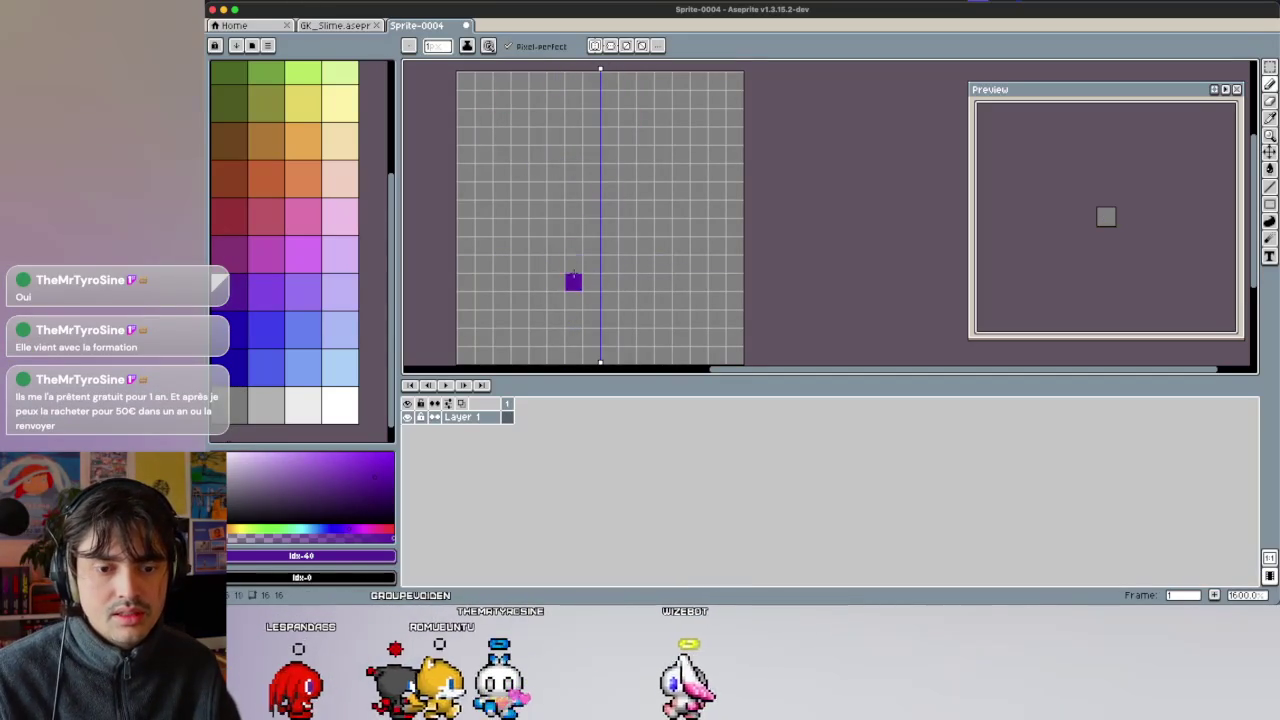
Paint mirrored dark purple outline pixels for the bottom row, sides and top humps.
{"action": "left_click", "coordinate": [555, 265]}
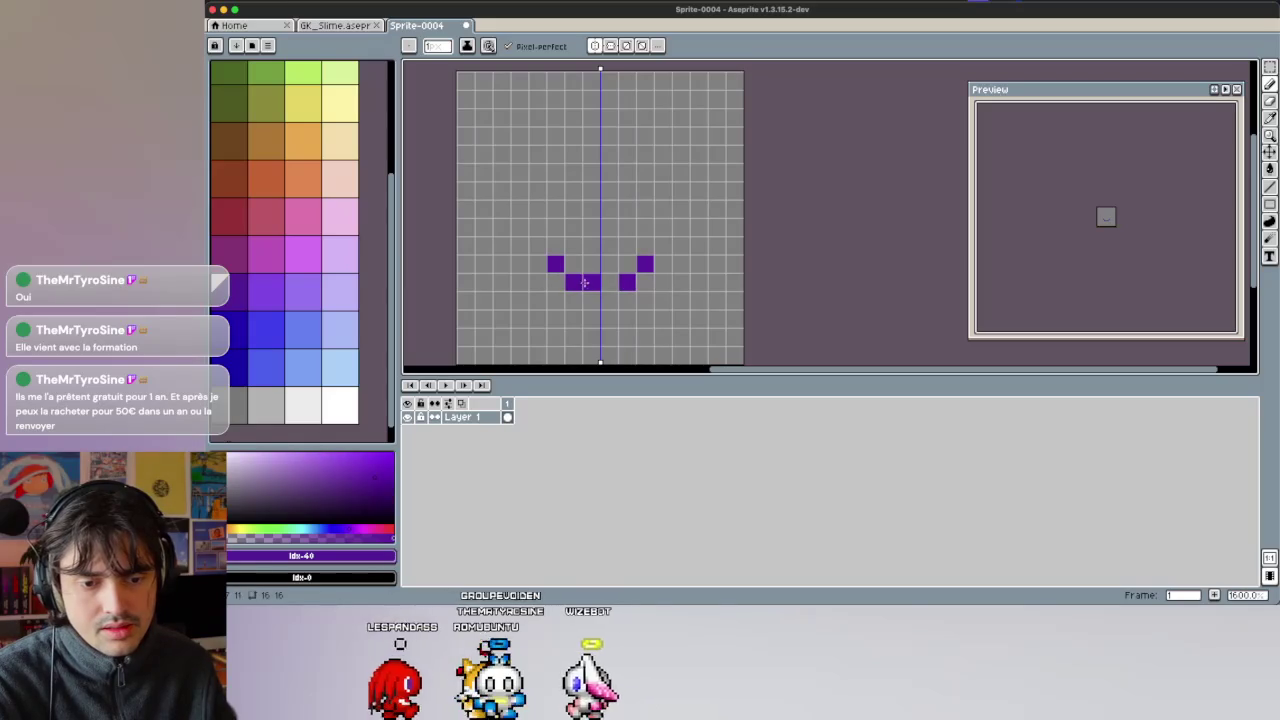
{"action": "left_click", "coordinate": [585, 283]}
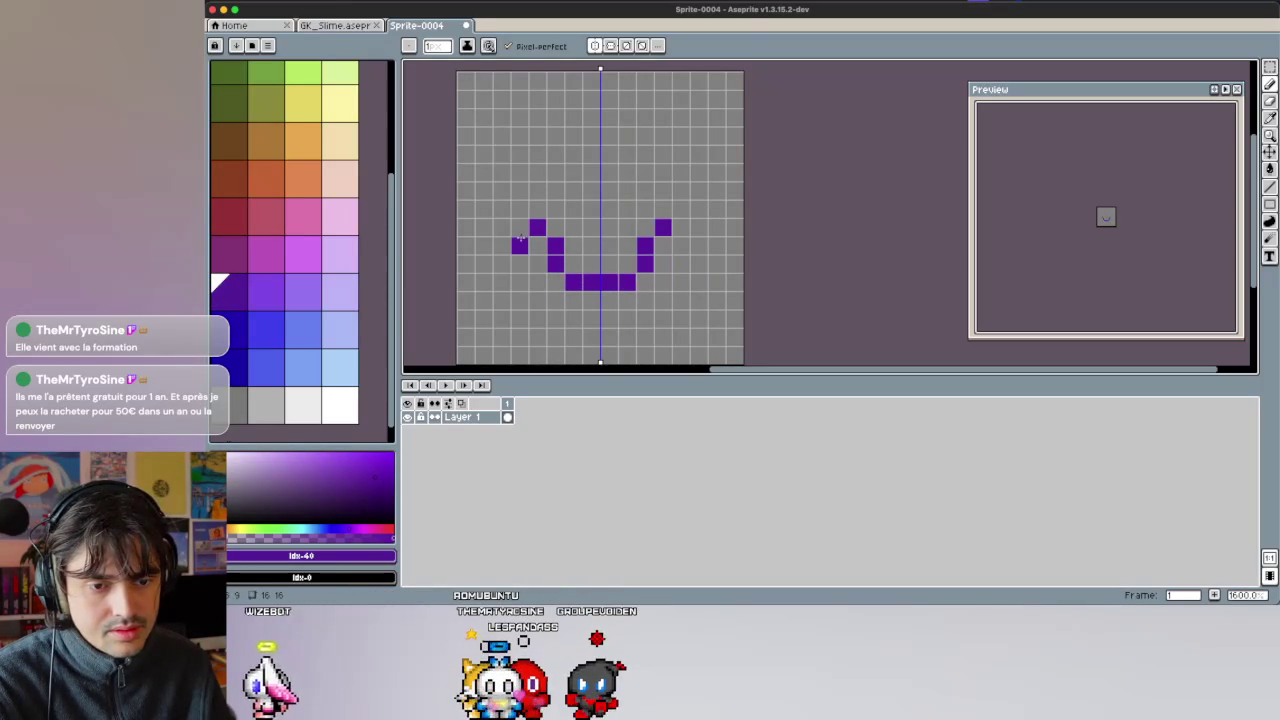
{"action": "left_click", "coordinate": [520, 241]}
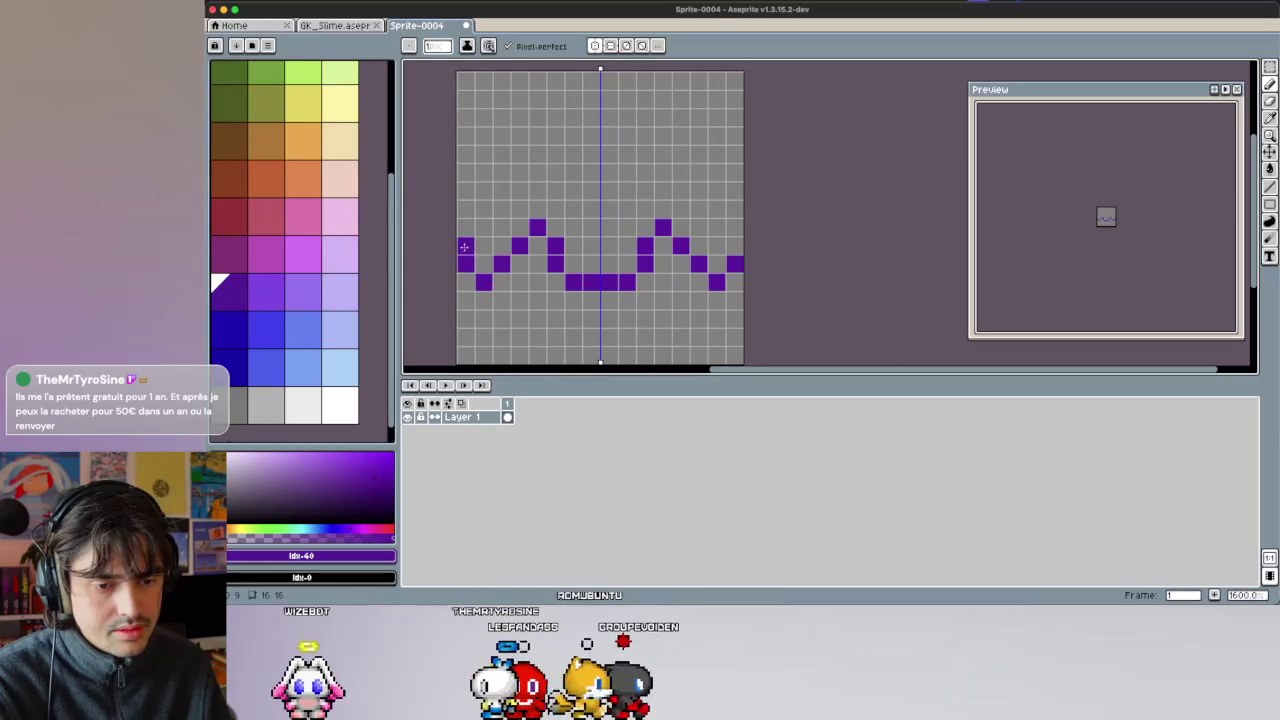
{"action": "left_click", "coordinate": [483, 191]}
{"action": "left_click", "coordinate": [519, 173]}
{"action": "left_click", "coordinate": [537, 173]}
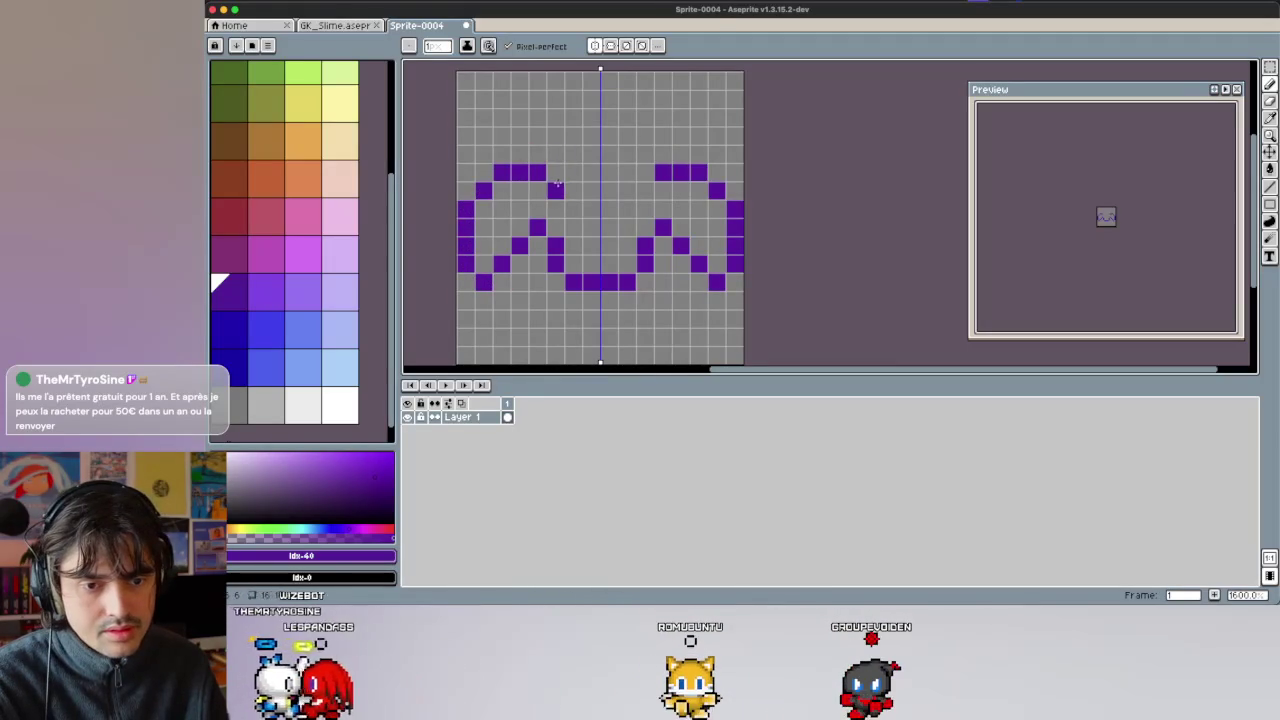
{"action": "left_click", "coordinate": [570, 172]}
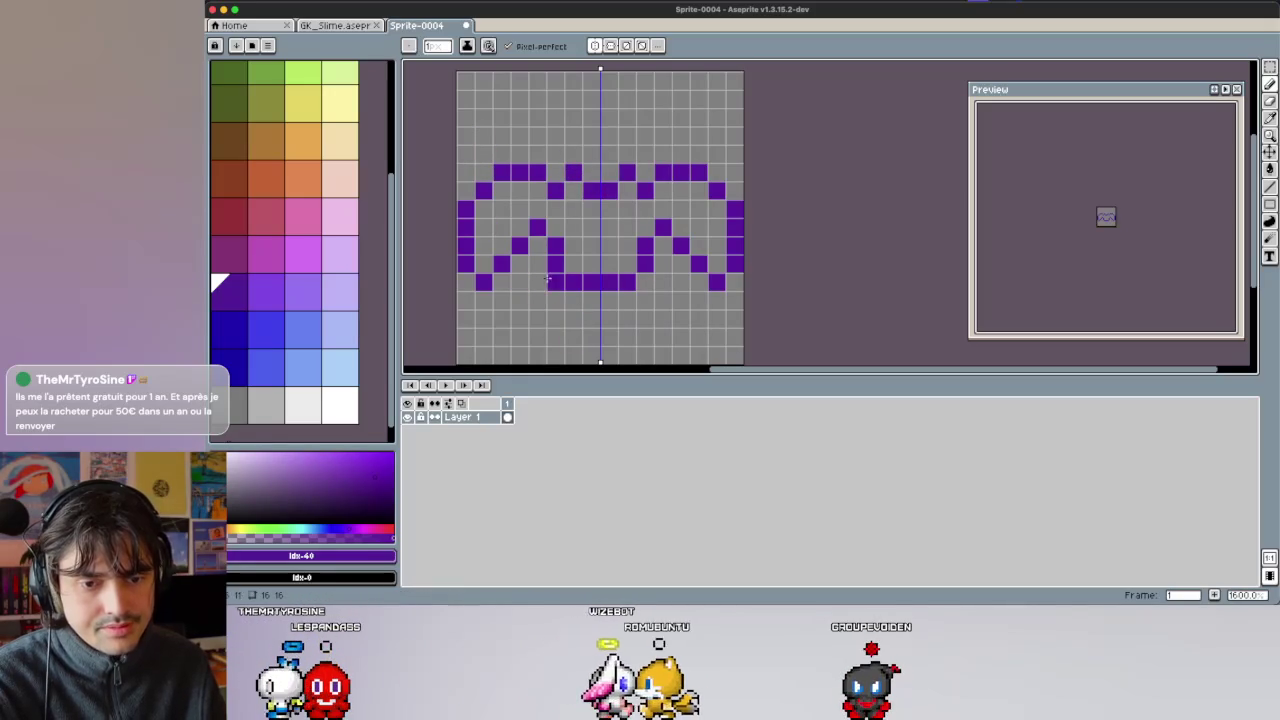
Move the bat's lower half down two cells, then return to the Pencil with transparent.
{"action": "key", "text": "m"}
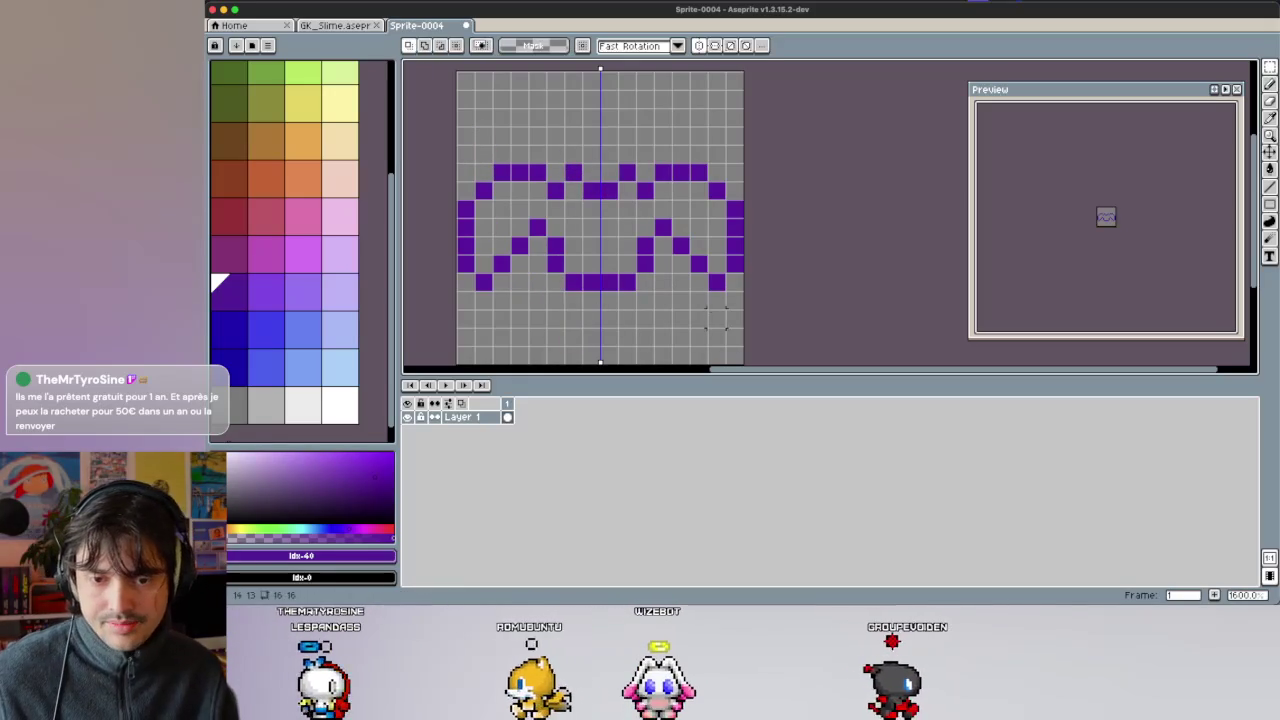
{"action": "key", "text": "ctrl+v"}
{"action": "mouse_move", "coordinate": [563, 309]}
{"action": "left_mouse_down"}
{"action": "mouse_move", "coordinate": [598, 310]}
{"action": "mouse_move", "coordinate": [598, 328]}
{"action": "left_mouse_up"}
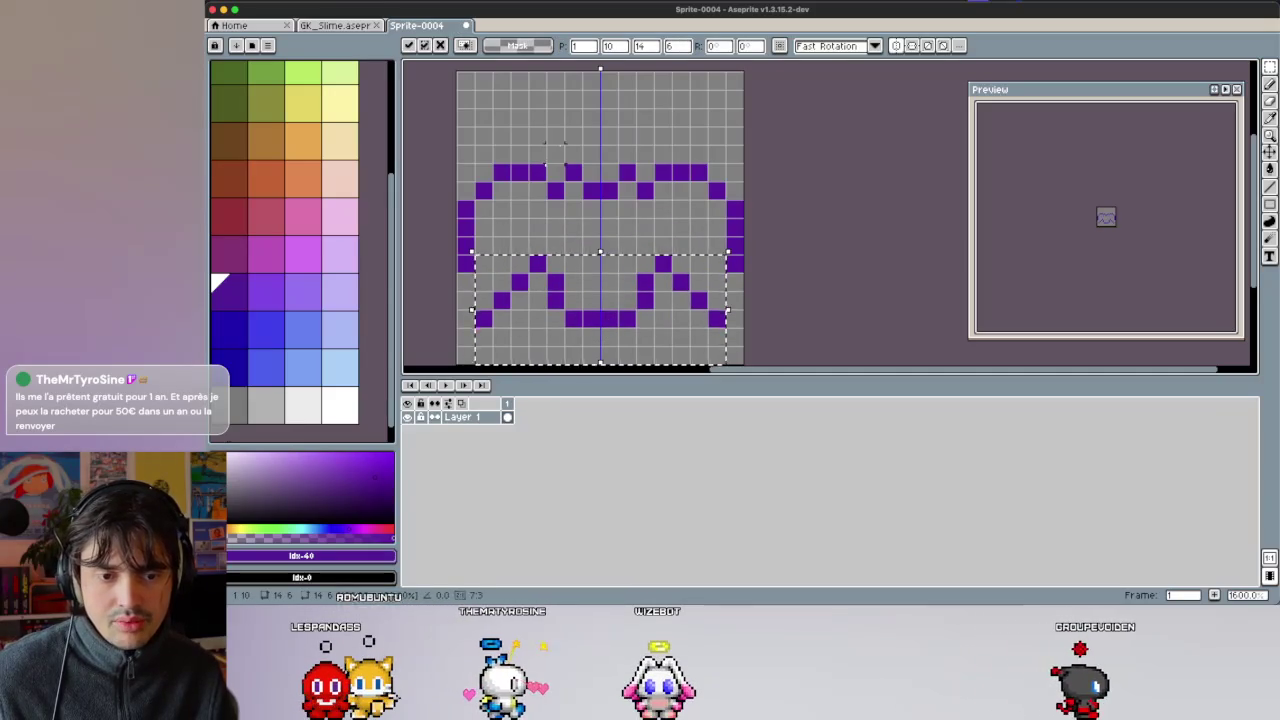
{"action": "key", "text": "Return"}
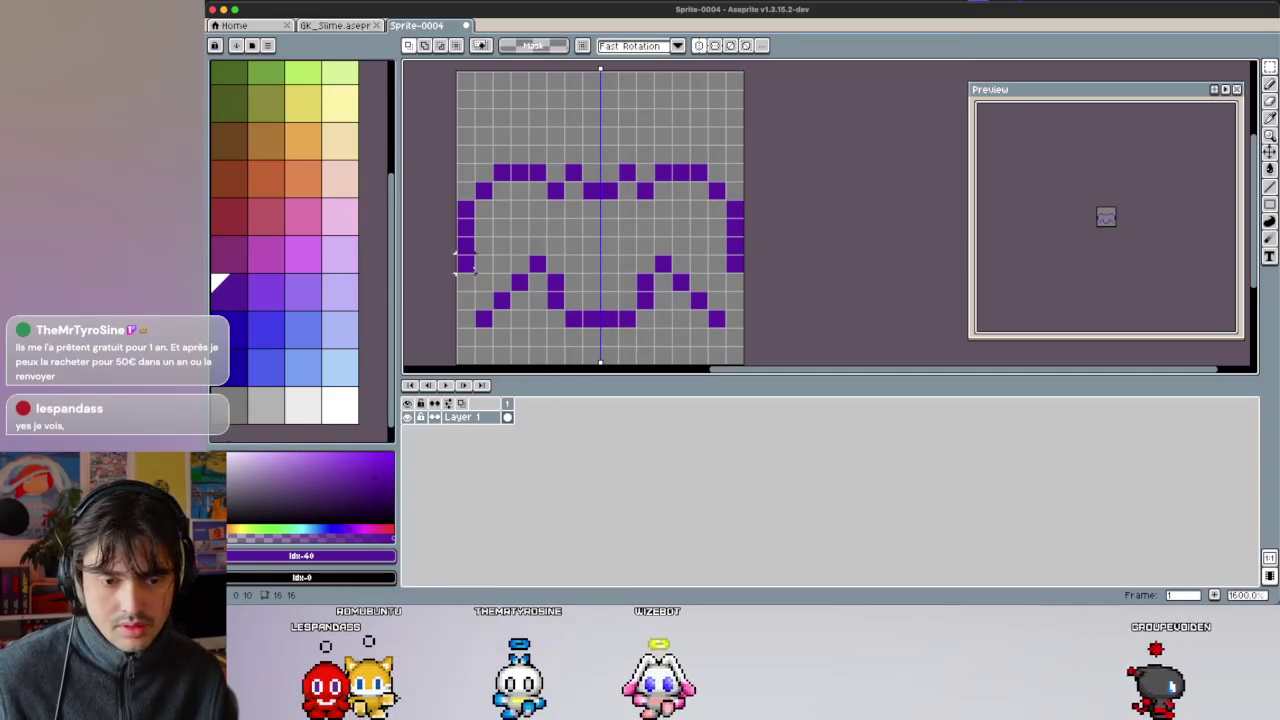
{"action": "key", "text": "b"}
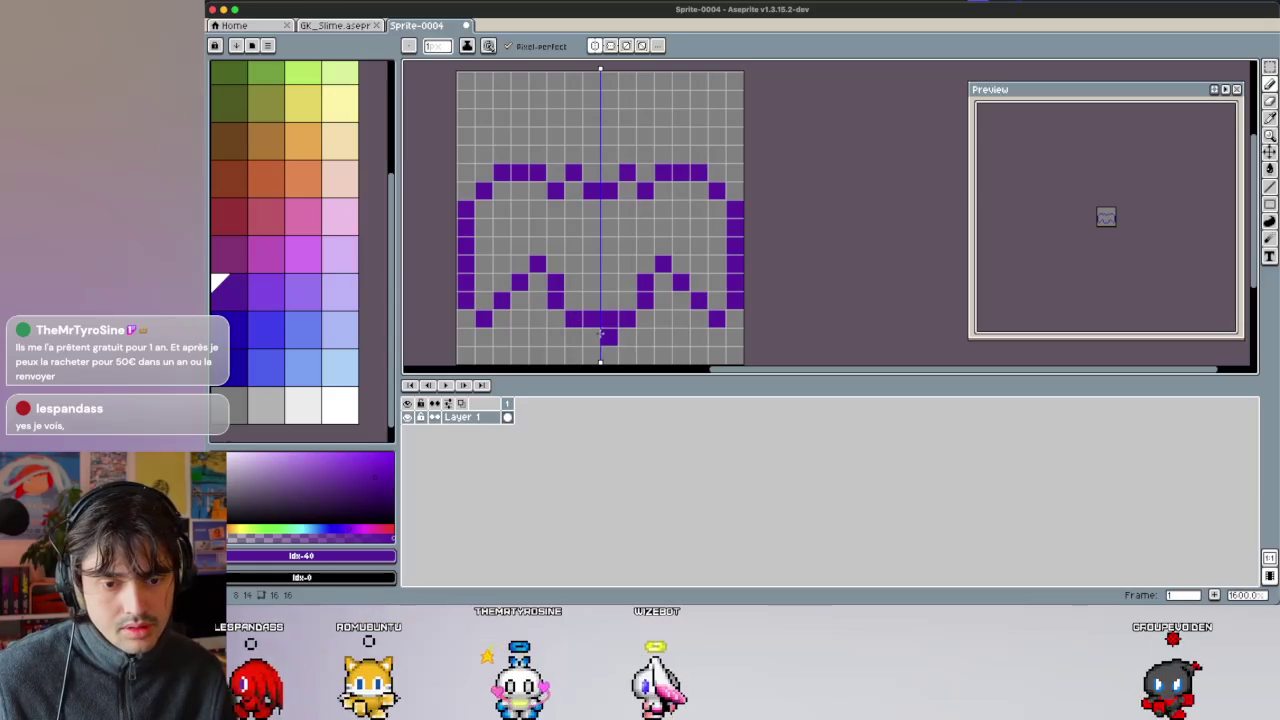
{"action": "left_click", "coordinate": [501, 227], "text": "alt"}
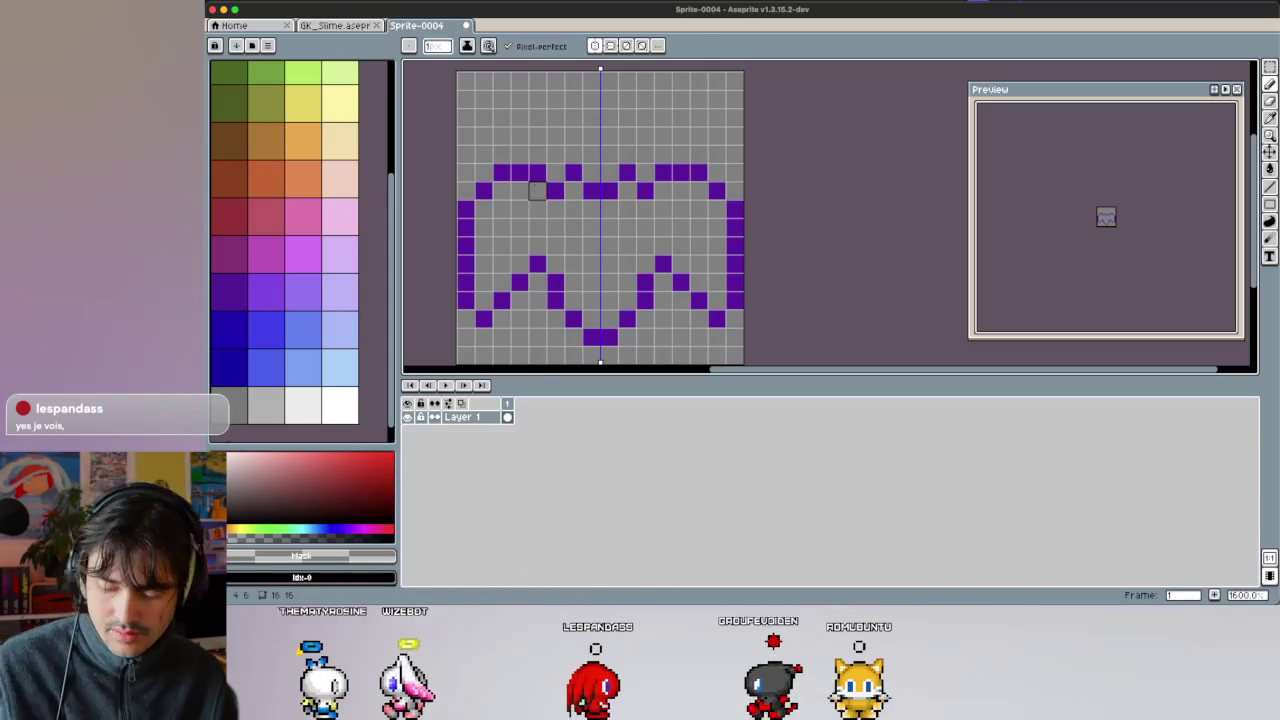
Erase and redraw top-edge pixels into a mirrored single-pixel zigzag.
{"action": "right_click", "coordinate": [537, 172]}
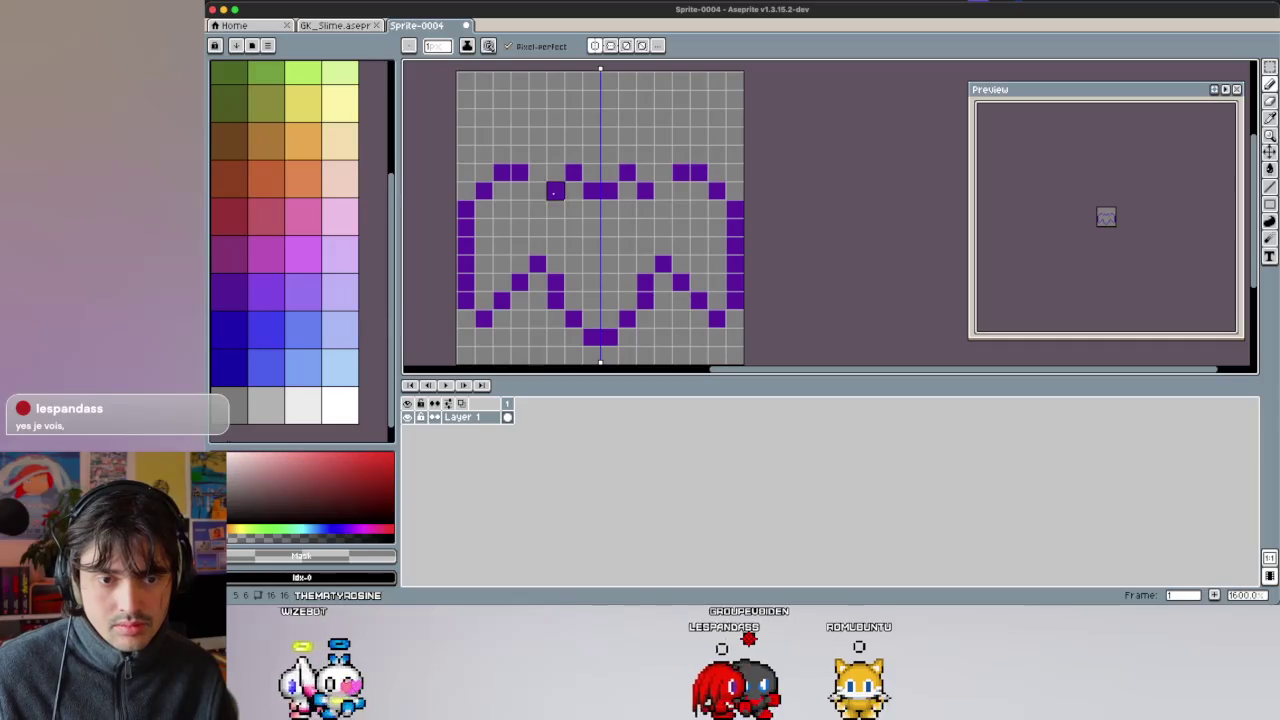
{"action": "key", "text": "alt"}
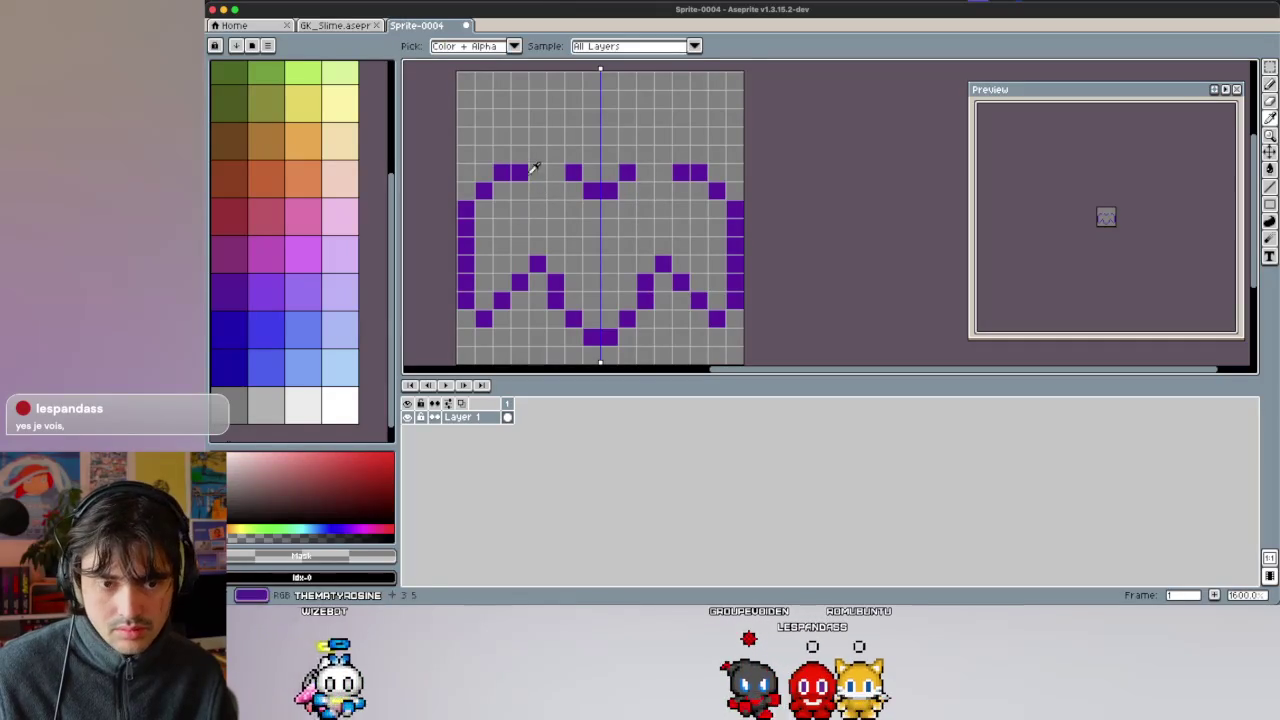
{"action": "key", "text": "alt"}
{"action": "left_click", "coordinate": [600, 183], "text": "alt"}
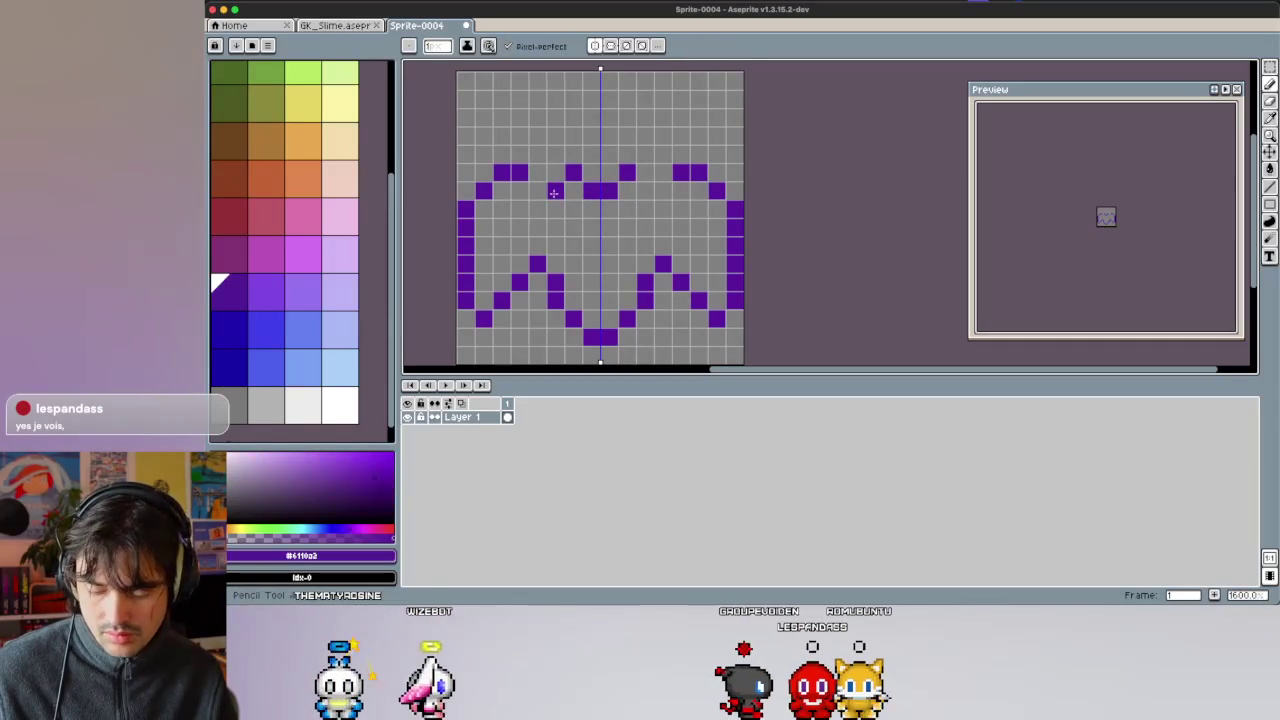
{"action": "left_click", "coordinate": [553, 191]}
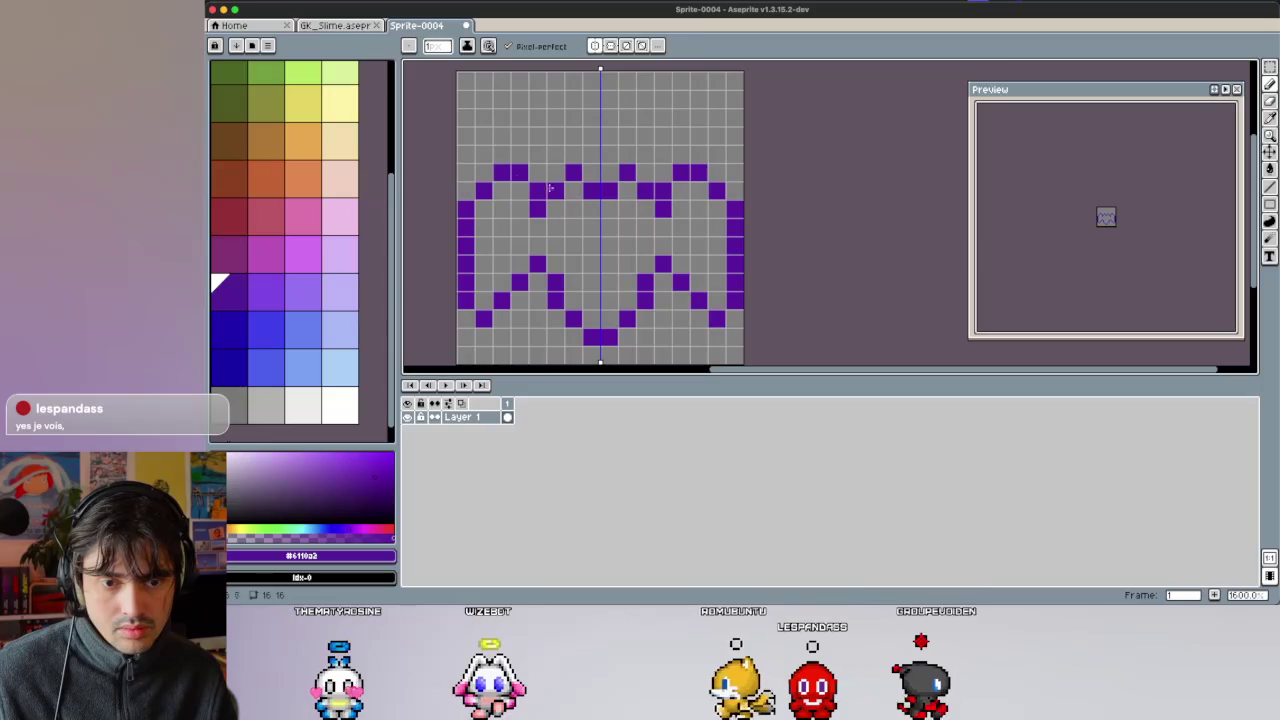
{"action": "key", "text": "alt"}
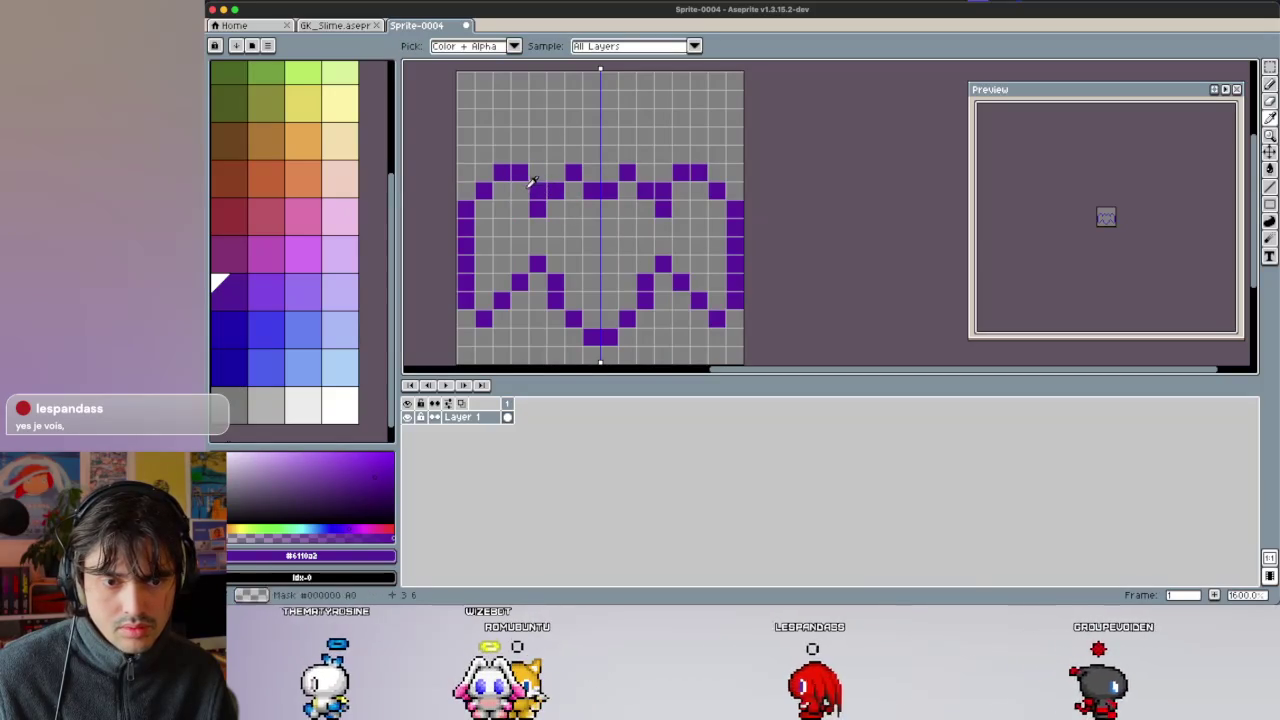
{"action": "left_click", "coordinate": [550, 181], "text": "alt"}
{"action": "left_click_drag", "start_coordinate": [537, 190], "coordinate": [519, 173]}
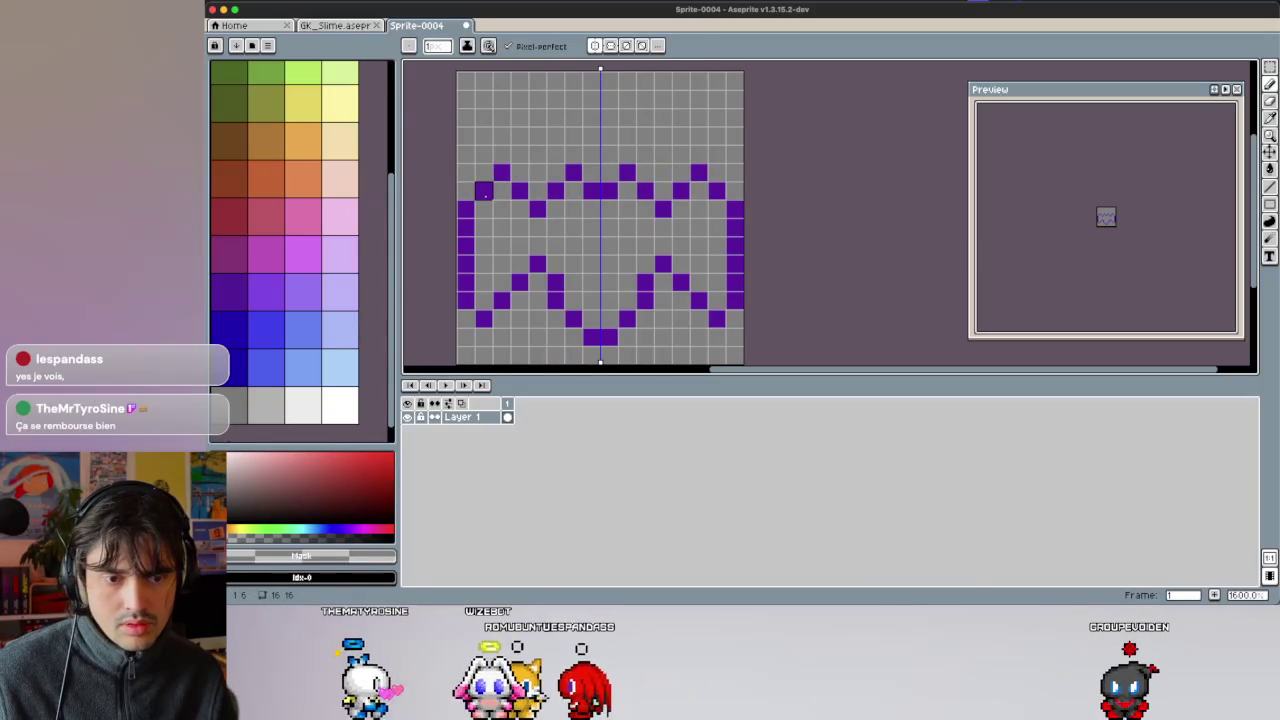
Redraw the lower wing tips one cell lower on both sides.
{"action": "left_click", "coordinate": [466, 291], "text": "alt"}
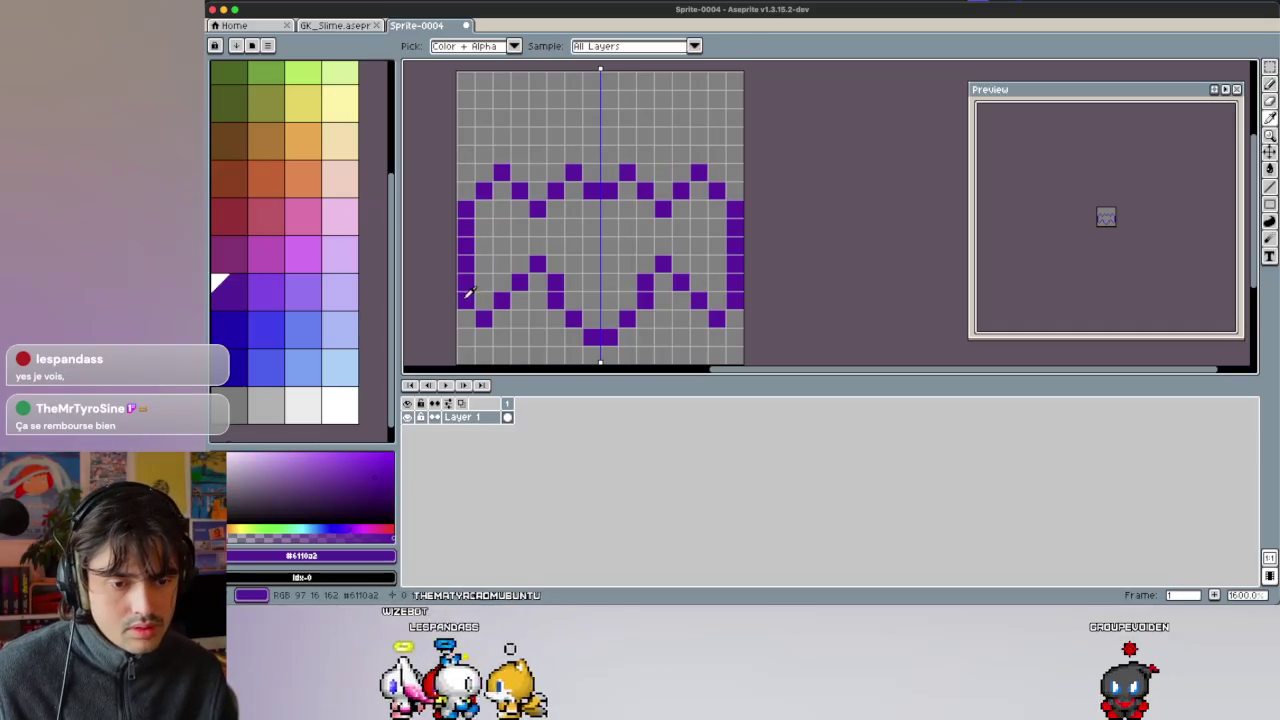
{"action": "left_click", "coordinate": [466, 300], "text": "alt"}
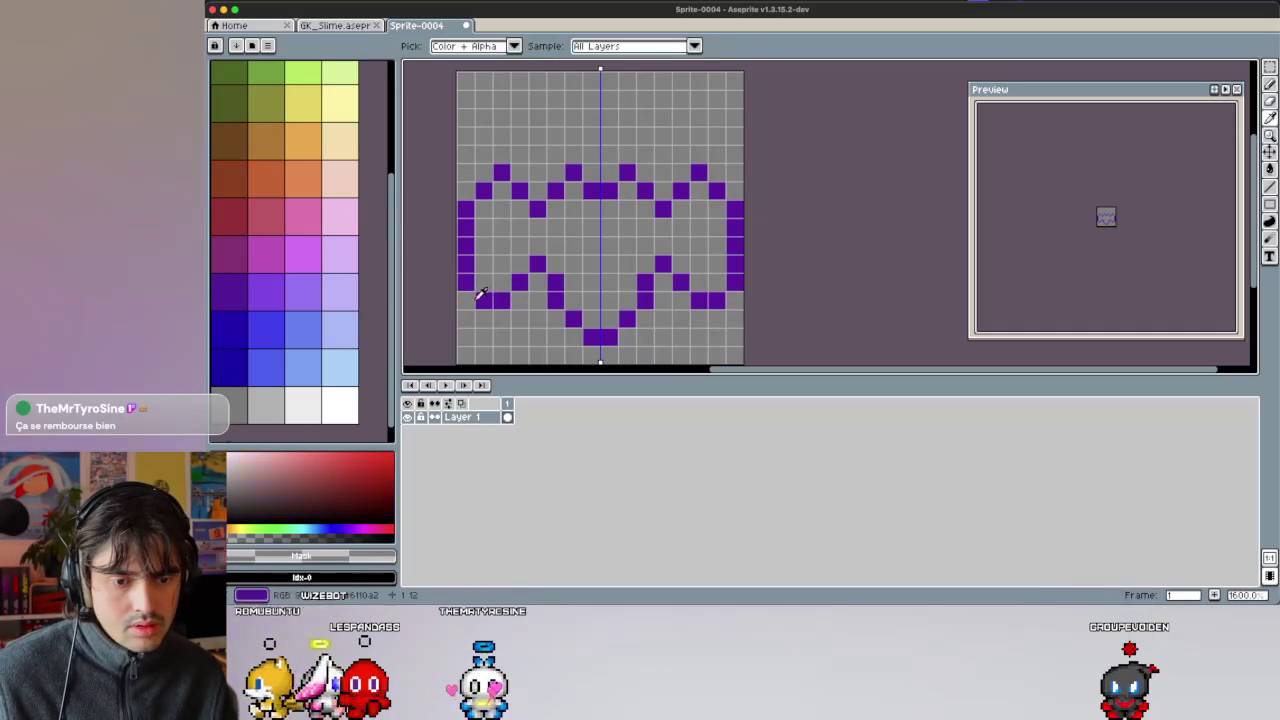
{"action": "left_click", "coordinate": [482, 291], "text": "alt"}
{"action": "left_click", "coordinate": [501, 318]}
{"action": "left_click", "coordinate": [501, 300]}
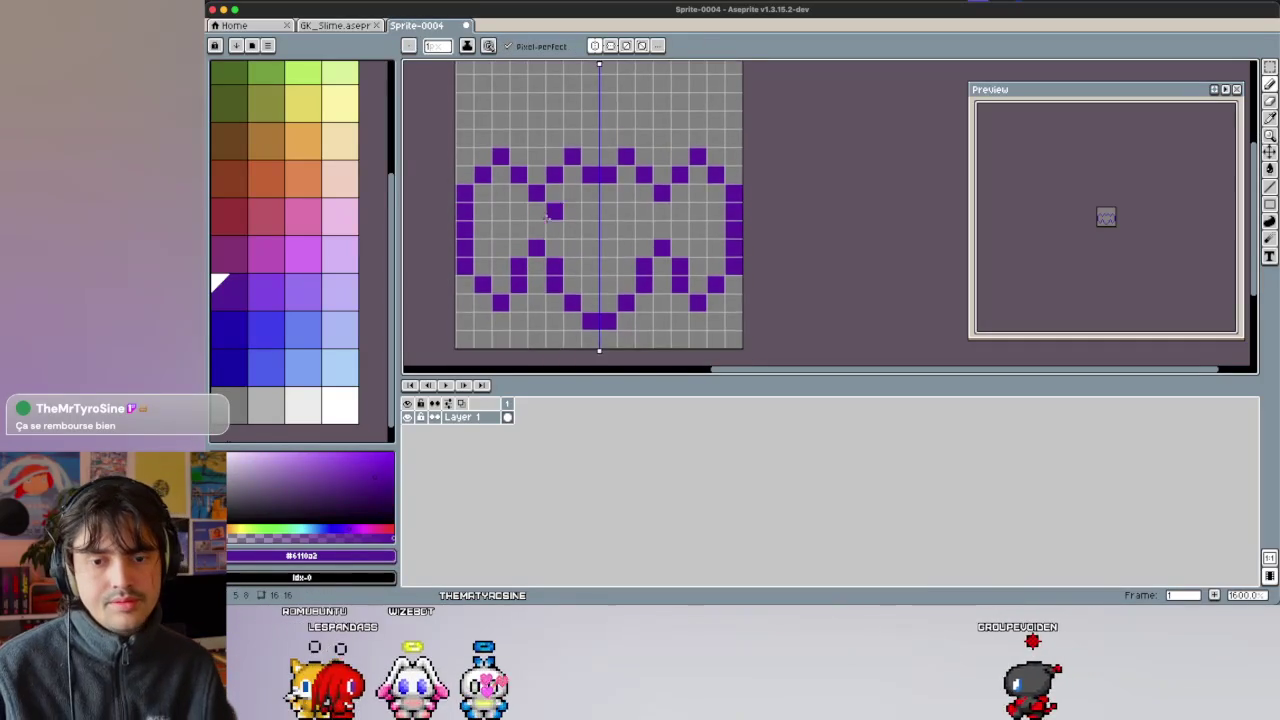
{"action": "scroll", "coordinate": [548, 240], "scroll_direction": "down", "scroll_amount": 1}
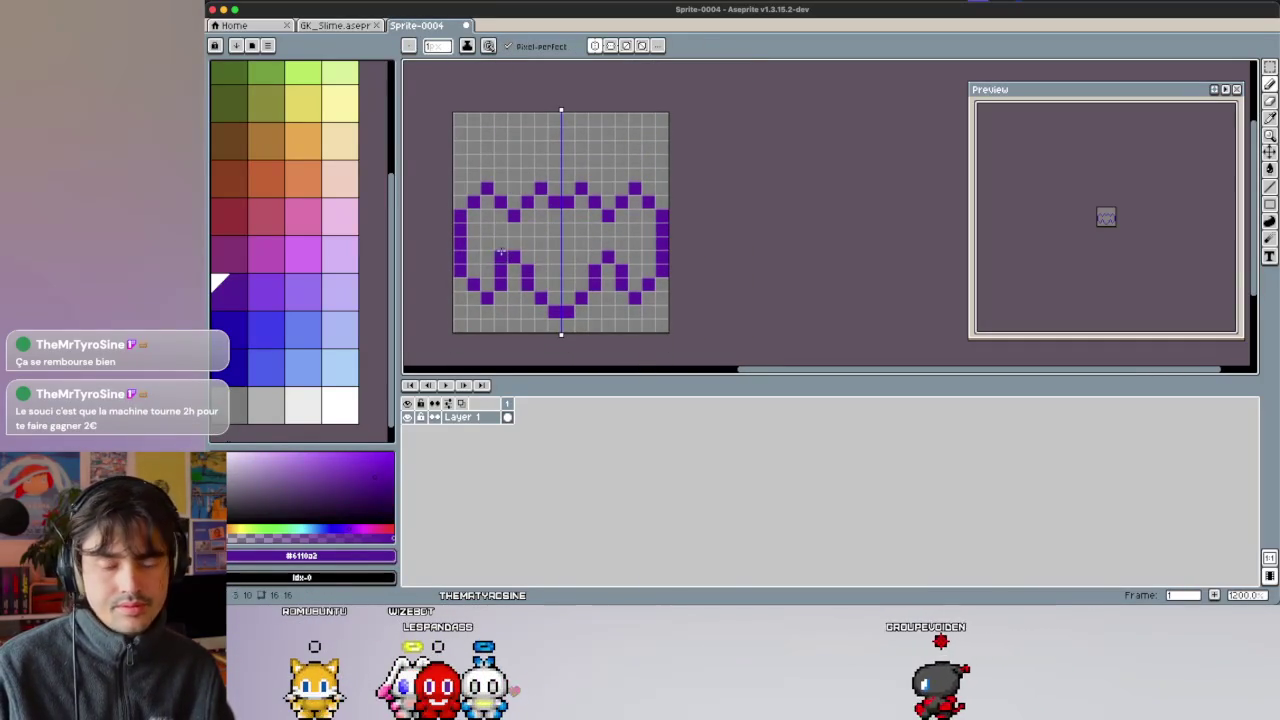
{"action": "left_click", "coordinate": [275, 291]}
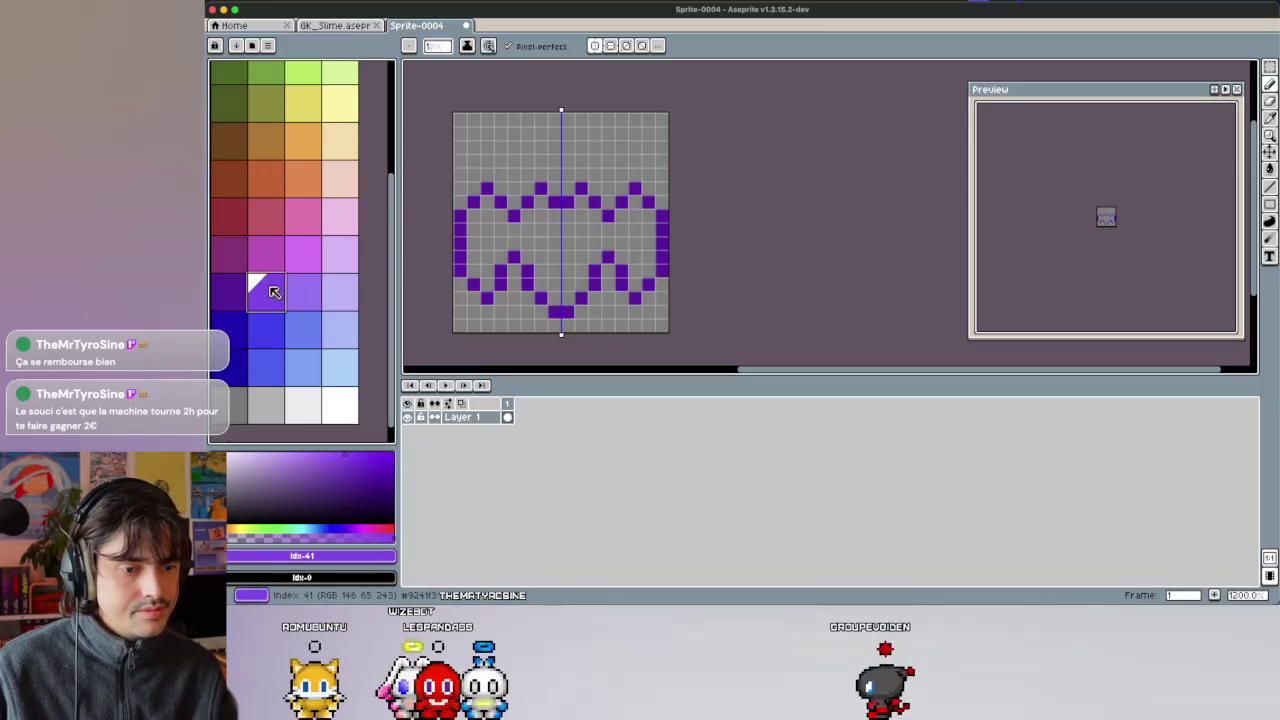
Bucket-fill the bat's body with medium purple and pencil lighter purple shading on the wings.
{"action": "key", "text": "g"}
{"action": "left_click", "coordinate": [511, 284]}
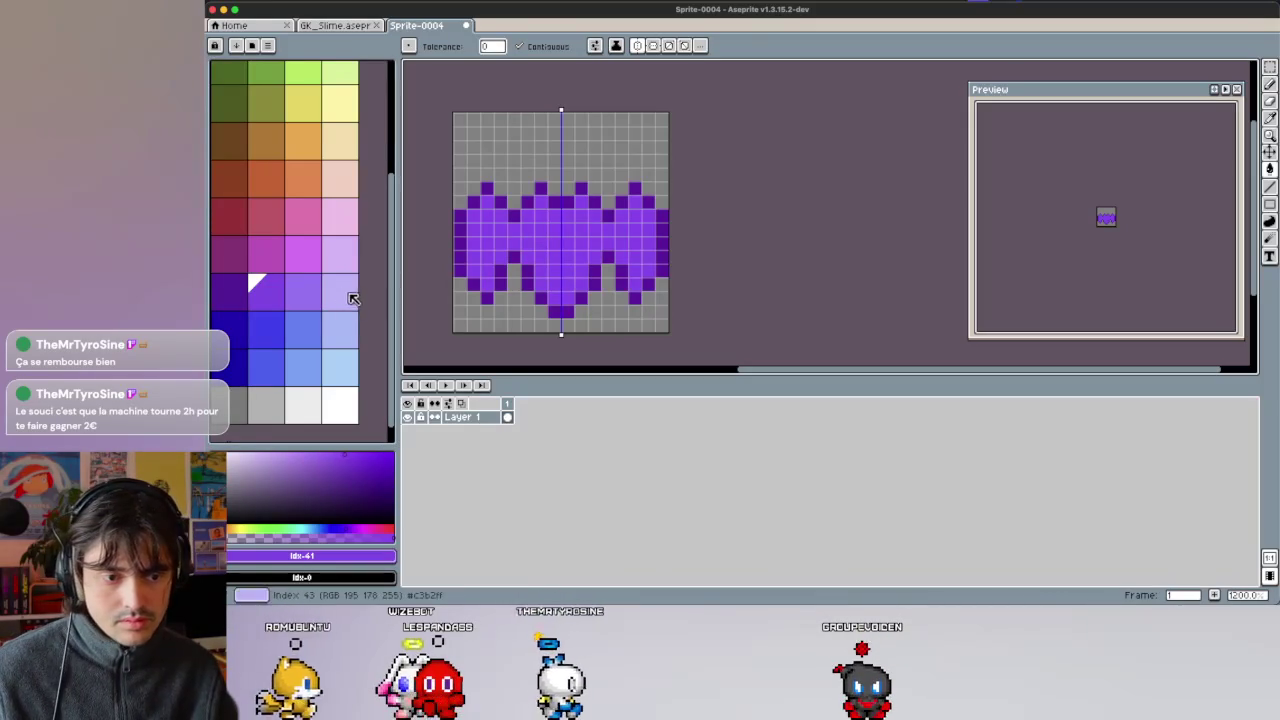
{"action": "left_click", "coordinate": [315, 292]}
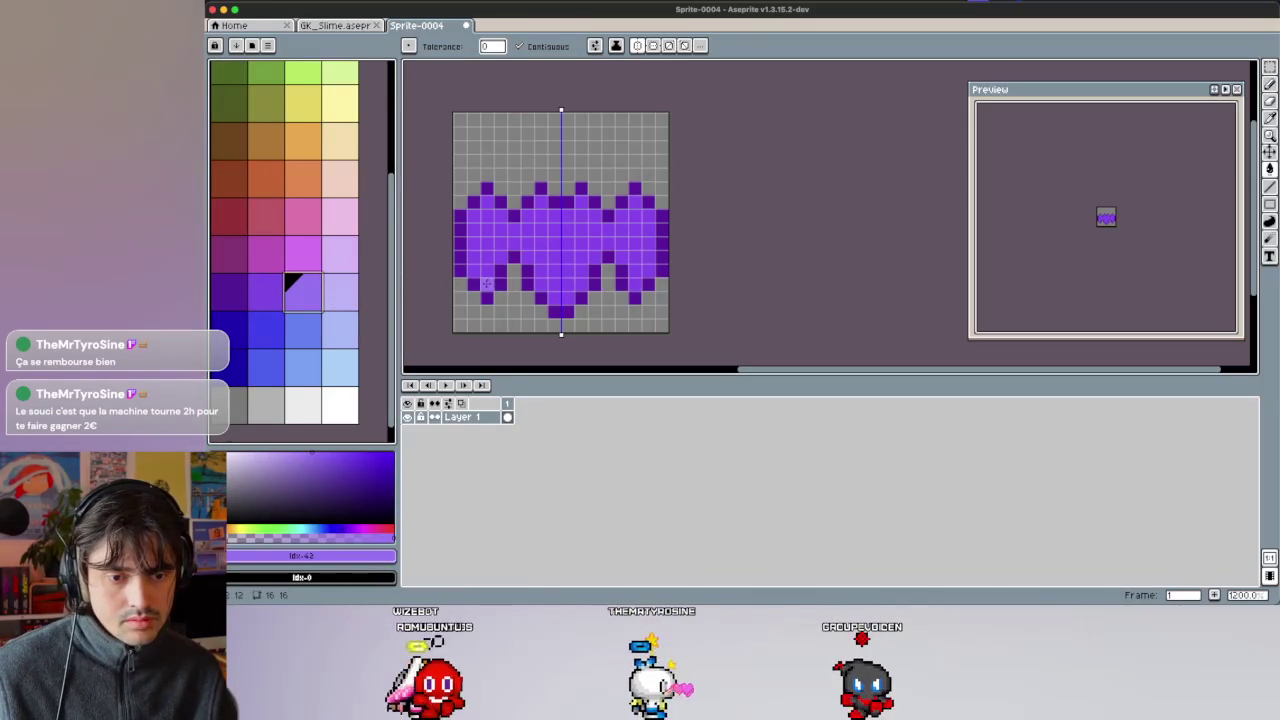
{"action": "left_click", "coordinate": [487, 284]}
{"action": "key", "text": "ctrl+z"}
{"action": "key", "text": "b"}
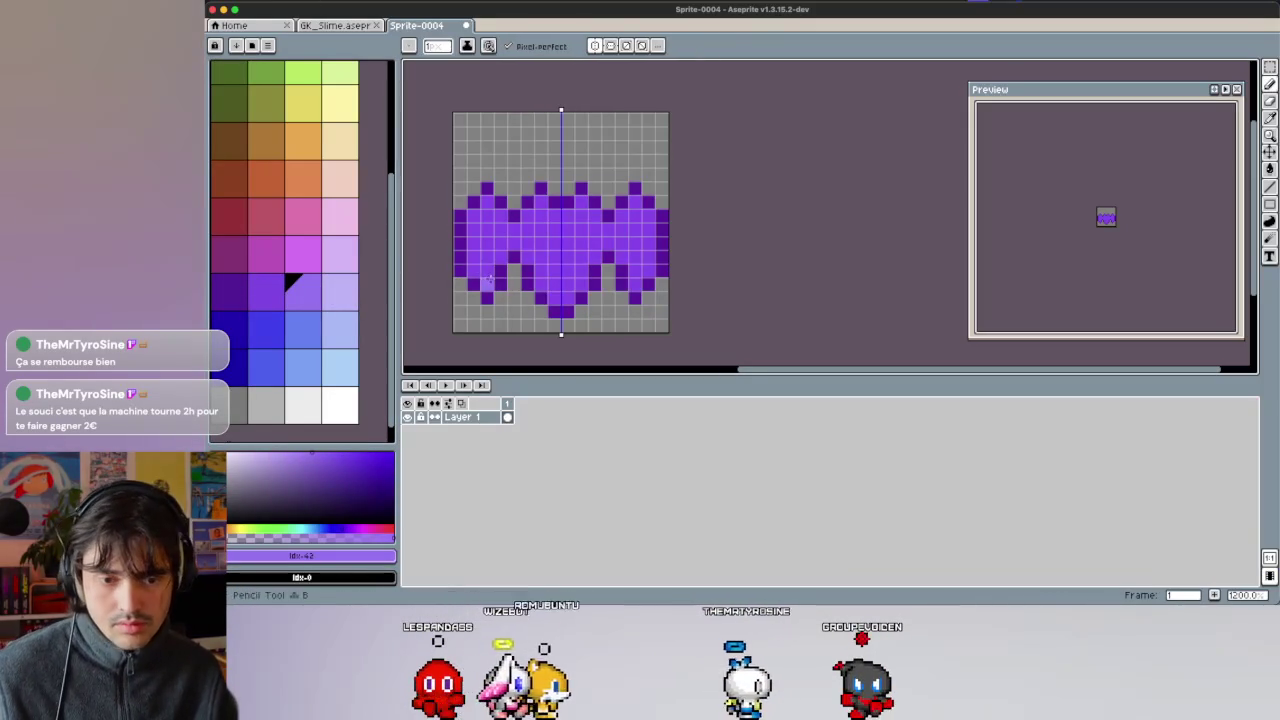
{"action": "left_click", "coordinate": [487, 284]}
{"action": "left_click_drag", "start_coordinate": [473, 253], "coordinate": [473, 229]}
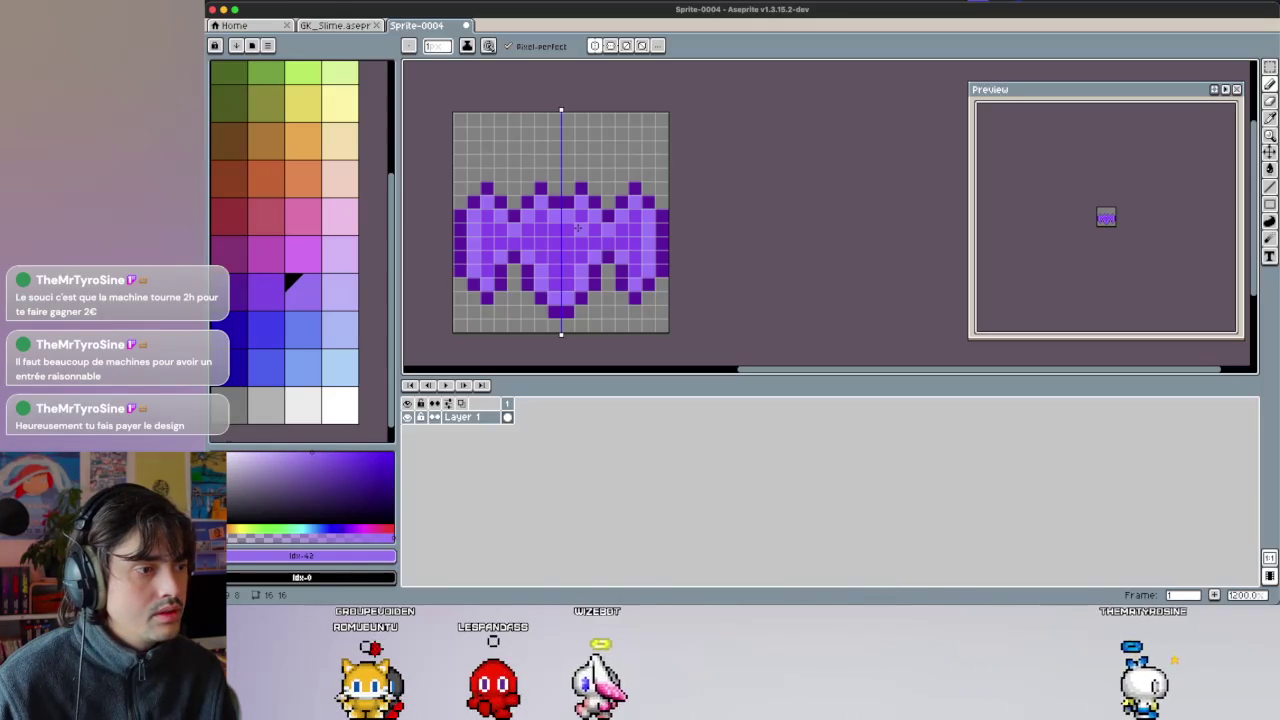
{"action": "scroll", "coordinate": [494, 286], "scroll_direction": "up", "scroll_amount": 1}
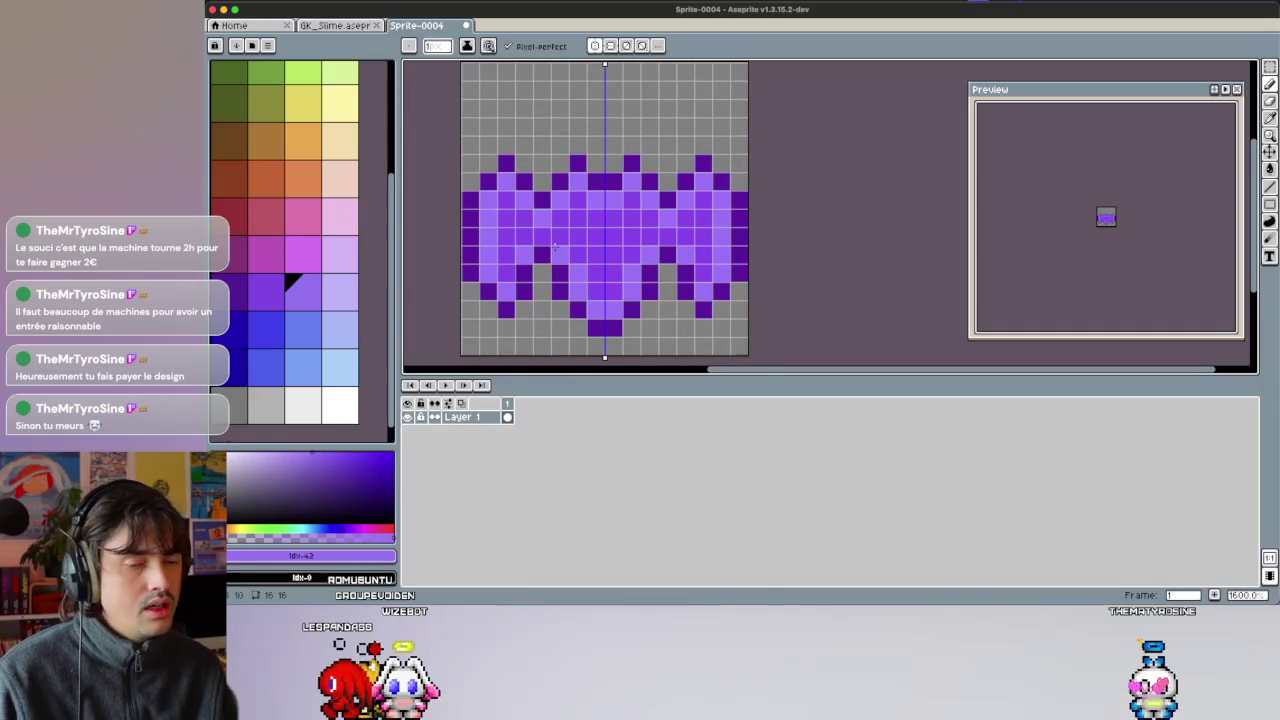
Paint two mirrored black eye pixels on the bat's face.
{"action": "scroll", "coordinate": [280, 250], "scroll_direction": "up", "scroll_amount": 2}
{"action": "scroll", "coordinate": [270, 180], "scroll_direction": "up", "scroll_amount": 2}
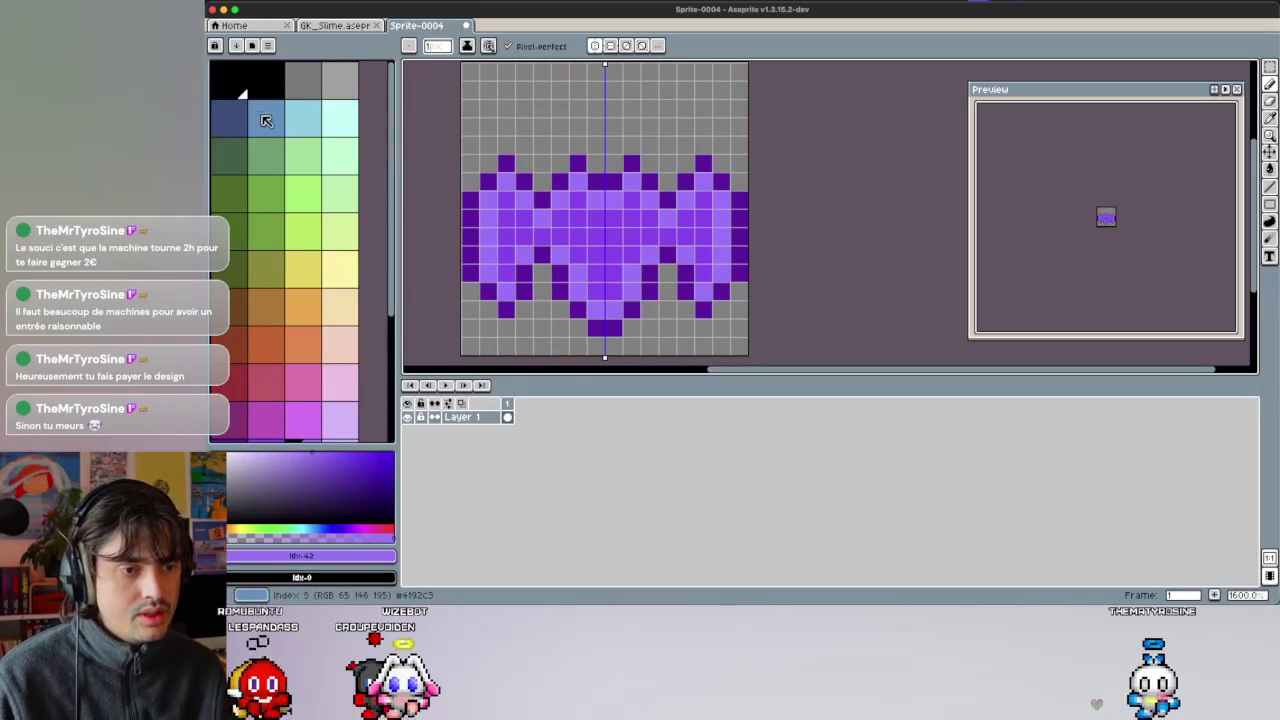
{"action": "left_click", "coordinate": [258, 88]}
{"action": "left_click", "coordinate": [628, 225]}
{"action": "left_click", "coordinate": [629, 225]}
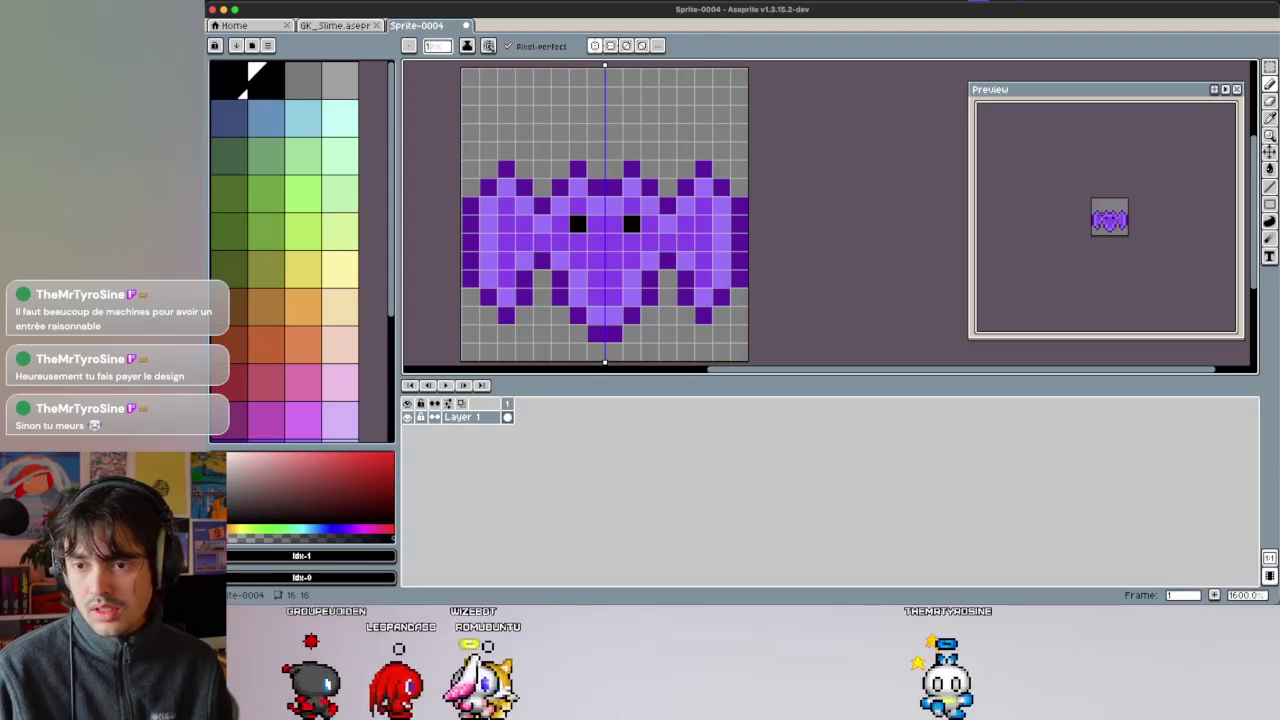
{"action": "scroll", "coordinate": [1106, 217], "scroll_direction": "up", "scroll_amount": 2}
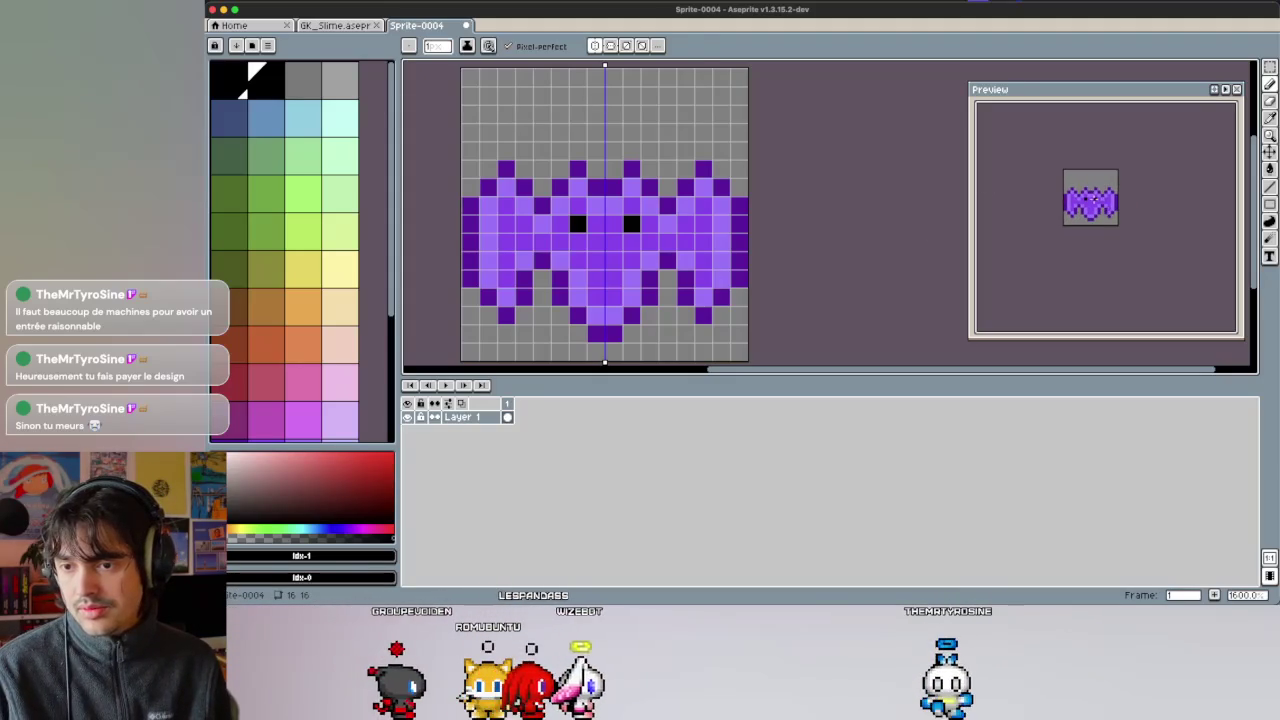
{"action": "scroll", "coordinate": [1090, 198], "scroll_direction": "up", "scroll_amount": 2}
{"action": "scroll", "coordinate": [670, 256], "scroll_direction": "down", "scroll_amount": 2}
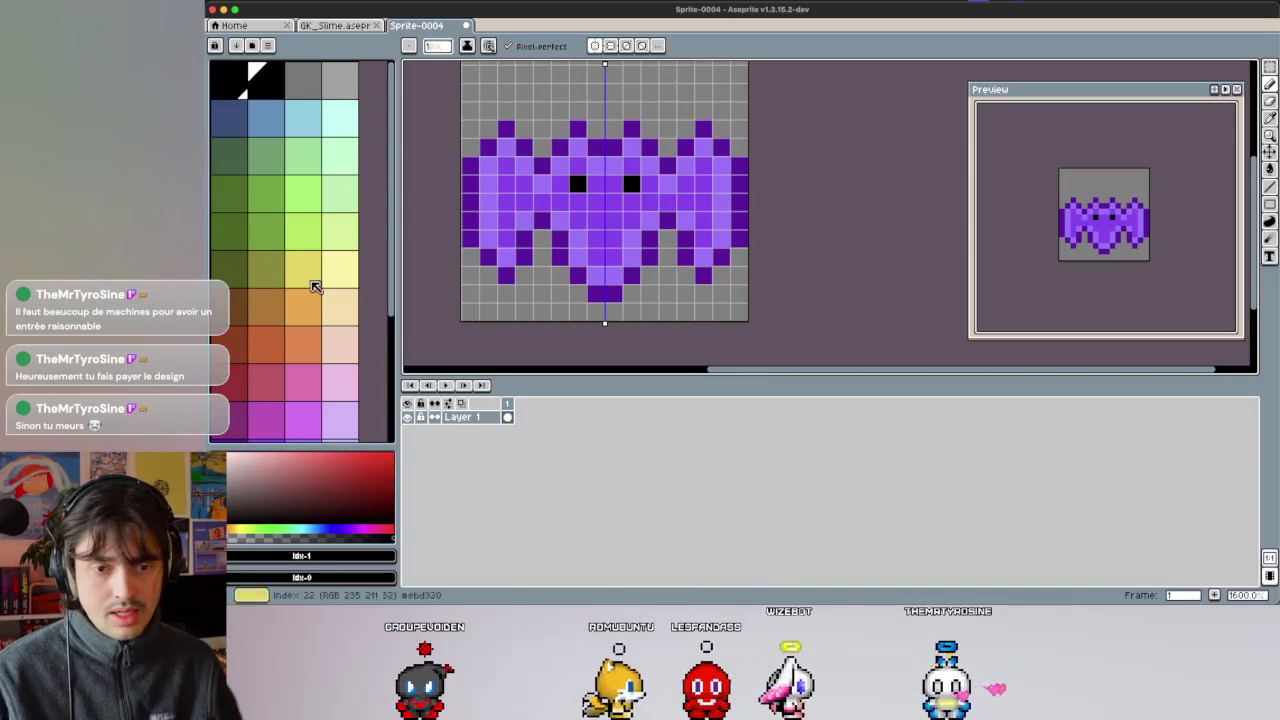
Paint light lavender (#c3b2ff) highlight pixels along the bat's top.
{"action": "scroll", "coordinate": [310, 260], "scroll_direction": "down", "scroll_amount": 5}
{"action": "left_click", "coordinate": [303, 270]}
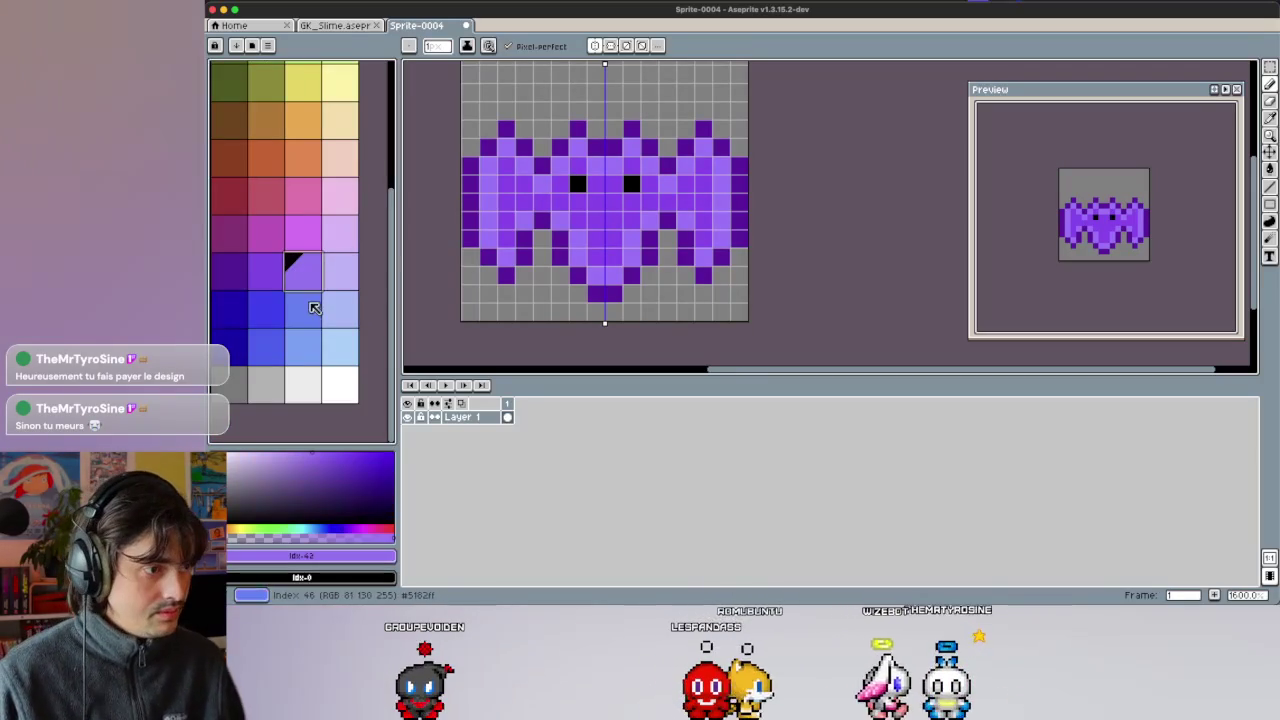
{"action": "left_click", "coordinate": [341, 278]}
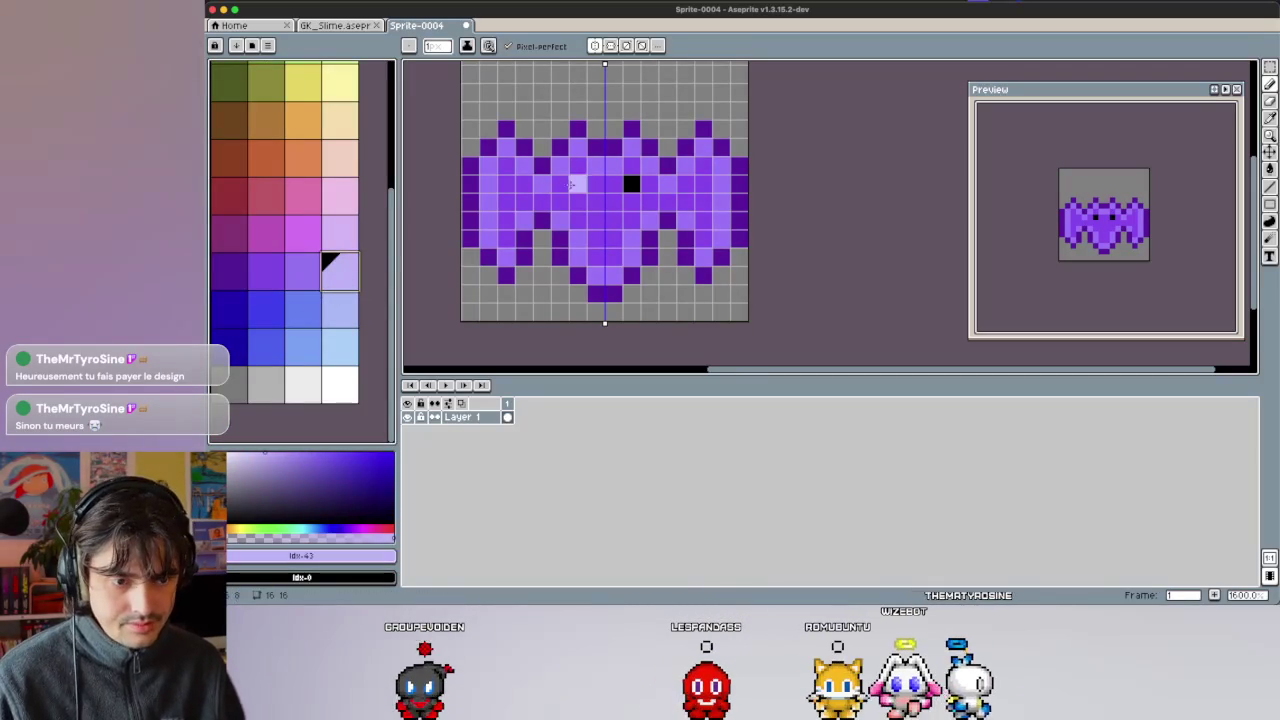
{"action": "left_click", "coordinate": [506, 166]}
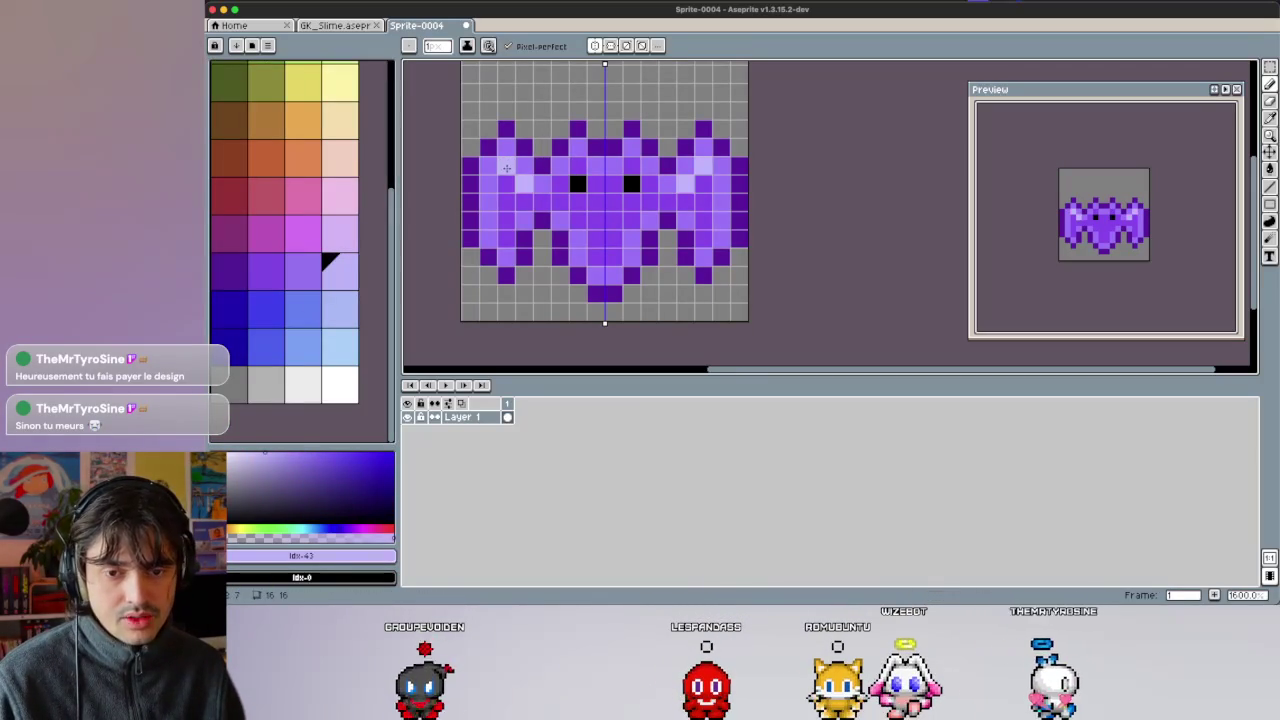
{"action": "key", "text": "ctrl+z"}
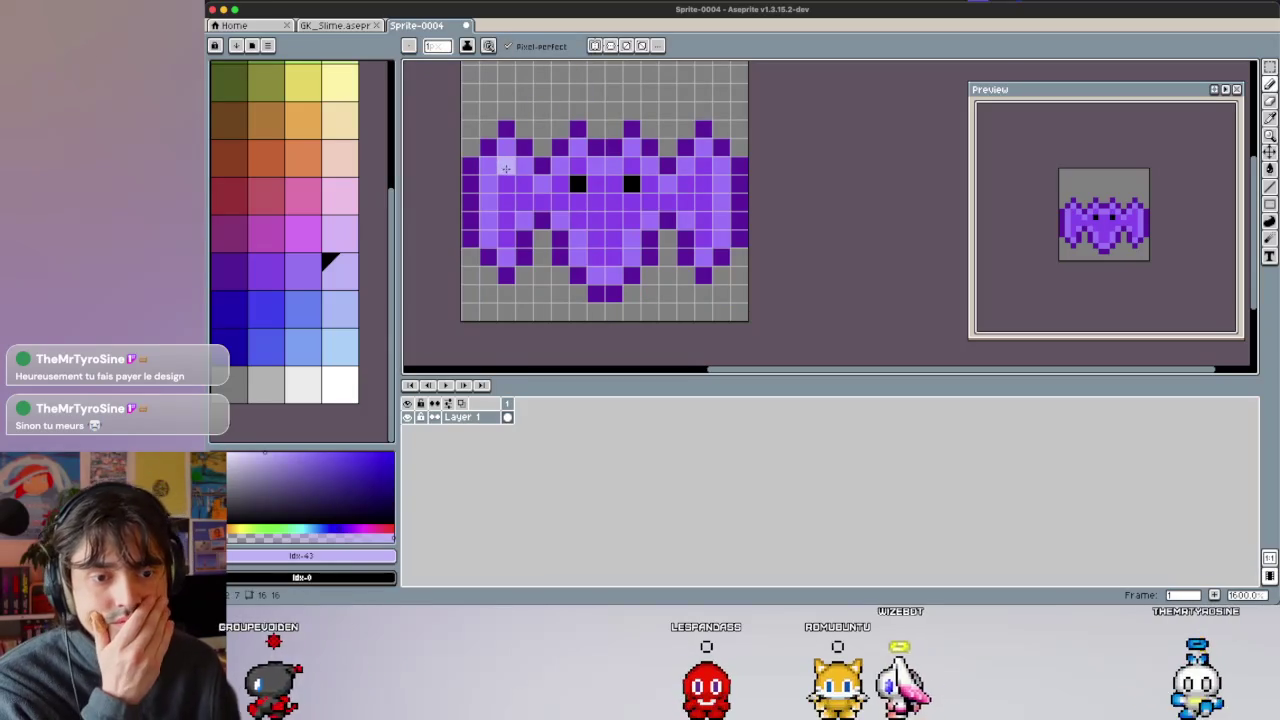
{"action": "left_click_drag", "start_coordinate": [505, 167], "coordinate": [489, 167]}
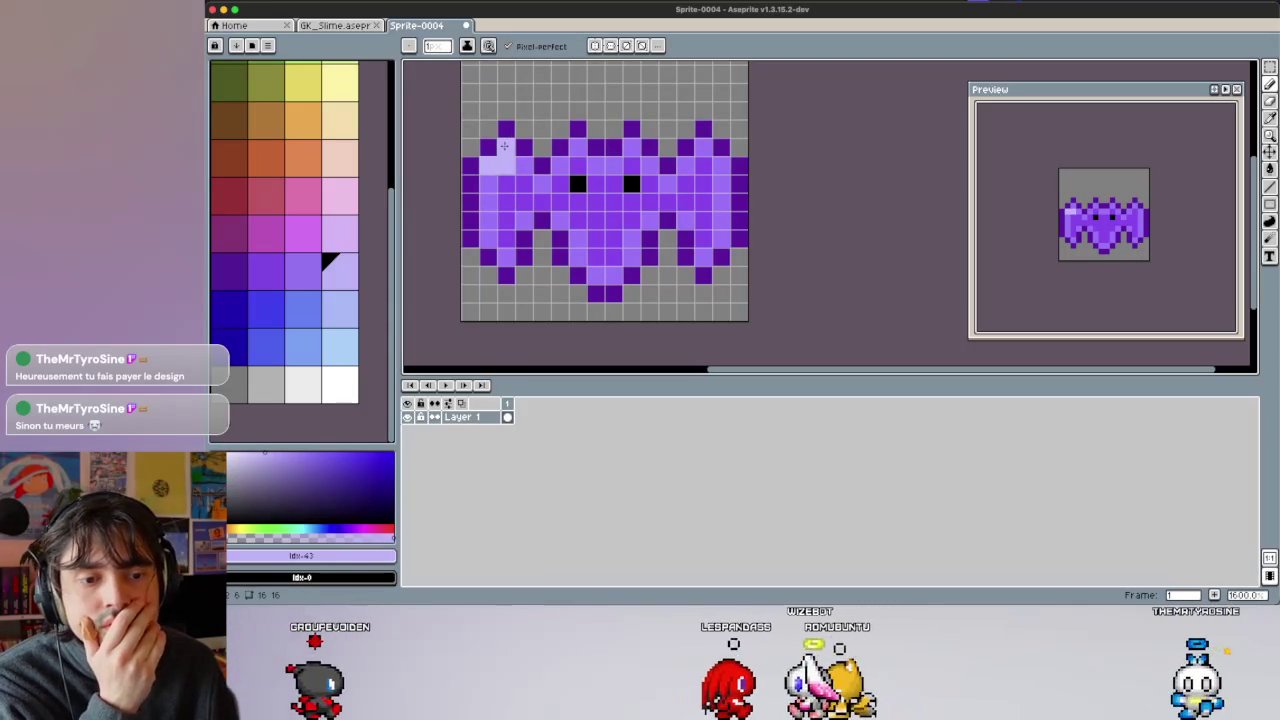
Eyedrop the lavender, highlight the right ear, and compare the palette purples.
{"action": "key", "text": "i"}
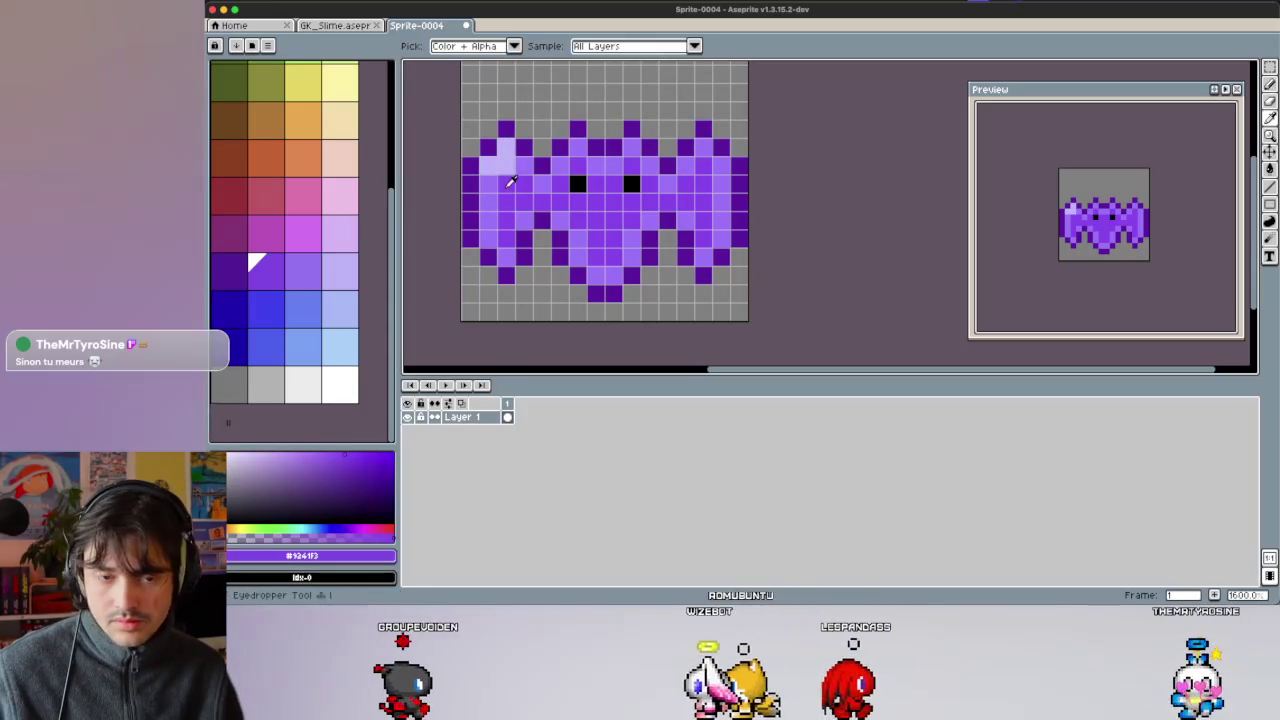
{"action": "left_click", "coordinate": [493, 166]}
{"action": "key", "text": "b"}
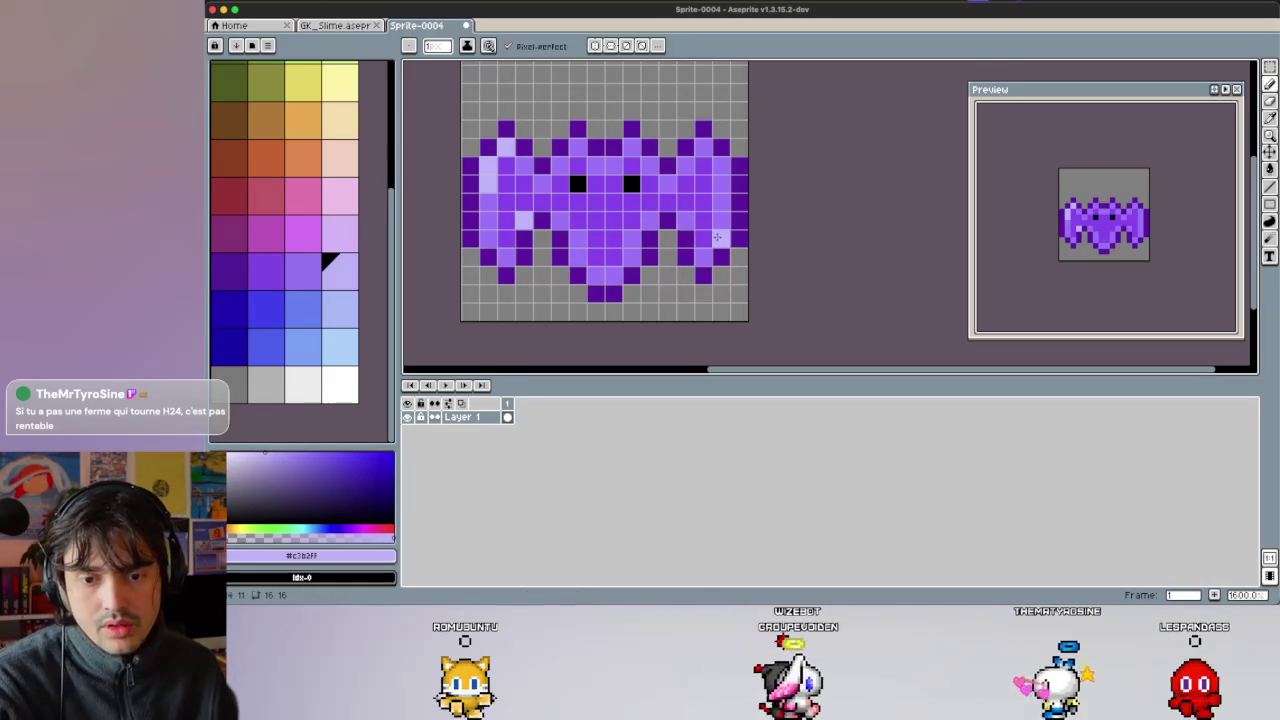
{"action": "left_click", "coordinate": [687, 172]}
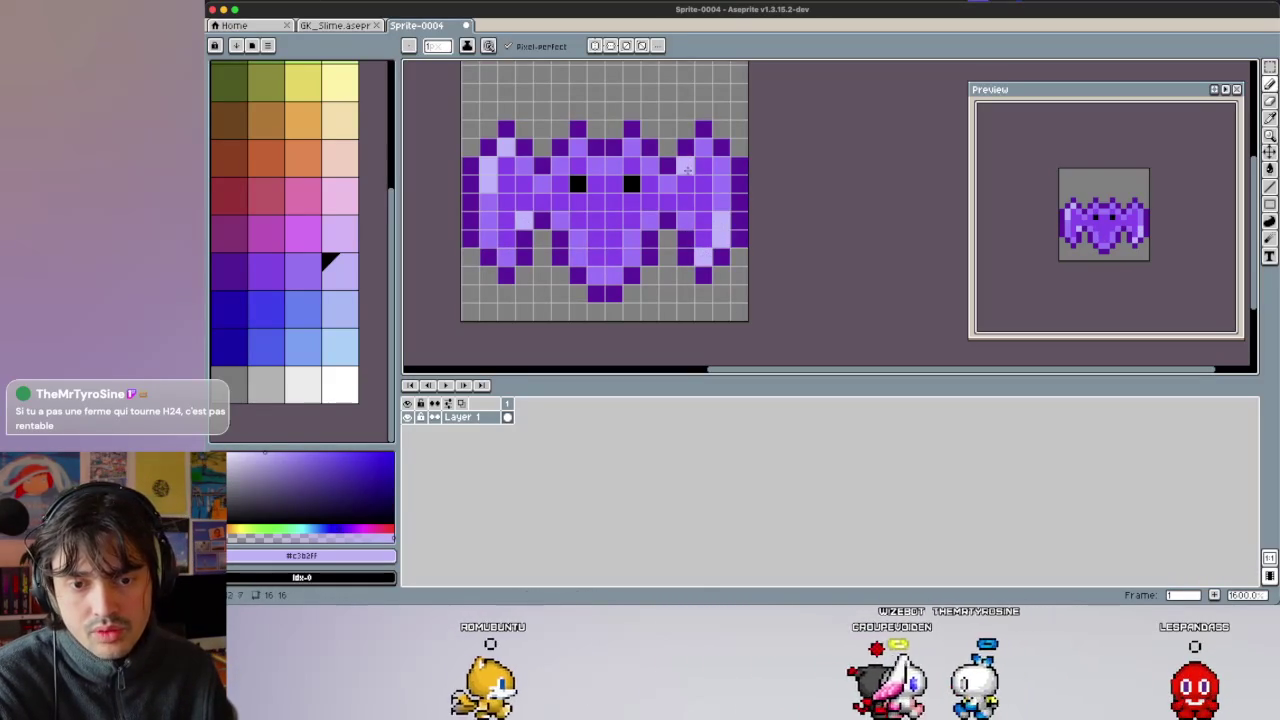
{"action": "left_click", "coordinate": [227, 263]}
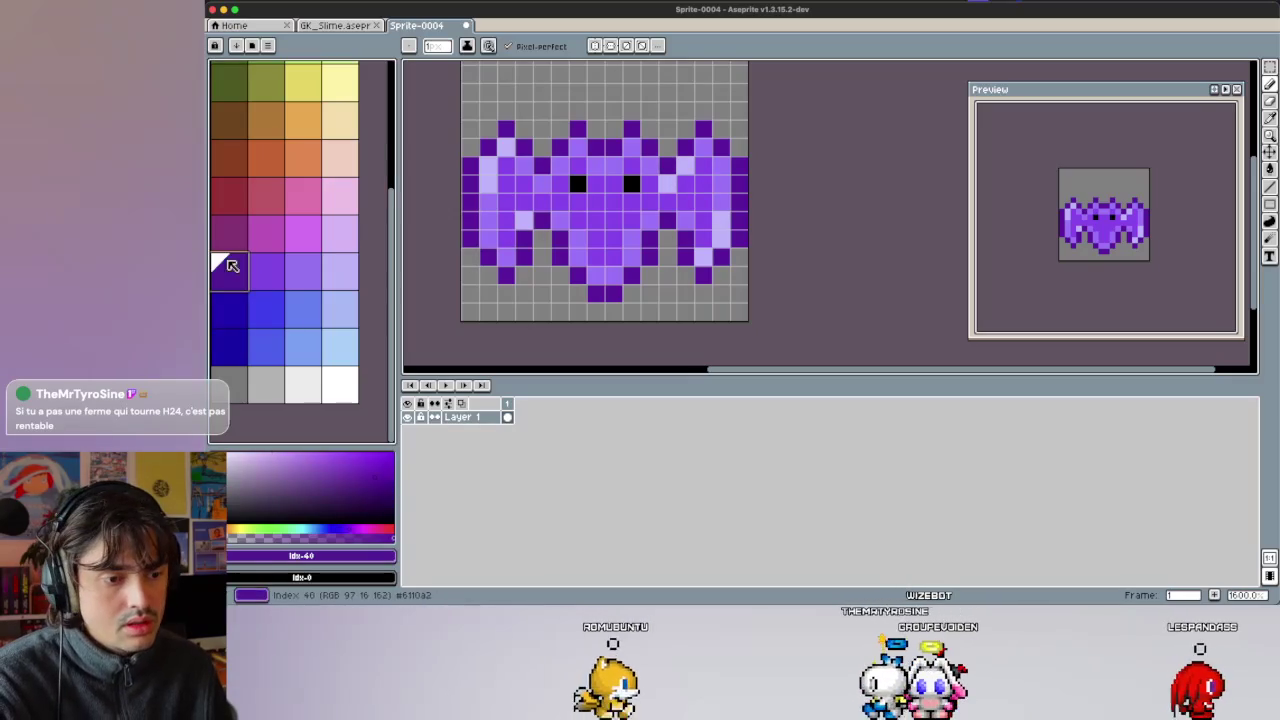
{"action": "left_click", "coordinate": [300, 268]}
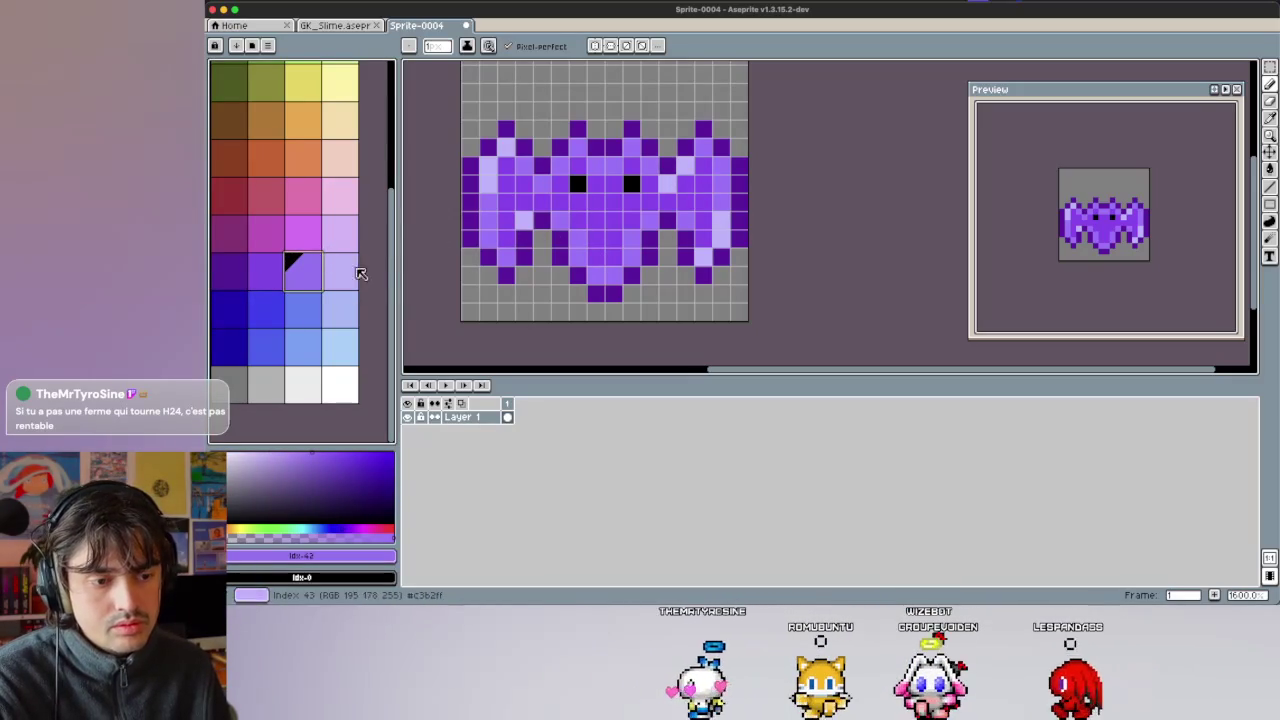
{"action": "left_click", "coordinate": [339, 234]}
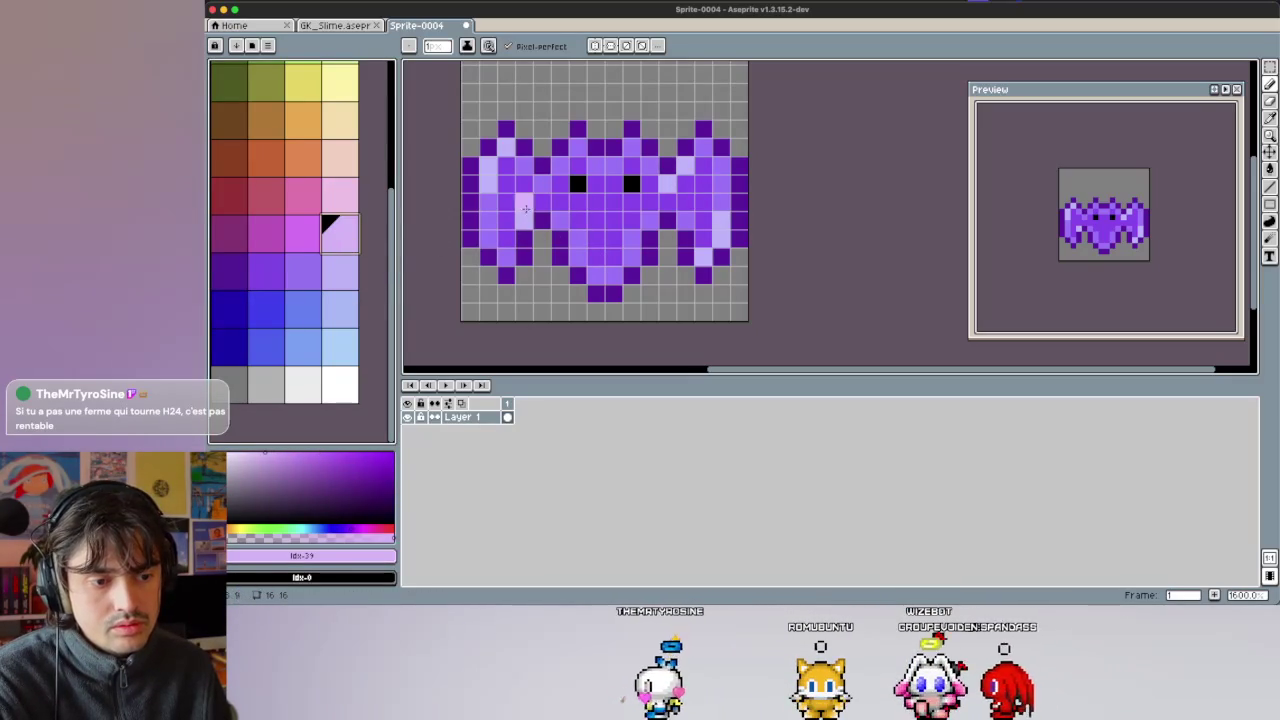
{"action": "left_click", "coordinate": [303, 270]}
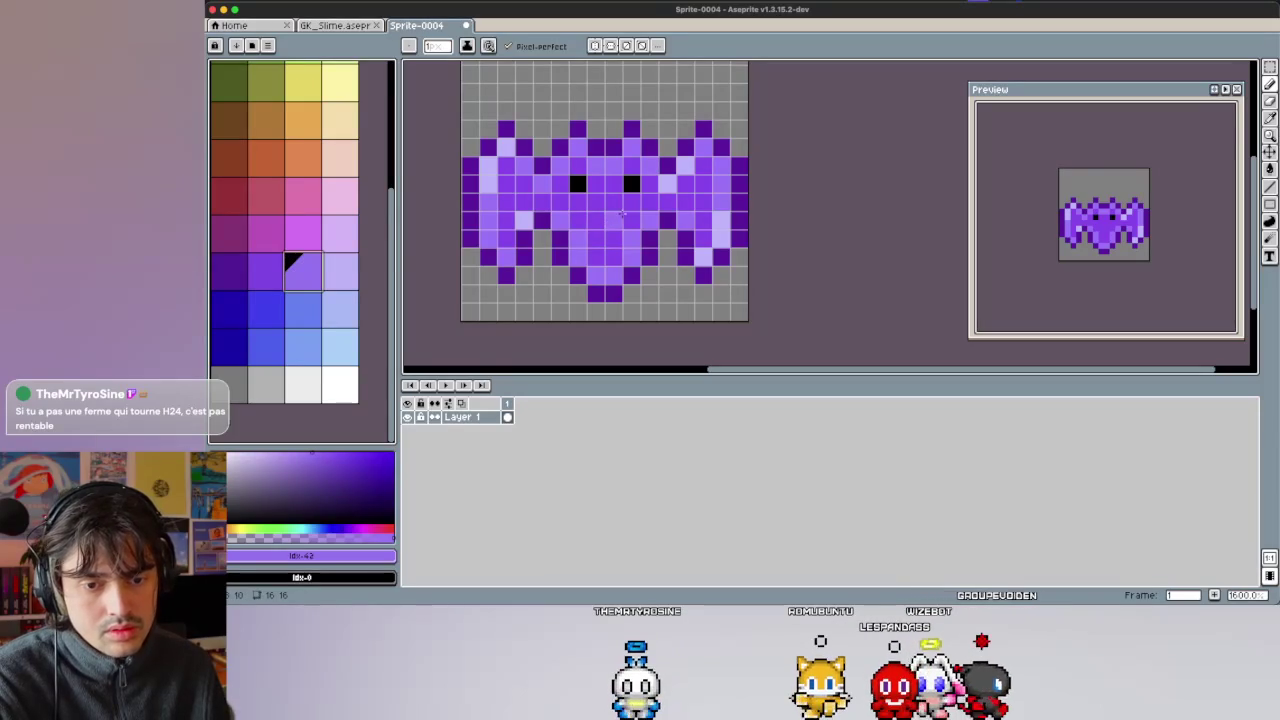
{"action": "left_click", "coordinate": [540, 214], "text": "alt"}
Eyedrop black from an eye and pencil a two-pixel mouth below the eyes, undoing a stray pixel.
{"action": "key", "text": "v"}
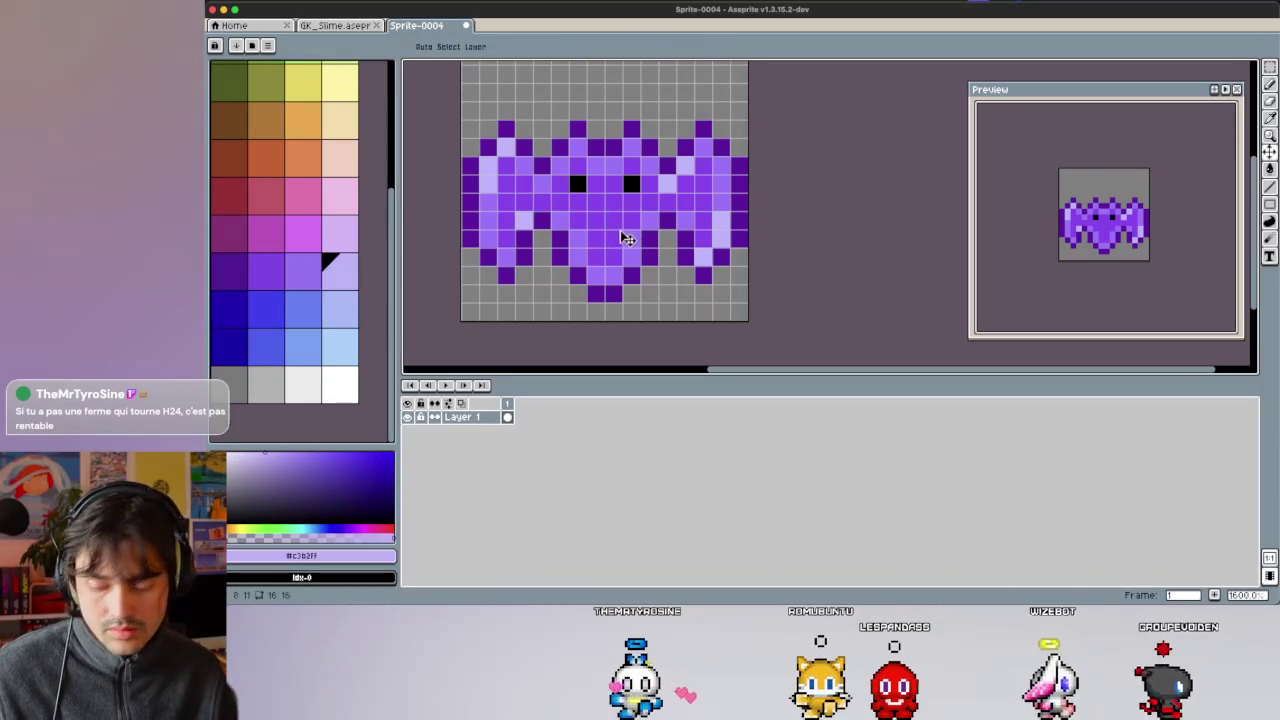
{"action": "key", "text": "b"}
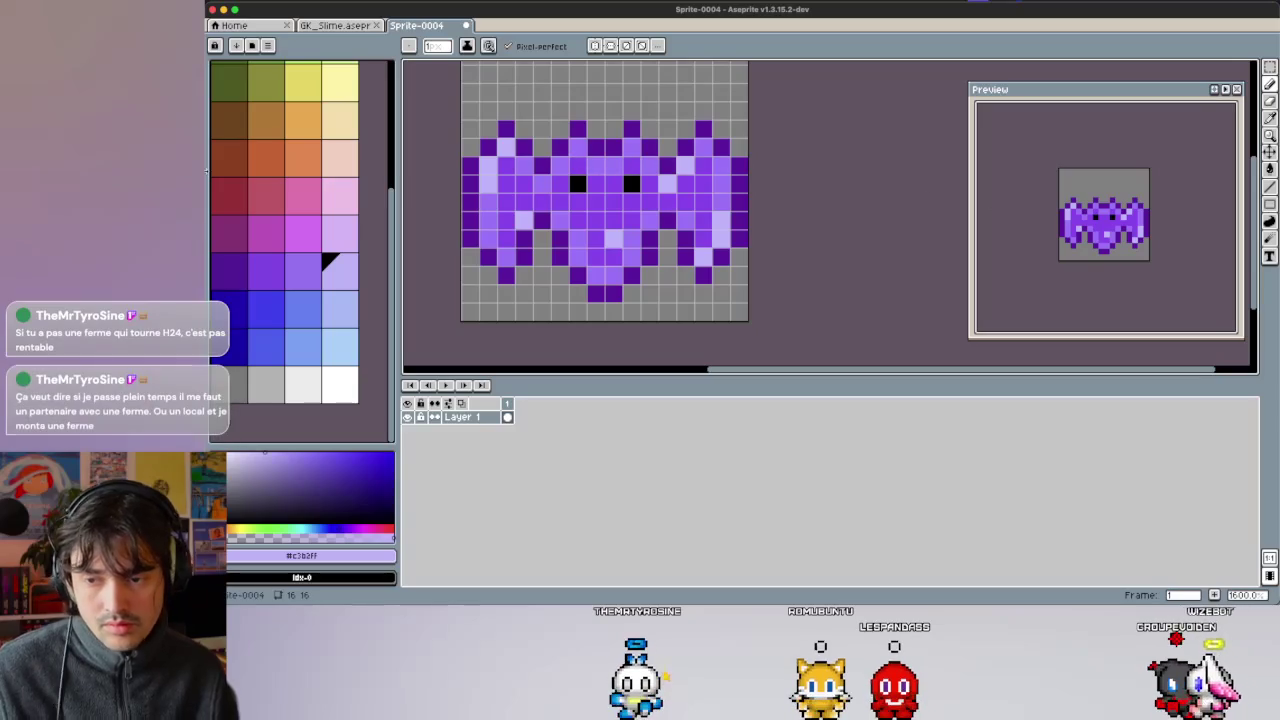
{"action": "scroll", "coordinate": [1108, 240], "scroll_direction": "down", "scroll_amount": 3}
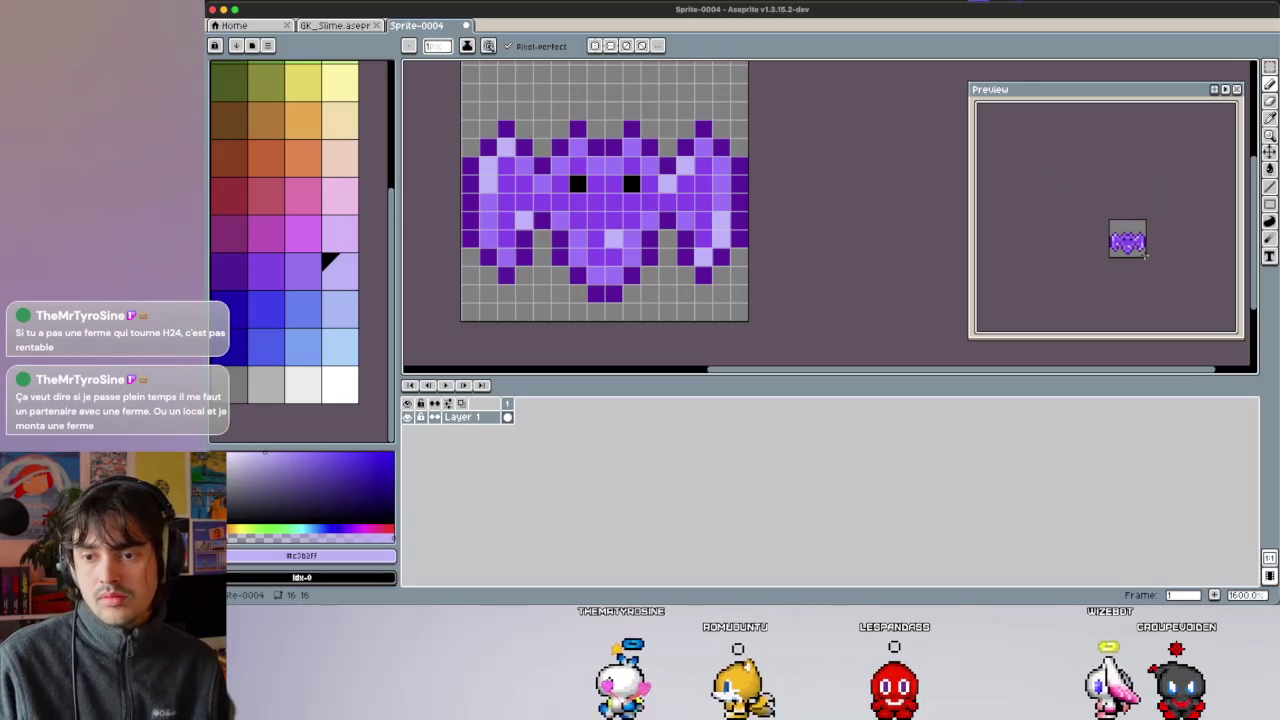
{"action": "scroll", "coordinate": [1108, 240], "scroll_direction": "up", "scroll_amount": 2}
{"action": "scroll", "coordinate": [1080, 217], "scroll_direction": "up", "scroll_amount": 1}
{"action": "scroll", "coordinate": [1080, 217], "scroll_direction": "up", "scroll_amount": 1}
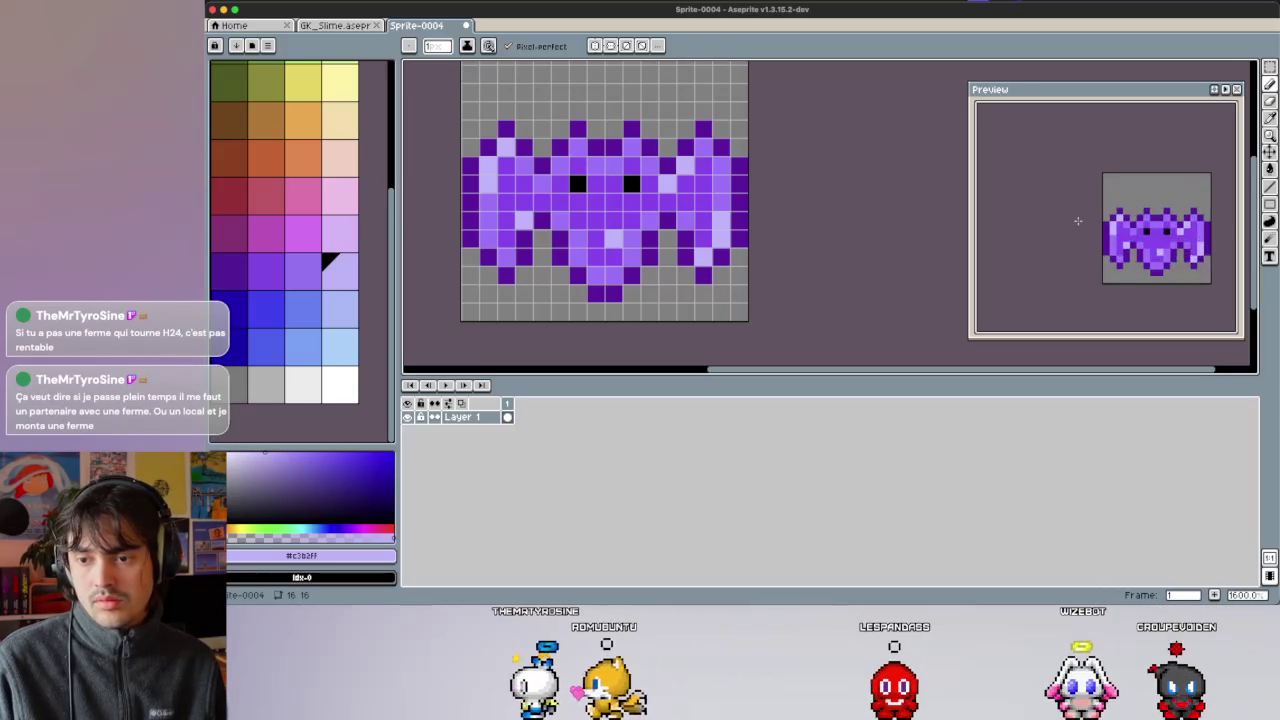
{"action": "scroll", "coordinate": [1080, 217], "scroll_direction": "up", "scroll_amount": 1}
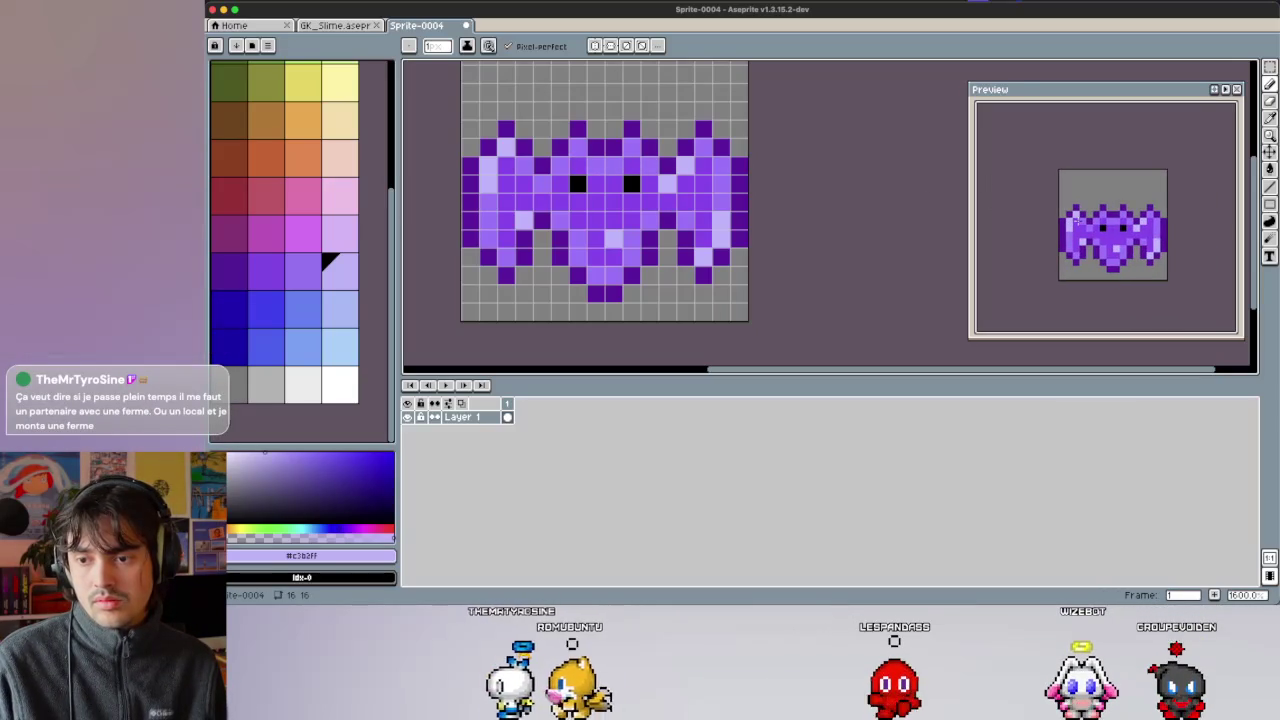
{"action": "key", "text": "i"}
{"action": "left_click", "coordinate": [580, 184]}
{"action": "key", "text": "b"}
{"action": "left_click_drag", "start_coordinate": [614, 219], "coordinate": [598, 219]}
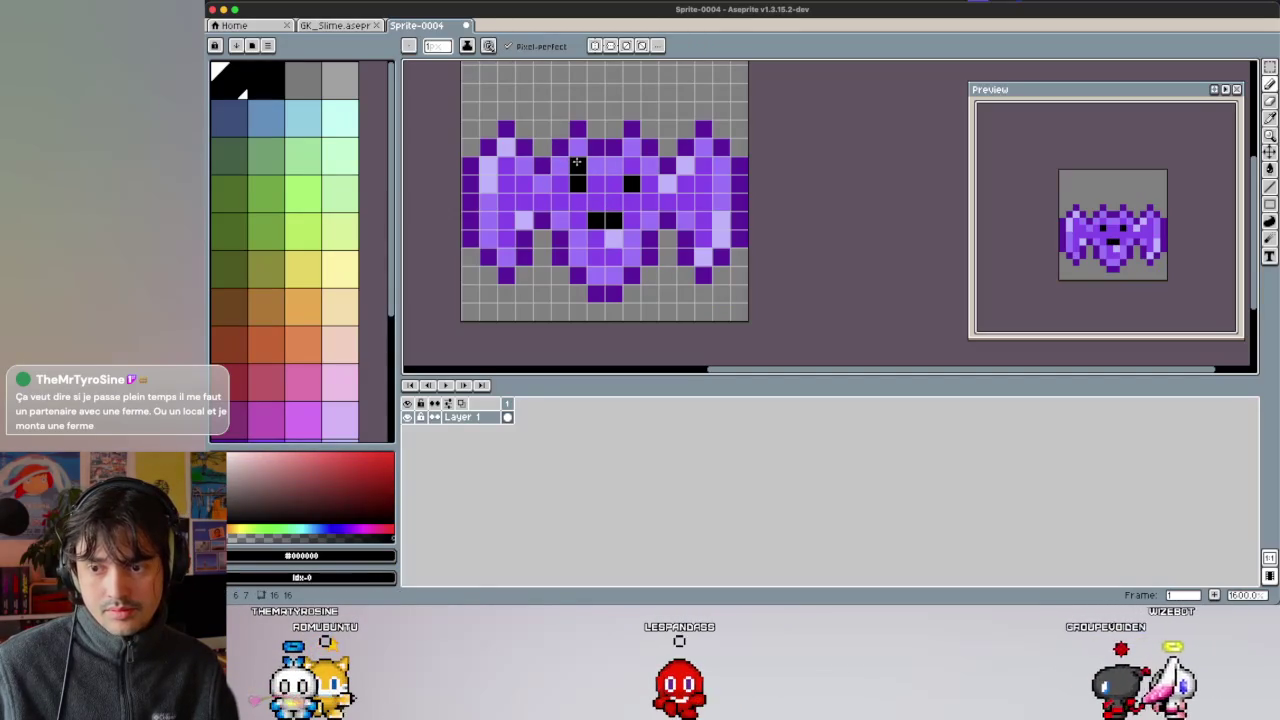
{"action": "left_click", "coordinate": [579, 150]}
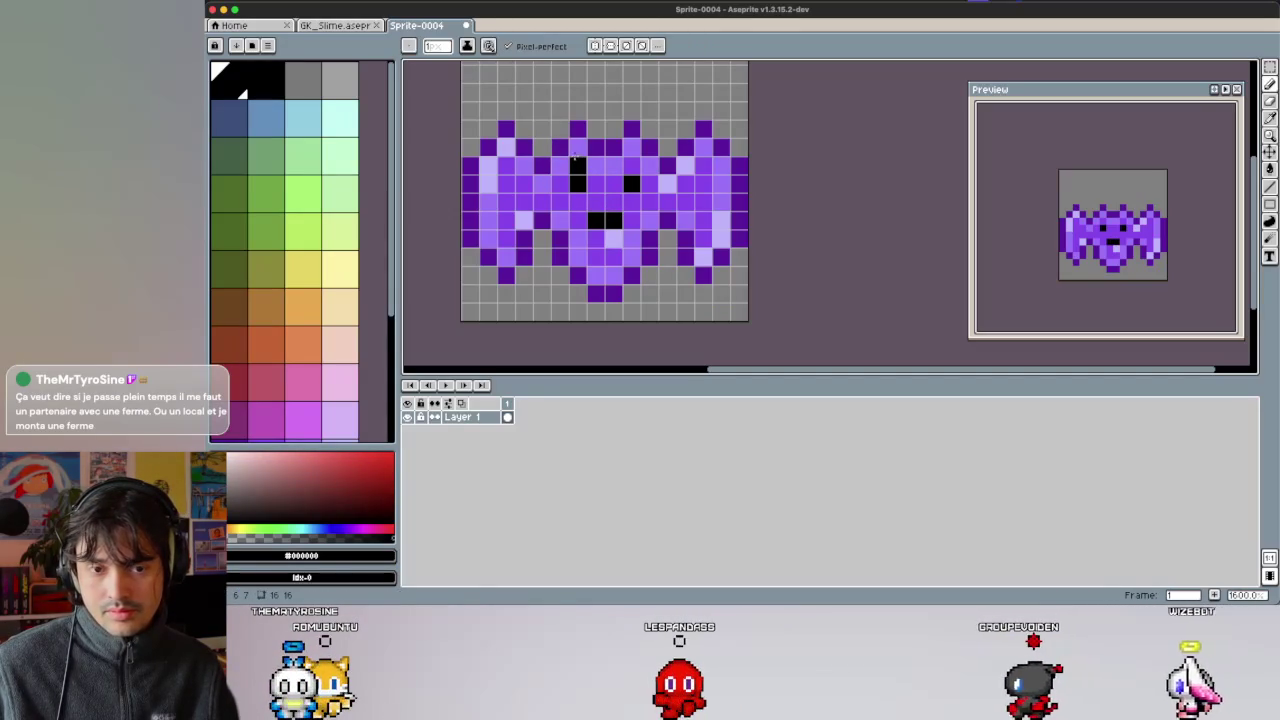
{"action": "key", "text": "super+z"}
{"action": "key", "text": "super+z"}
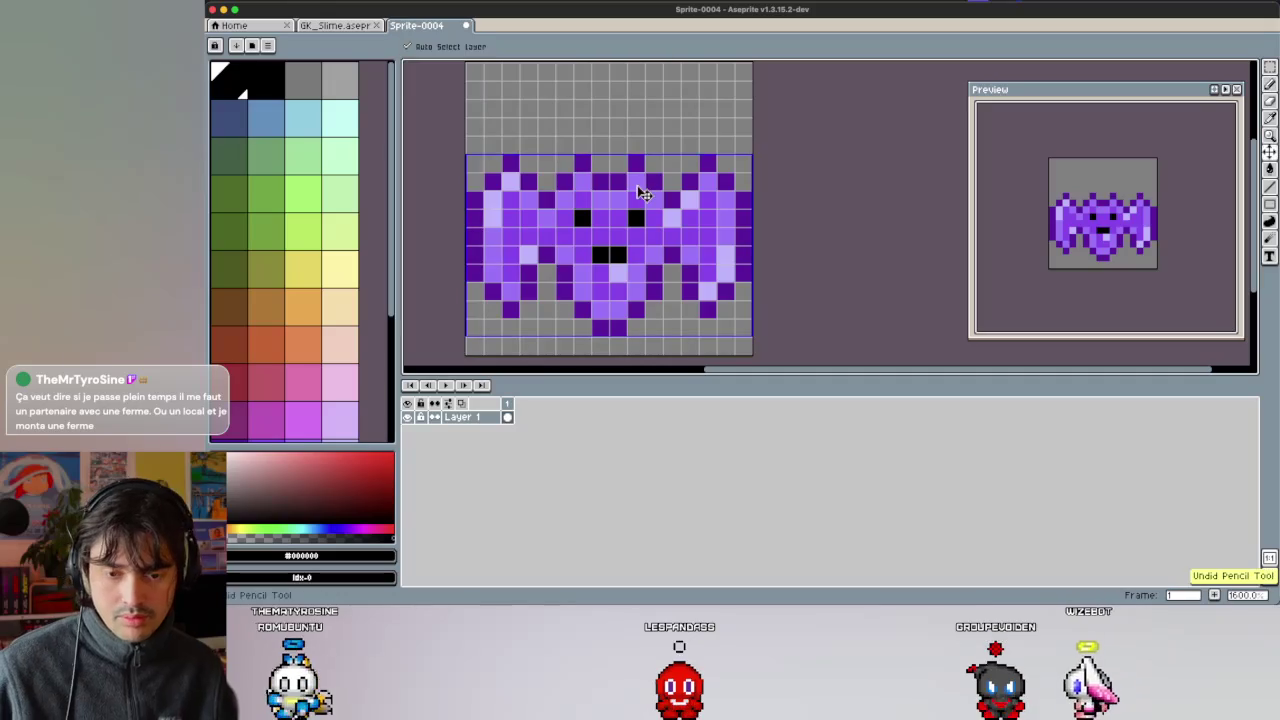
{"action": "left_click", "coordinate": [598, 185]}
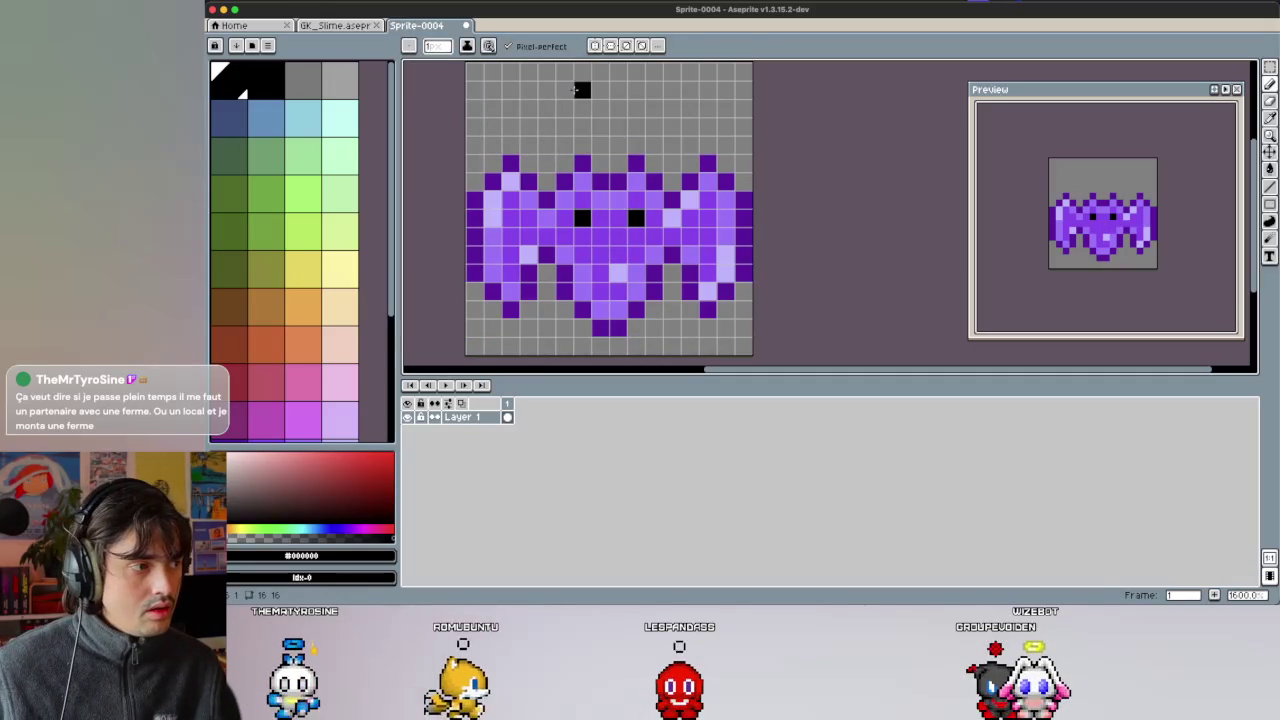
Try two dark purple pixels above the bat's left ear, then undo them.
{"action": "key", "text": "i"}
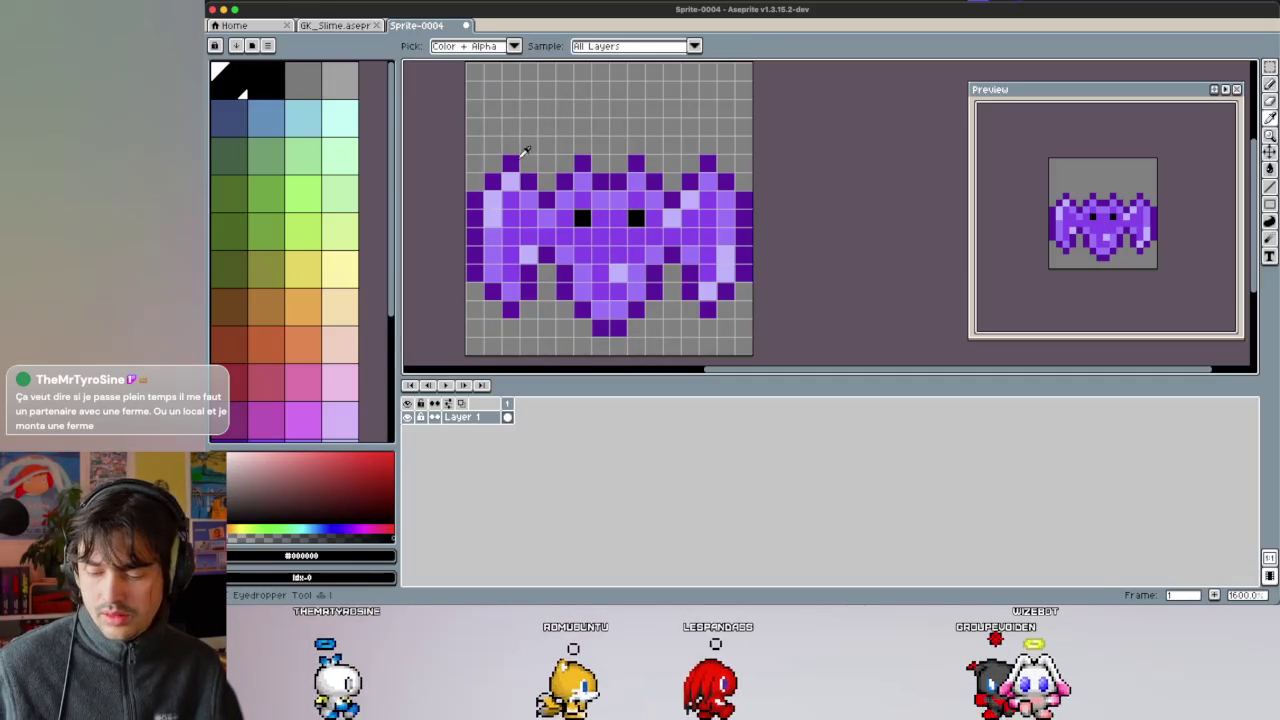
{"action": "left_click", "coordinate": [492, 180]}
{"action": "key", "text": "b"}
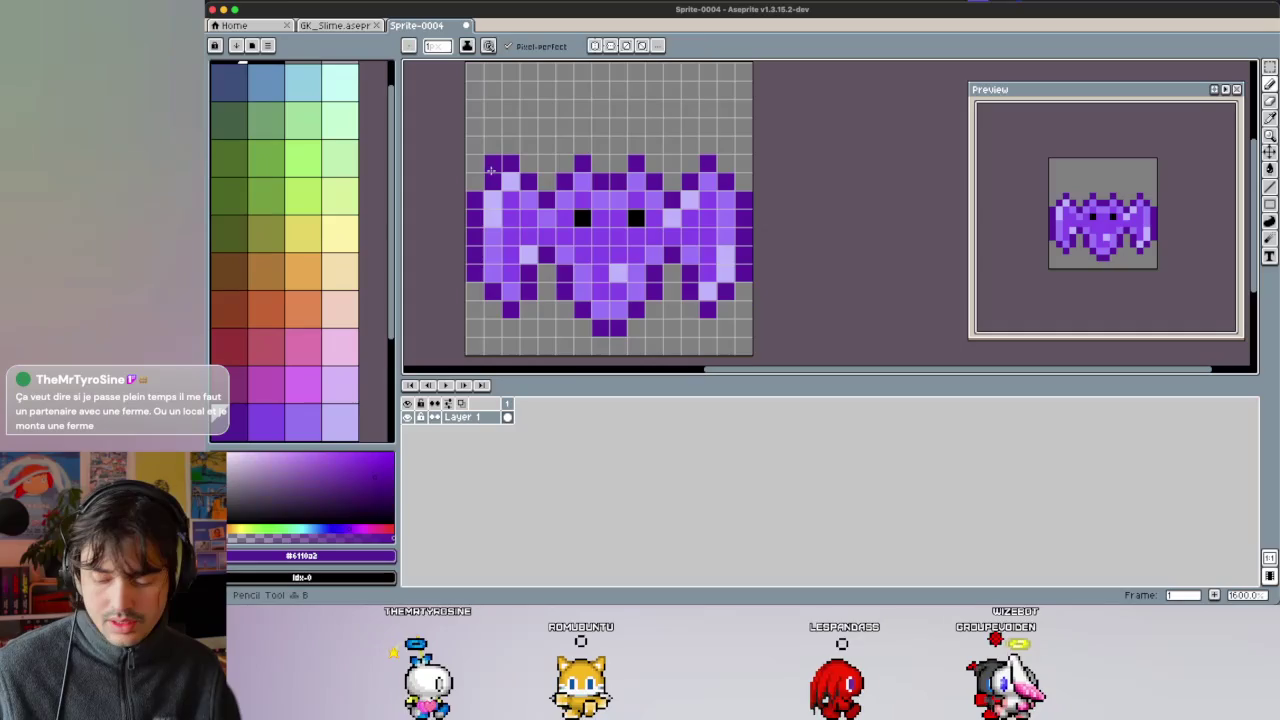
{"action": "left_click", "coordinate": [490, 165]}
{"action": "left_click", "coordinate": [510, 145]}
{"action": "key", "text": "i"}
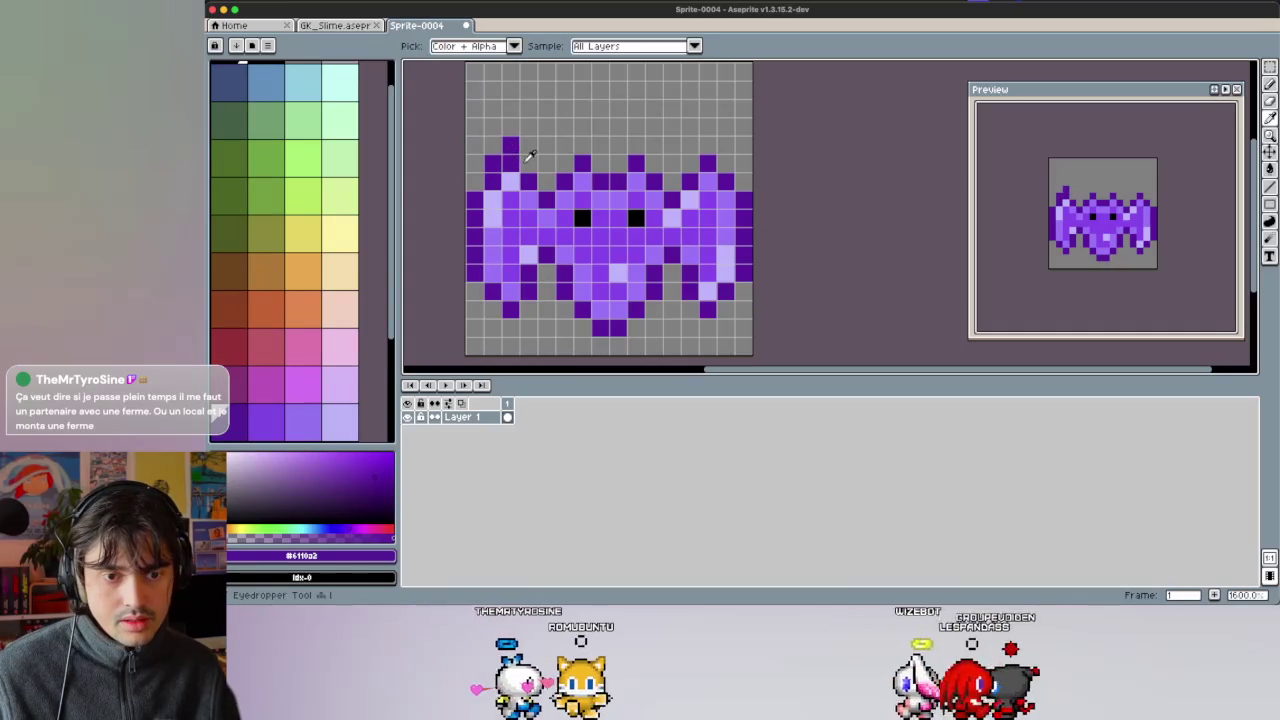
{"action": "key", "text": "ctrl+z"}
{"action": "key", "text": "ctrl+z"}
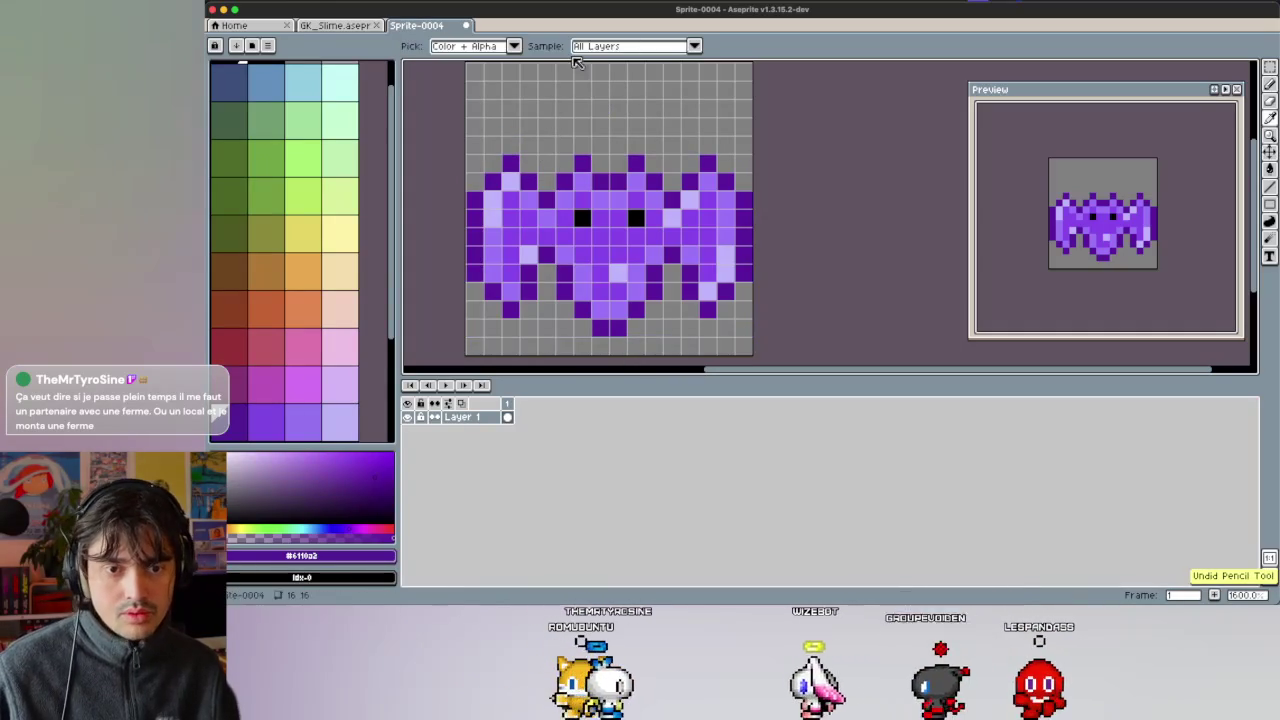
Widen the ear tips and extend both ears upward with mirrored dark purple pixels.
{"action": "left_click", "coordinate": [838, 128]}
{"action": "key", "text": "b"}
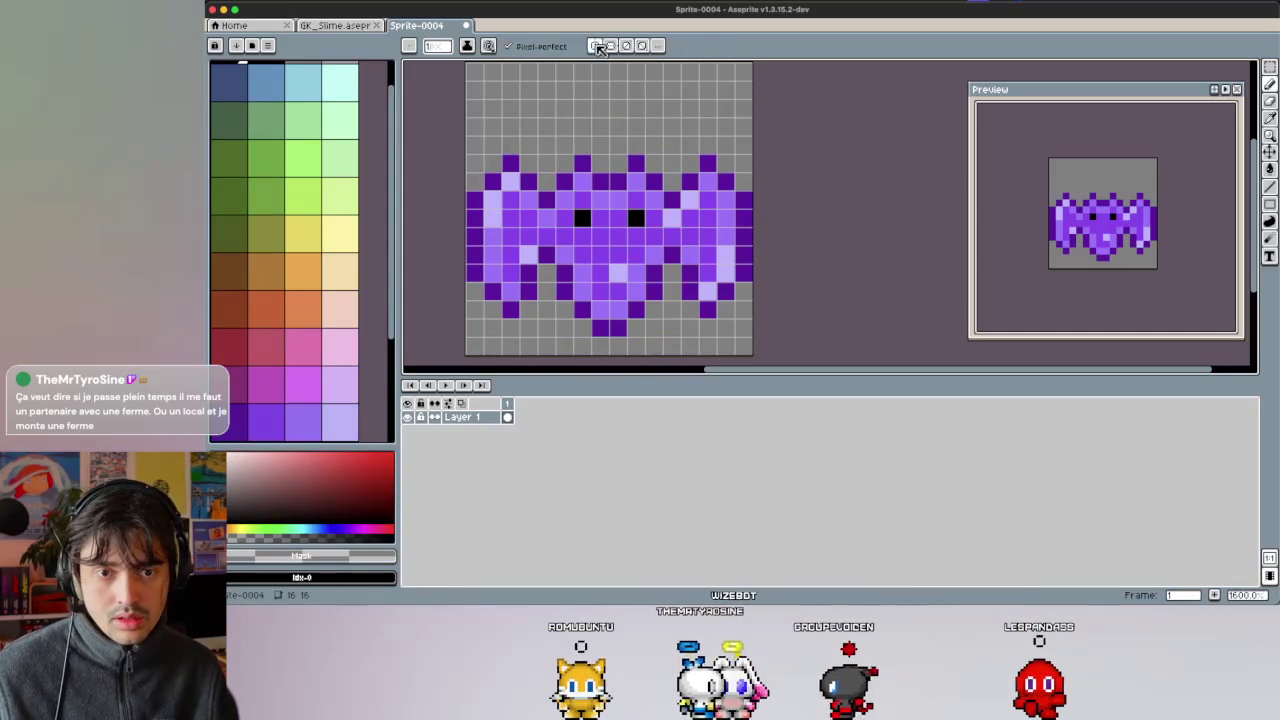
{"action": "key", "text": "i"}
{"action": "left_click", "coordinate": [511, 160]}
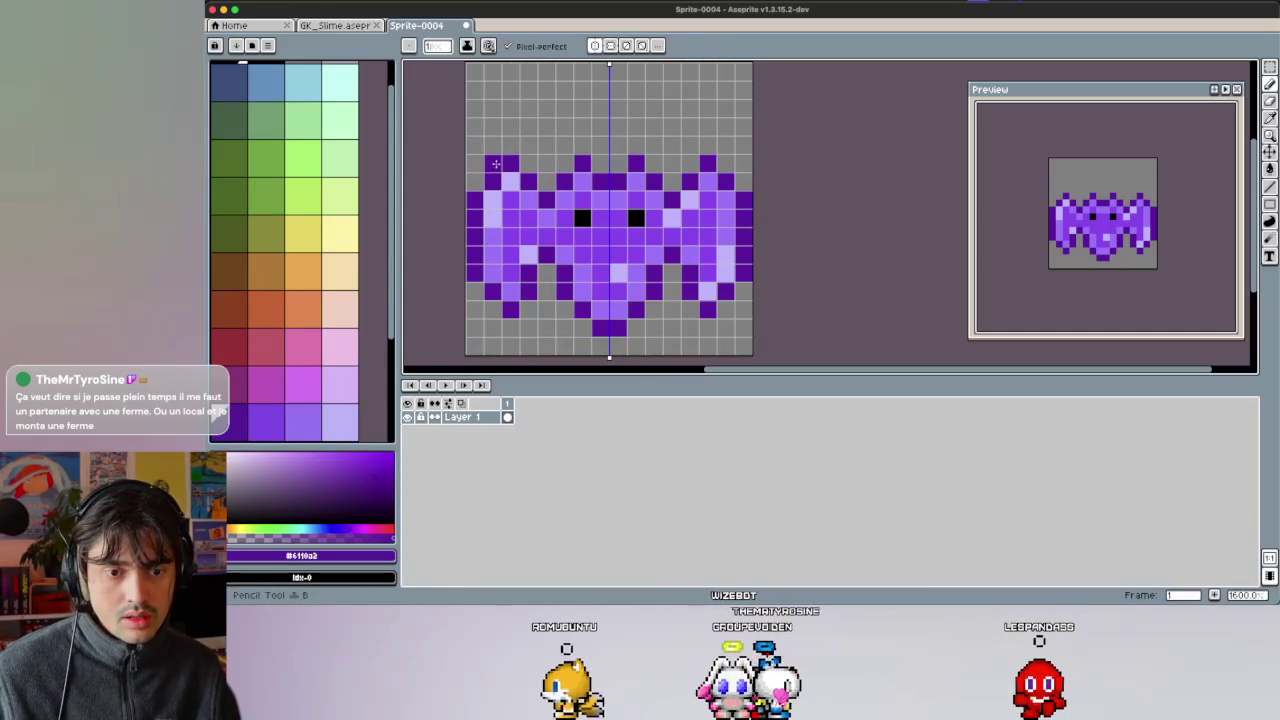
{"action": "left_click", "coordinate": [527, 163]}
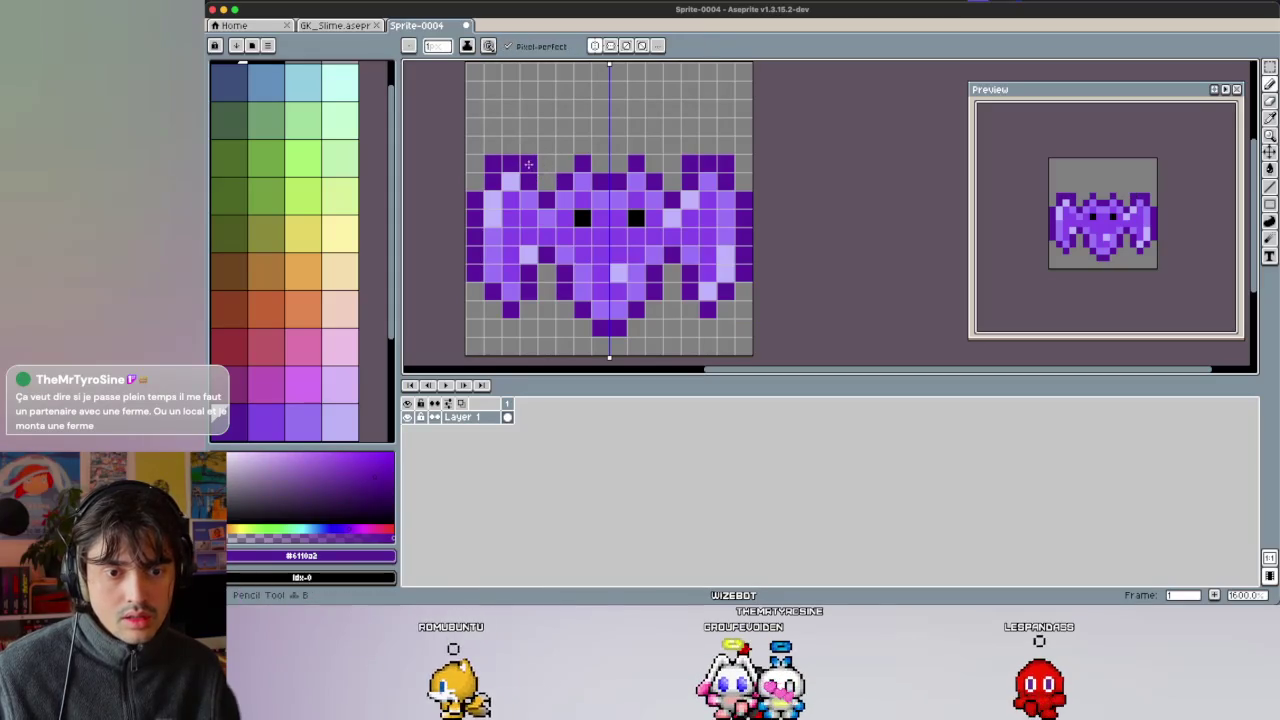
{"action": "key", "text": "b"}
{"action": "left_click", "coordinate": [516, 152]}
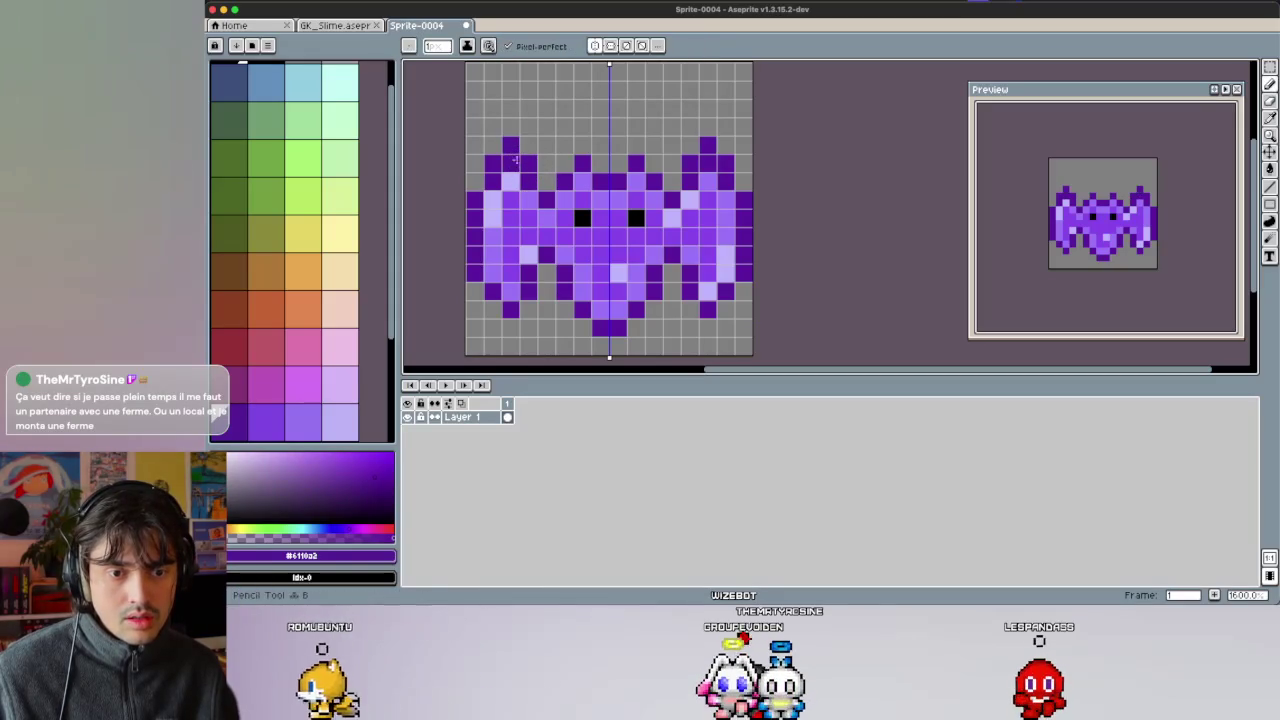
Compare lavender and purple swatches, then undo the trial lavender stroke on the bat's body.
{"action": "key", "text": "i"}
{"action": "left_click", "coordinate": [537, 200], "text": "alt"}
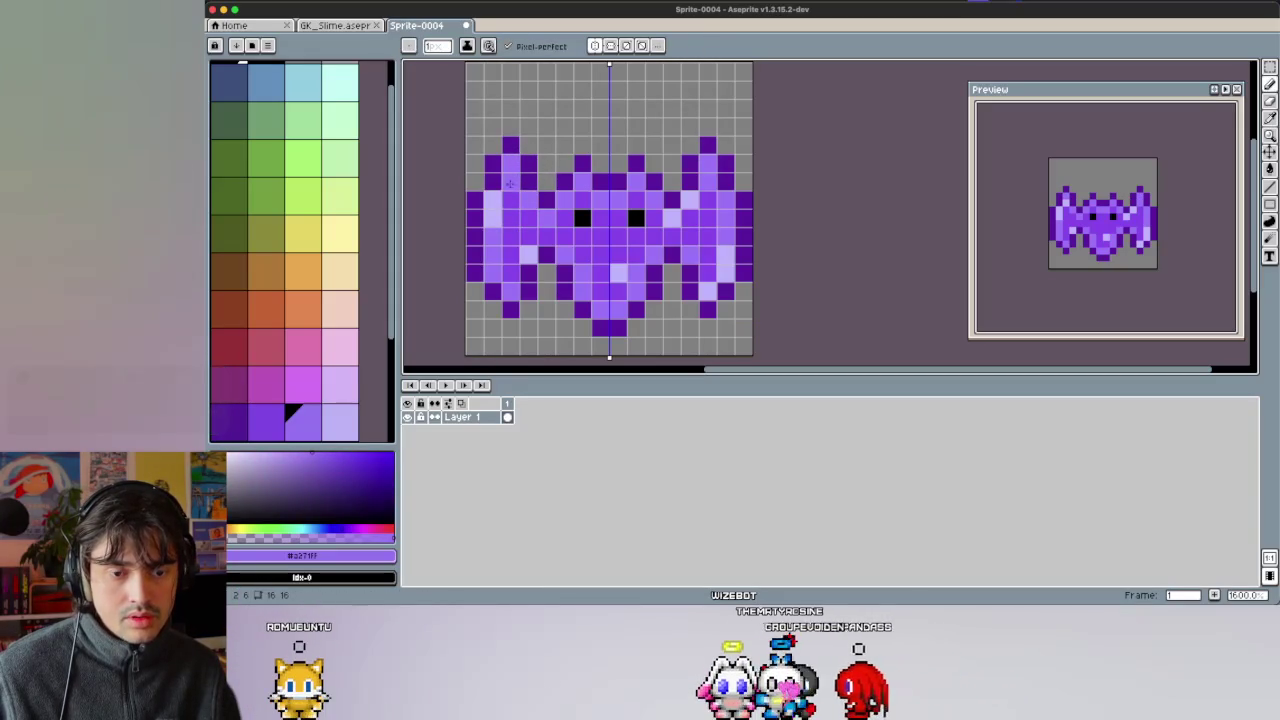
{"action": "left_click", "coordinate": [510, 171], "text": "alt"}
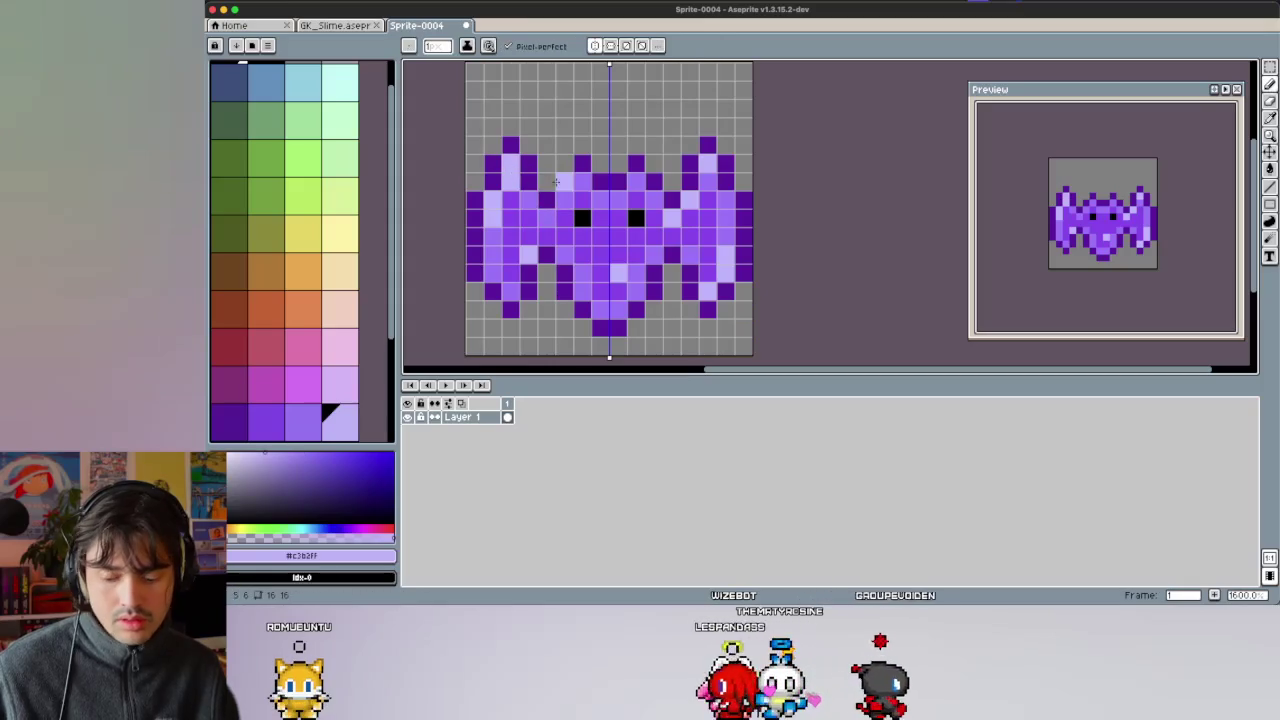
{"action": "scroll", "coordinate": [636, 143], "scroll_direction": "down", "scroll_amount": 3}
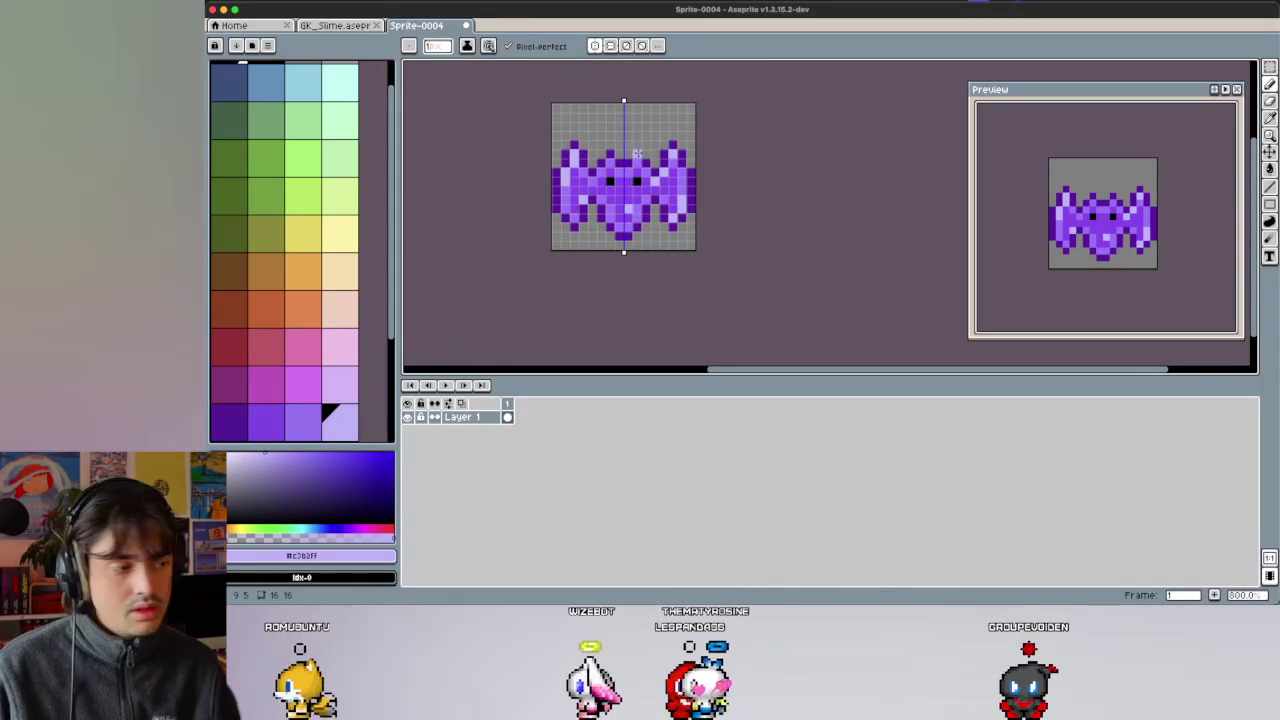
{"action": "scroll", "coordinate": [636, 152], "scroll_direction": "up", "scroll_amount": 5}
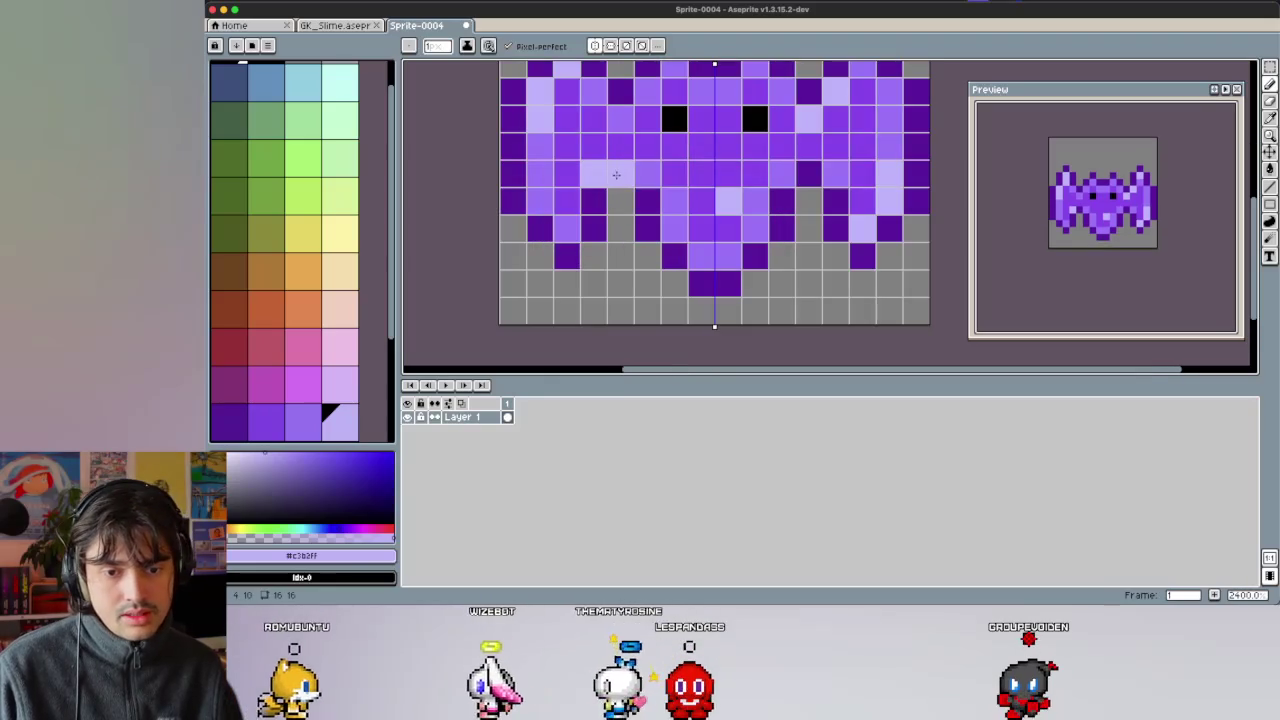
{"action": "left_click", "coordinate": [616, 176], "text": "alt"}
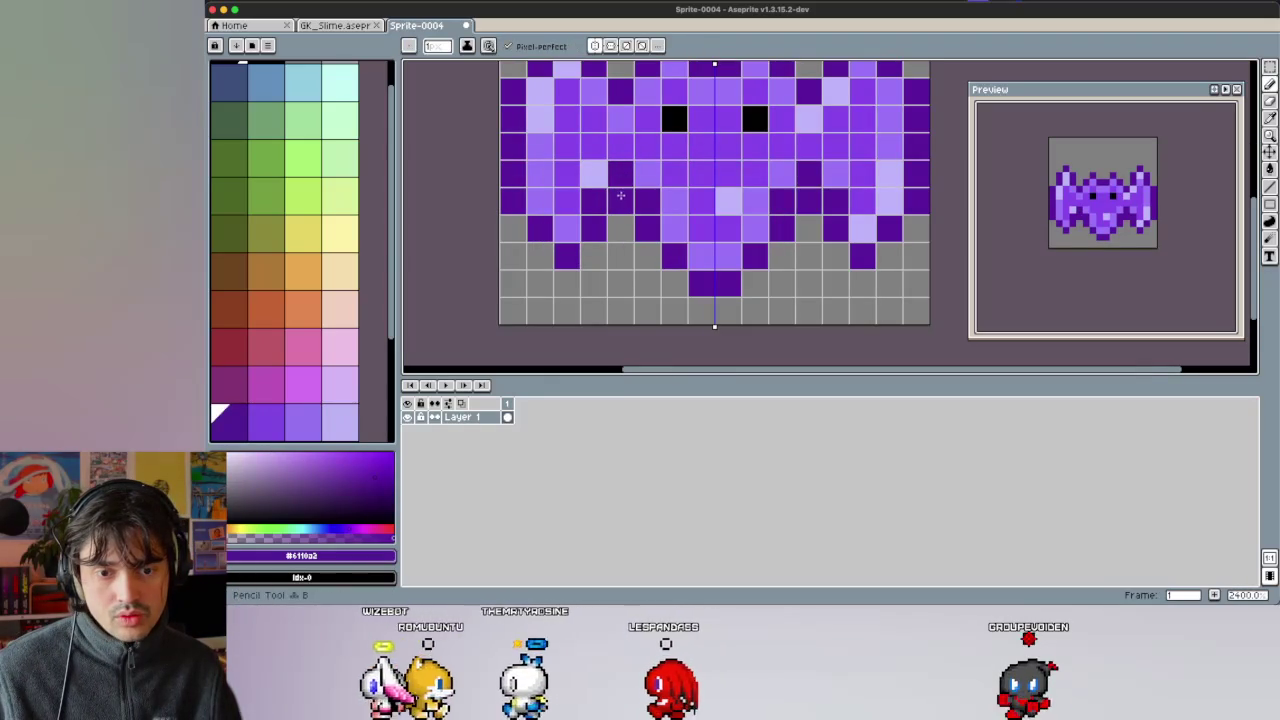
{"action": "left_click", "coordinate": [593, 201], "text": "alt"}
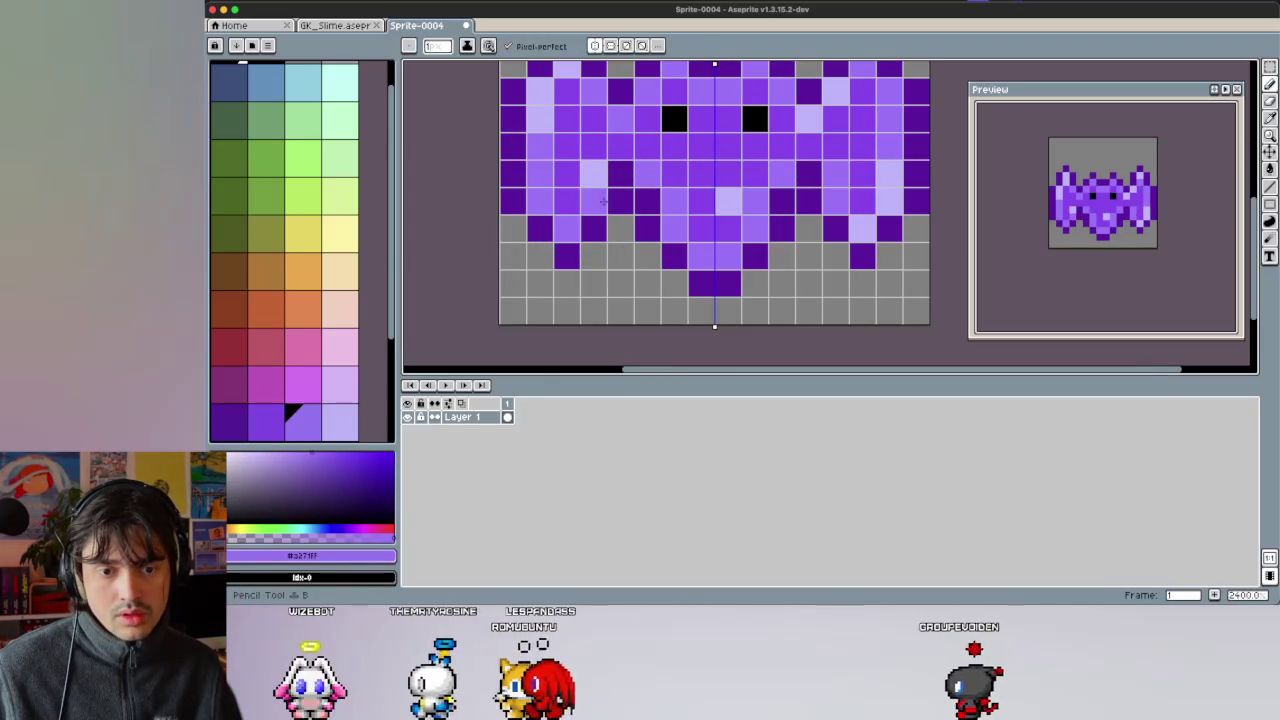
{"action": "left_click", "coordinate": [647, 176], "text": "alt"}
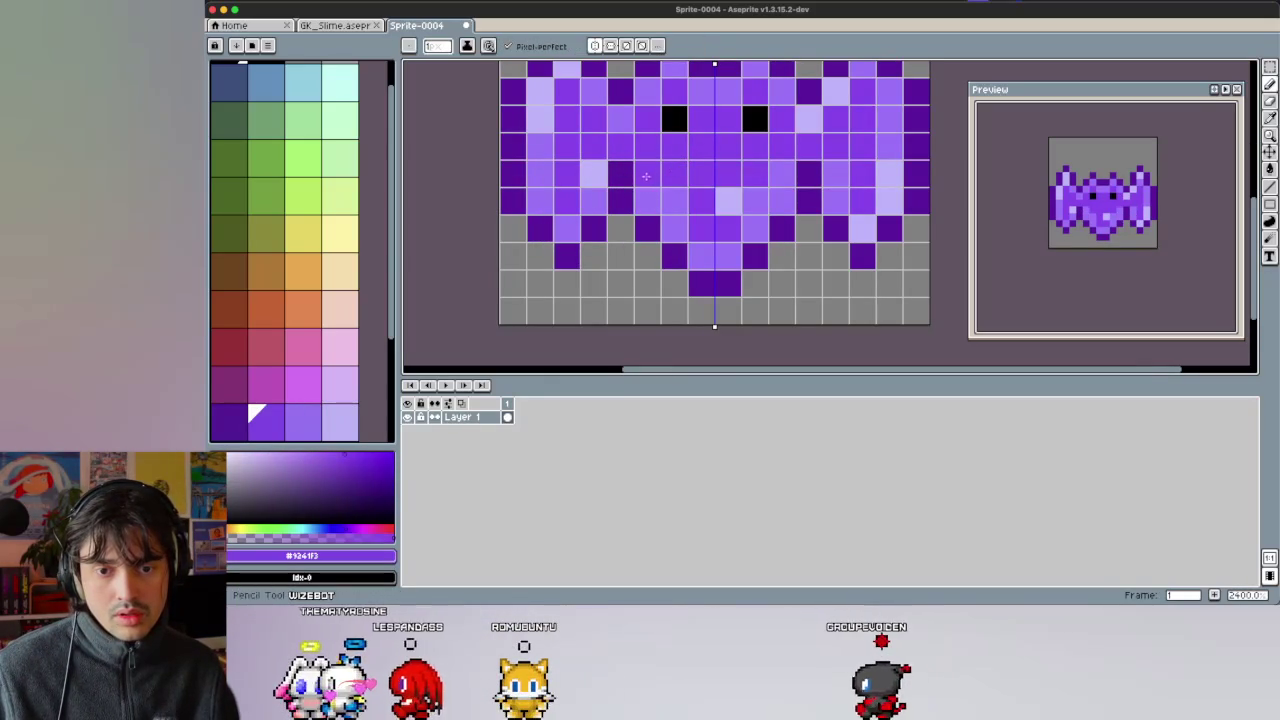
{"action": "key", "text": "alt"}
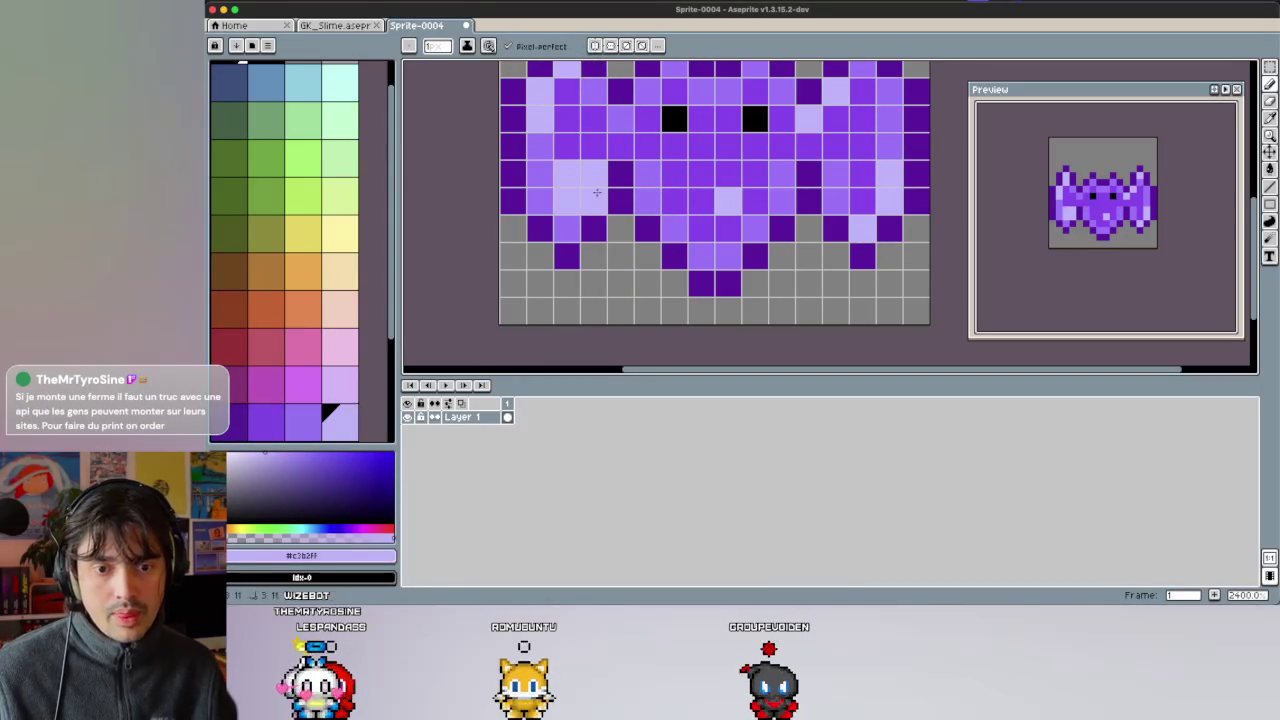
{"action": "key", "text": "ctrl+z"}
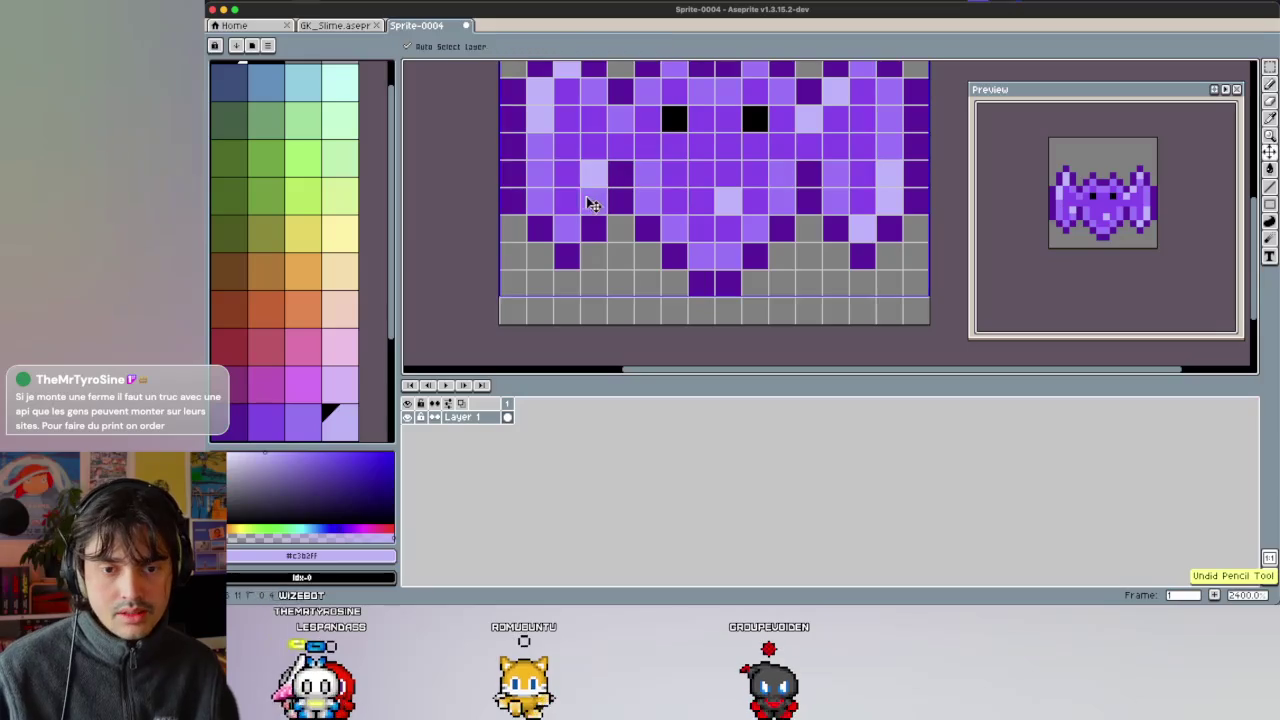
Fit the bat in view and turn on vertical symmetry.
{"action": "scroll", "coordinate": [637, 259], "scroll_direction": "down", "scroll_amount": 3}
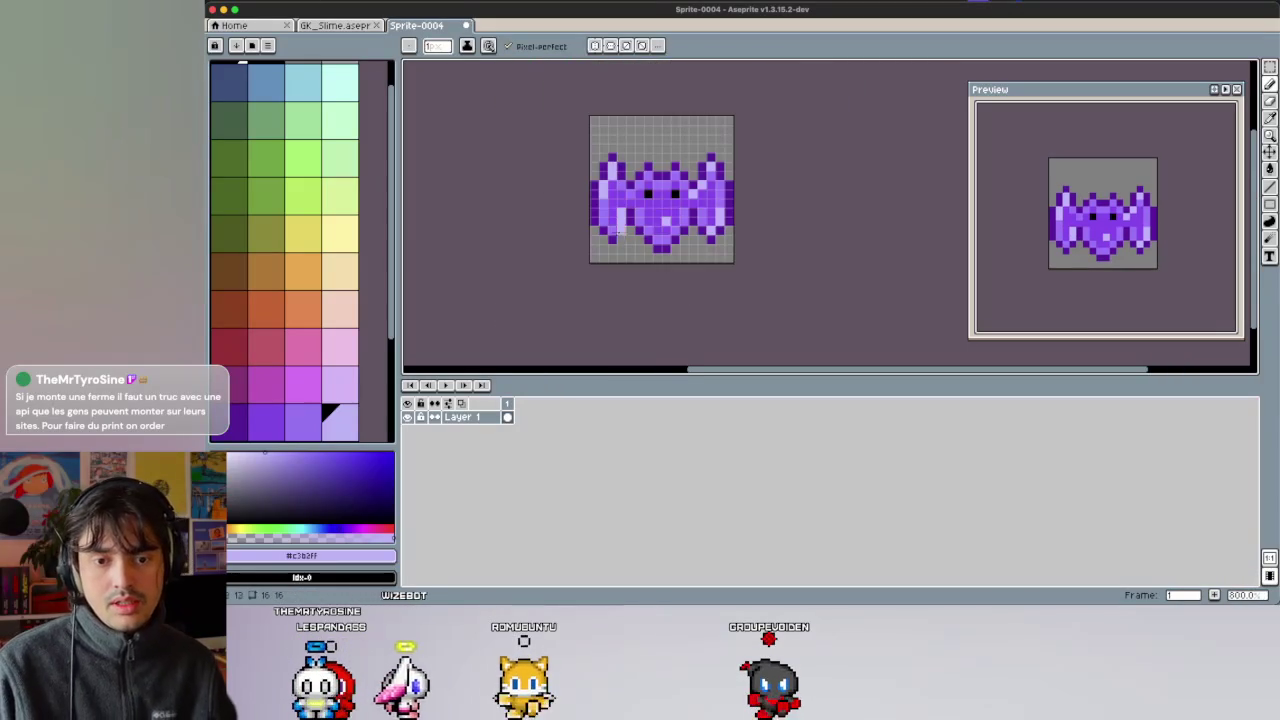
{"action": "scroll", "coordinate": [692, 212], "scroll_direction": "down", "scroll_amount": 2}
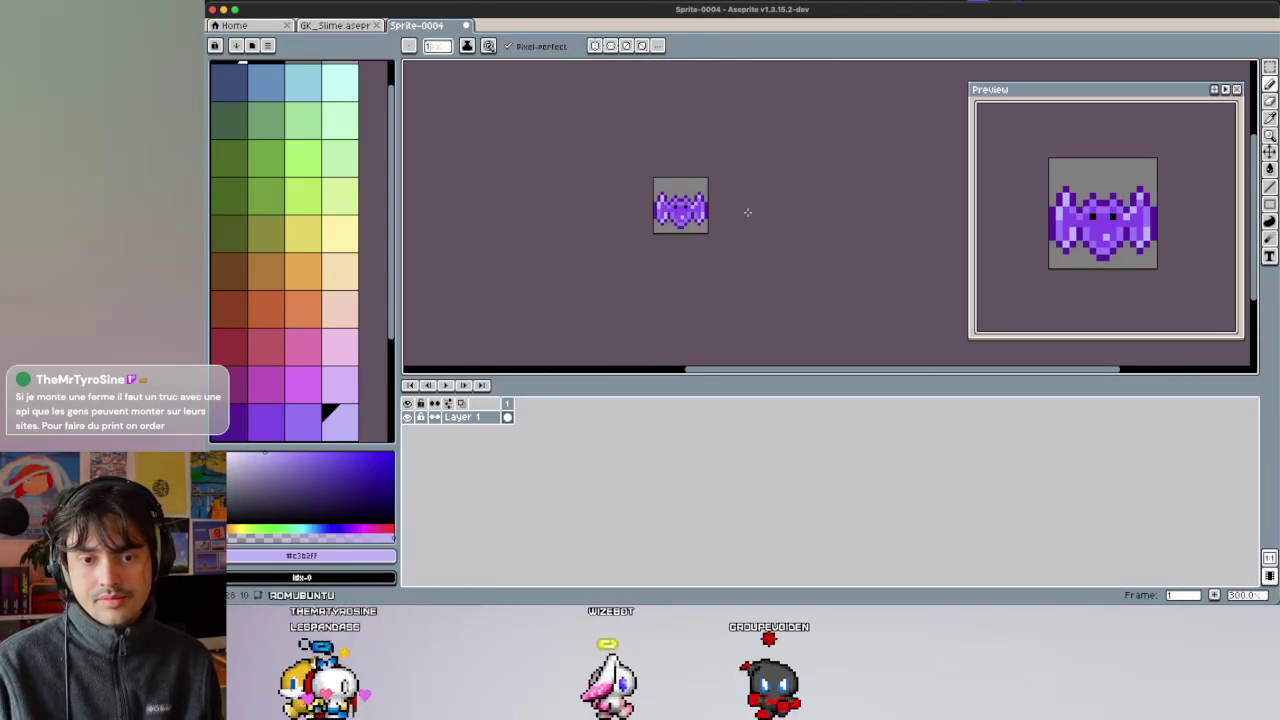
{"action": "scroll", "coordinate": [700, 200], "scroll_direction": "up", "scroll_amount": 3}
{"action": "scroll", "coordinate": [700, 180], "scroll_direction": "up", "scroll_amount": 2}
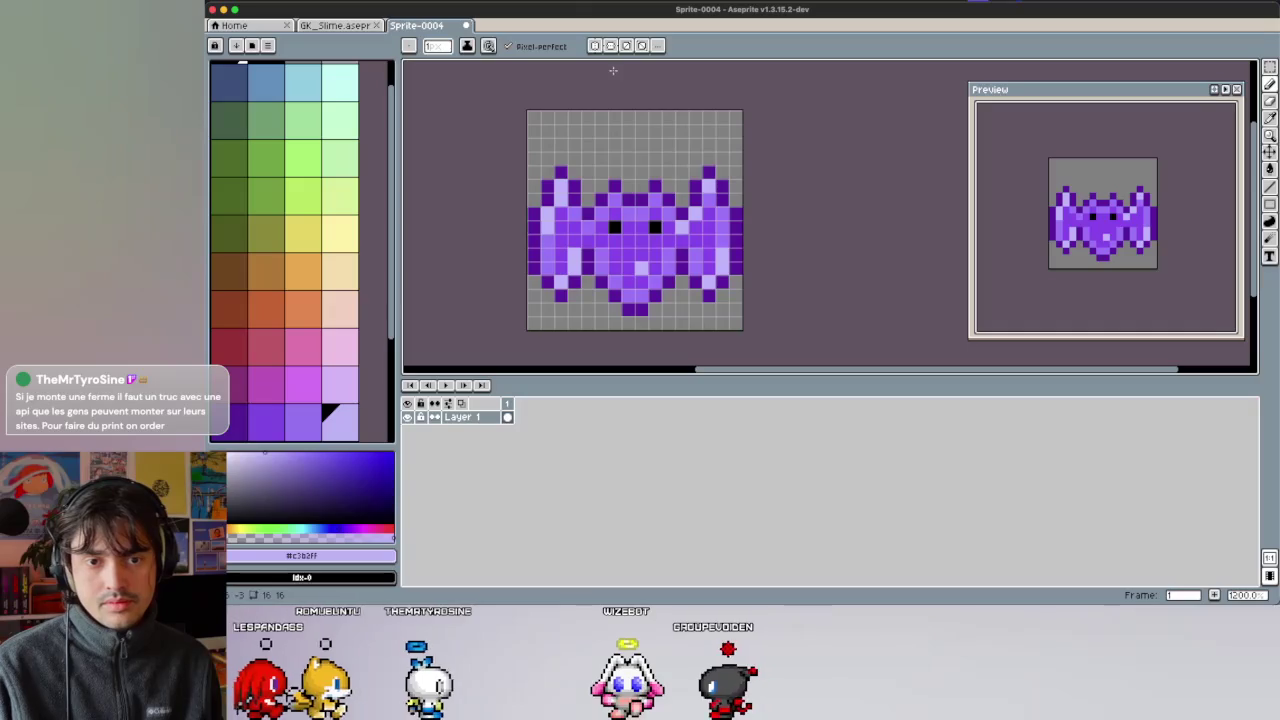
{"action": "left_click", "coordinate": [595, 46]}
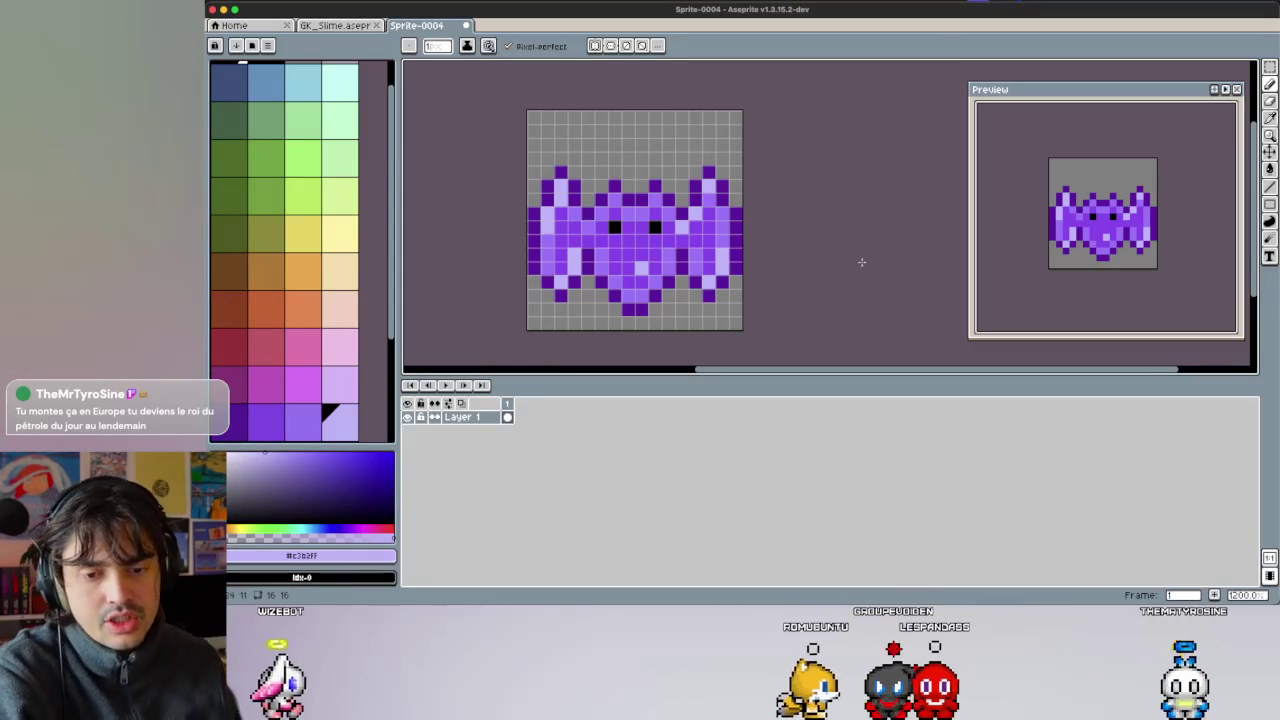
Sample the bat's body purple and make light lavender #c3b2ff the pencil colour.
{"action": "key", "text": "i"}
{"action": "left_click", "coordinate": [715, 222]}
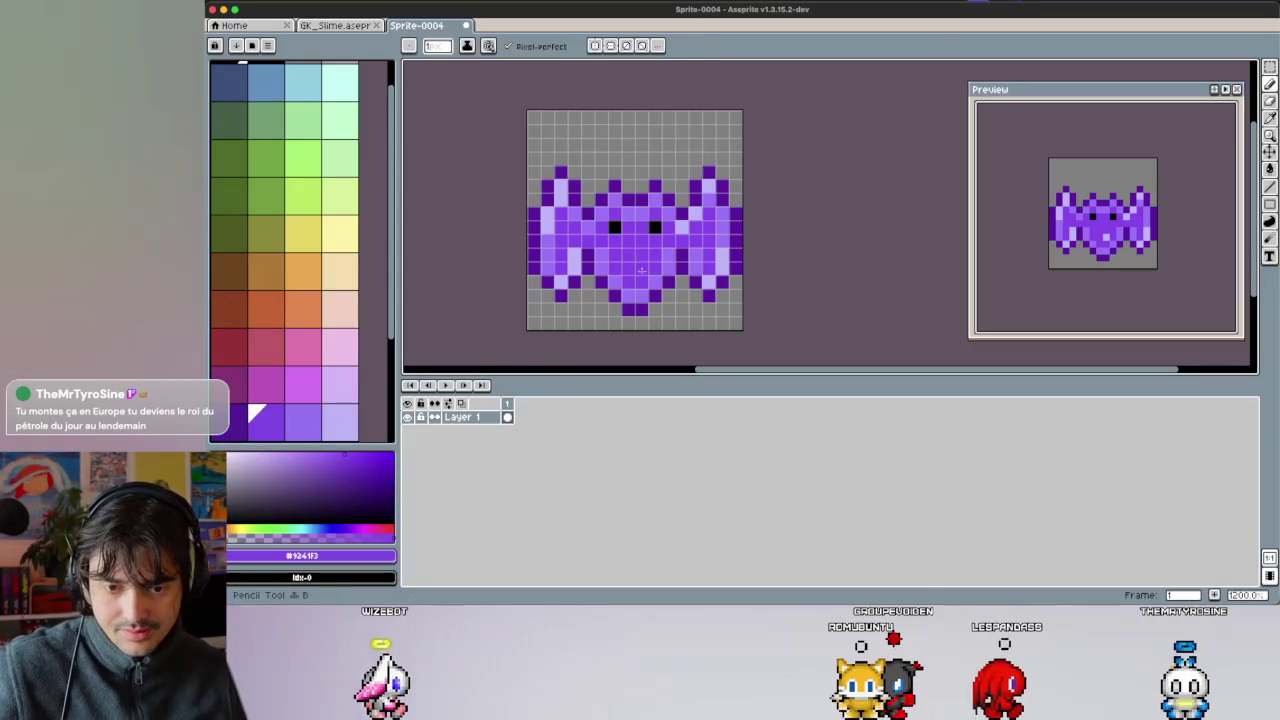
{"action": "left_click", "coordinate": [668, 276]}
{"action": "key", "text": "b"}
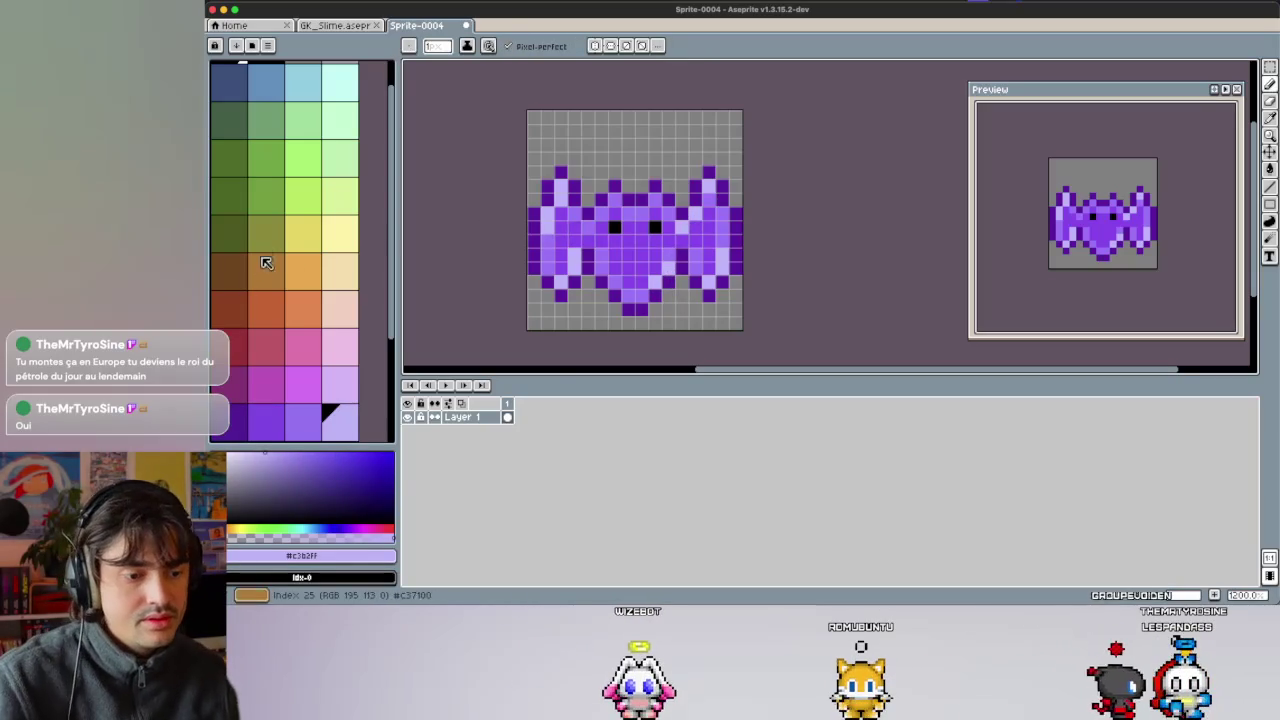
{"action": "scroll", "coordinate": [266, 263], "scroll_direction": "up", "scroll_amount": 1}
Try blue and yellow for the bat's eyes, then go back to black.
{"action": "left_click", "coordinate": [279, 131]}
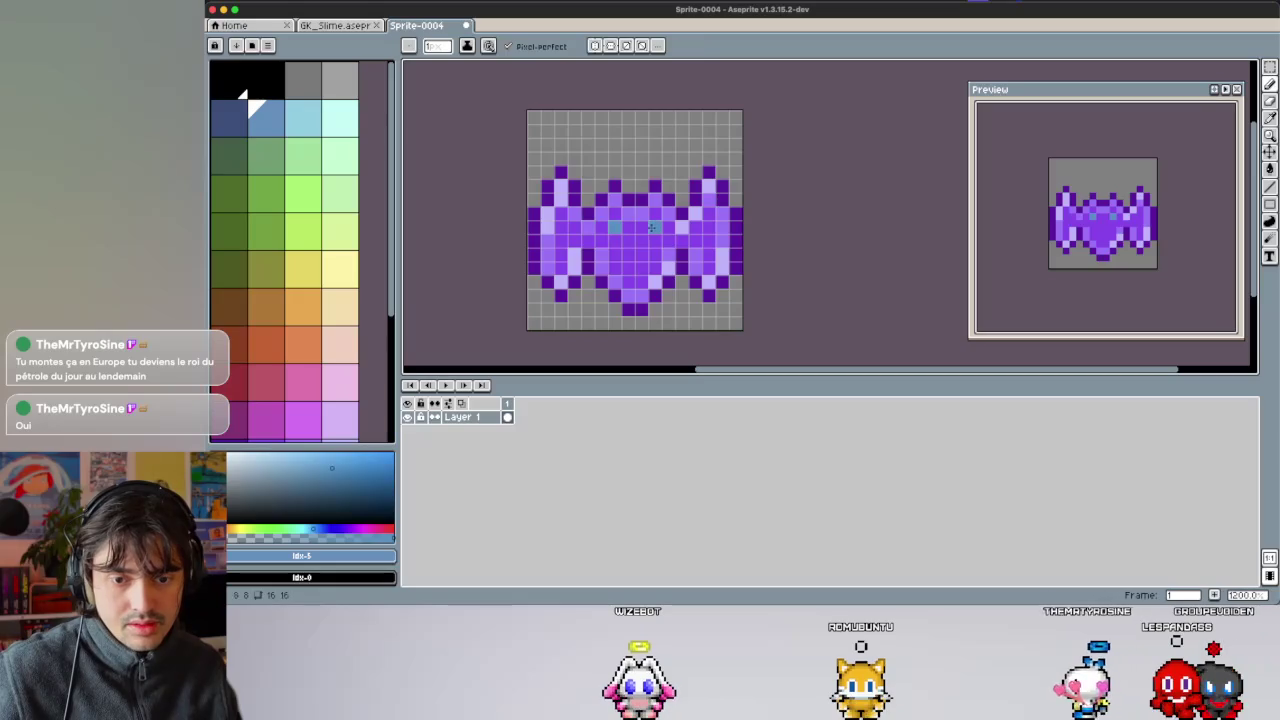
{"action": "left_click", "coordinate": [305, 268]}
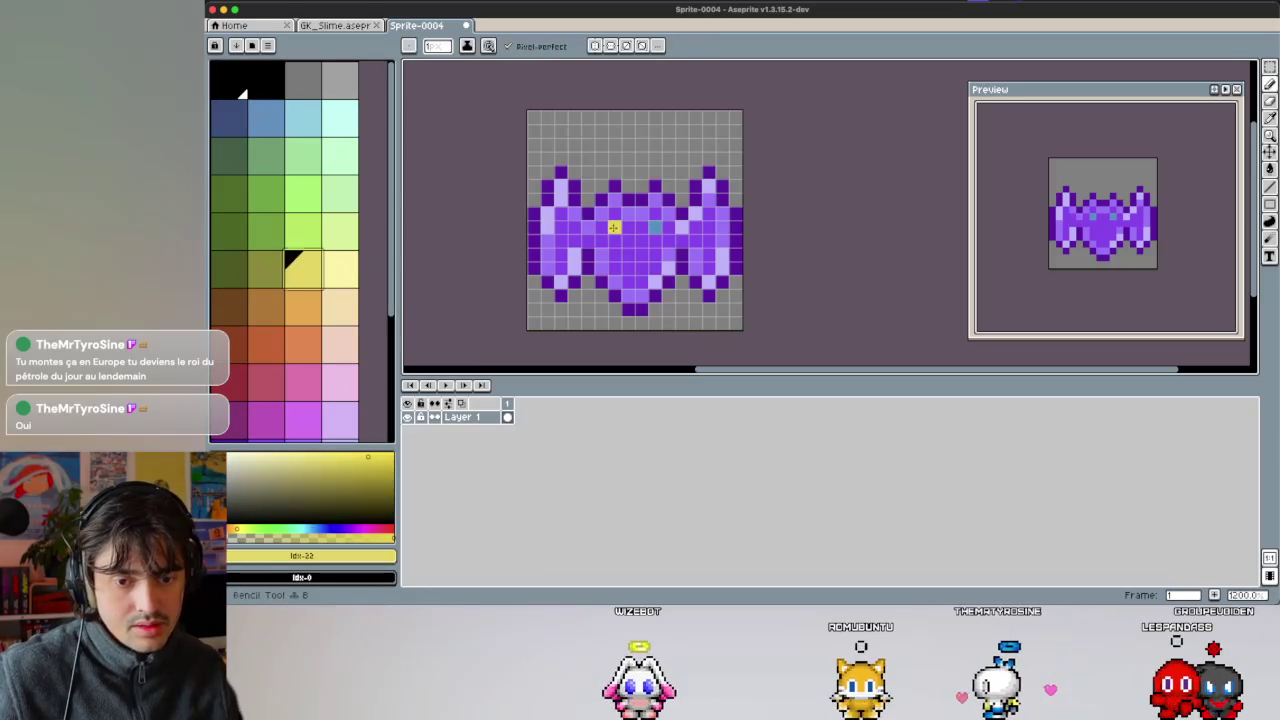
{"action": "left_click", "coordinate": [266, 81]}
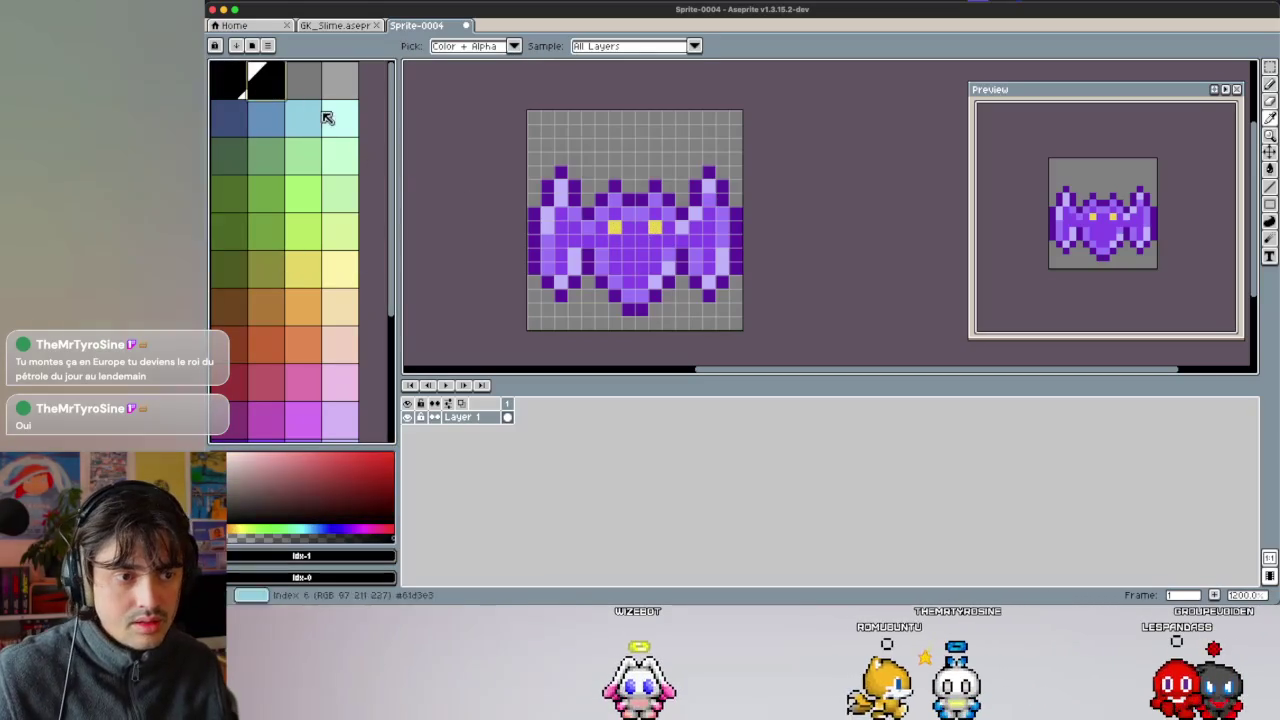
{"action": "key", "text": "b"}
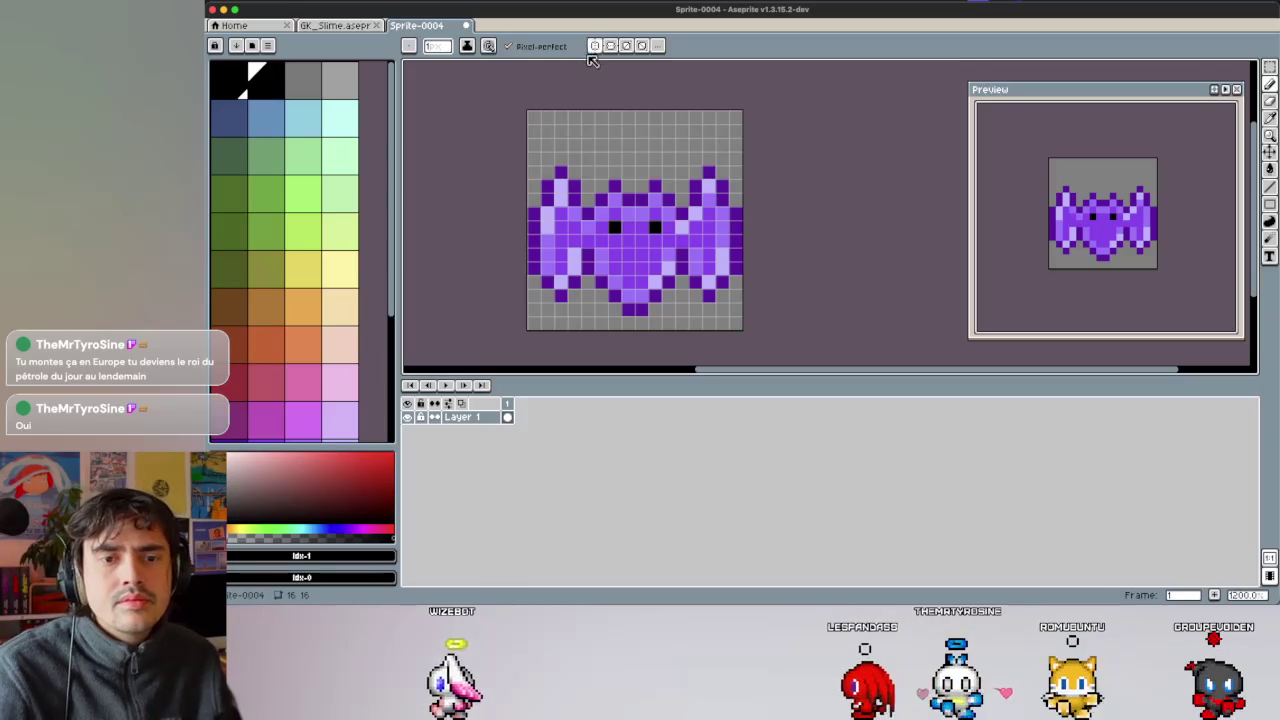
{"action": "scroll", "coordinate": [551, 155], "scroll_direction": "up", "scroll_amount": 3}
Sample the wing purples and paint the top-left wing pixel light lavender.
{"action": "key", "text": "i"}
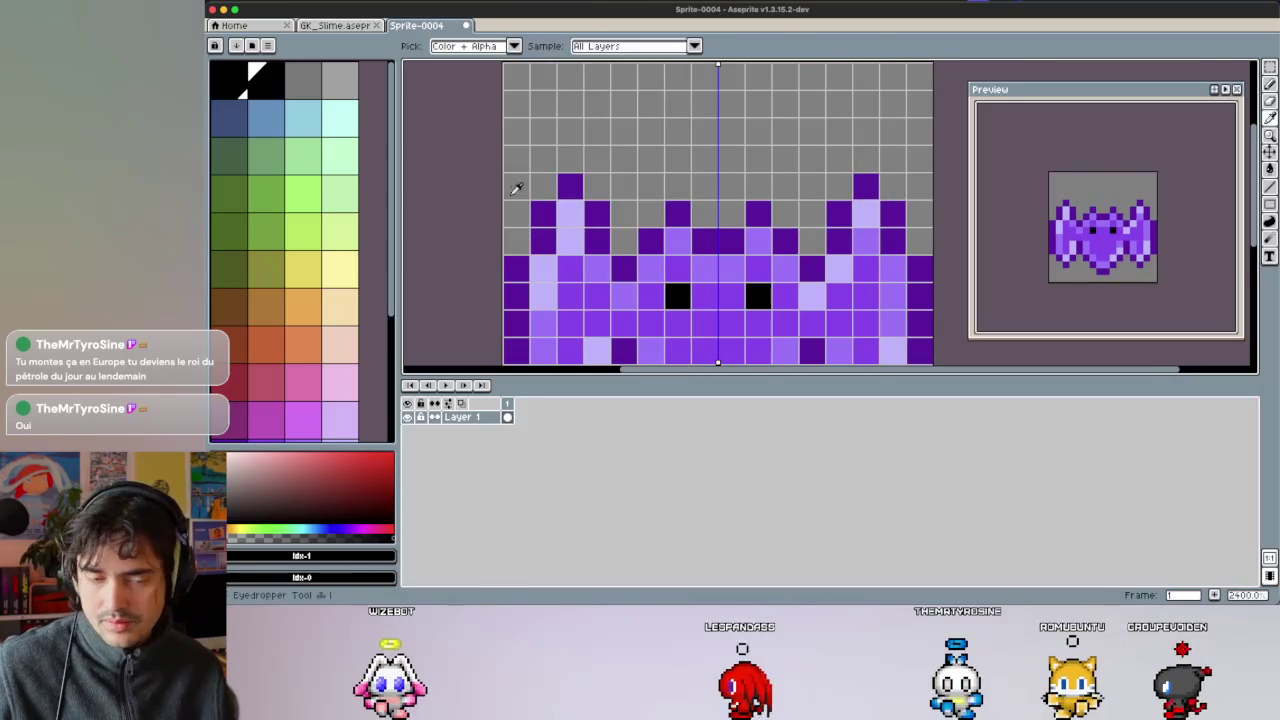
{"action": "left_click", "coordinate": [532, 228]}
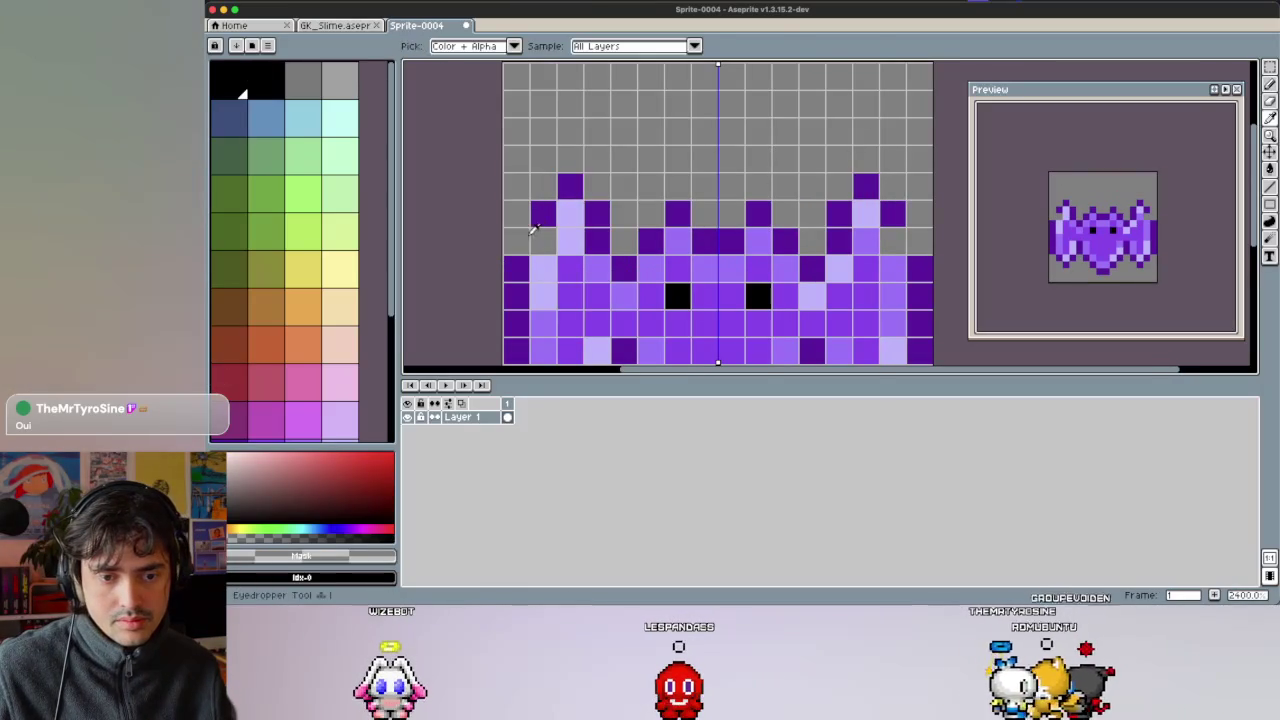
{"action": "left_click", "coordinate": [568, 265]}
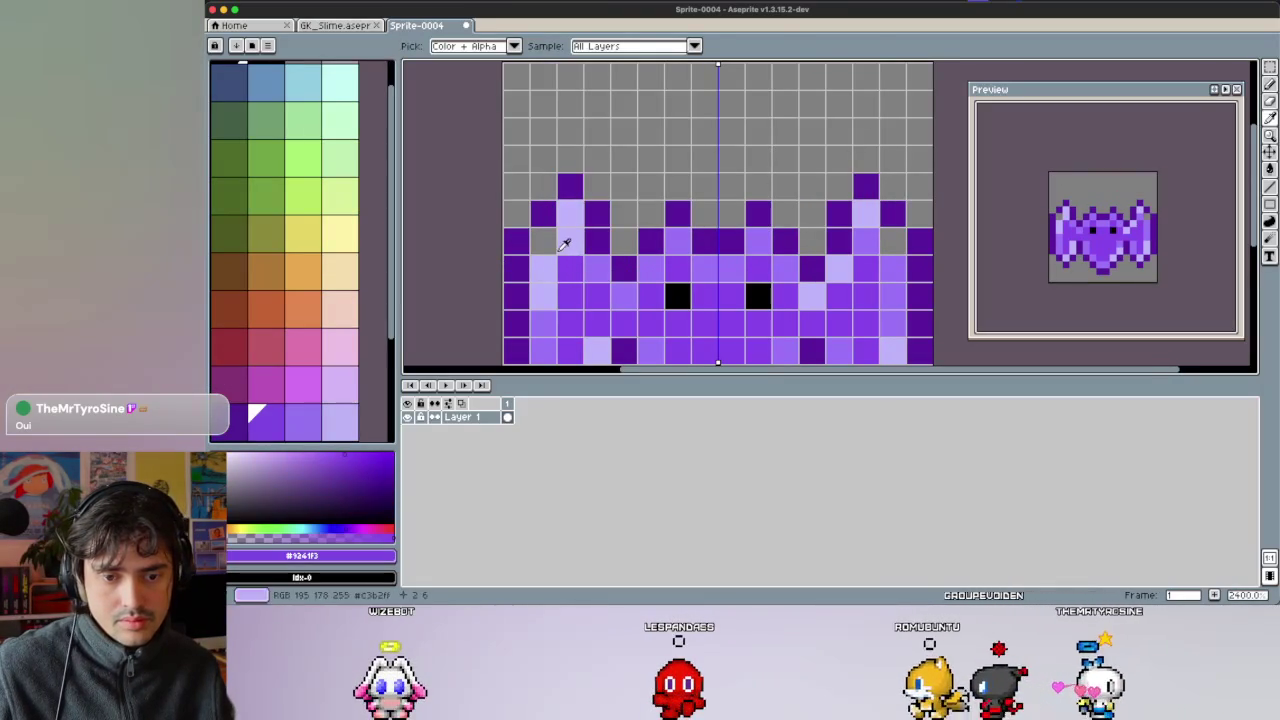
{"action": "left_click", "coordinate": [597, 267]}
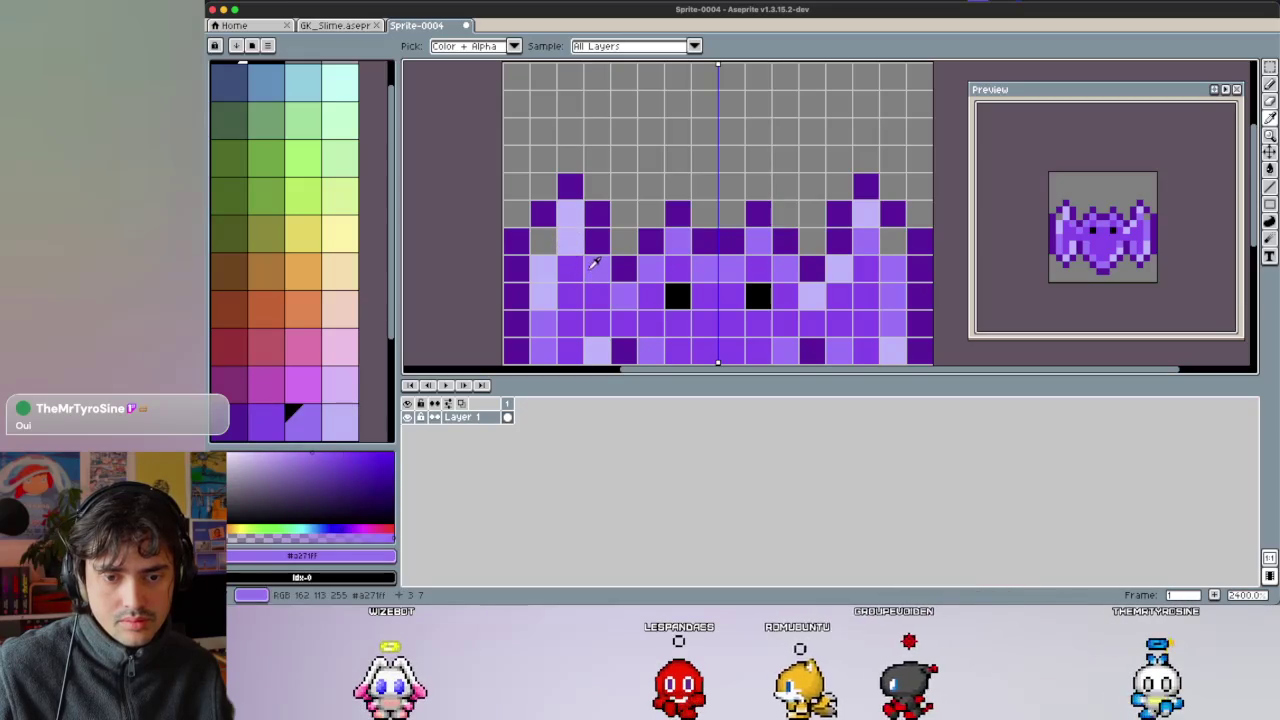
{"action": "left_click", "coordinate": [570, 210]}
{"action": "key", "text": "b"}
{"action": "left_click", "coordinate": [542, 243]}
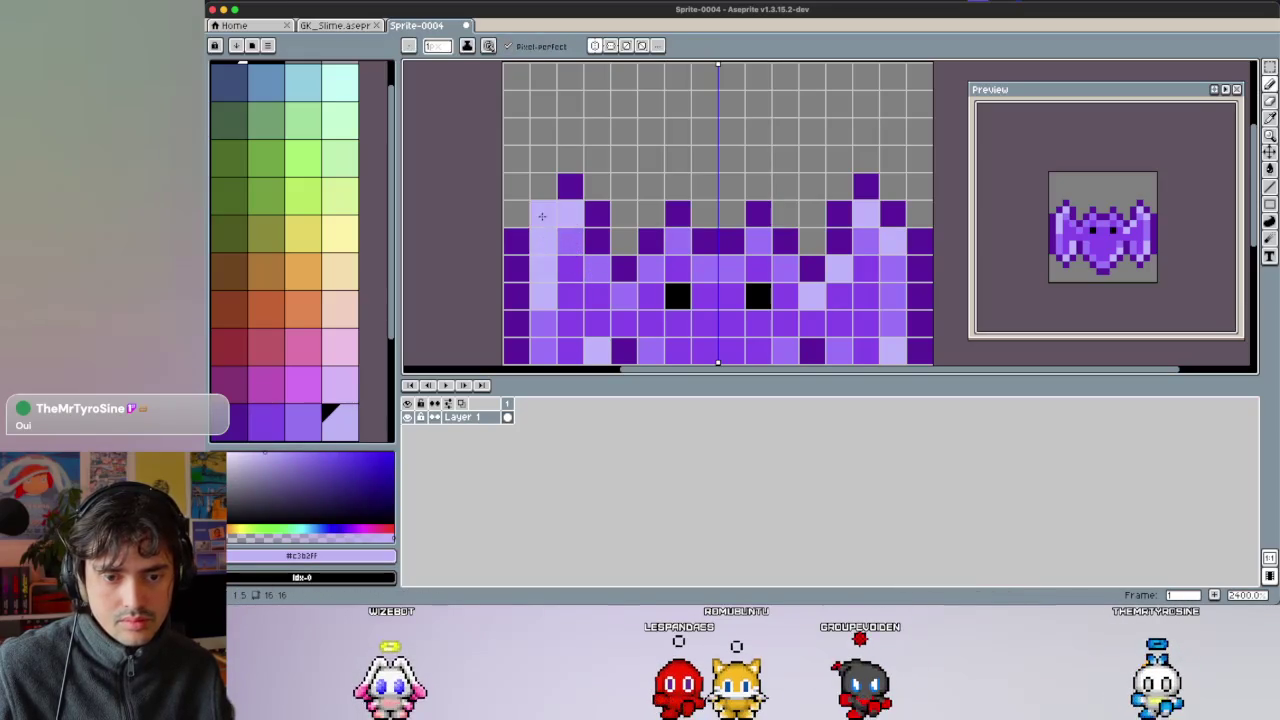
{"action": "scroll", "coordinate": [586, 188], "scroll_direction": "down", "scroll_amount": 5}
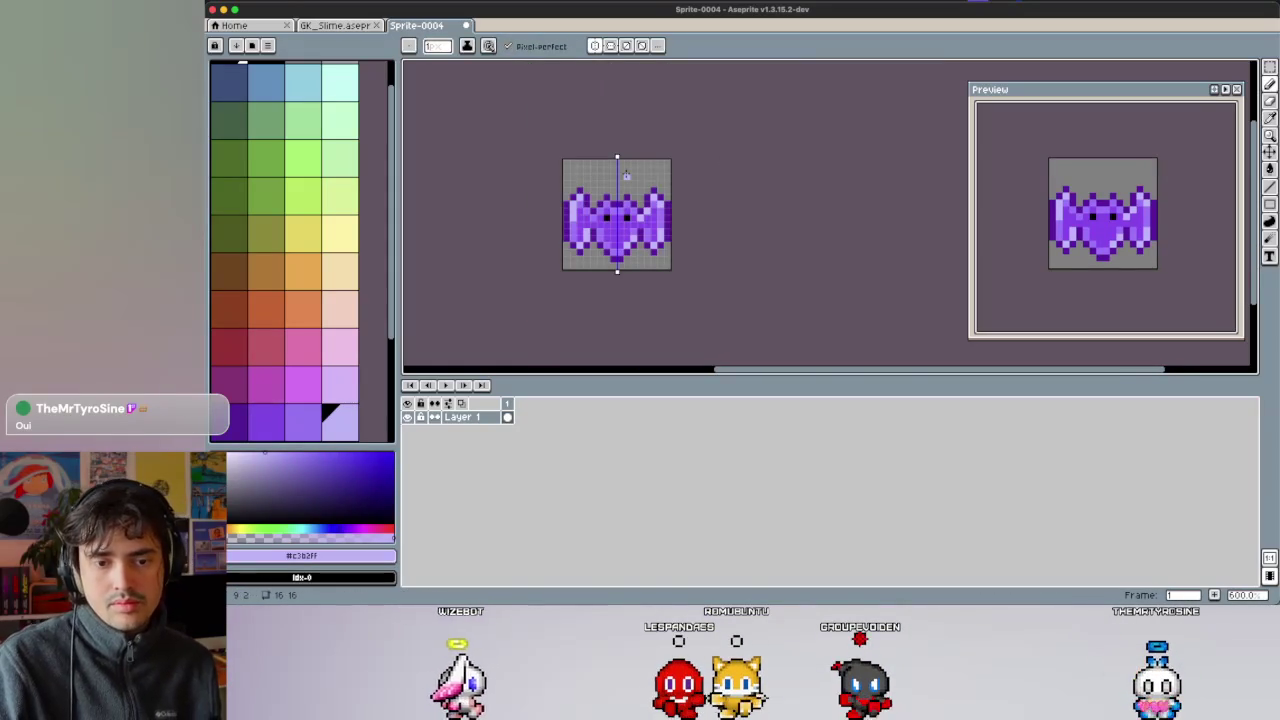
Save the bat sprite as GK_Bat.aseprite.
{"action": "scroll", "coordinate": [626, 176], "scroll_direction": "down", "scroll_amount": 2}
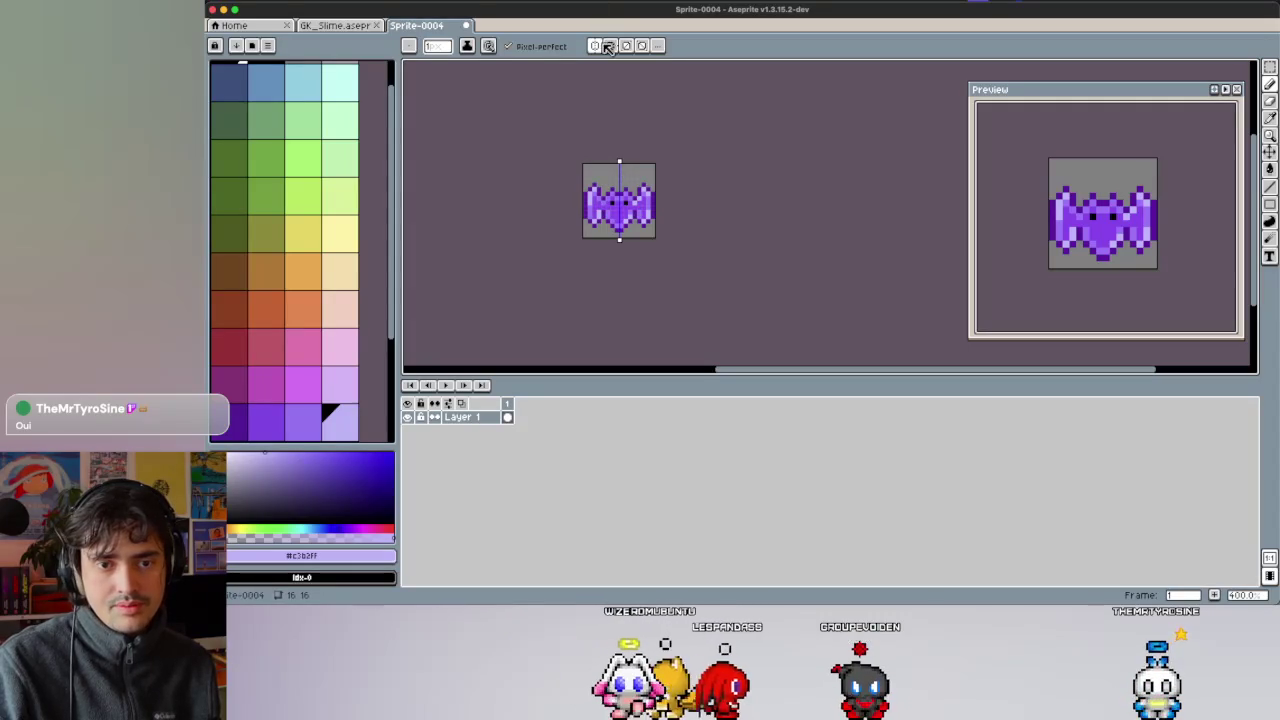
{"action": "scroll", "coordinate": [605, 221], "scroll_direction": "up", "scroll_amount": 2}
{"action": "scroll", "coordinate": [605, 221], "scroll_direction": "down", "scroll_amount": 1}
{"action": "scroll", "coordinate": [605, 221], "scroll_direction": "up", "scroll_amount": 3}
{"action": "key", "text": "v"}
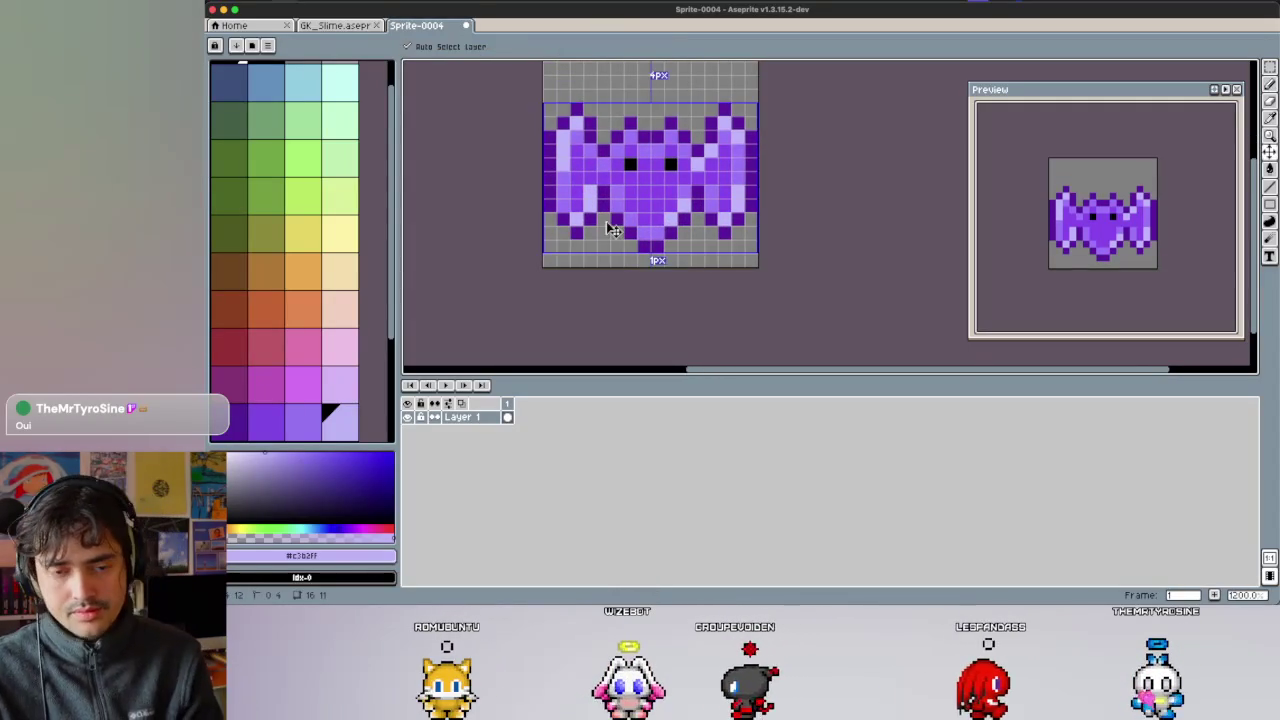
{"action": "key", "text": "super+s"}
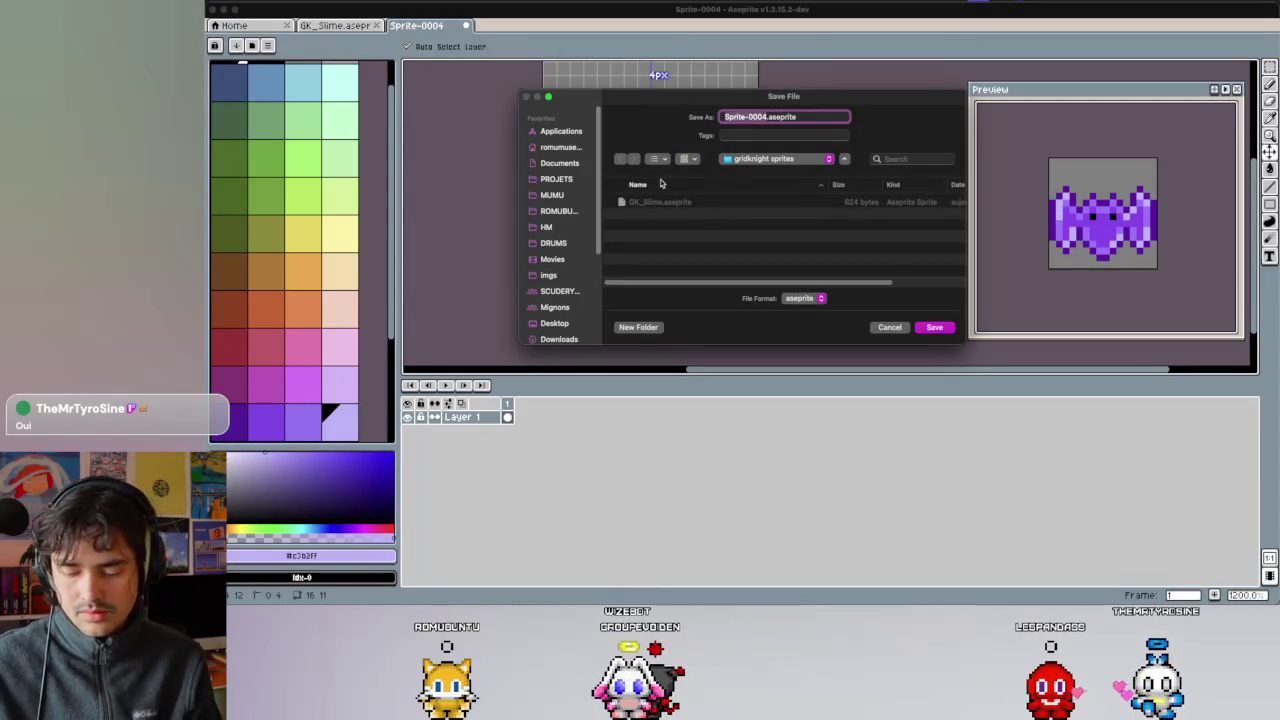
{"action": "key", "text": "BackSpace"}
{"action": "key", "text": "BackSpace"}
{"action": "key", "text": "BackSpace"}
{"action": "type", "text": "GK_Ba"}
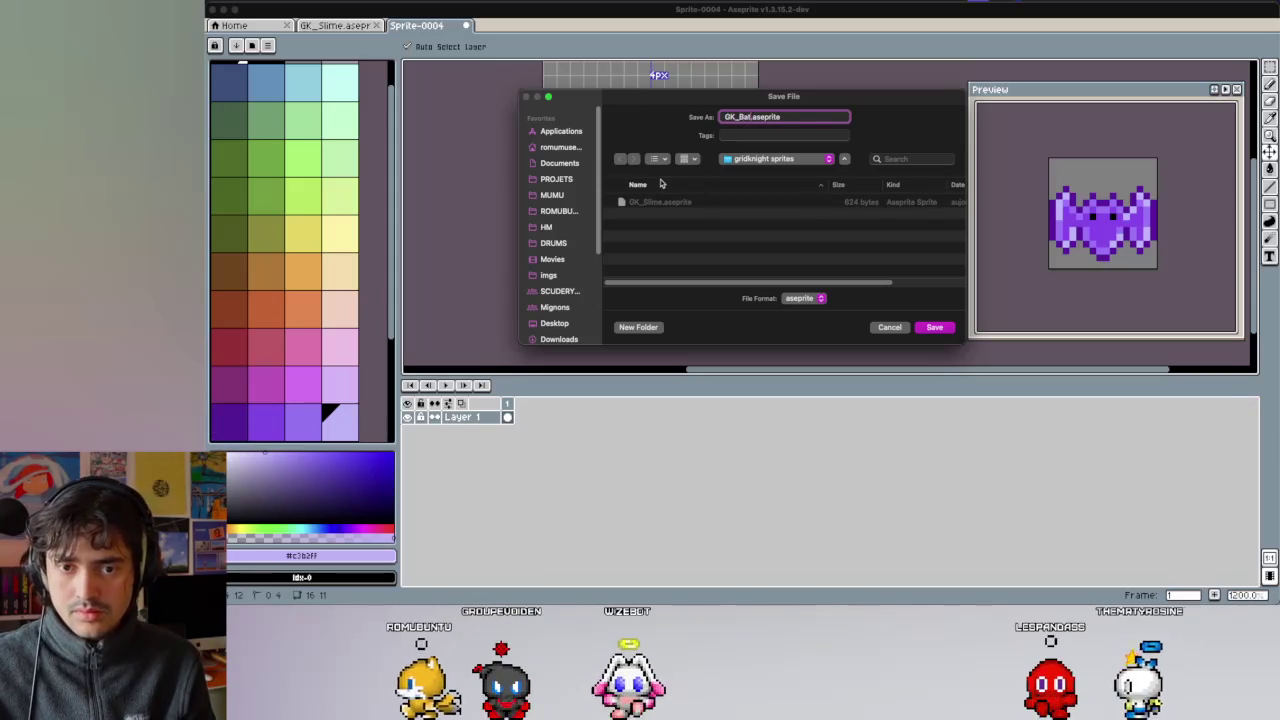
{"action": "key", "text": "Return"}
Reposition the bat on the canvas and save it again.
{"action": "left_click_drag", "start_coordinate": [660, 183], "coordinate": [632, 200]}
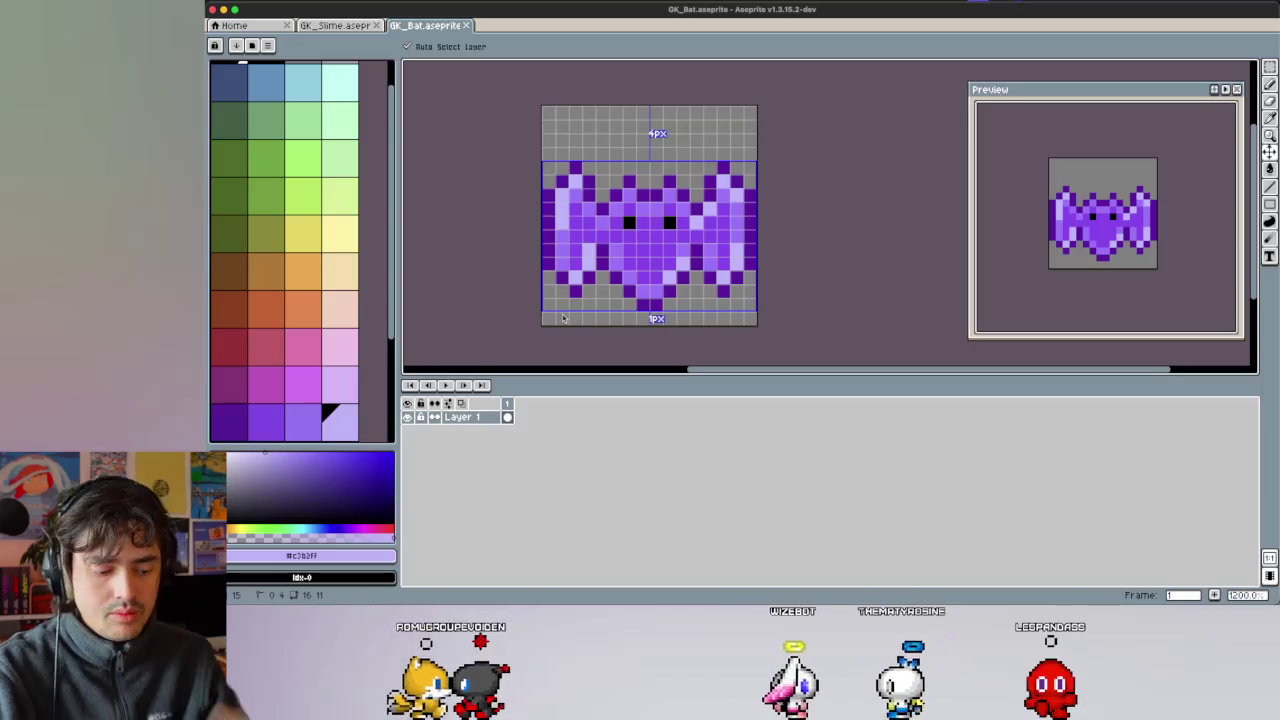
{"action": "left_click_drag", "start_coordinate": [563, 318], "coordinate": [624, 218]}
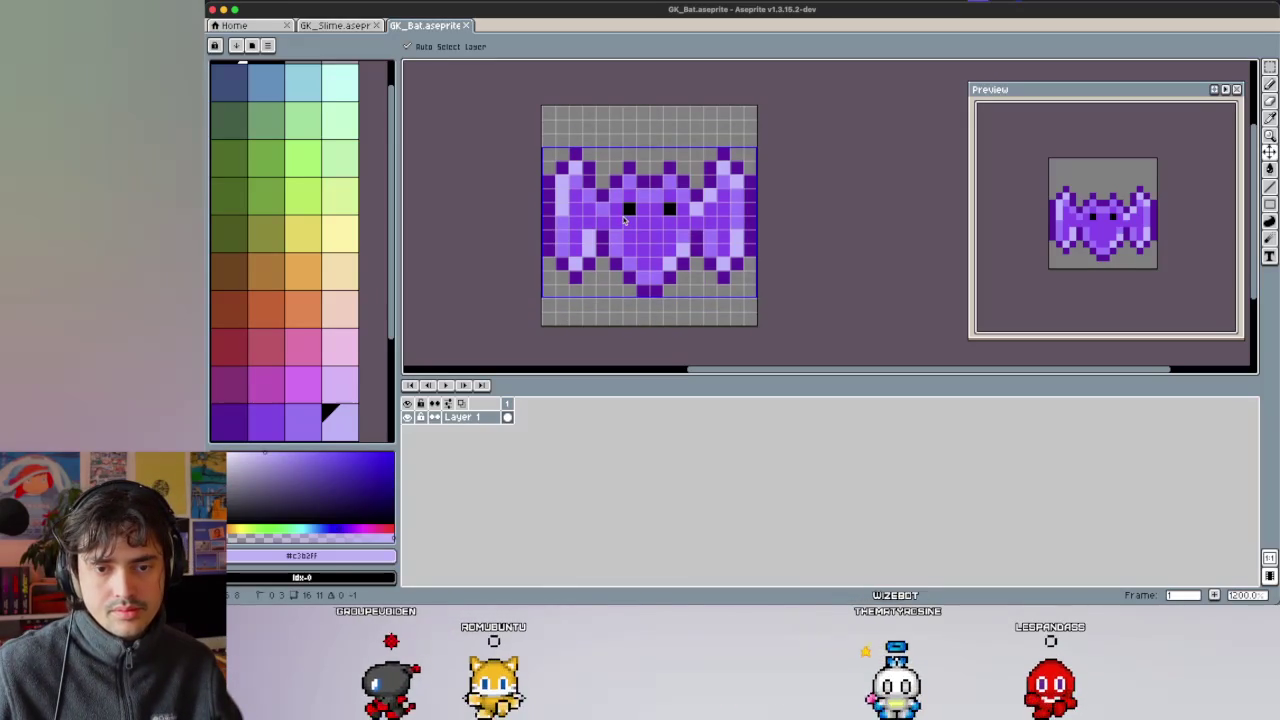
{"action": "key", "text": "Down"}
{"action": "key", "text": "Down"}
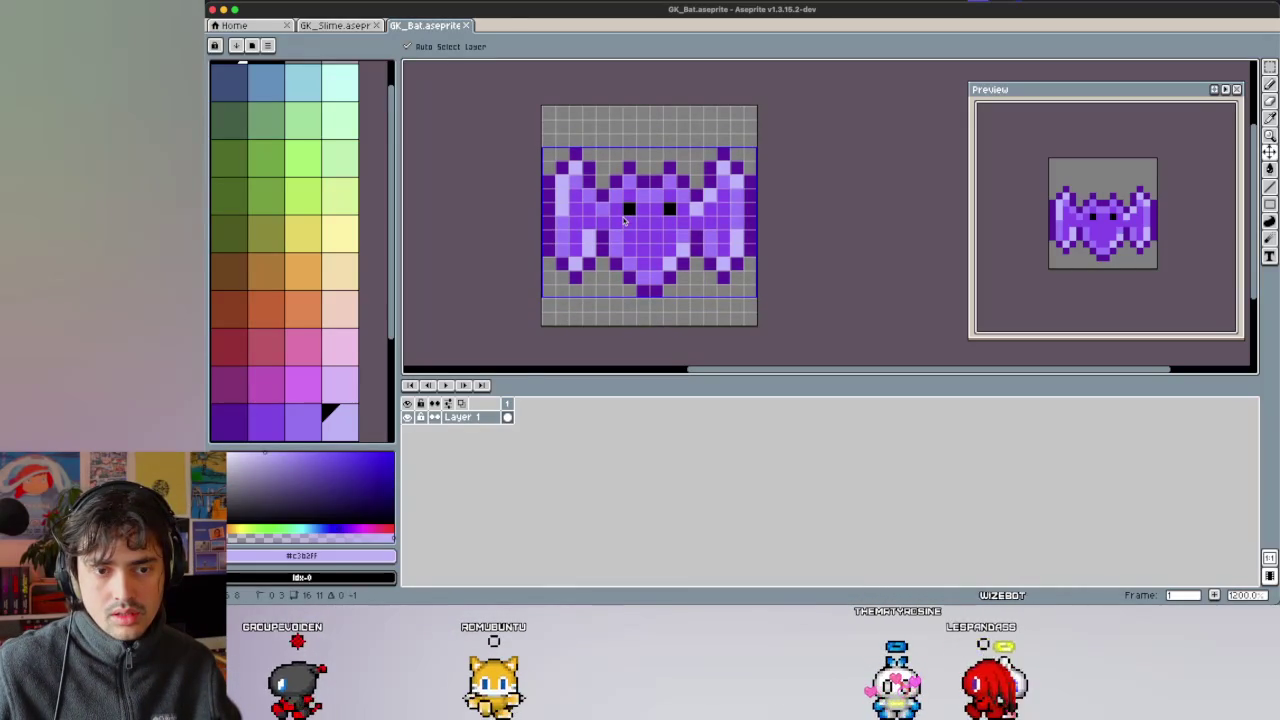
{"action": "scroll", "coordinate": [540, 186], "scroll_direction": "down", "scroll_amount": 1}
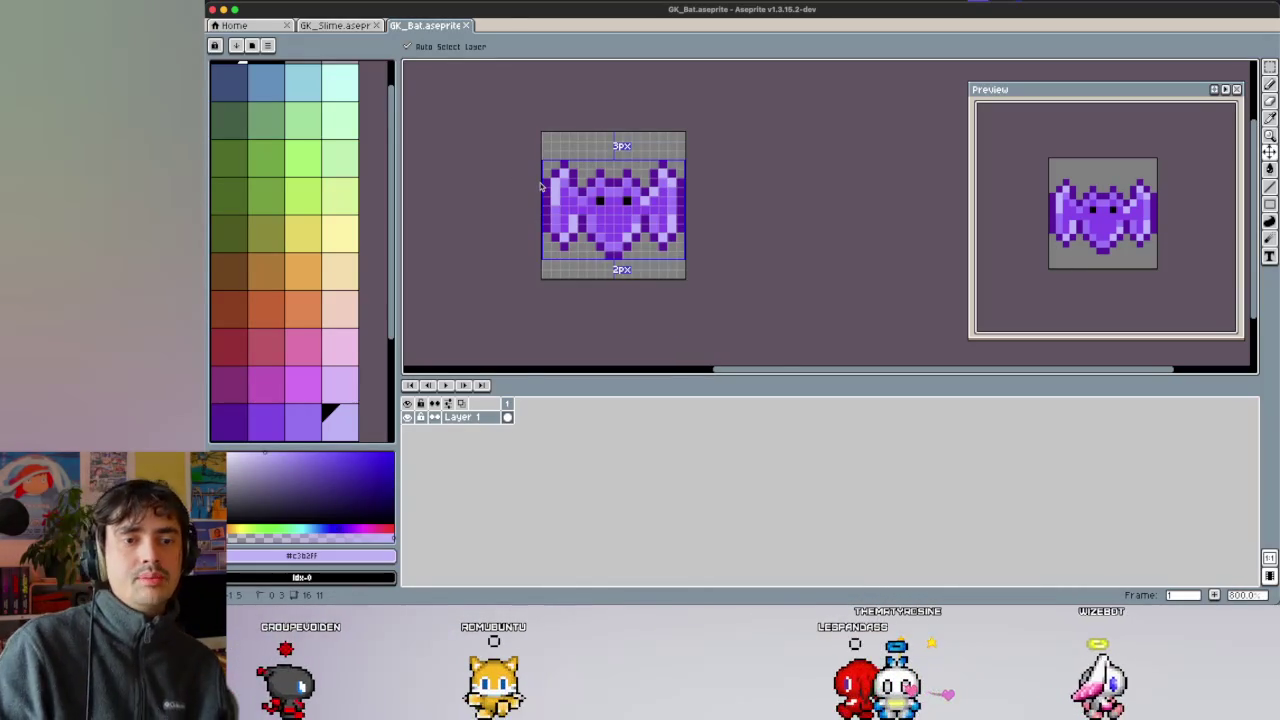
{"action": "key", "text": "super+d"}
{"action": "key", "text": "super+s"}
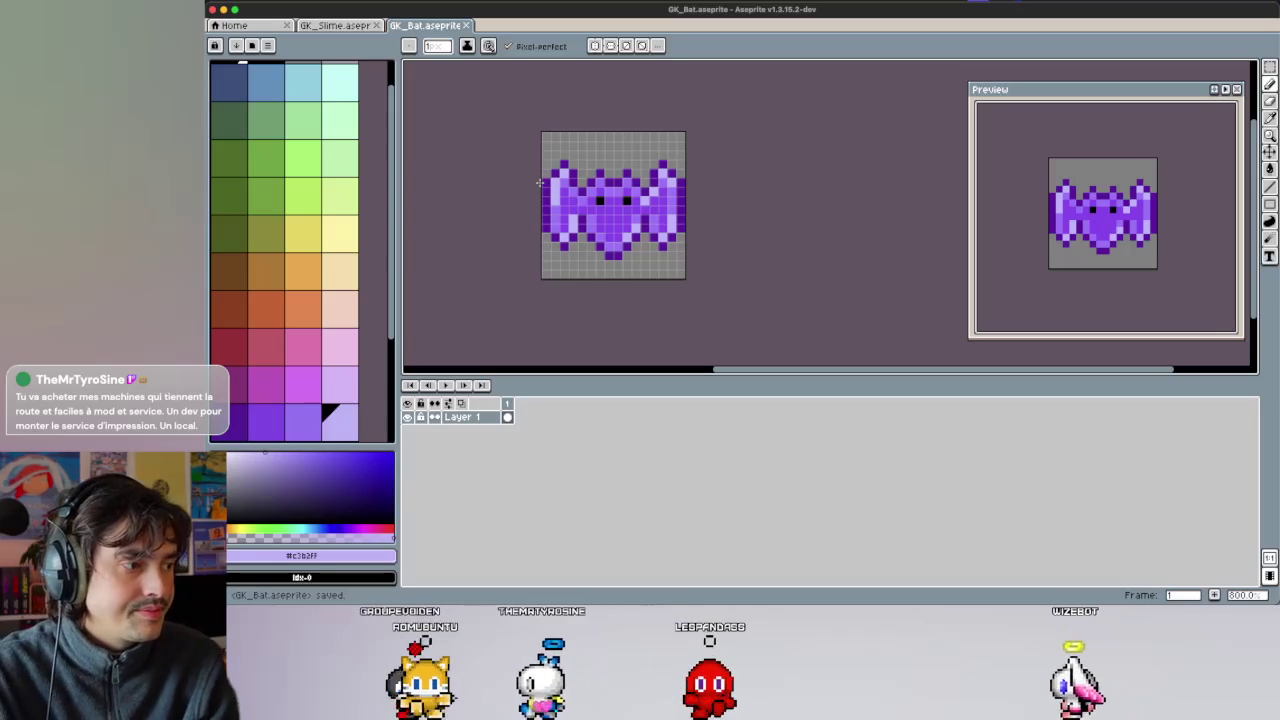
Start a new sprite from the File menu.
{"action": "scroll", "coordinate": [530, 140], "scroll_direction": "down", "scroll_amount": 1}
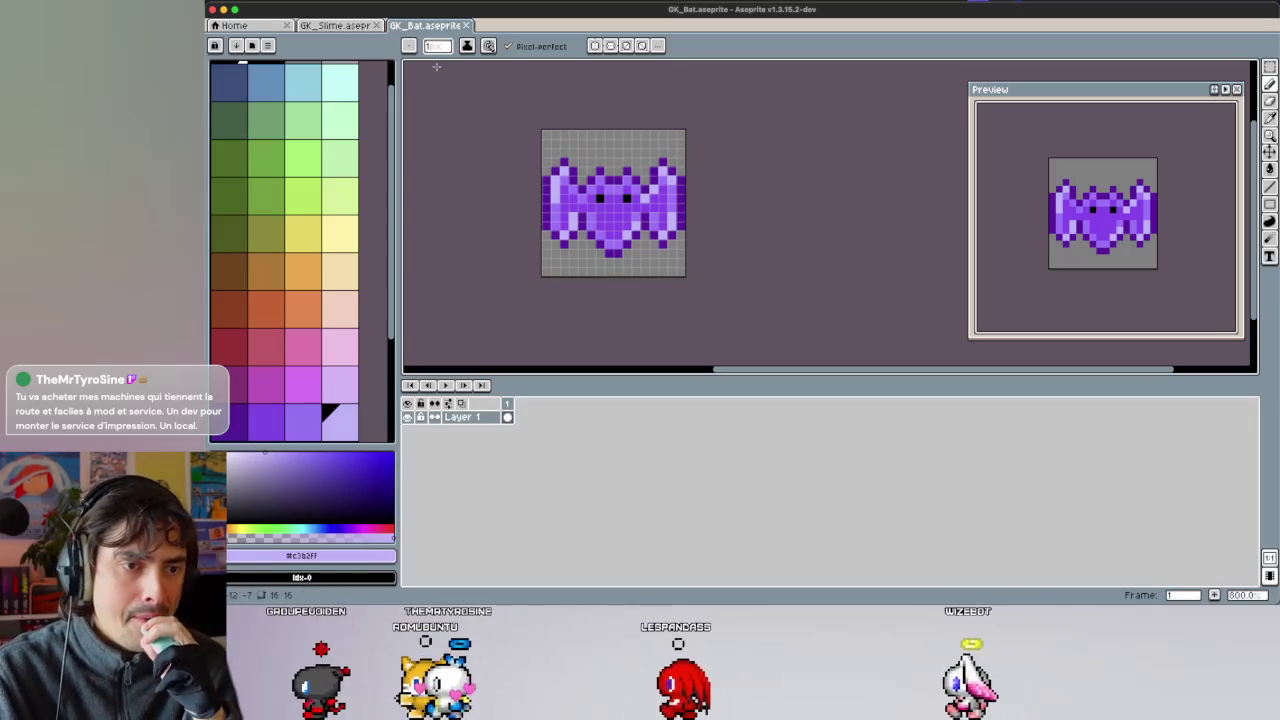
{"action": "left_click", "coordinate": [285, 2]}
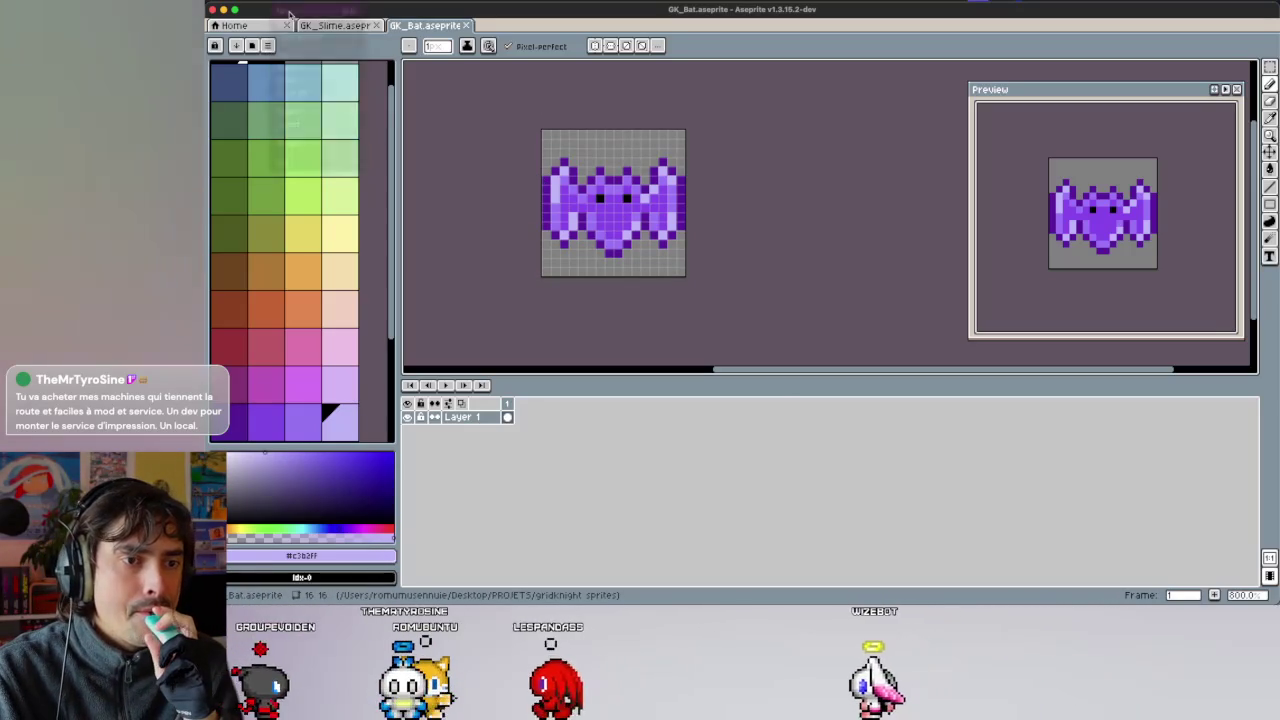
{"action": "left_click", "coordinate": [288, 12]}
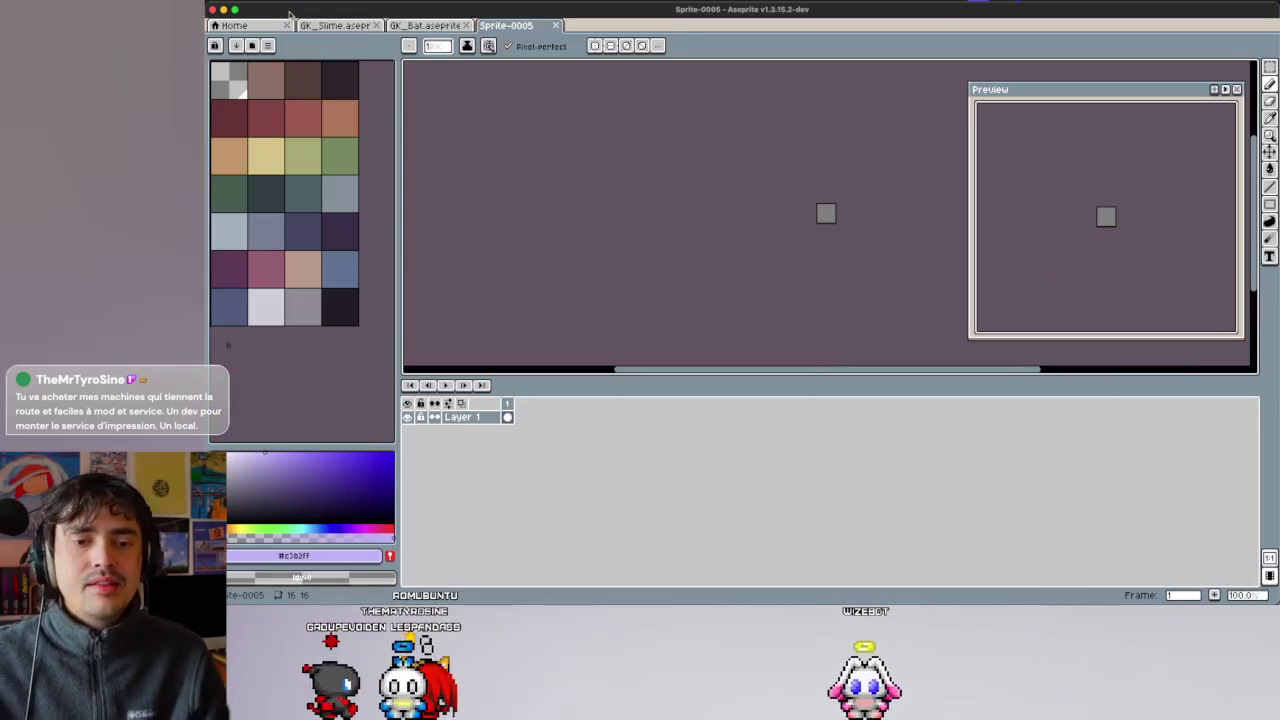
Load the NES palette preset into the new 16×16 sprite.
{"action": "left_click", "coordinate": [267, 45]}
{"action": "scroll", "coordinate": [406, 328], "scroll_direction": "down", "scroll_amount": 2}
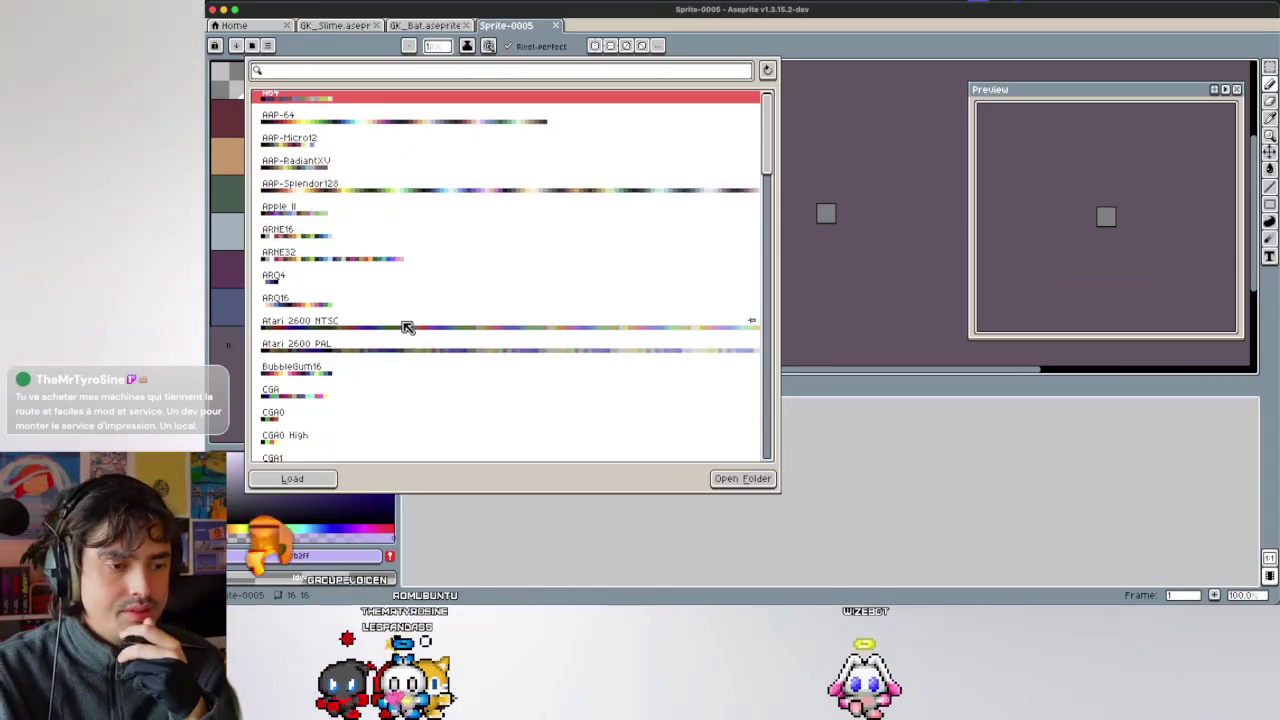
{"action": "scroll", "coordinate": [406, 328], "scroll_direction": "down", "scroll_amount": 3}
{"action": "scroll", "coordinate": [406, 328], "scroll_direction": "down", "scroll_amount": 3}
{"action": "scroll", "coordinate": [406, 328], "scroll_direction": "down", "scroll_amount": 3}
{"action": "scroll", "coordinate": [406, 328], "scroll_direction": "down", "scroll_amount": 3}
{"action": "scroll", "coordinate": [406, 328], "scroll_direction": "down", "scroll_amount": 3}
{"action": "scroll", "coordinate": [398, 309], "scroll_direction": "down", "scroll_amount": 3}
{"action": "left_click", "coordinate": [358, 246]}
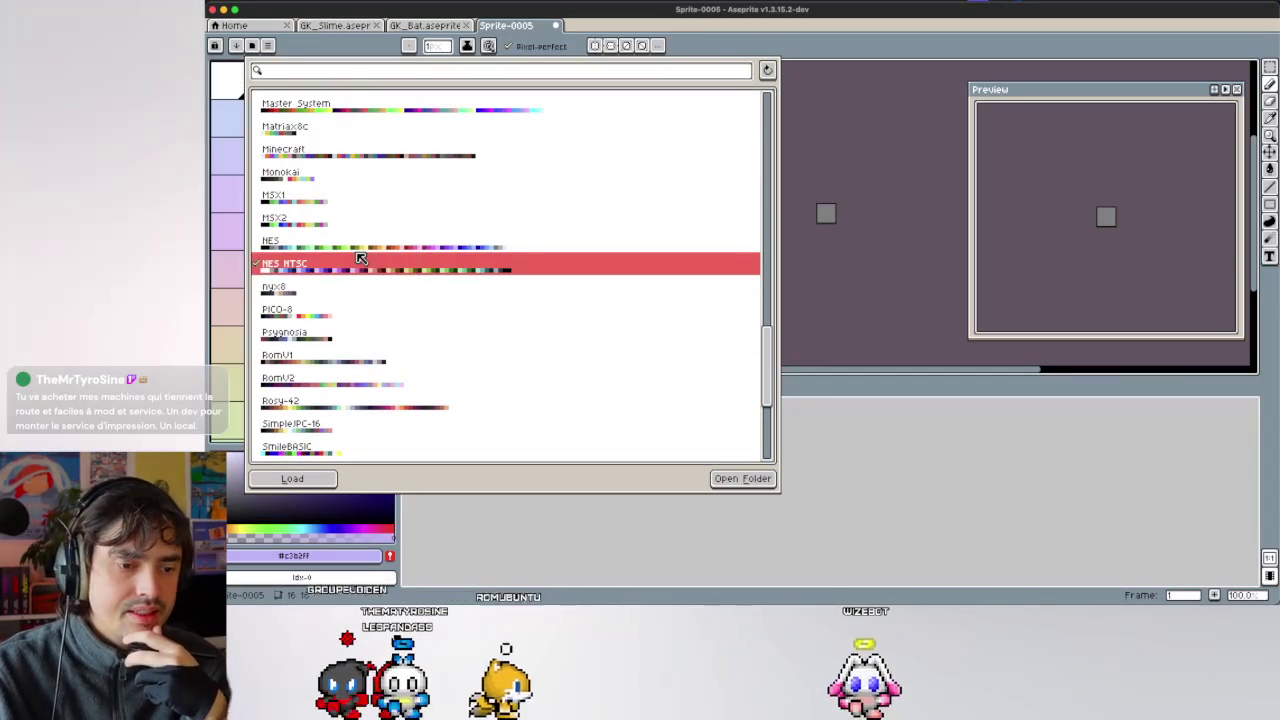
{"action": "left_click", "coordinate": [855, 290]}
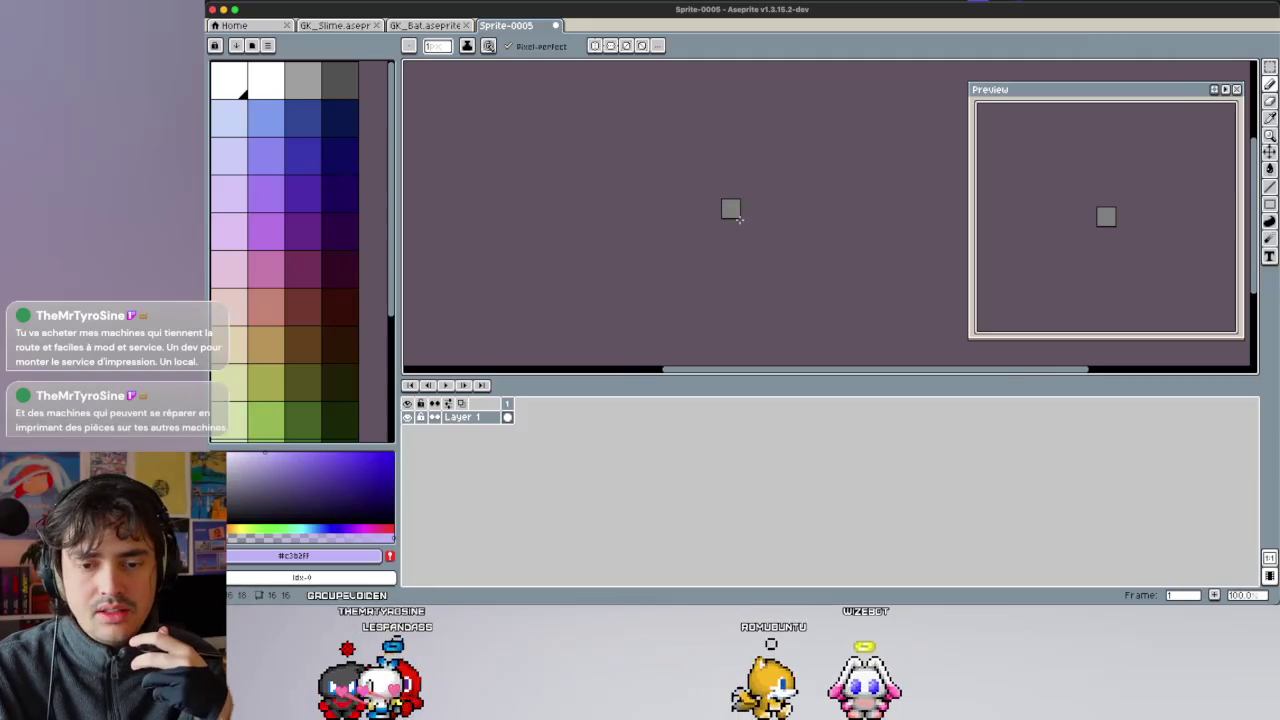
Swap to another preset palette of blues, greens, yellows, reds and pinks.
{"action": "scroll", "coordinate": [738, 220], "scroll_direction": "up", "scroll_amount": 1}
{"action": "scroll", "coordinate": [693, 121], "scroll_direction": "up", "scroll_amount": 1}
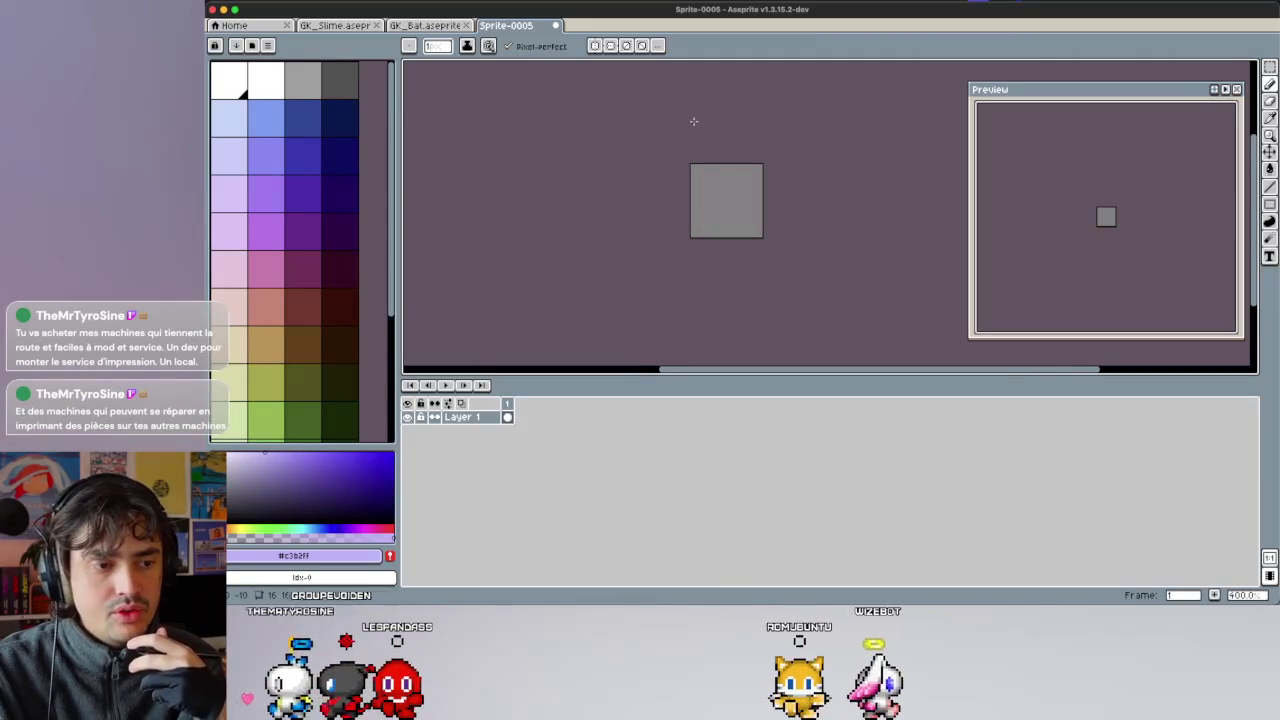
{"action": "left_click", "coordinate": [257, 44]}
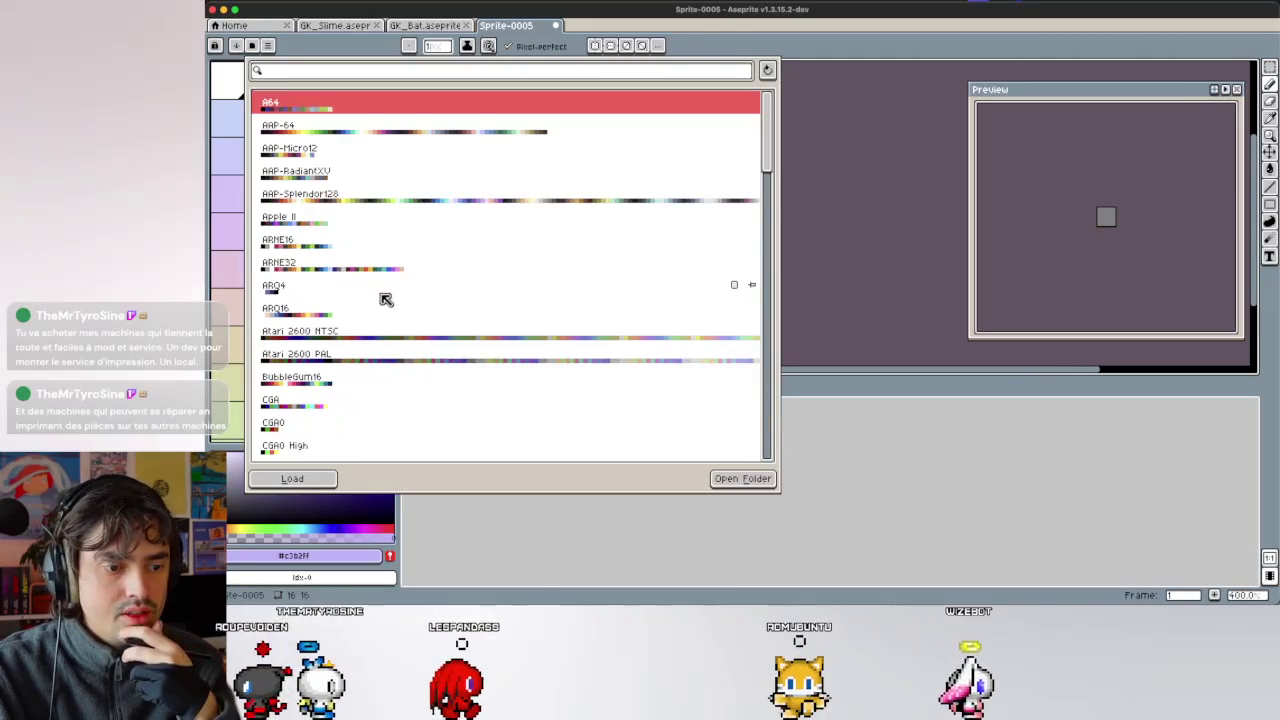
{"action": "scroll", "coordinate": [386, 297], "scroll_direction": "down", "scroll_amount": 3}
{"action": "scroll", "coordinate": [386, 300], "scroll_direction": "down", "scroll_amount": 2}
{"action": "scroll", "coordinate": [386, 300], "scroll_direction": "down", "scroll_amount": 3}
{"action": "scroll", "coordinate": [380, 305], "scroll_direction": "down", "scroll_amount": 3}
{"action": "scroll", "coordinate": [375, 310], "scroll_direction": "down", "scroll_amount": 3}
{"action": "left_click", "coordinate": [370, 313]}
{"action": "left_click", "coordinate": [292, 478]}
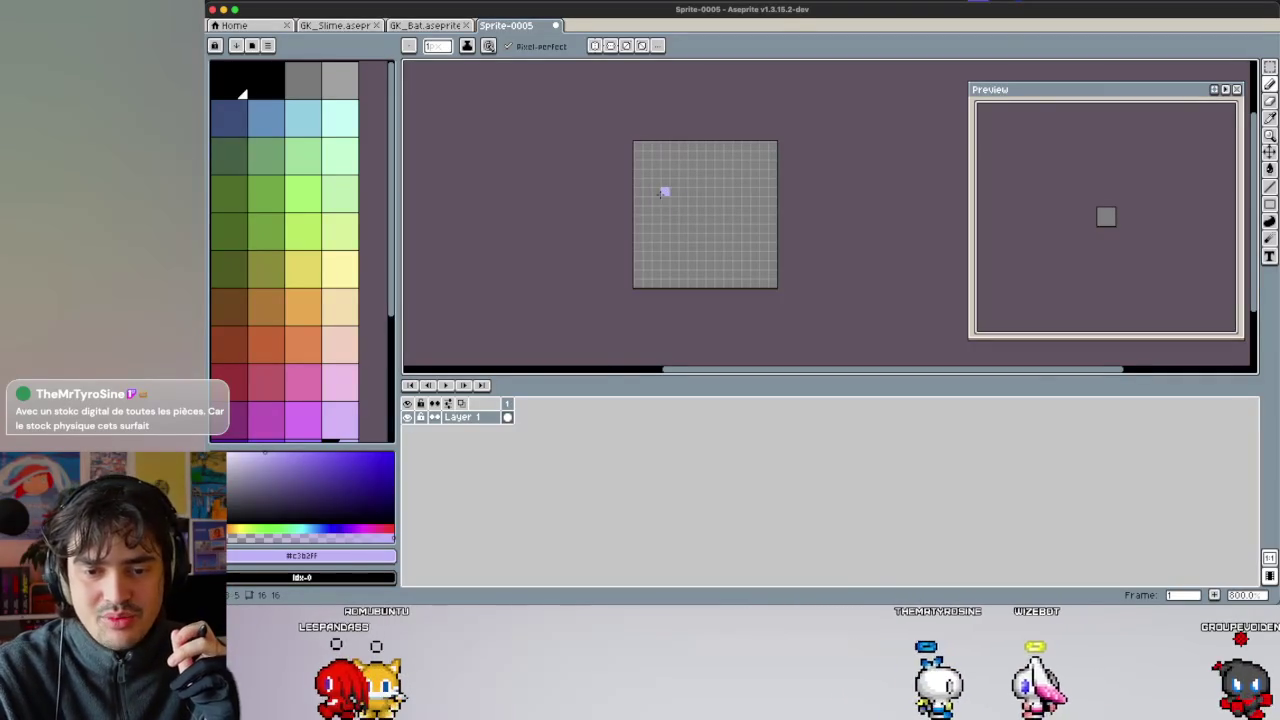
Choose dark red as the drawing colour and turn on vertical symmetry.
{"action": "scroll", "coordinate": [660, 200], "scroll_direction": "up", "scroll_amount": 2}
{"action": "scroll", "coordinate": [1137, 197], "scroll_direction": "up", "scroll_amount": 2}
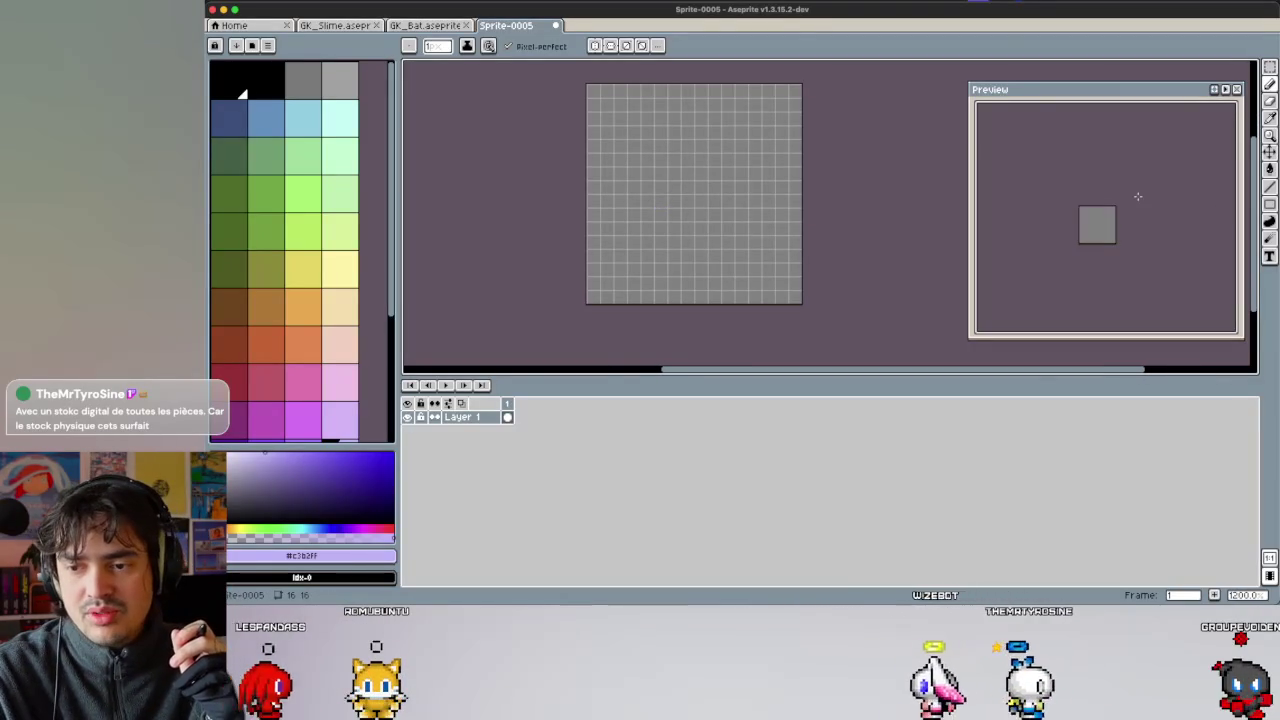
{"action": "mouse_move", "coordinate": [1081, 258]}
{"action": "left_mouse_down"}
{"action": "mouse_move", "coordinate": [1110, 228]}
{"action": "mouse_move", "coordinate": [1083, 278]}
{"action": "left_mouse_up"}
{"action": "scroll", "coordinate": [1110, 228], "scroll_direction": "up", "scroll_amount": 2}
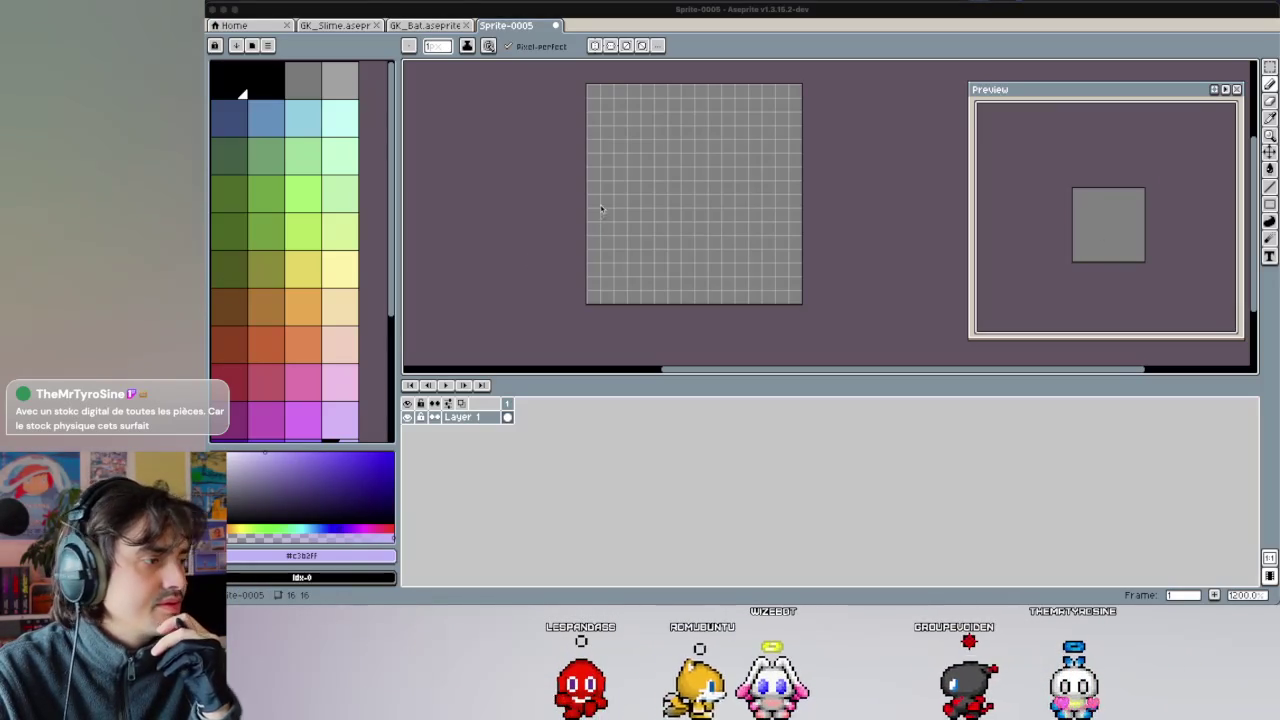
{"action": "left_click", "coordinate": [647, 213]}
{"action": "scroll", "coordinate": [298, 400], "scroll_direction": "down", "scroll_amount": 5}
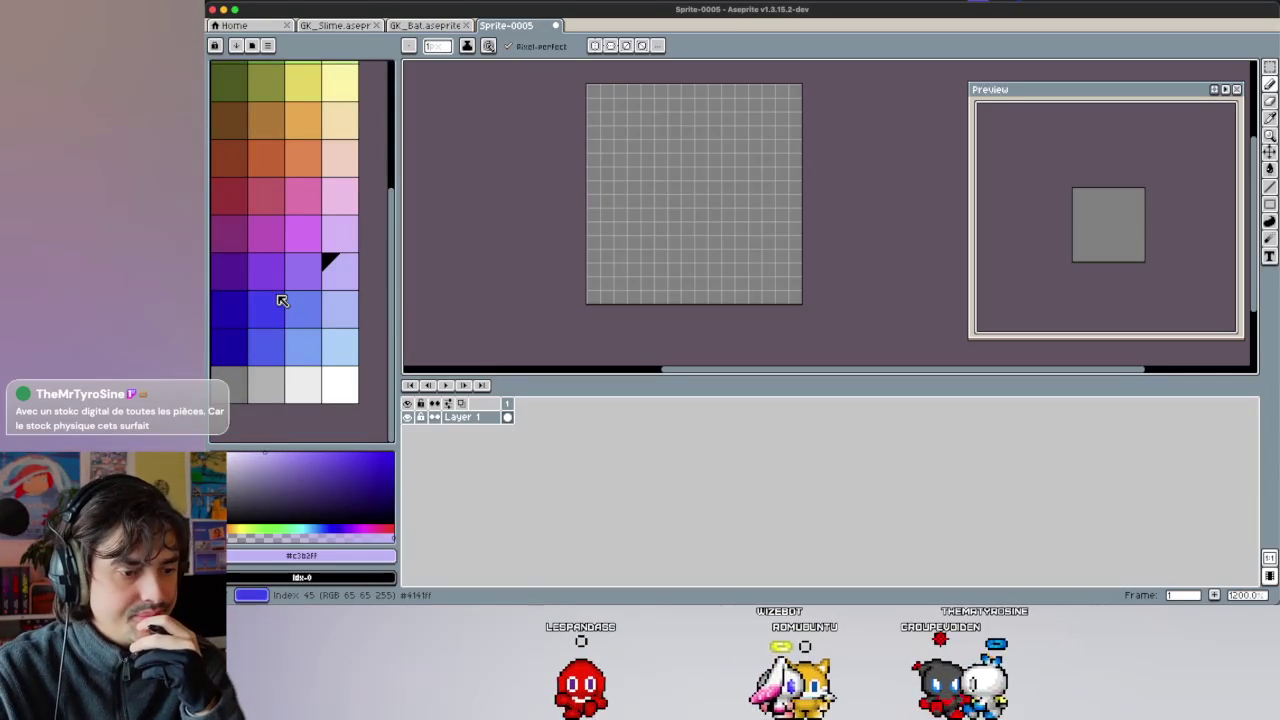
{"action": "scroll", "coordinate": [283, 296], "scroll_direction": "up", "scroll_amount": 1}
{"action": "scroll", "coordinate": [260, 265], "scroll_direction": "up", "scroll_amount": 1}
{"action": "left_click", "coordinate": [231, 254]}
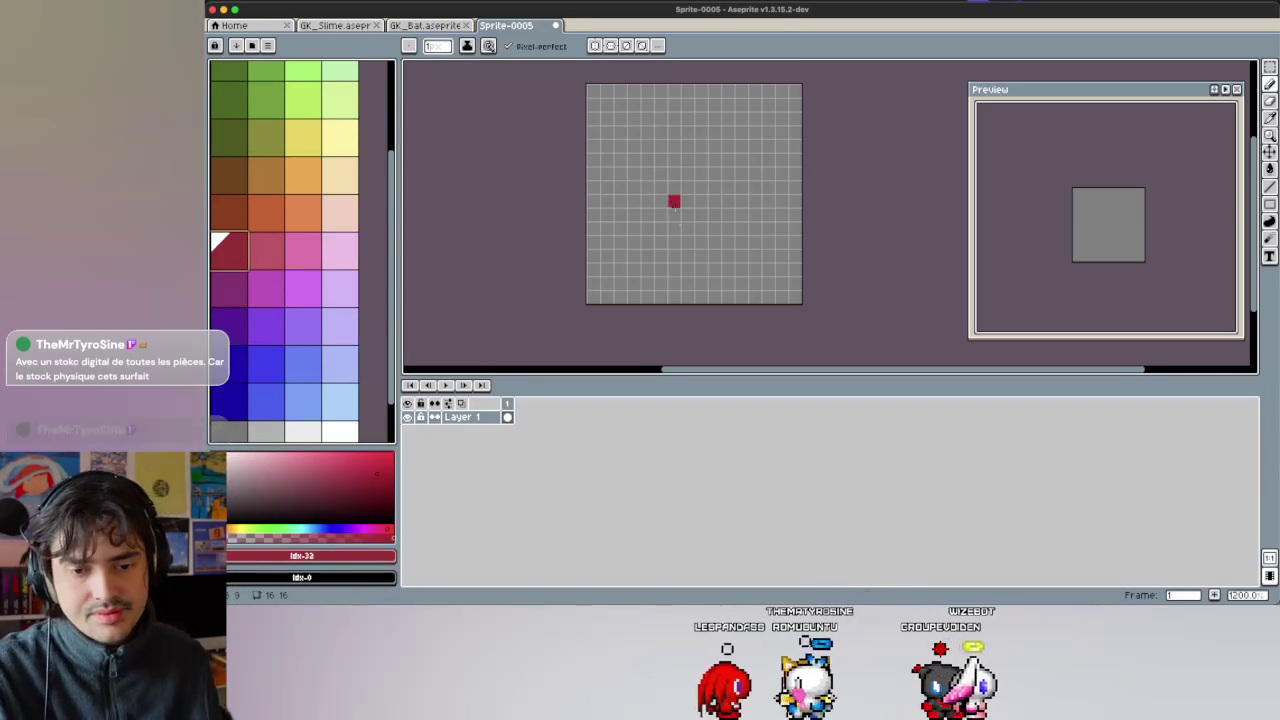
{"action": "left_click", "coordinate": [595, 45]}
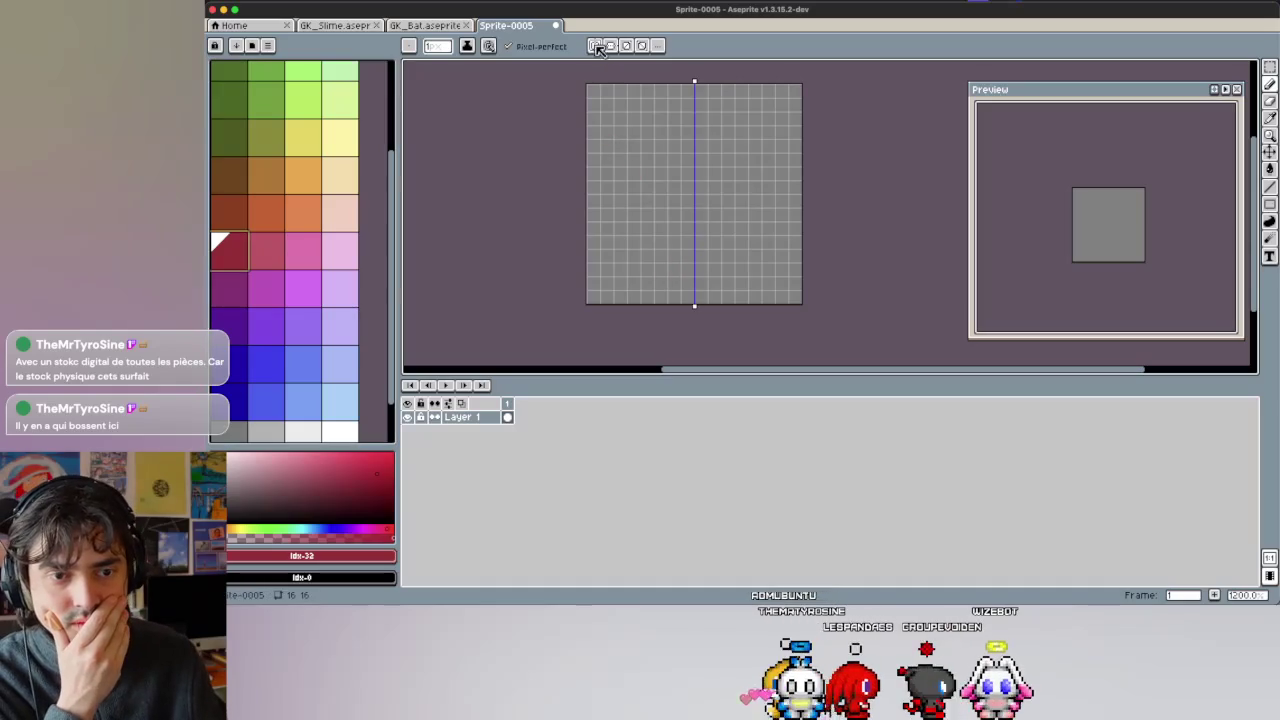
Draw the mirrored dark red stem outline near the canvas bottom, removing stray strokes.
{"action": "left_click_drag", "start_coordinate": [686, 284], "coordinate": [660, 244]}
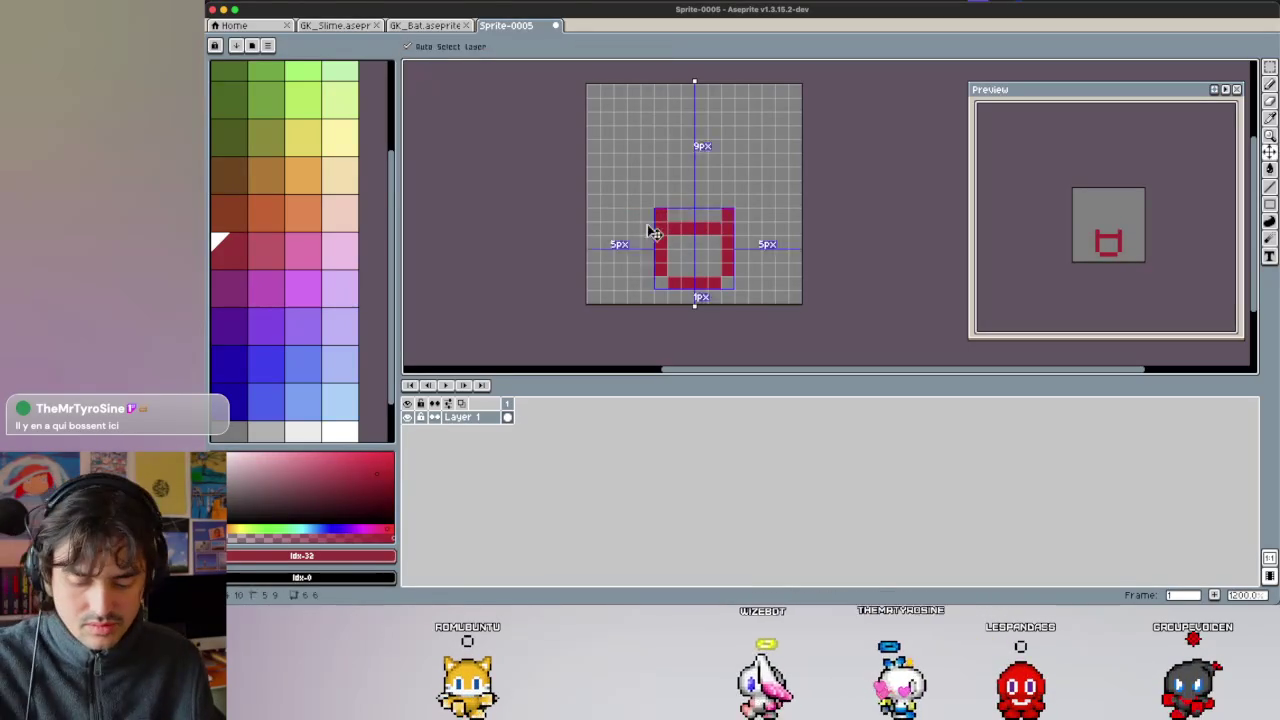
{"action": "key", "text": "ctrl+z"}
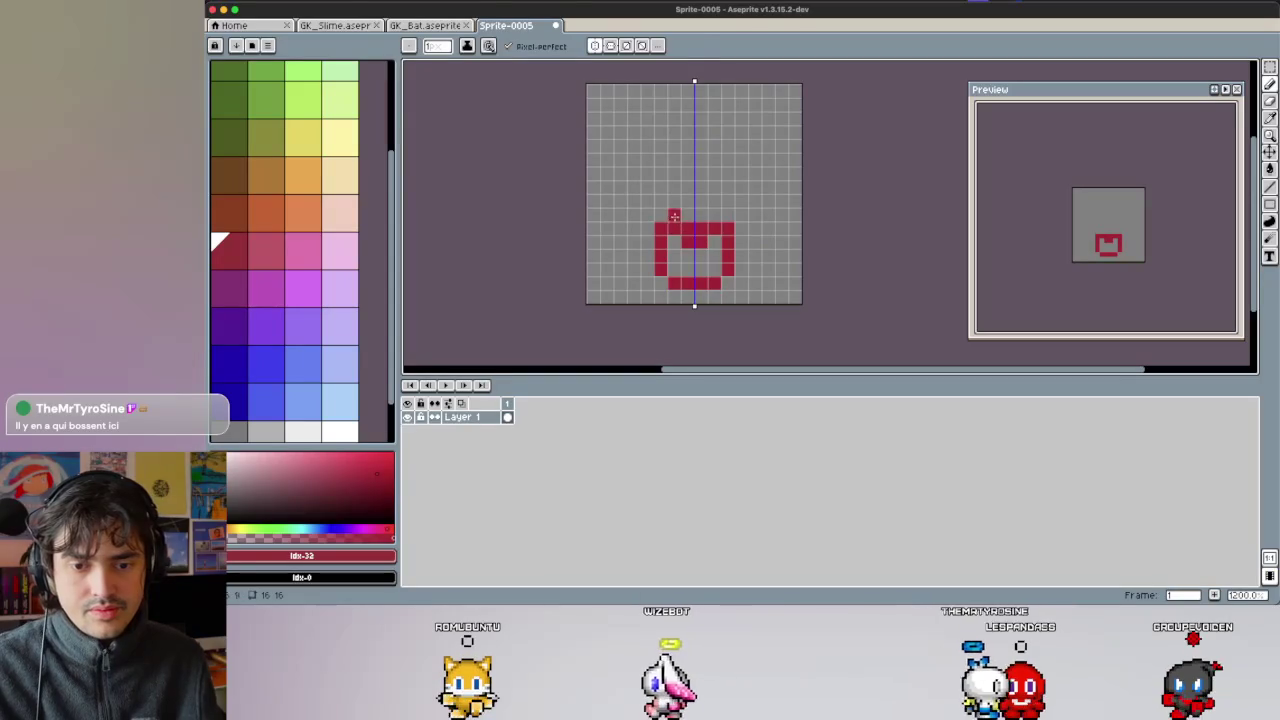
{"action": "key", "text": "i"}
{"action": "left_click", "coordinate": [687, 213]}
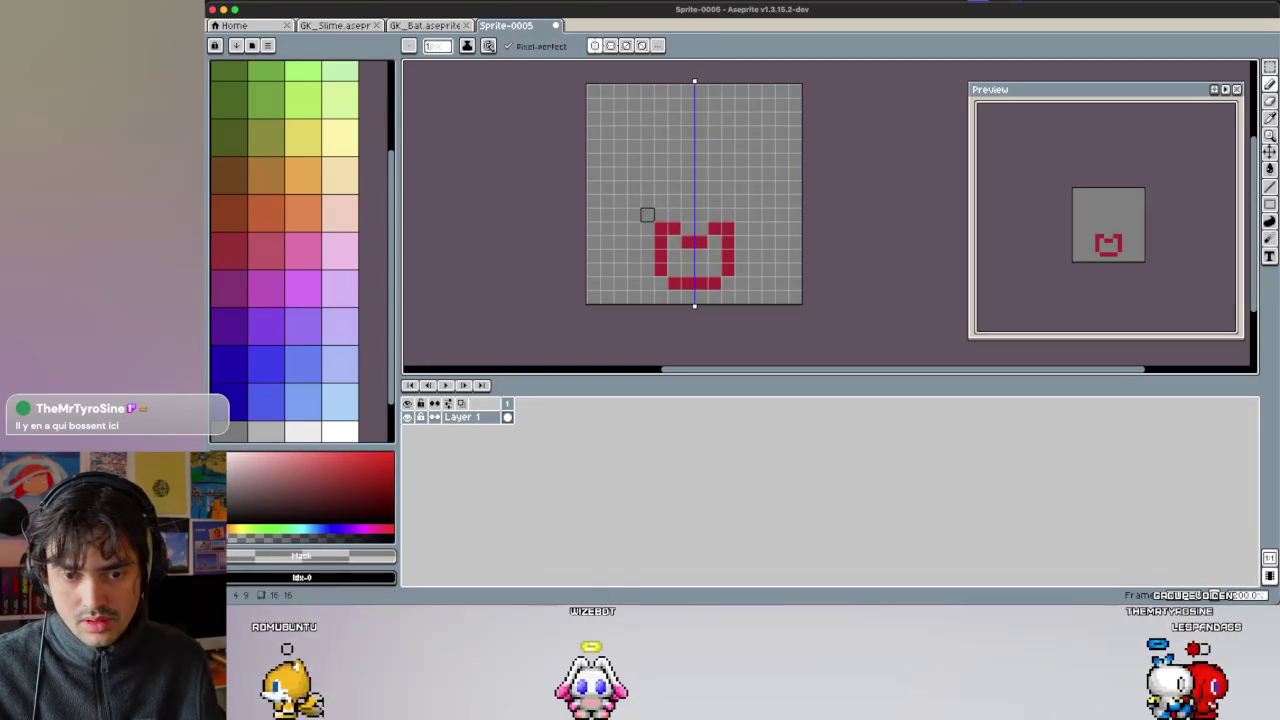
{"action": "left_click", "coordinate": [661, 225]}
{"action": "key", "text": "b"}
{"action": "left_click", "coordinate": [647, 228]}
Draw the domed cap outline pixel by pixel from its underside up to the peak.
{"action": "left_click", "coordinate": [634, 214]}
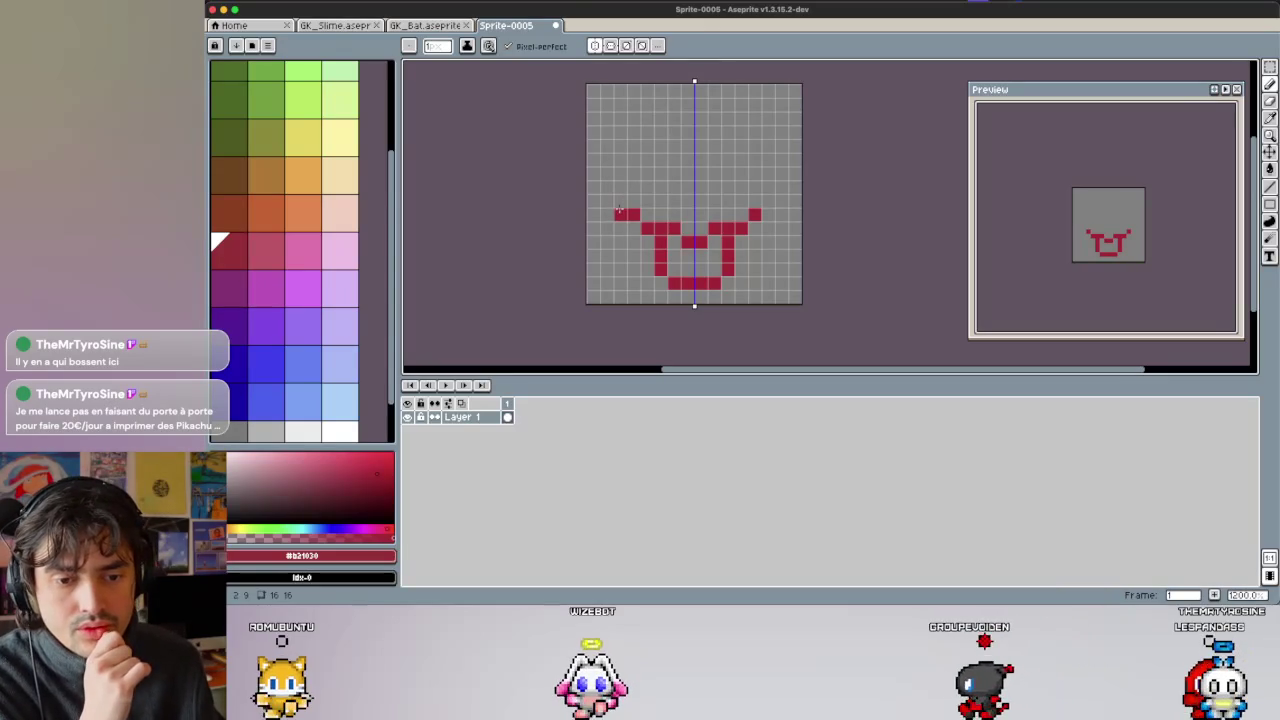
{"action": "left_click", "coordinate": [621, 214]}
{"action": "left_click", "coordinate": [607, 200]}
{"action": "left_click", "coordinate": [607, 187]}
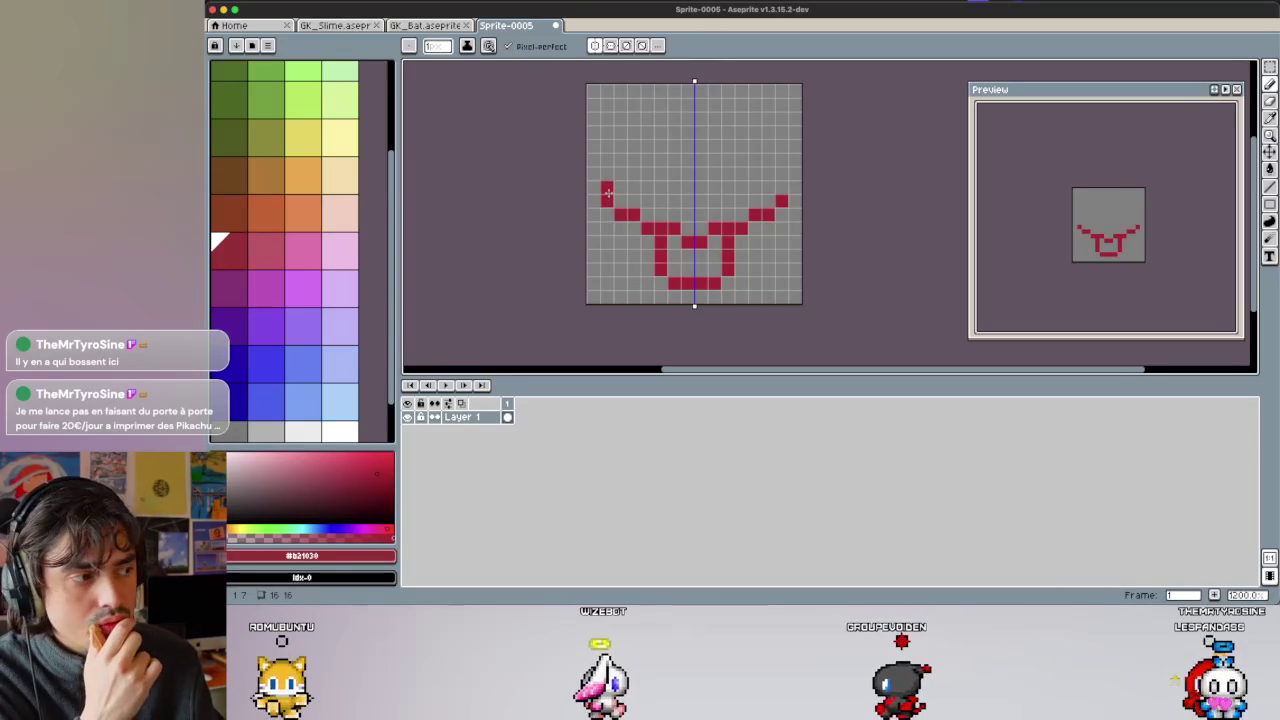
{"action": "left_click", "coordinate": [620, 174]}
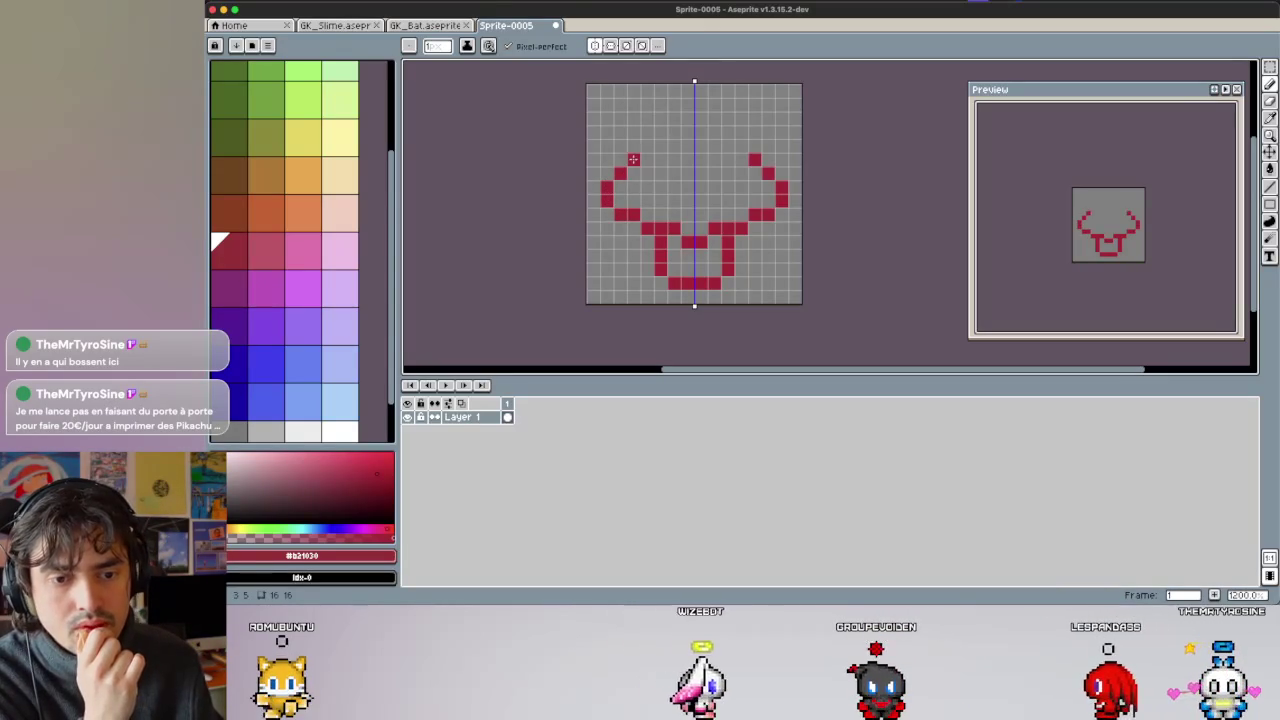
{"action": "left_click", "coordinate": [647, 160]}
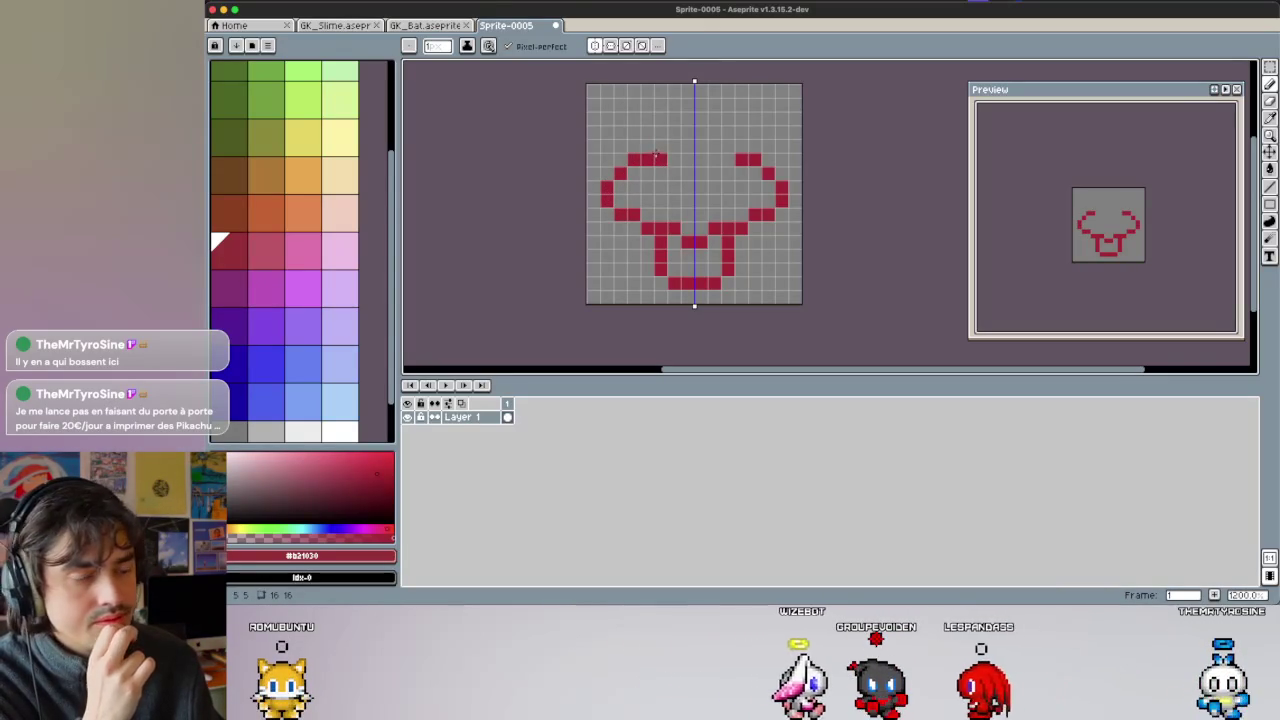
{"action": "left_click", "coordinate": [661, 147]}
{"action": "left_click", "coordinate": [675, 132]}
{"action": "left_click", "coordinate": [688, 118]}
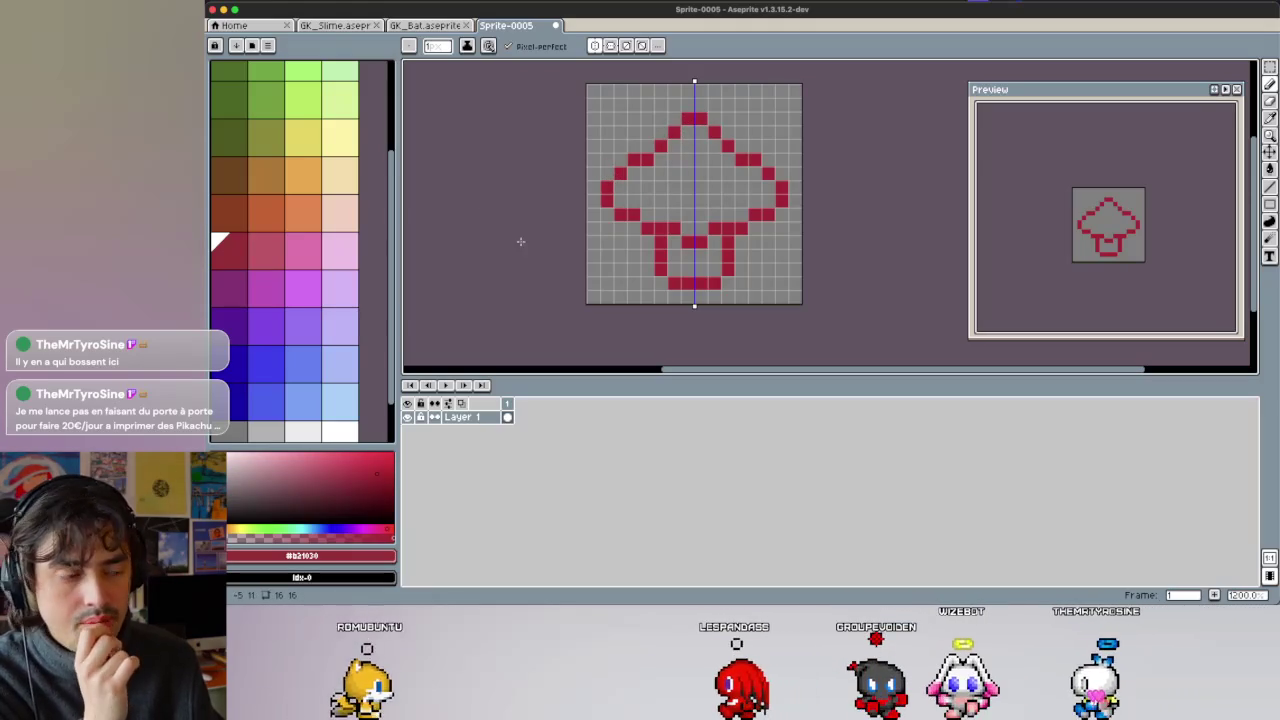
{"action": "left_click", "coordinate": [340, 250]}
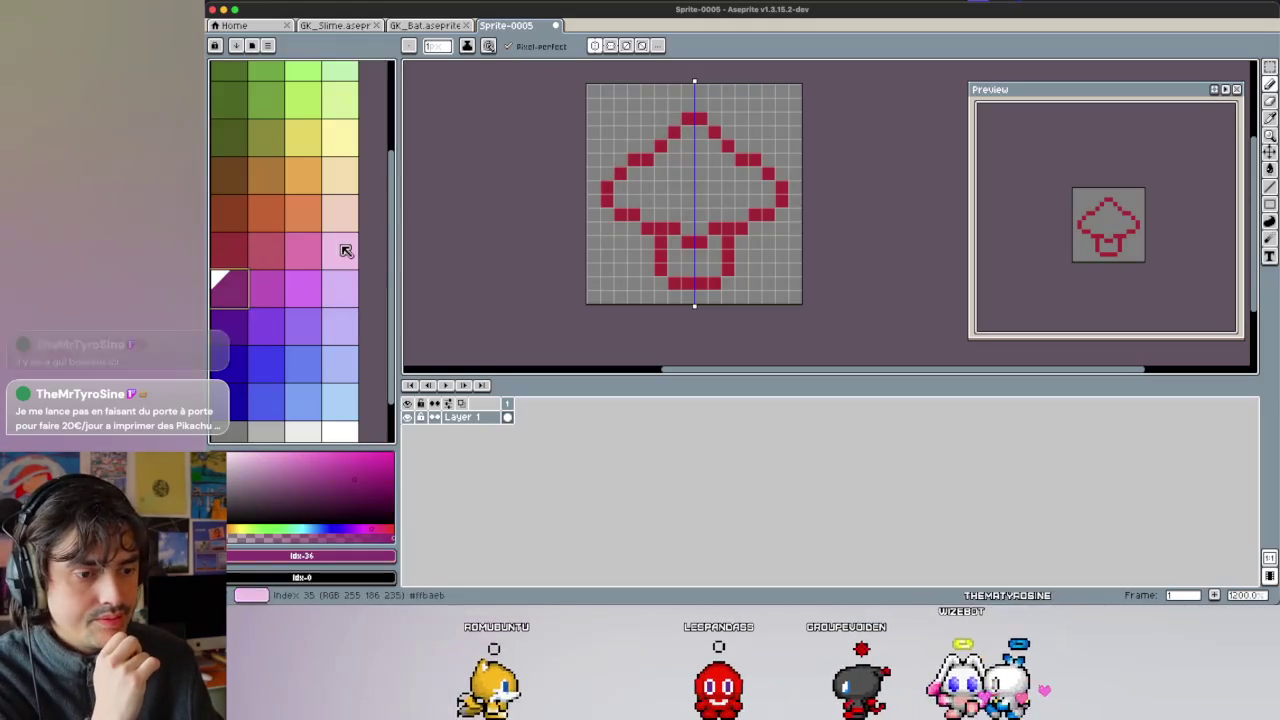
Colour the stem pale pink and flood-fill the cap interior red.
{"action": "left_click", "coordinate": [675, 242]}
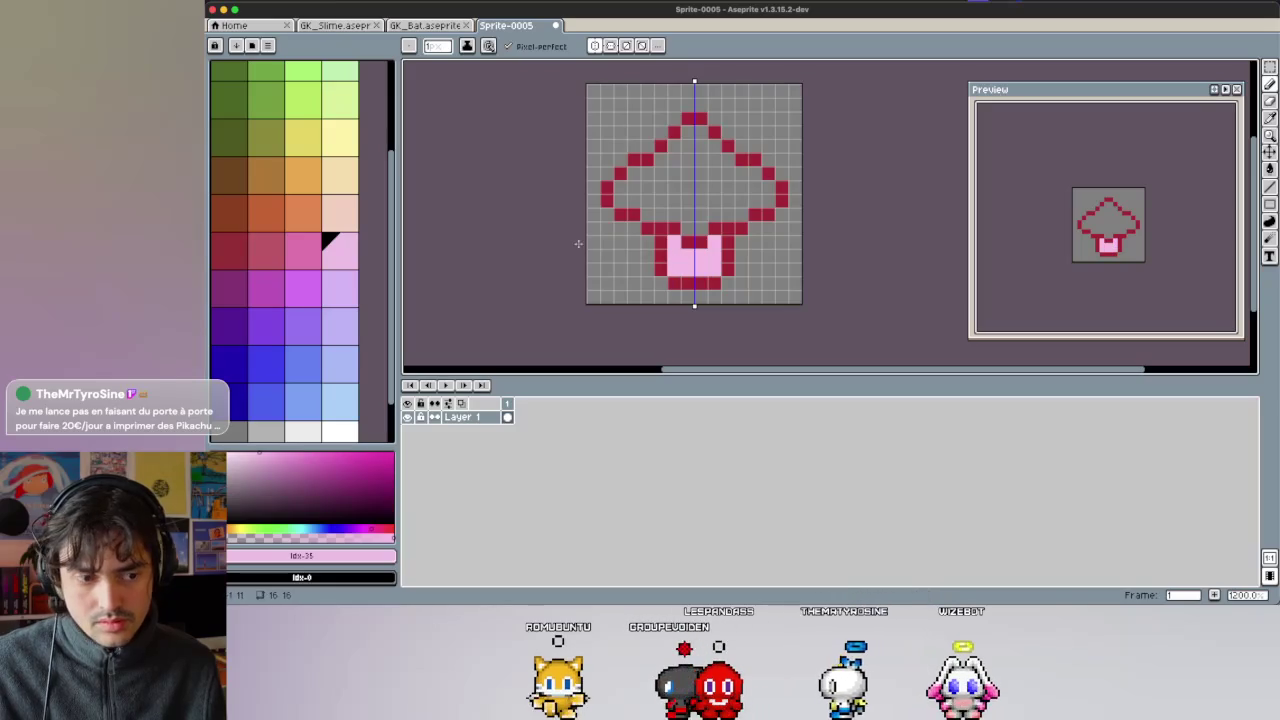
{"action": "left_click", "coordinate": [253, 246]}
{"action": "key", "text": "g"}
{"action": "left_click", "coordinate": [652, 190]}
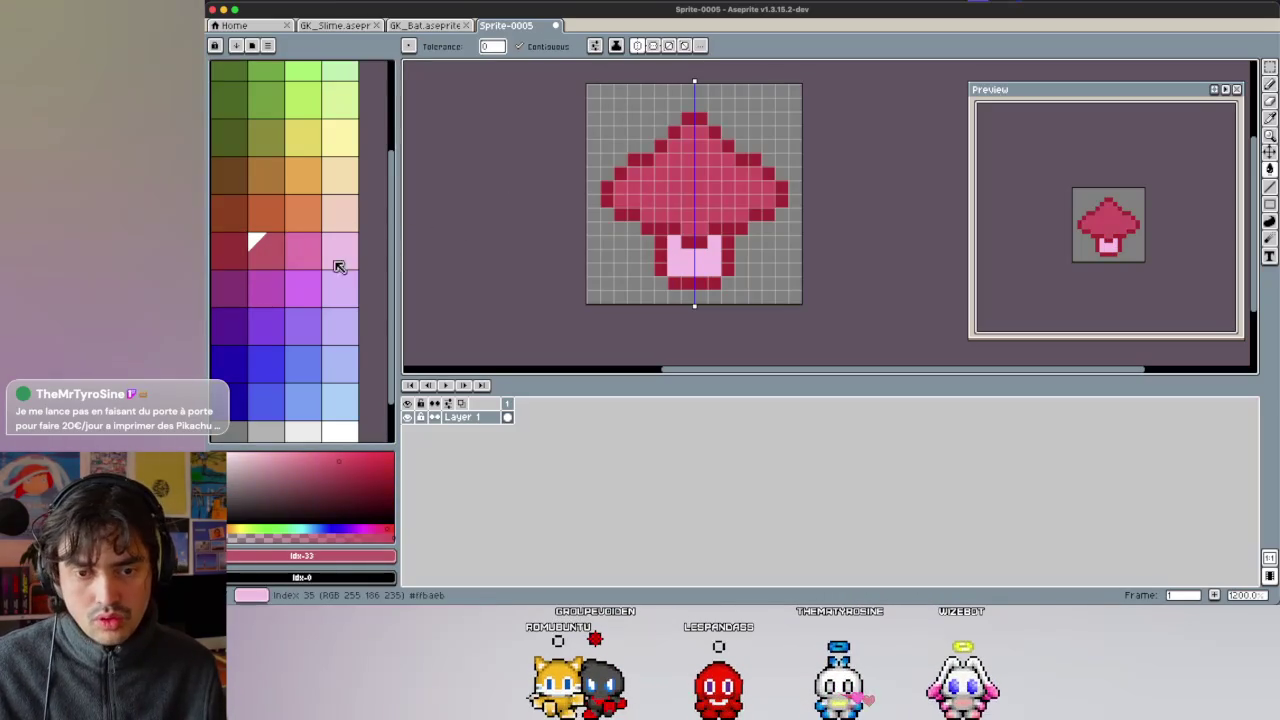
Try a medium pink cap fill, revert it to red, and compare pink and red swatches.
{"action": "left_click", "coordinate": [346, 262]}
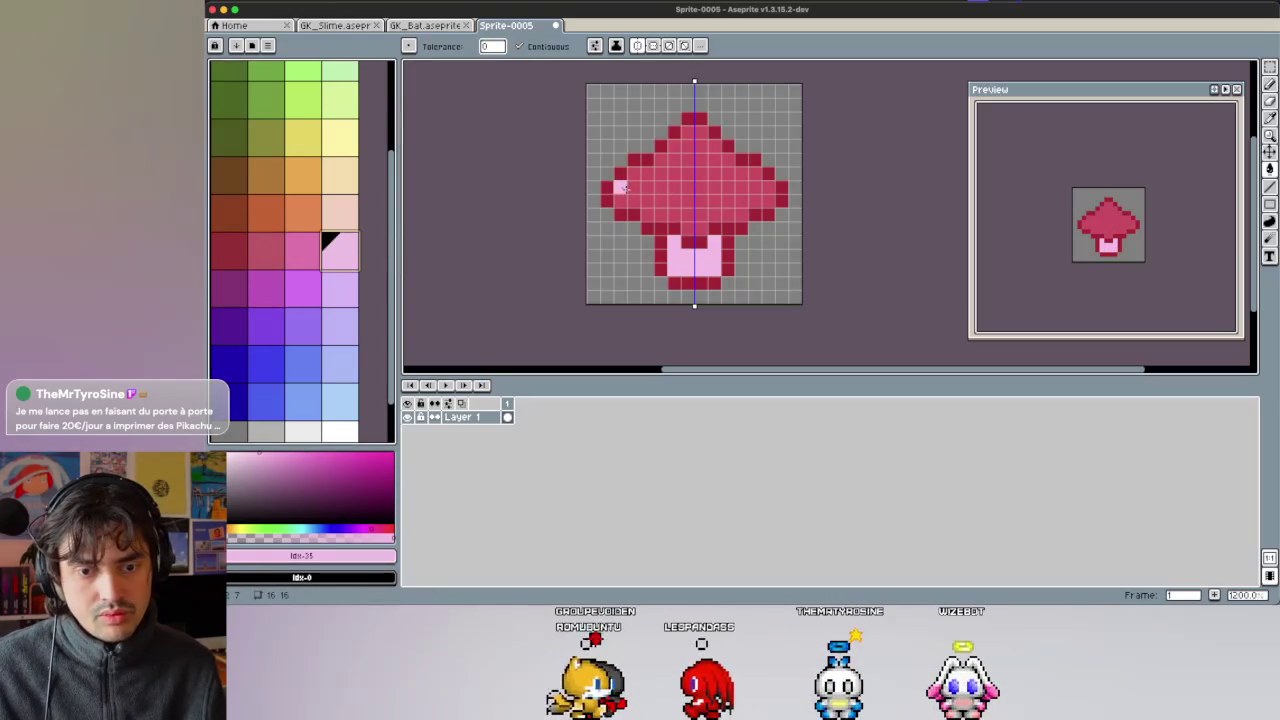
{"action": "left_click", "coordinate": [303, 250]}
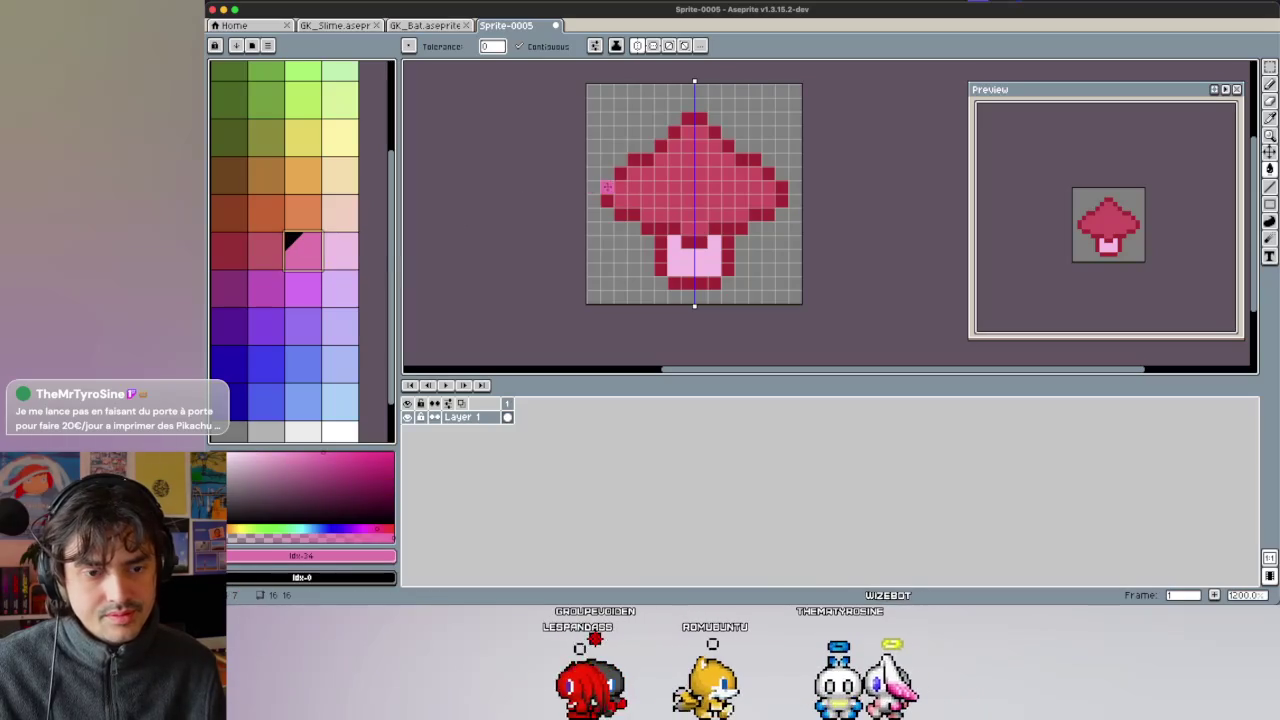
{"action": "left_click", "coordinate": [633, 174]}
{"action": "key", "text": "ctrl+z"}
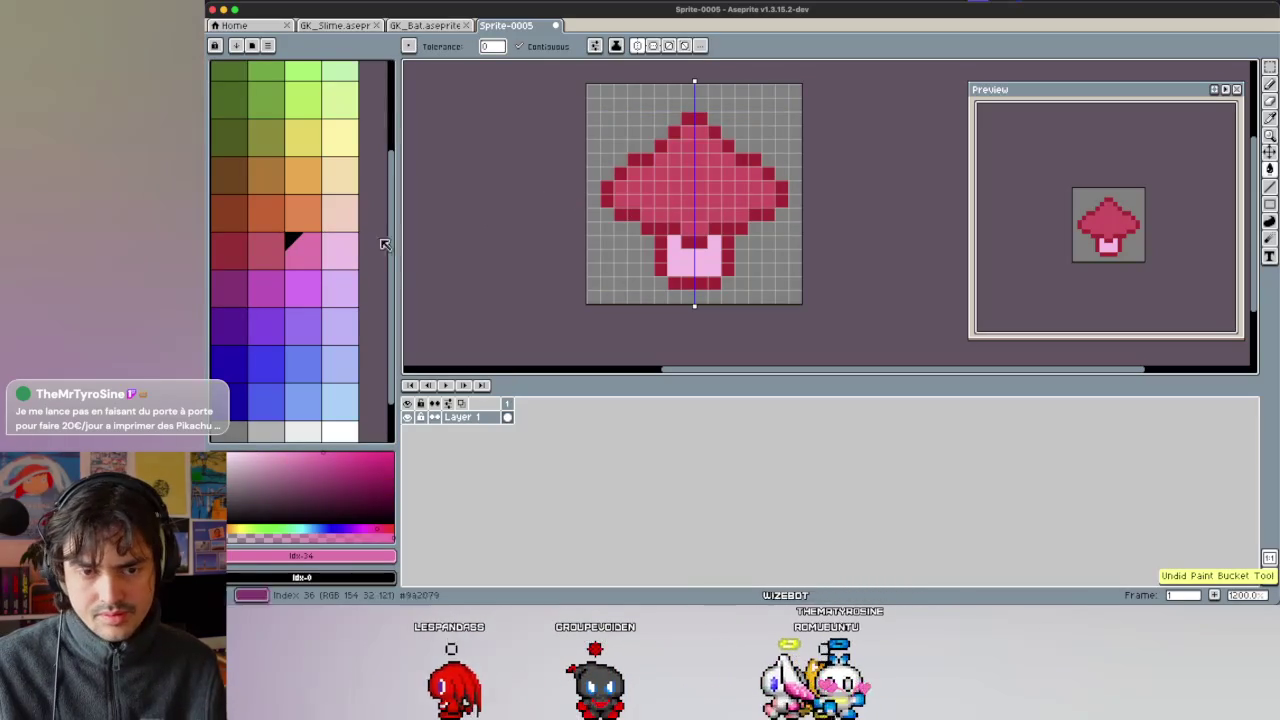
{"action": "left_click", "coordinate": [277, 246]}
{"action": "left_click", "coordinate": [338, 250]}
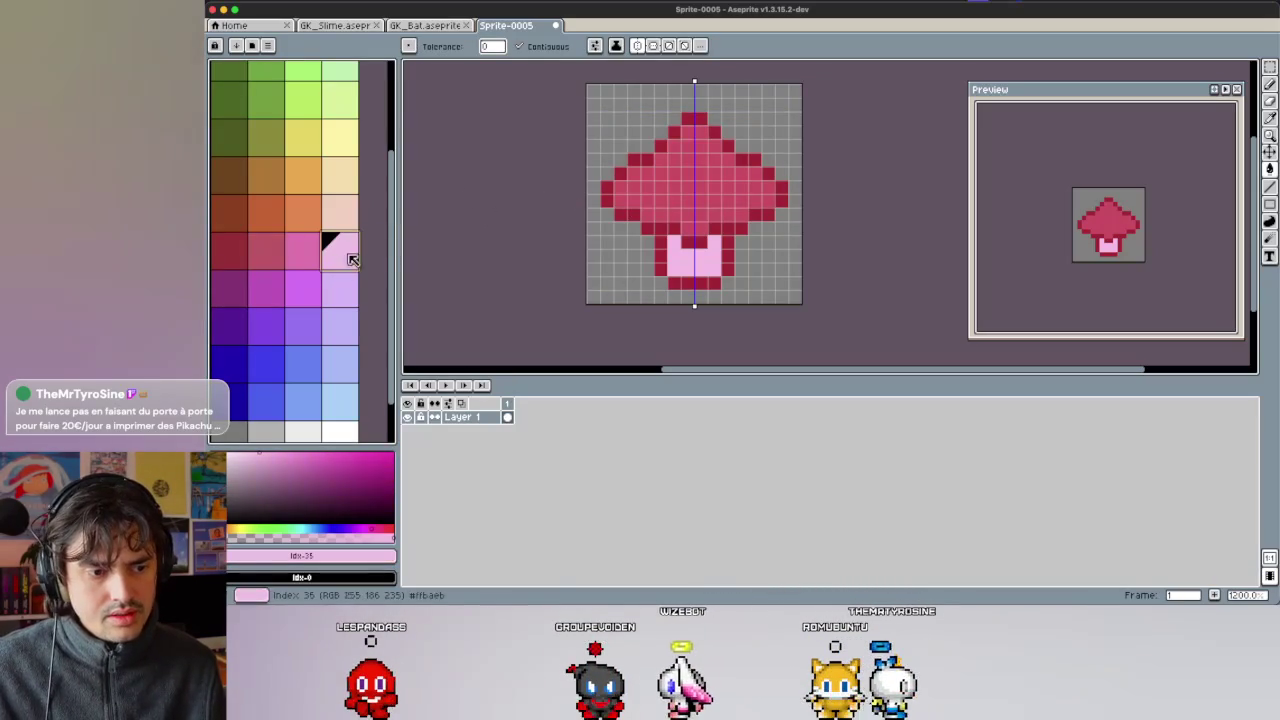
{"action": "left_click", "coordinate": [272, 250]}
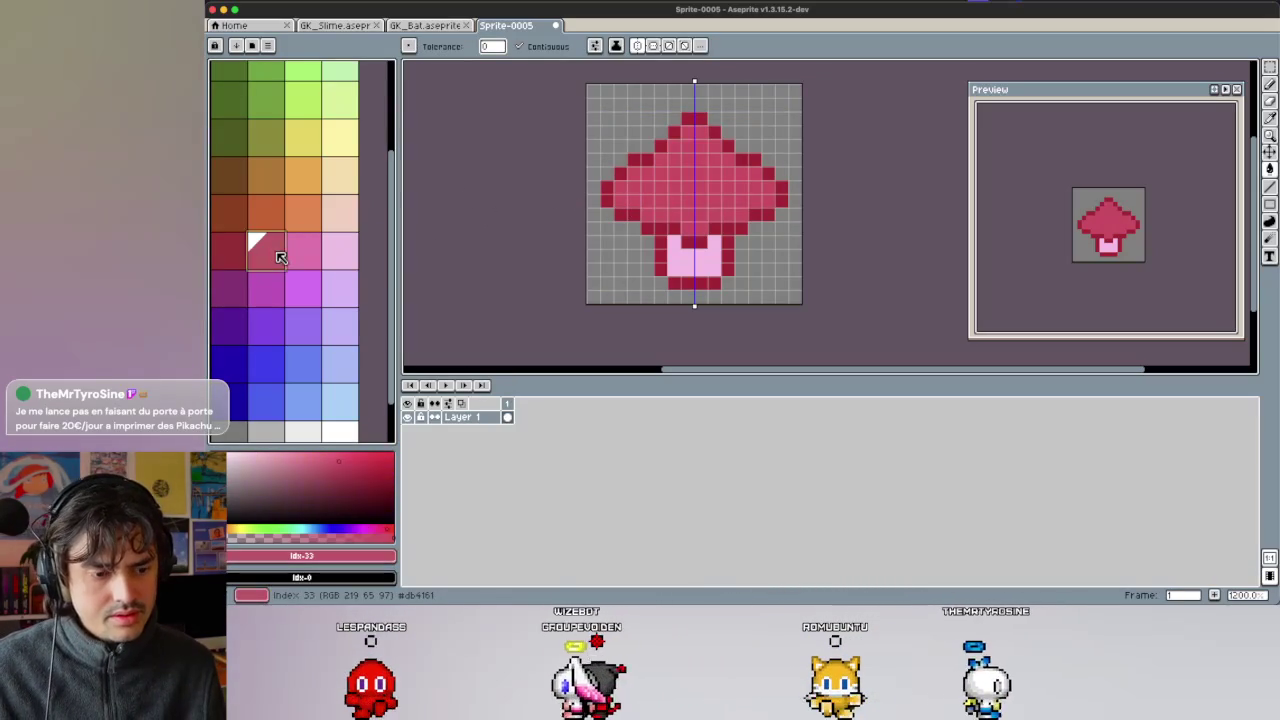
{"action": "left_click", "coordinate": [310, 256]}
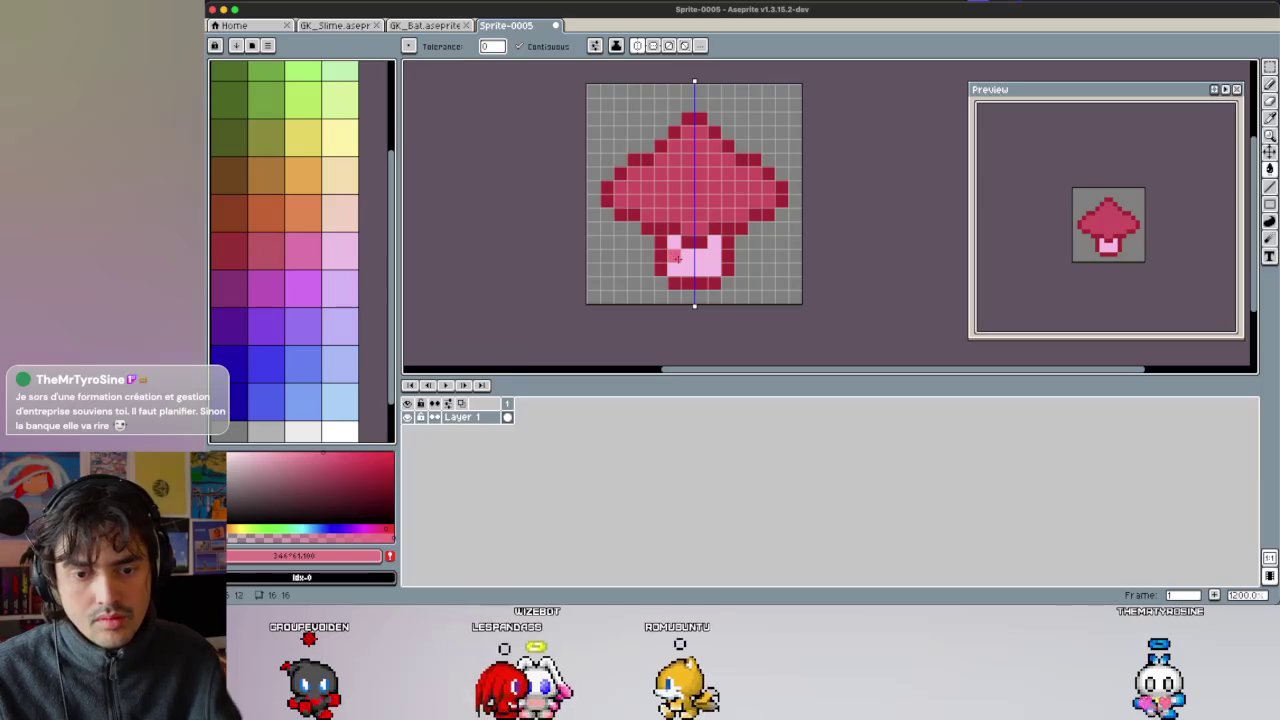
Fill the stem medium pink and add a new light pink swatch to the palette.
{"action": "left_click", "coordinate": [680, 262]}
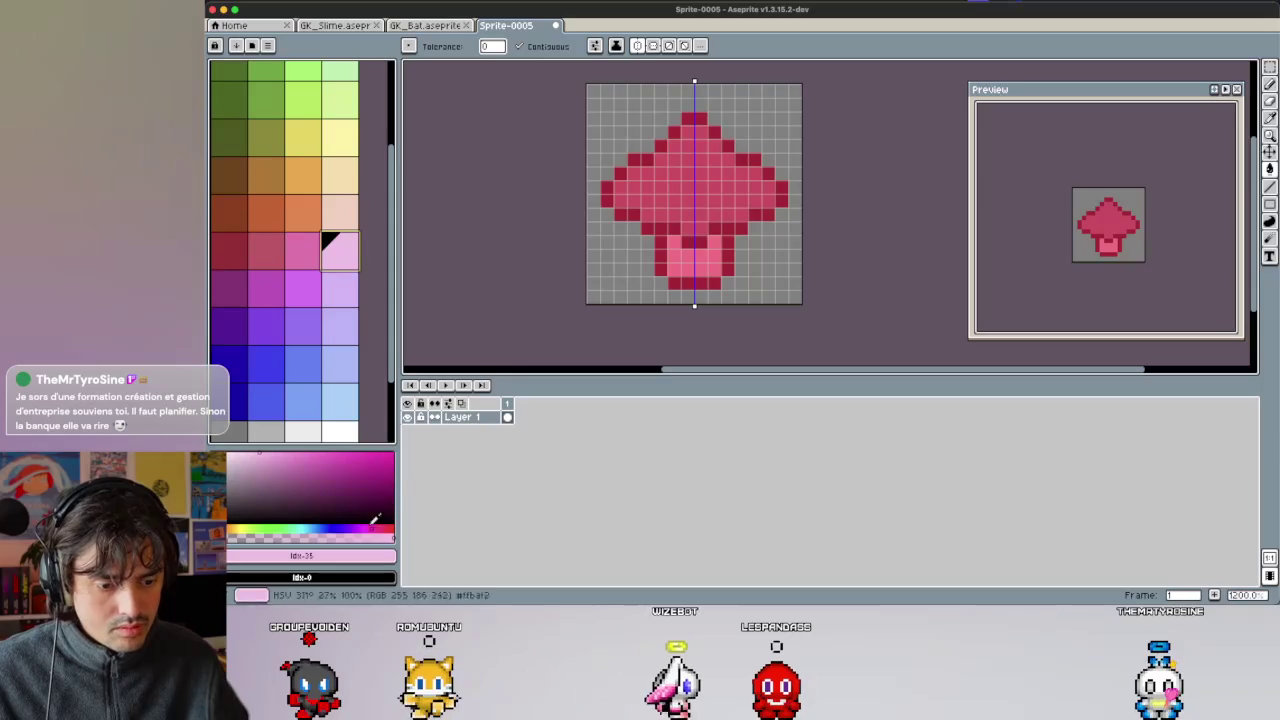
{"action": "left_click", "coordinate": [392, 528]}
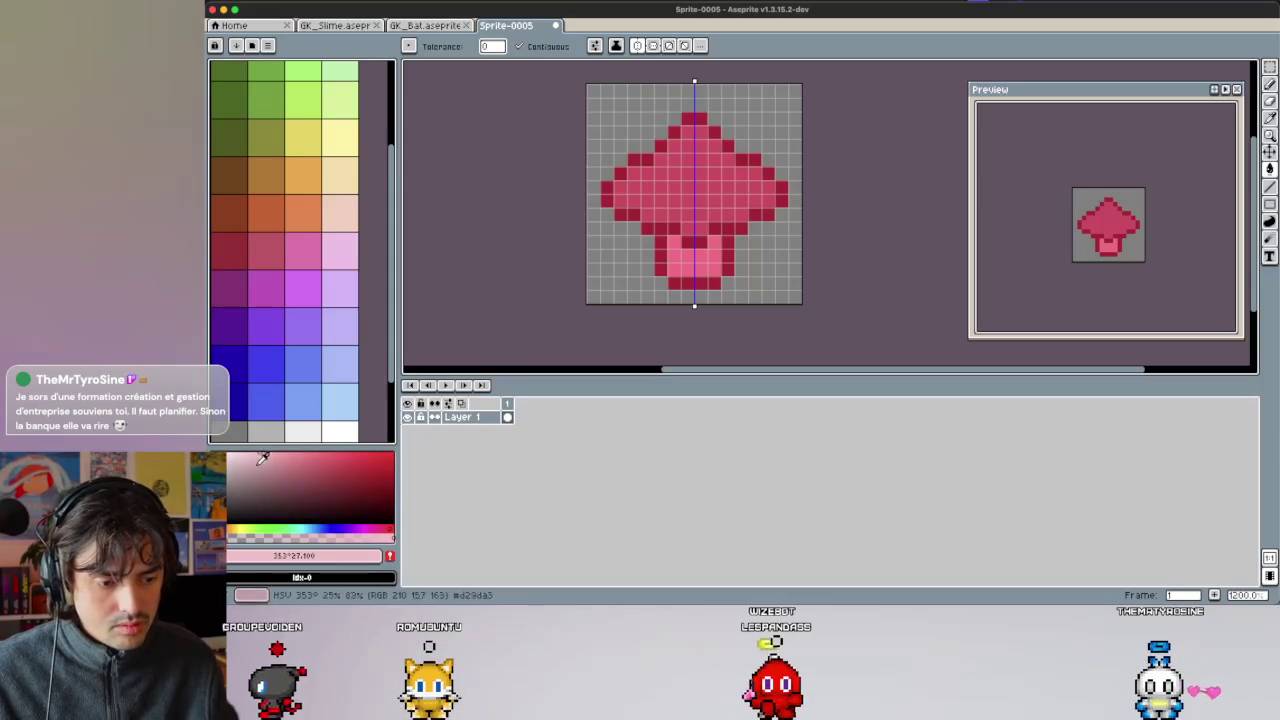
{"action": "left_click", "coordinate": [390, 555]}
{"action": "scroll", "coordinate": [331, 400], "scroll_direction": "down", "scroll_amount": 2}
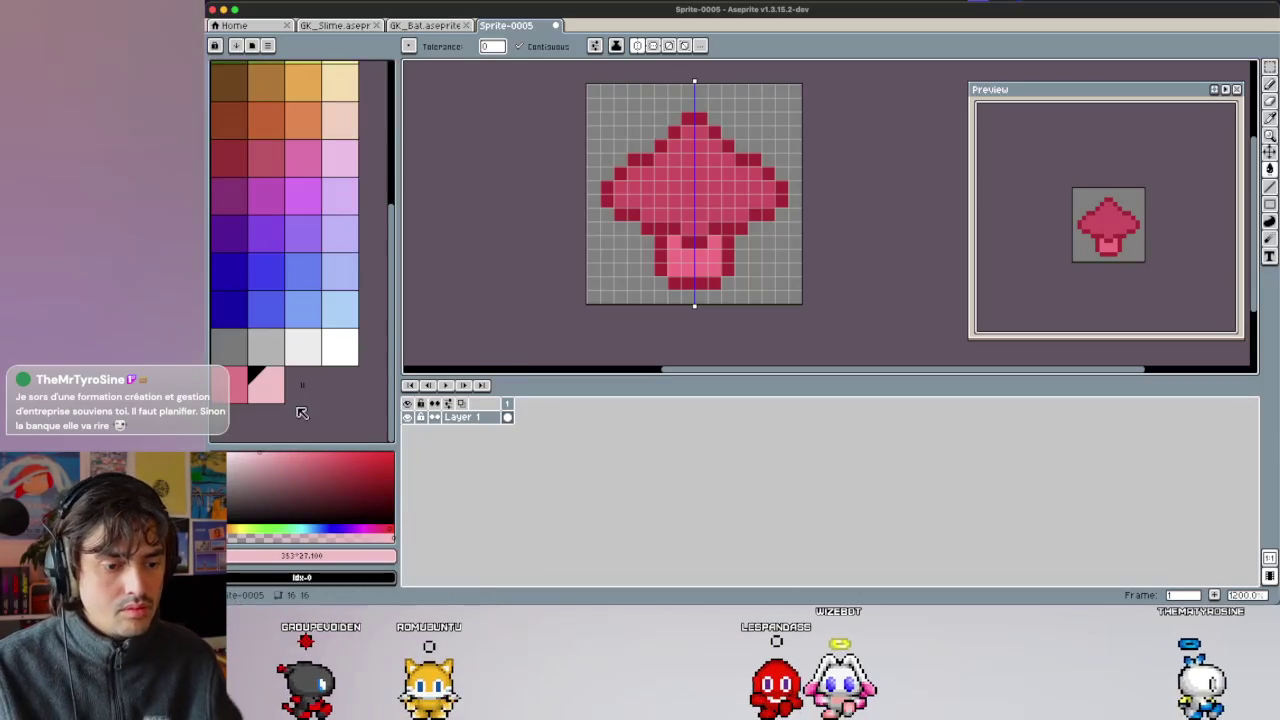
{"action": "left_click", "coordinate": [268, 397]}
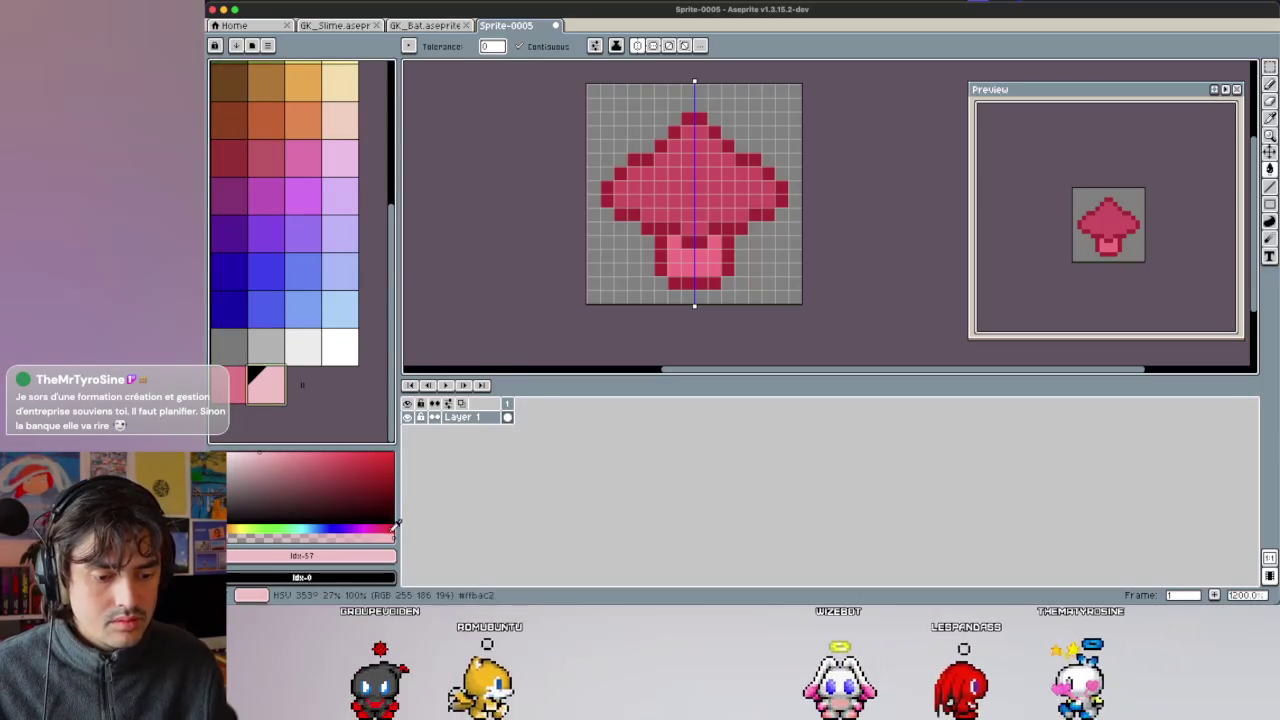
Flood-fill the mushroom cap with an even paler pink.
{"action": "left_click", "coordinate": [242, 456]}
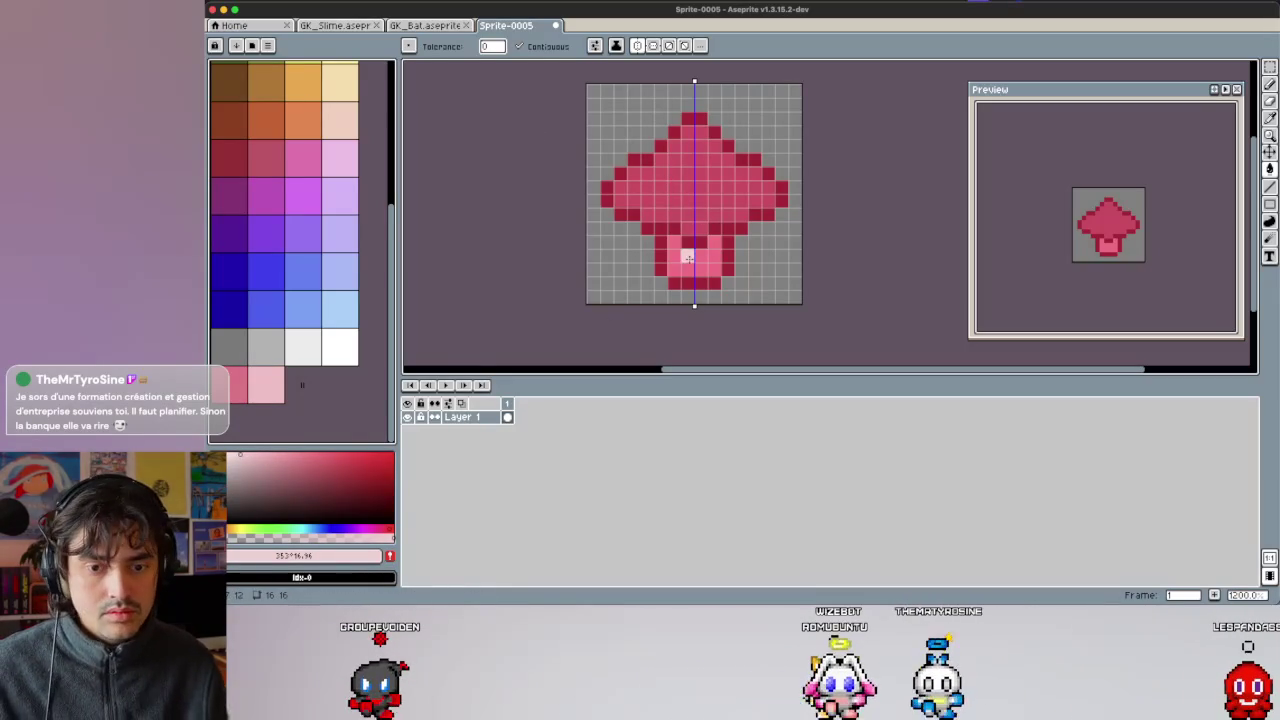
{"action": "key", "text": "g"}
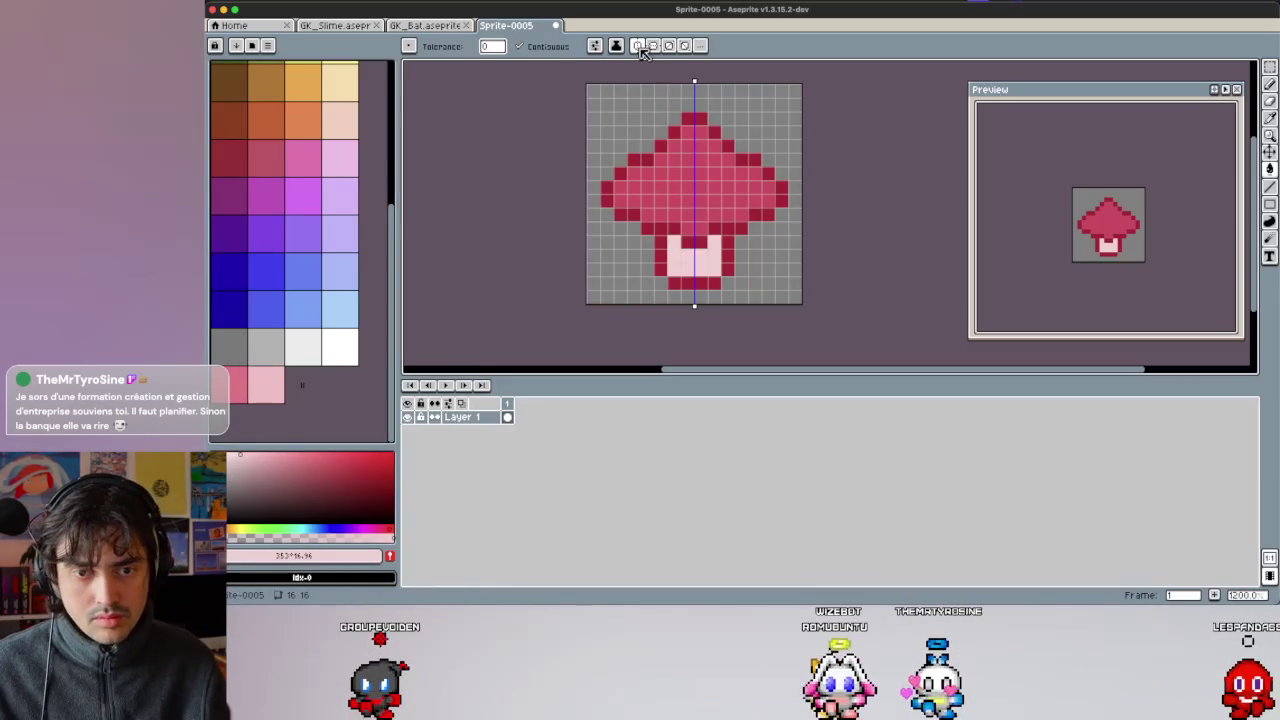
{"action": "left_click", "coordinate": [675, 173]}
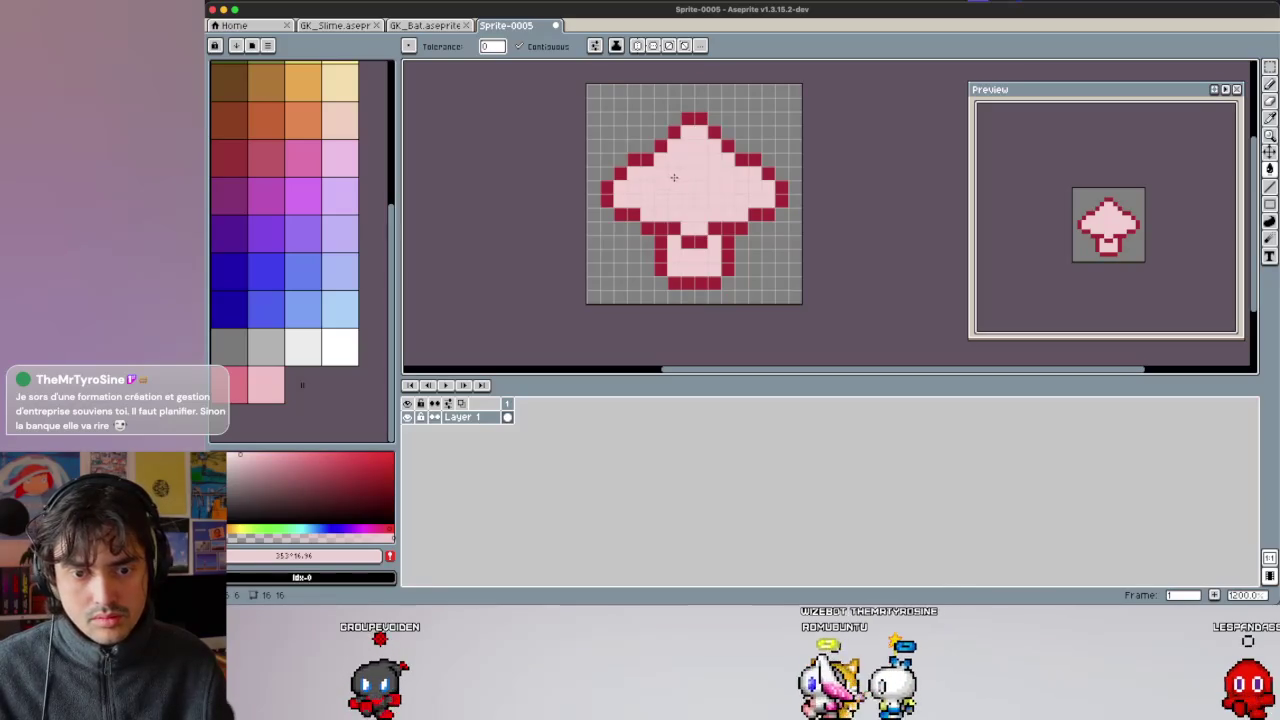
Undo the pale pink cap fill and dot three single pale pink spots across the cap.
{"action": "key", "text": "ctrl+z"}
{"action": "key", "text": "b"}
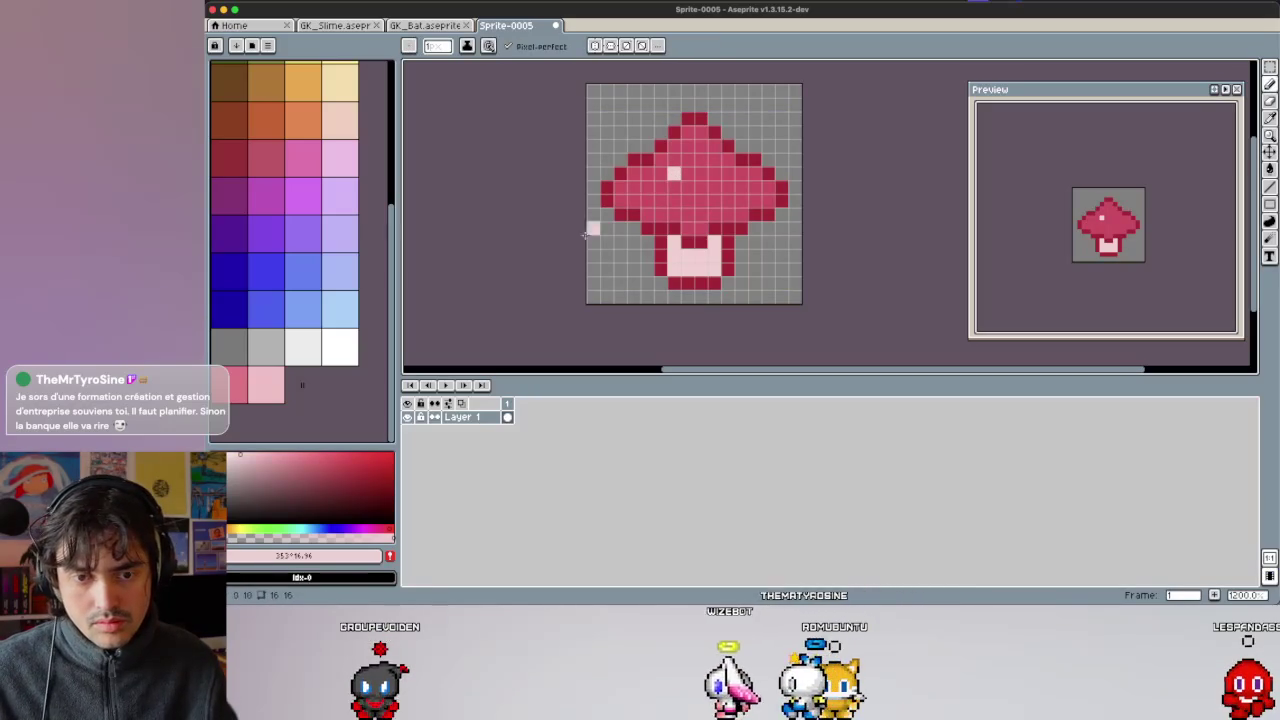
{"action": "left_click", "coordinate": [727, 201]}
{"action": "left_click", "coordinate": [660, 201]}
{"action": "left_click", "coordinate": [713, 161]}
Paint over one spot with the darker cap pink, resample the pale pink, and undo the left spots.
{"action": "left_click", "coordinate": [228, 385]}
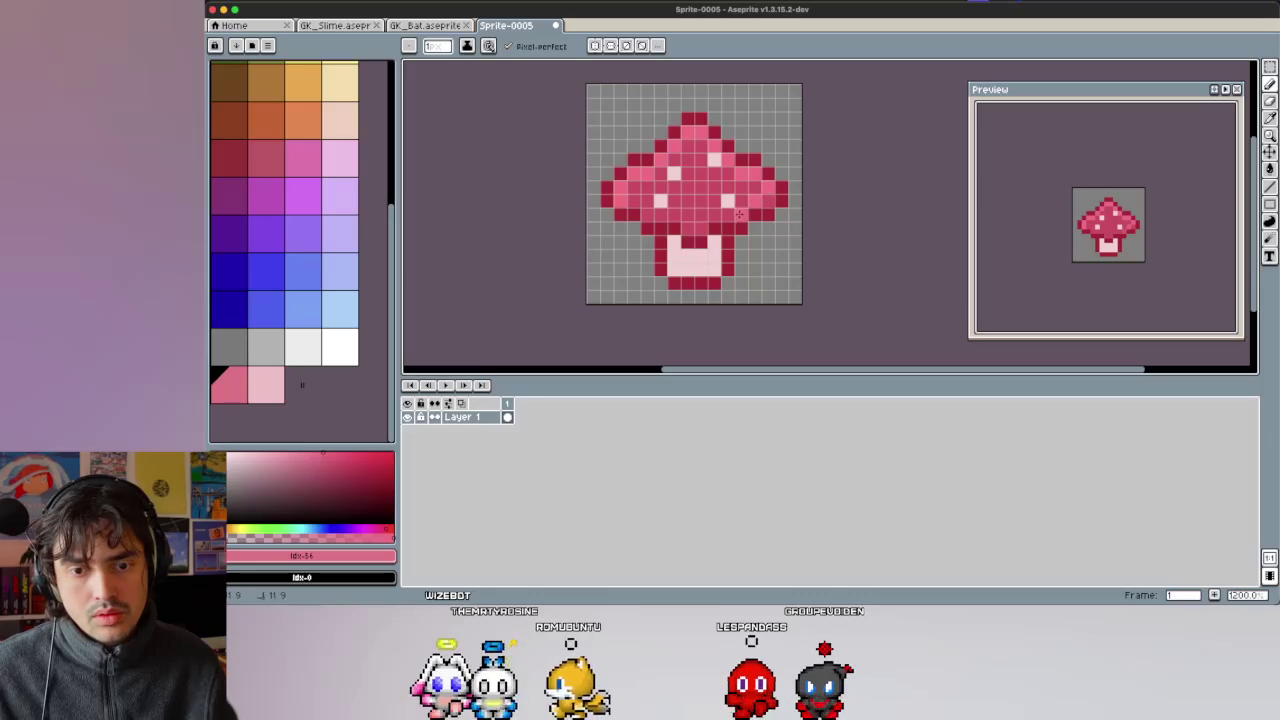
{"action": "left_click", "coordinate": [675, 175]}
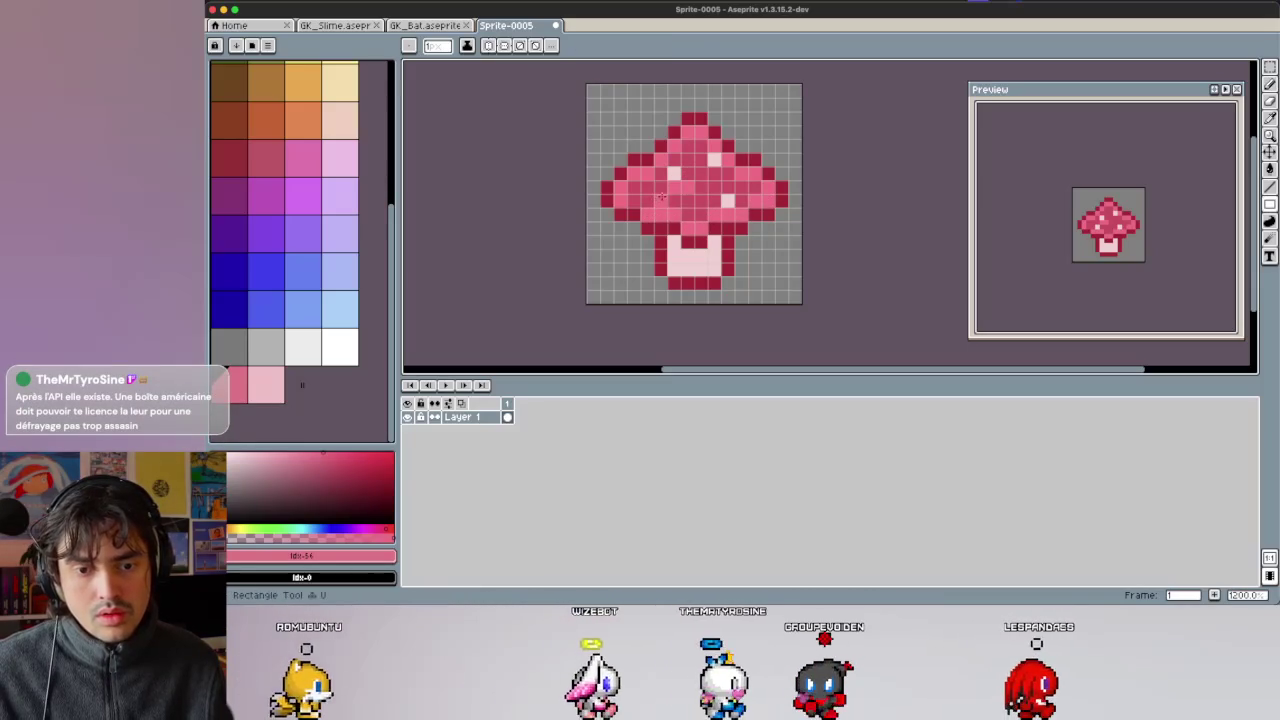
{"action": "key", "text": "i"}
{"action": "left_click", "coordinate": [667, 201]}
{"action": "key", "text": "b"}
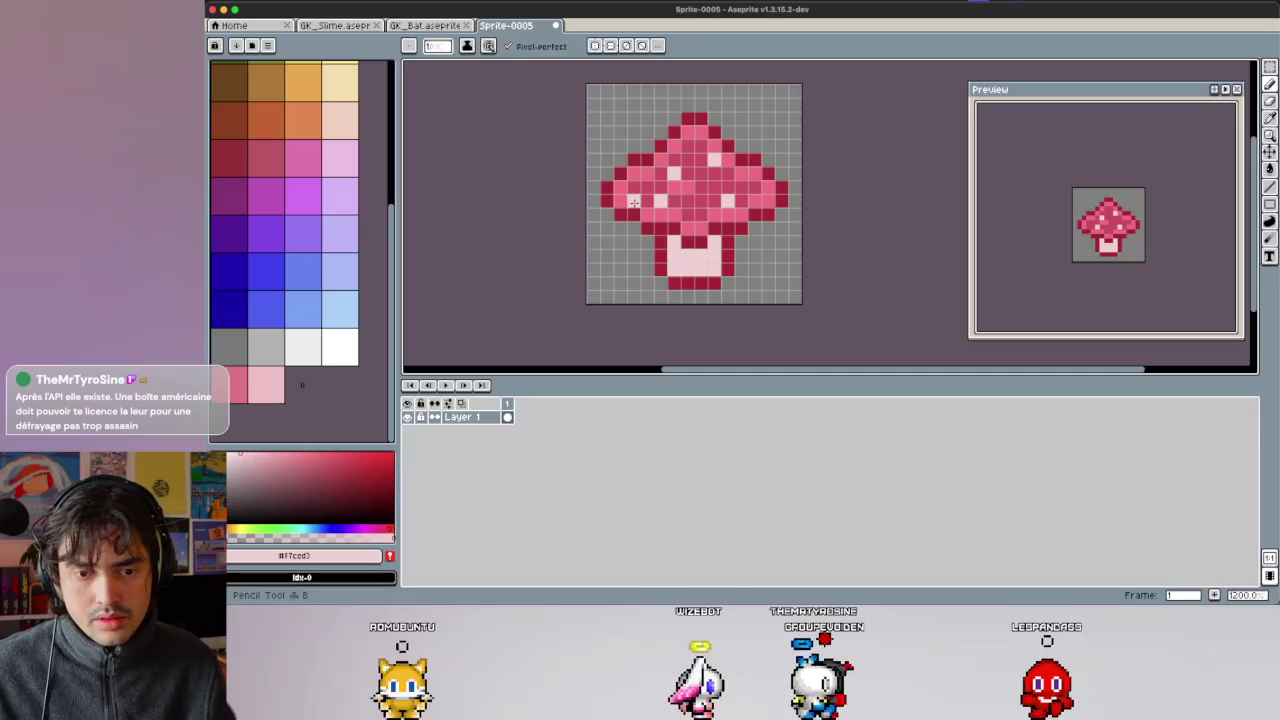
{"action": "key", "text": "ctrl+z"}
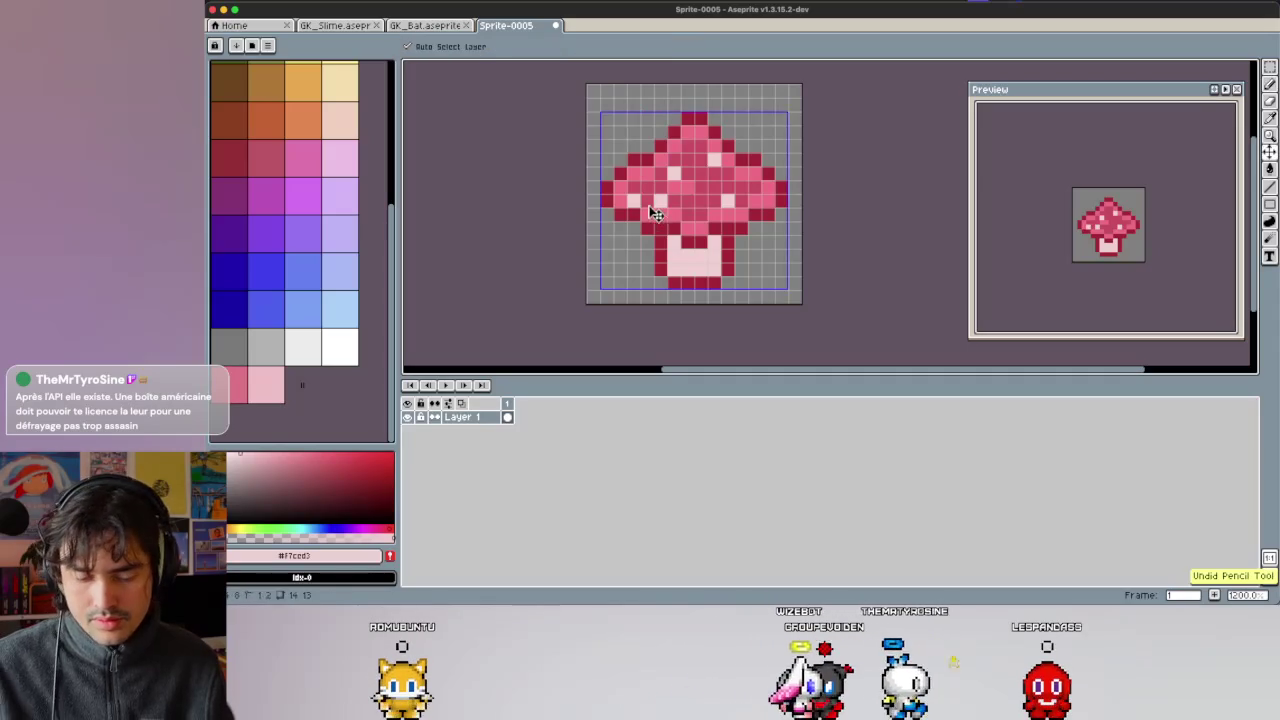
Sample the medium cap pink and a pale pink, then undo a misplaced spot.
{"action": "key", "text": "i"}
{"action": "left_click", "coordinate": [642, 199]}
{"action": "key", "text": "b"}
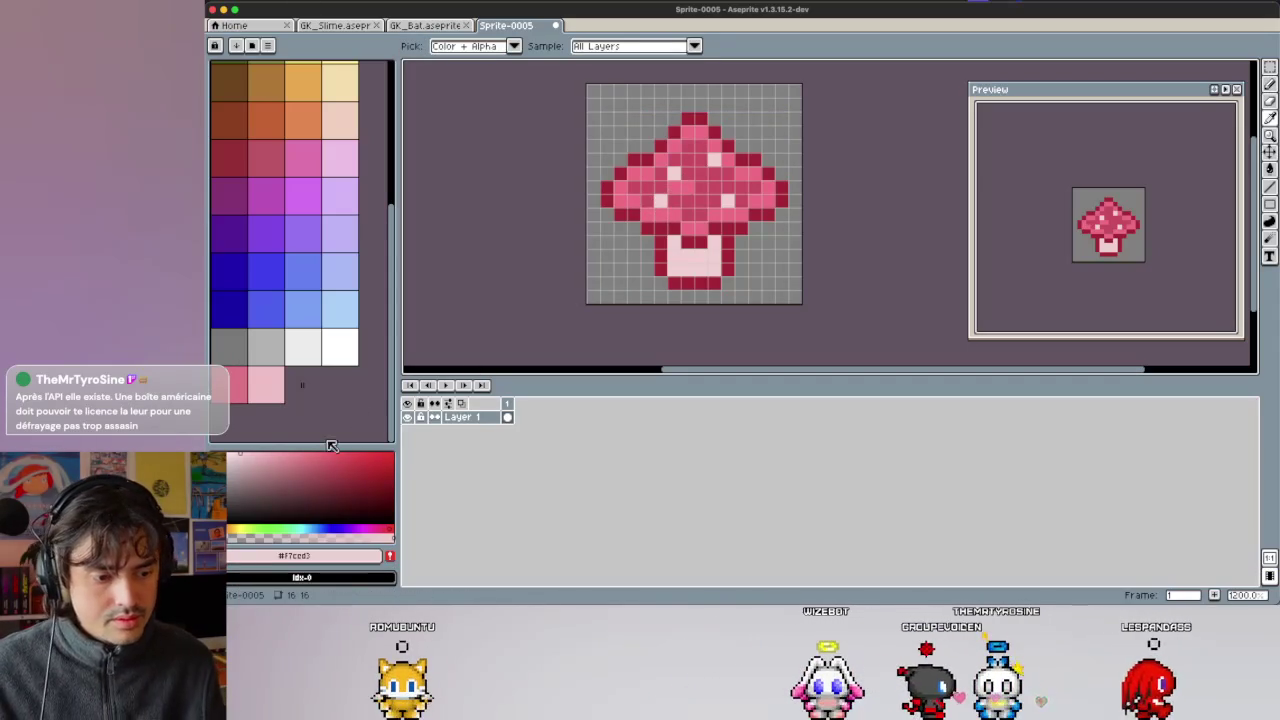
{"action": "left_click", "coordinate": [260, 456]}
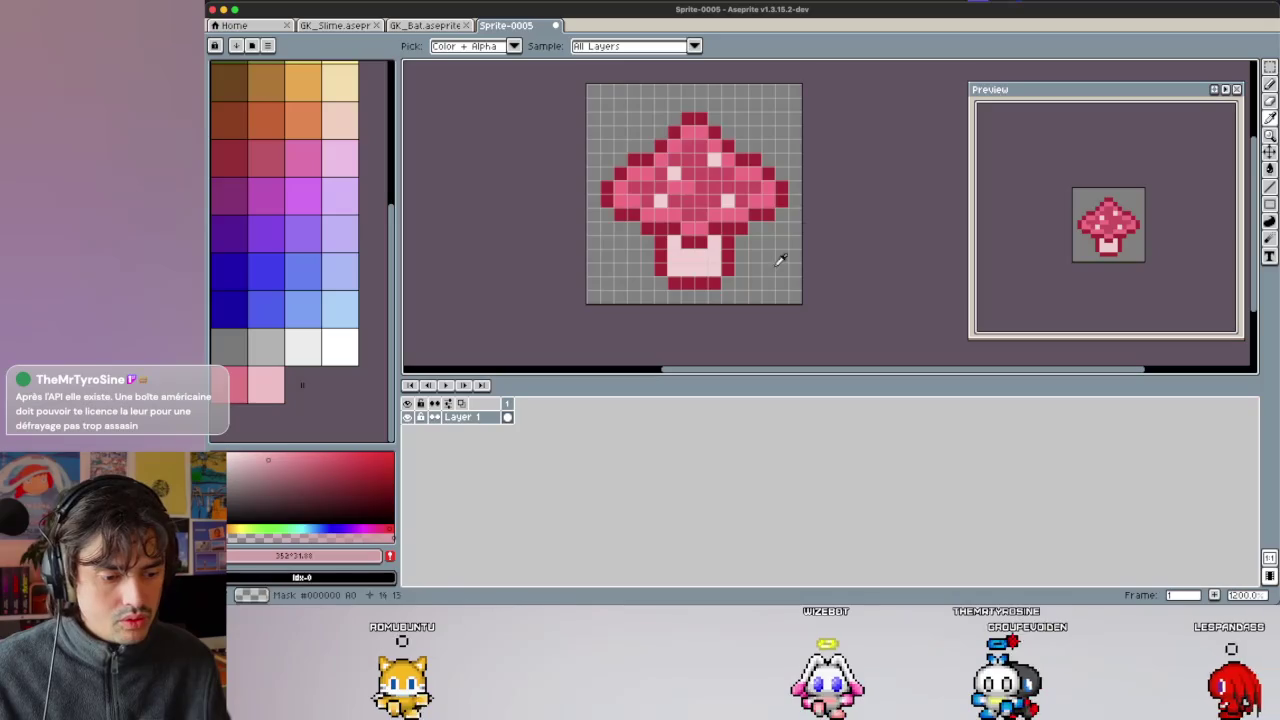
{"action": "key", "text": "b"}
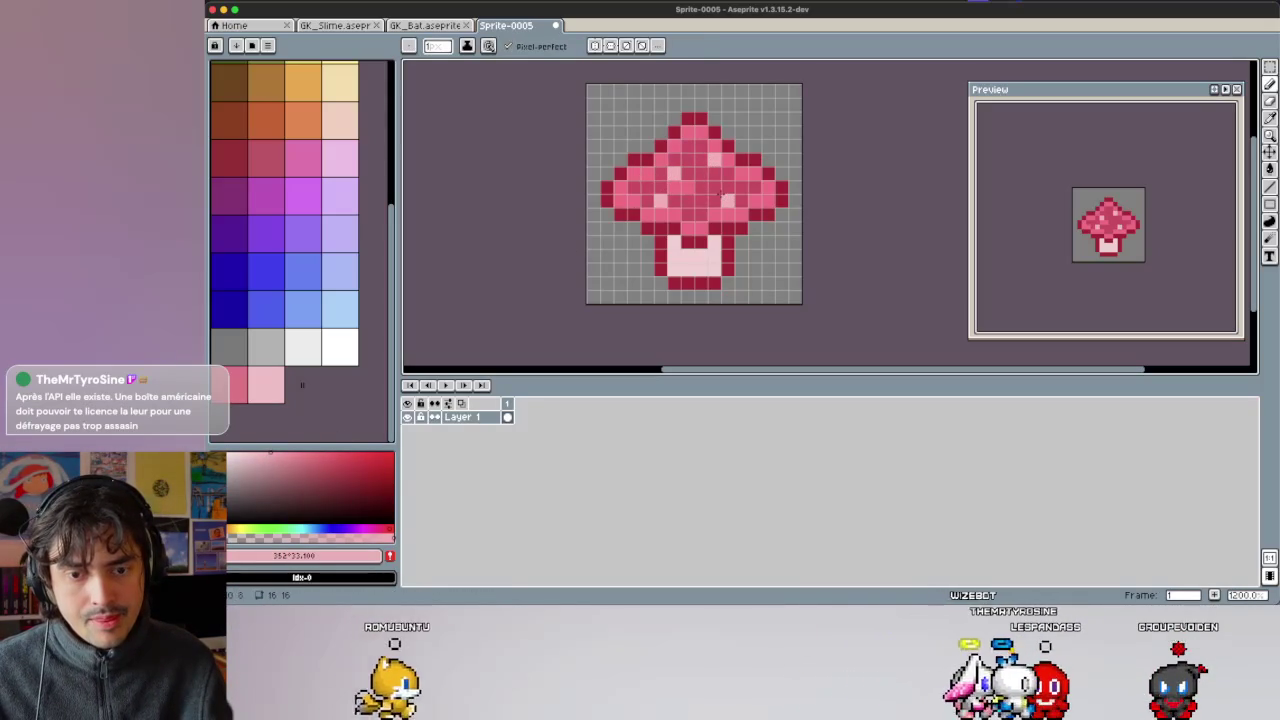
{"action": "key", "text": "v"}
{"action": "key", "text": "ctrl+z"}
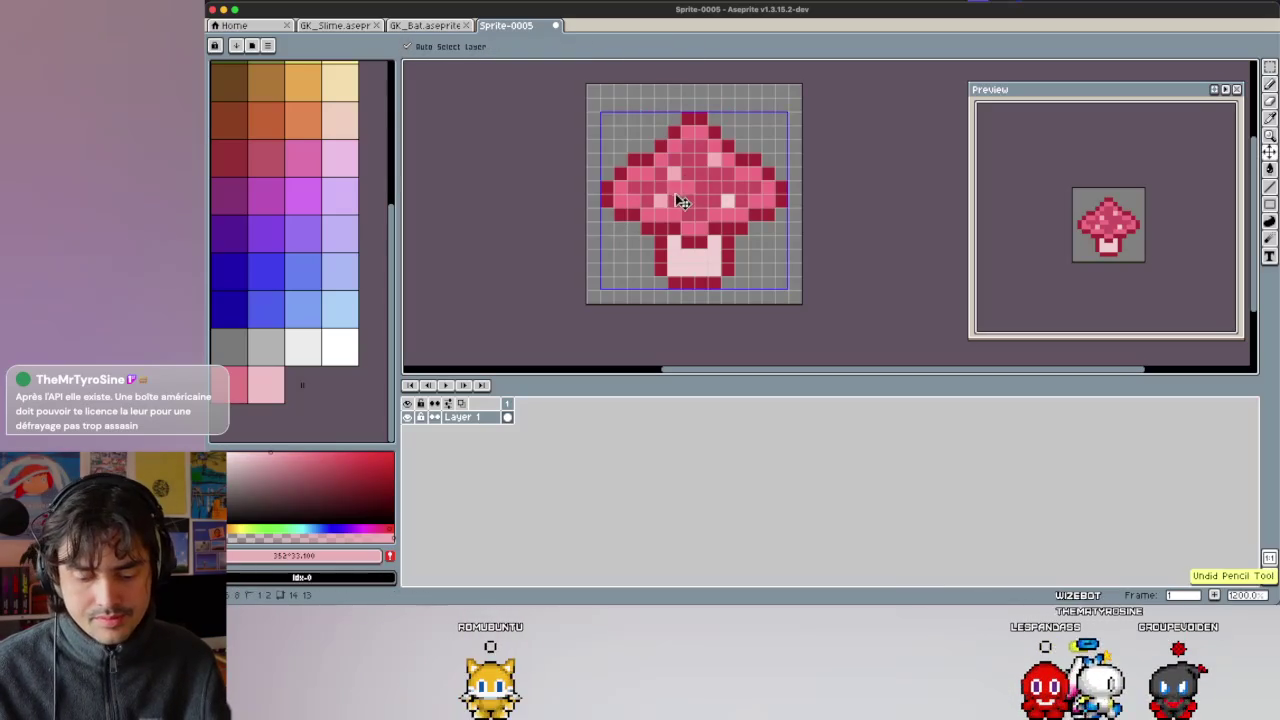
{"action": "key", "text": "b"}
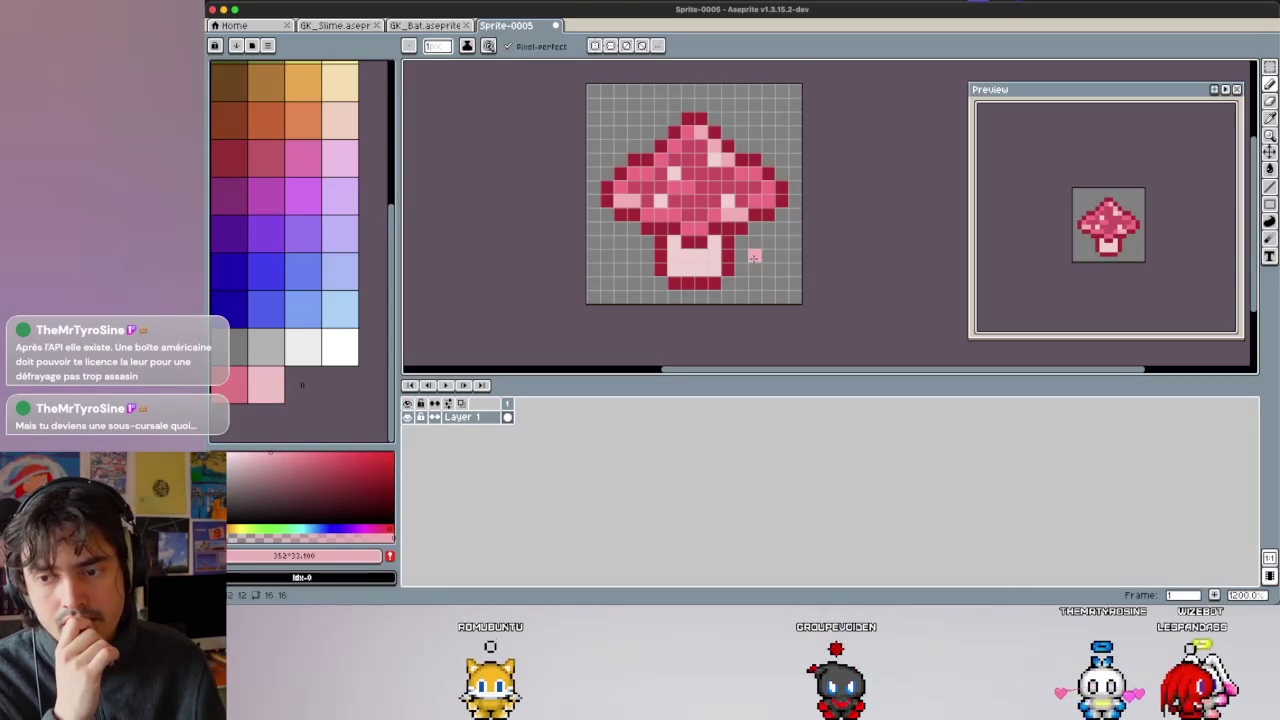
Resample the cap's pale and medium pinks, undo stray spots, and zoom out to review the cap.
{"action": "key", "text": "ctrl+z"}
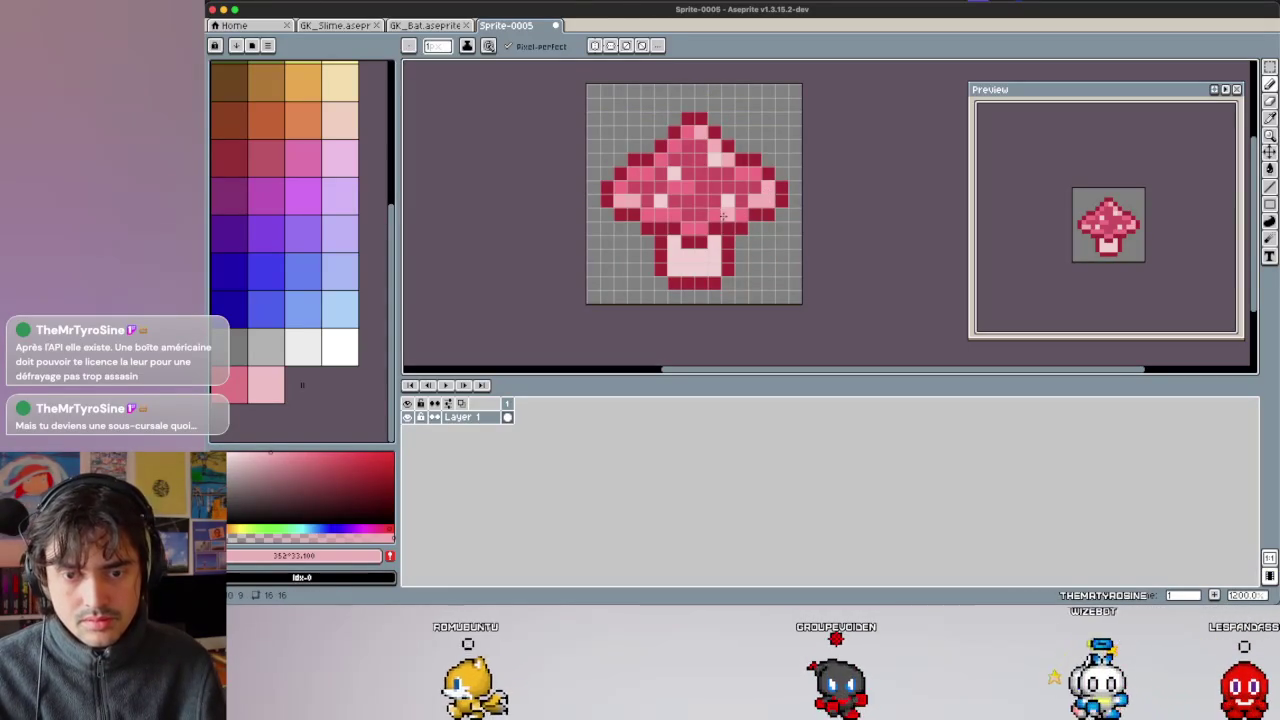
{"action": "key", "text": "i"}
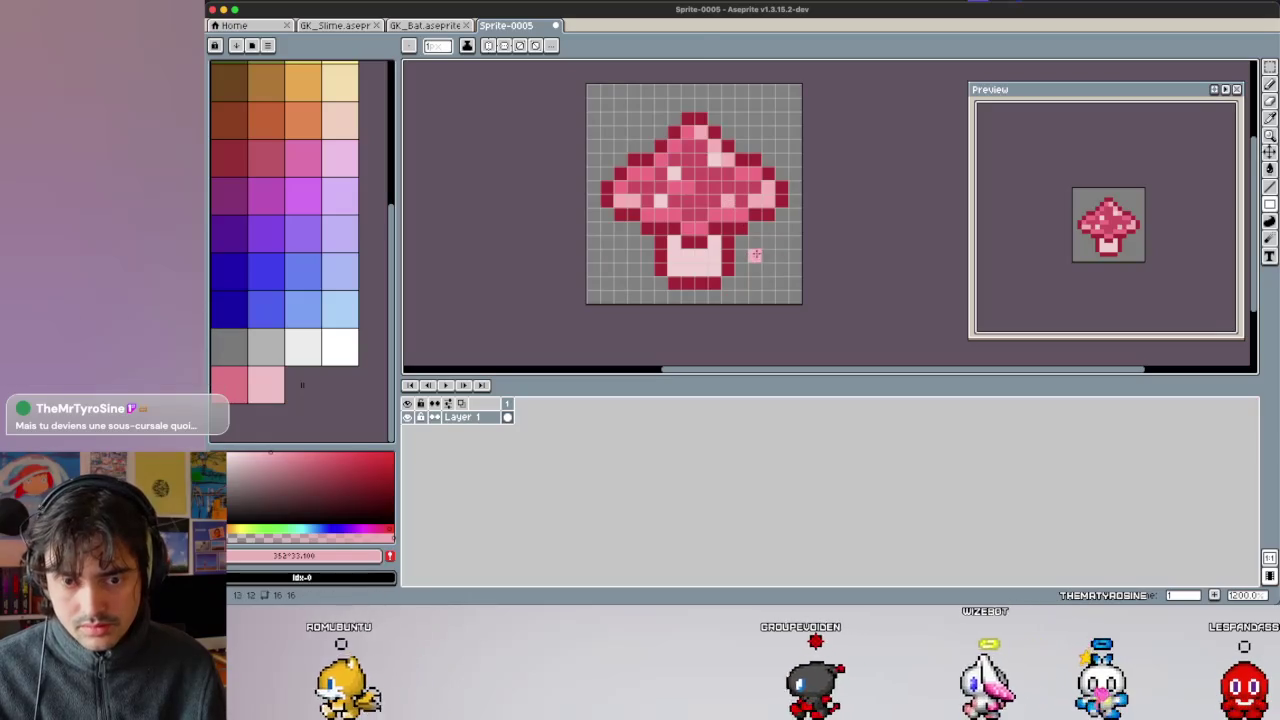
{"action": "left_click", "coordinate": [728, 202]}
{"action": "key", "text": "b"}
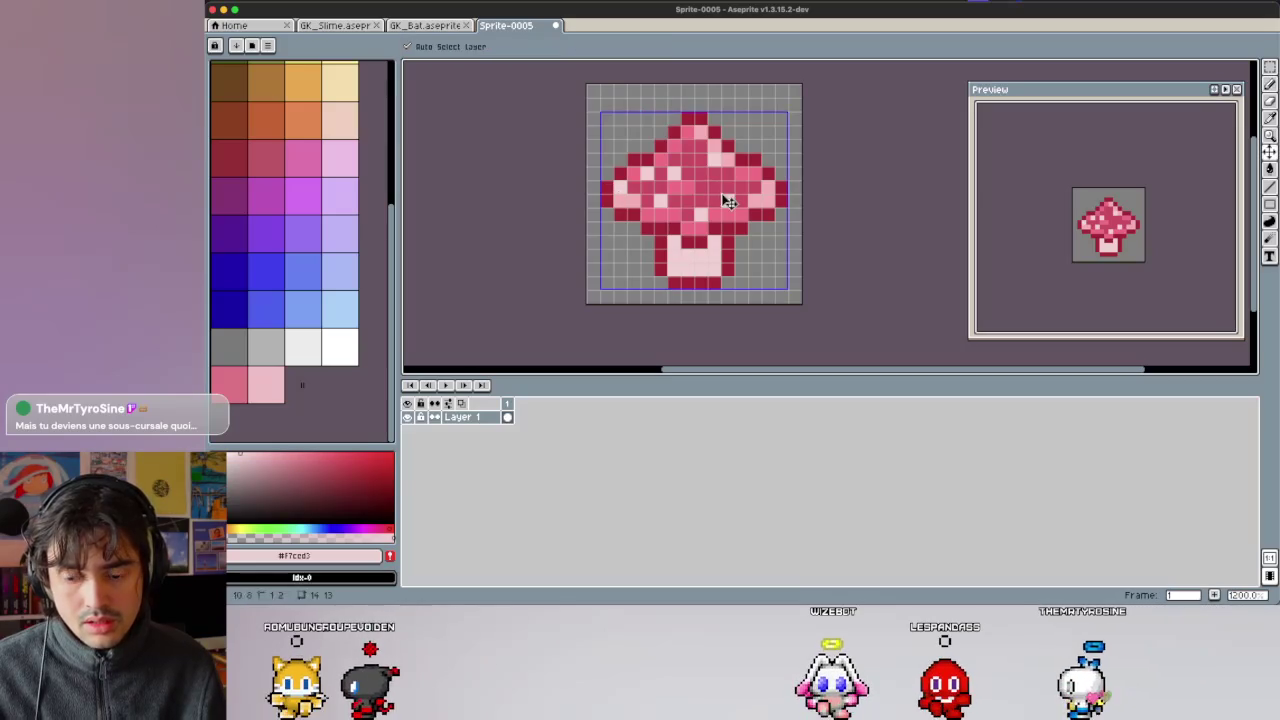
{"action": "key", "text": "ctrl+z"}
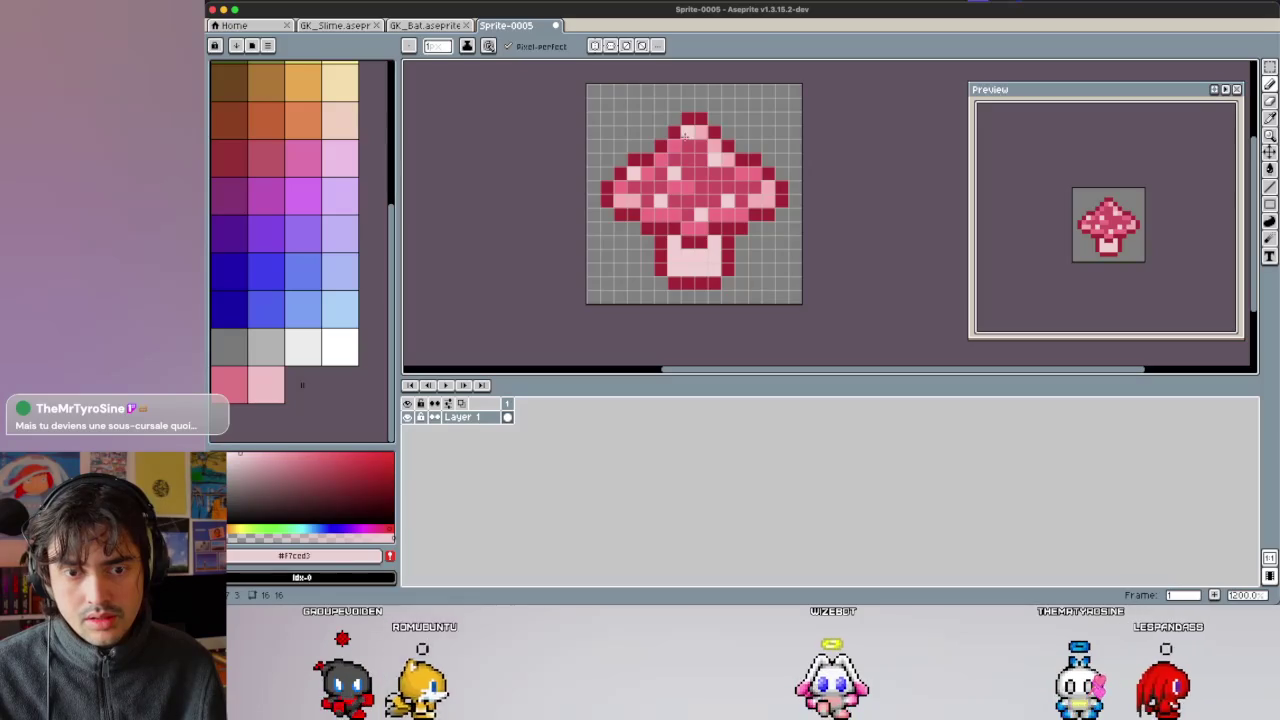
{"action": "left_click", "coordinate": [727, 159], "text": "alt"}
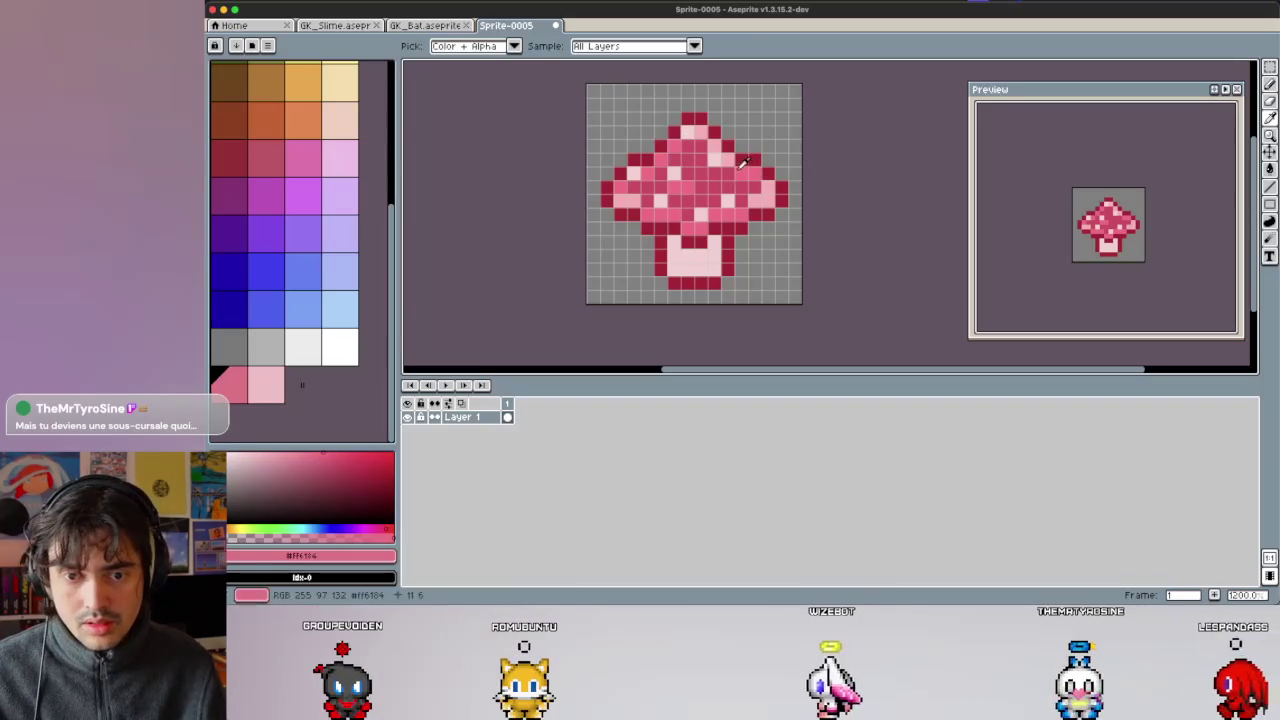
{"action": "key", "text": "i"}
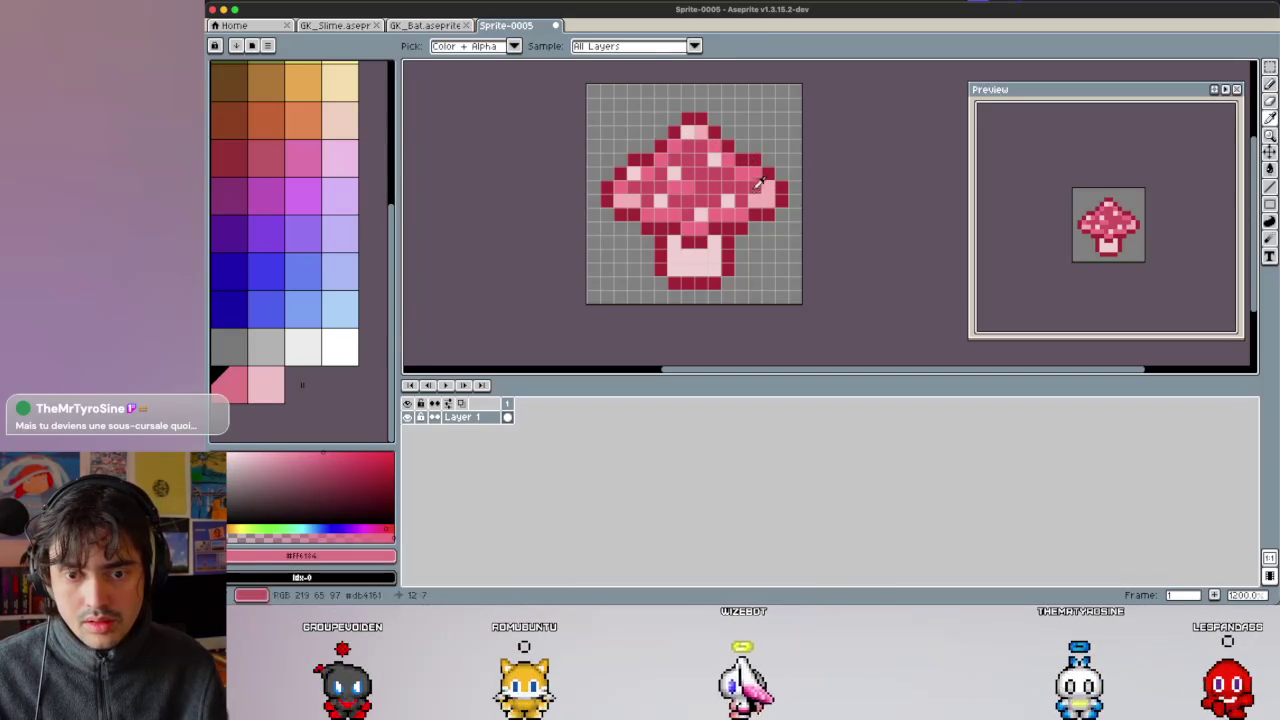
{"action": "key", "text": "b"}
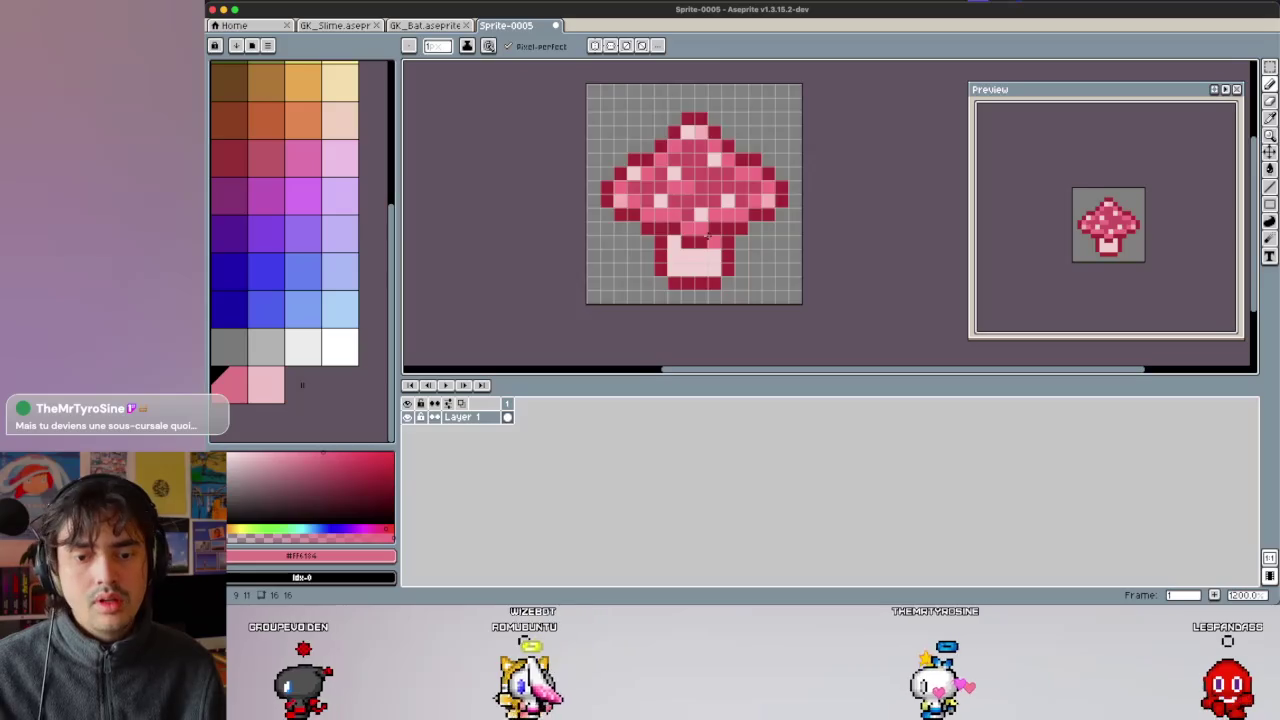
{"action": "scroll", "coordinate": [705, 230], "scroll_direction": "down", "scroll_amount": 6}
{"action": "scroll", "coordinate": [707, 235], "scroll_direction": "down", "scroll_amount": 1}
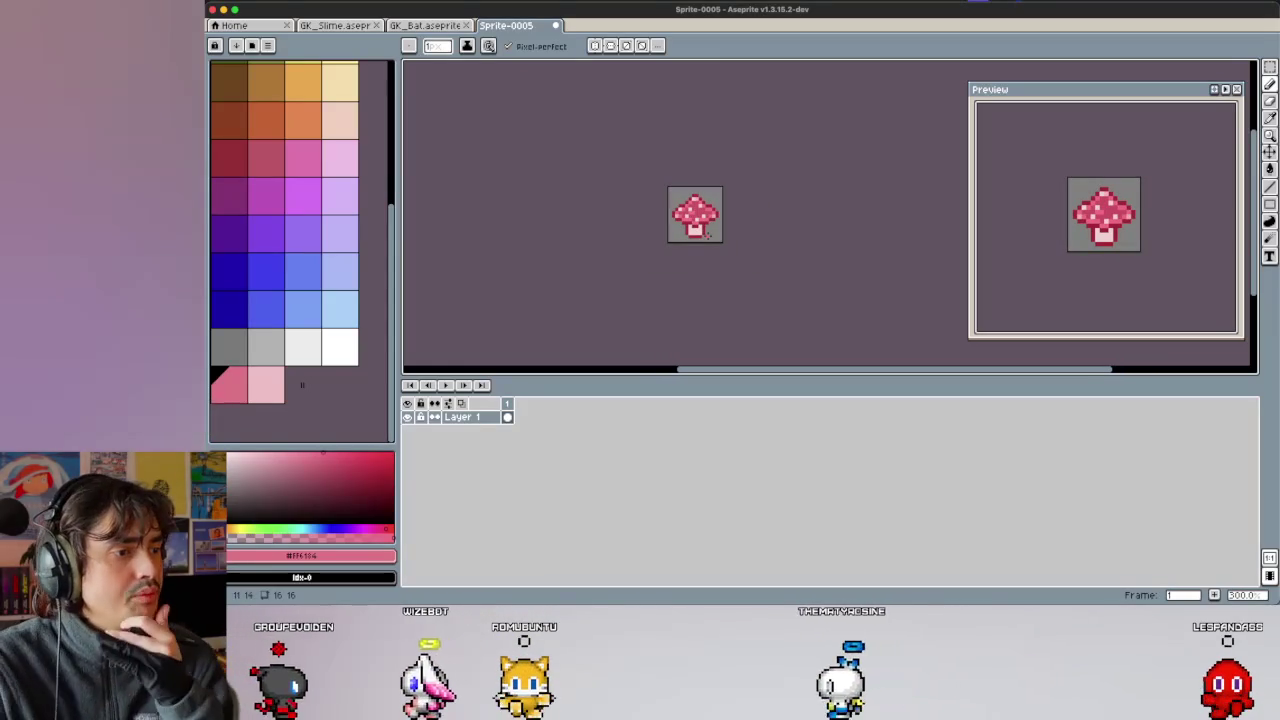
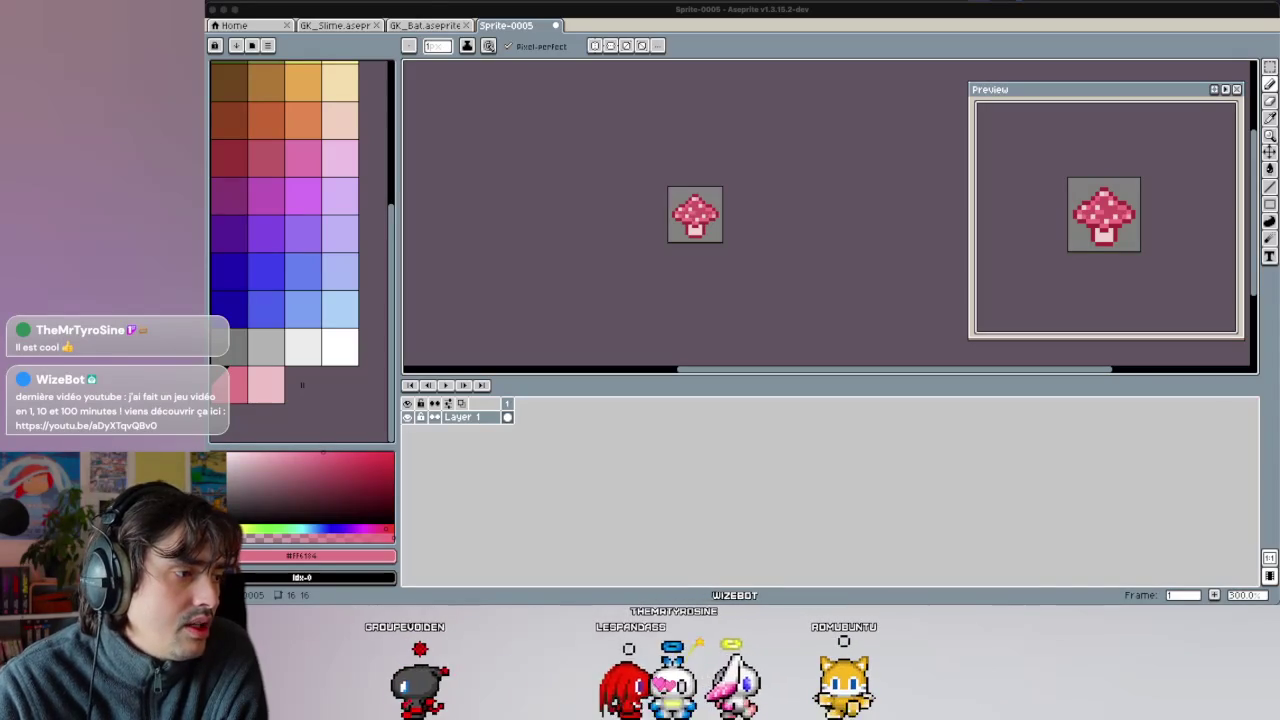
Save the pink mushroom sprite under the file name GK_Mushroom.aseprite.
{"action": "scroll", "coordinate": [693, 204], "scroll_direction": "up", "scroll_amount": 1}
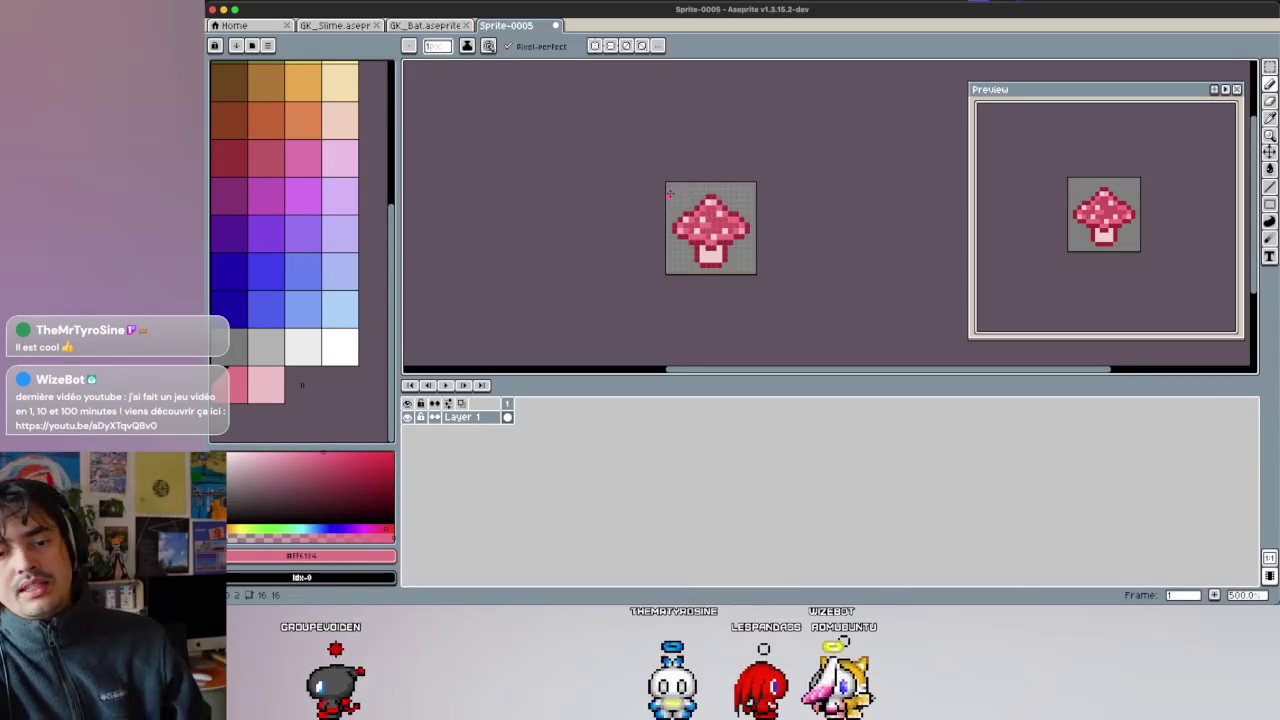
{"action": "scroll", "coordinate": [693, 204], "scroll_direction": "up", "scroll_amount": 1}
{"action": "scroll", "coordinate": [693, 204], "scroll_direction": "up", "scroll_amount": 1}
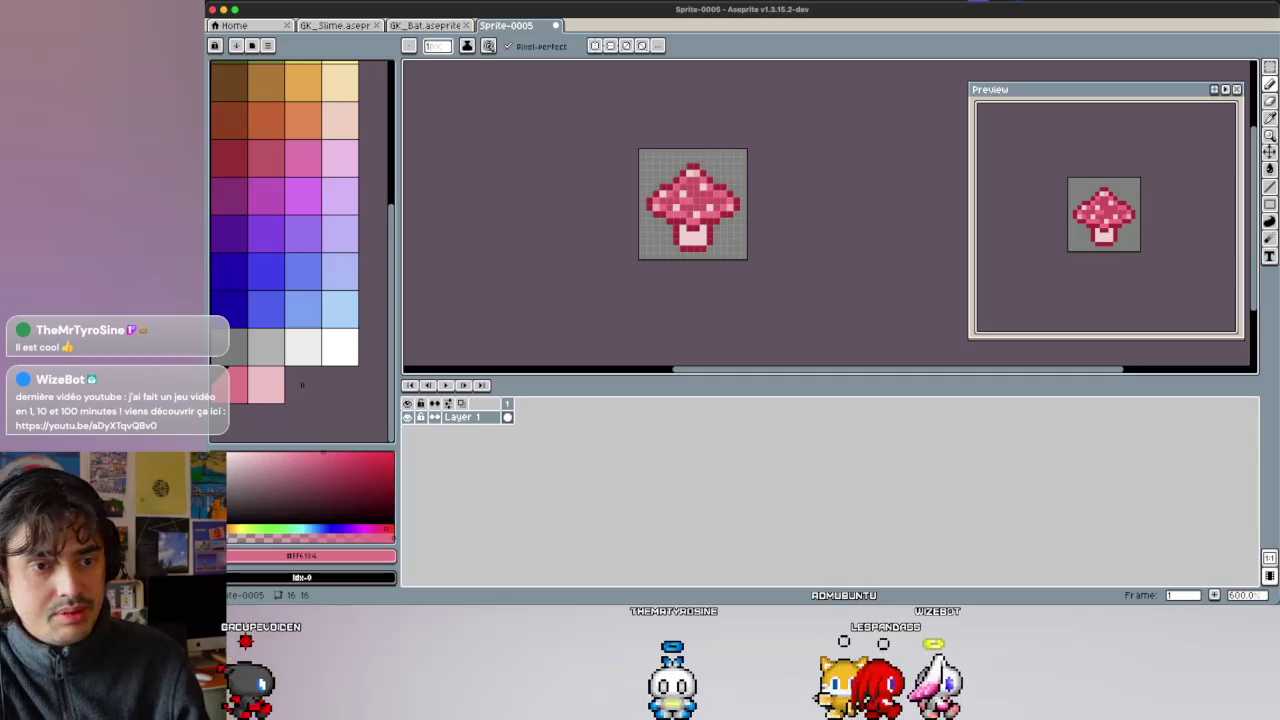
{"action": "left_click", "coordinate": [289, 4]}
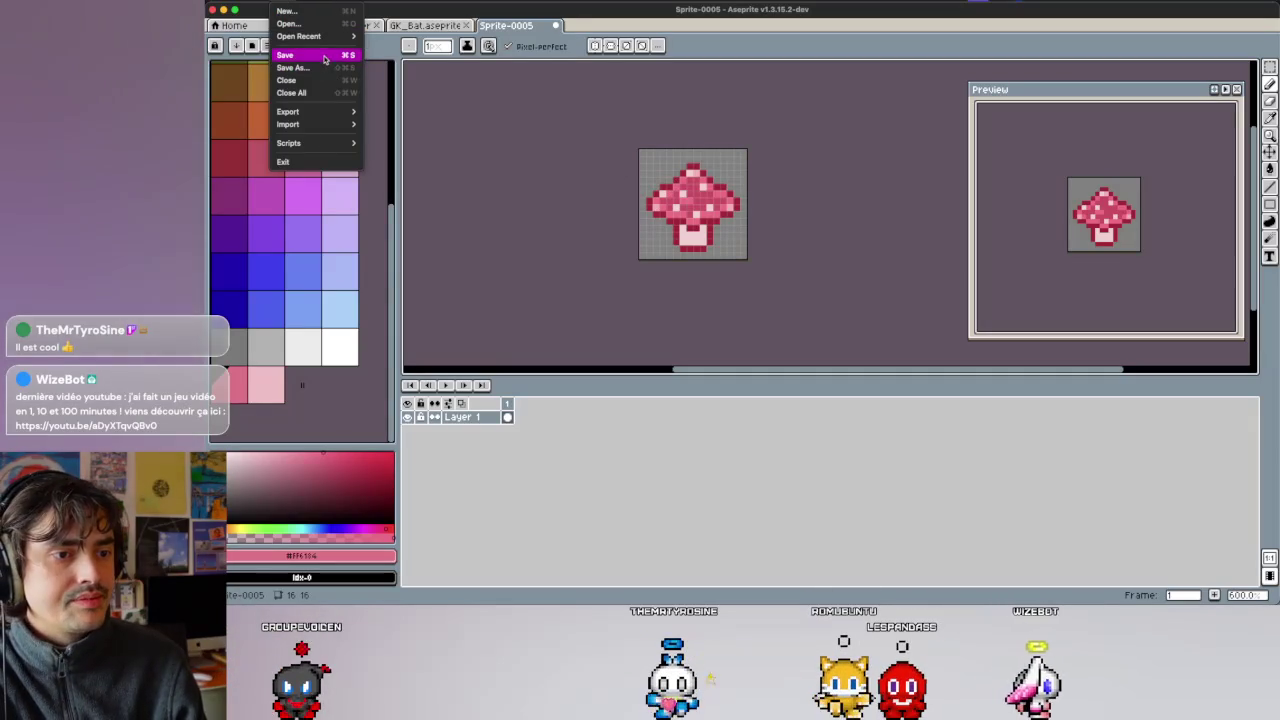
{"action": "left_click", "coordinate": [325, 52]}
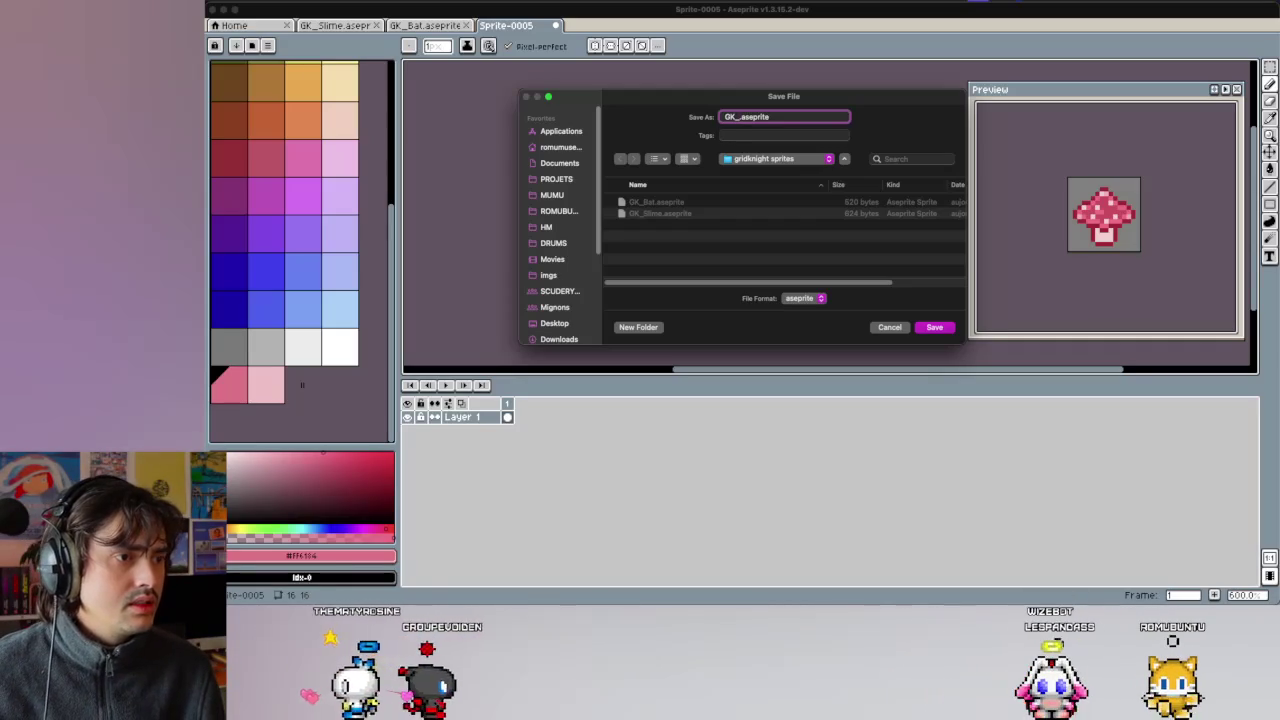
{"action": "type", "text": "GK_.aseprite"}
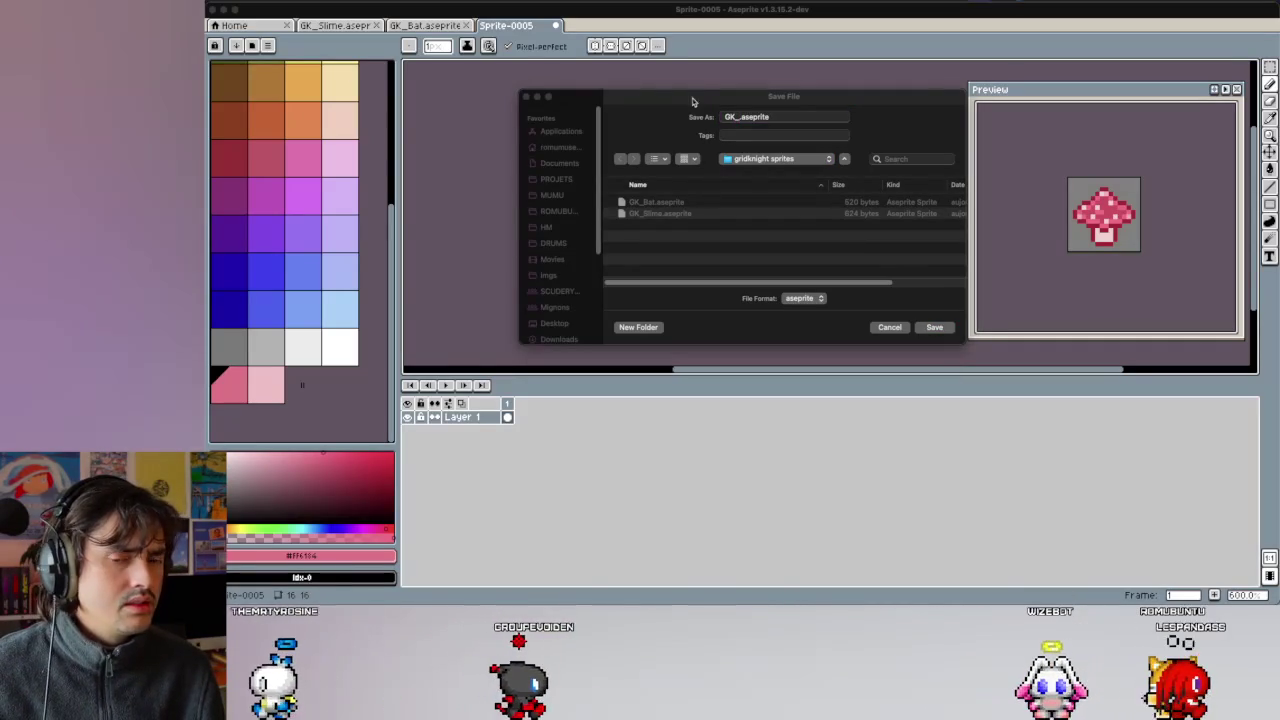
{"action": "left_click", "coordinate": [741, 117]}
{"action": "type", "text": "Mushroom"}
{"action": "key", "text": "Return"}
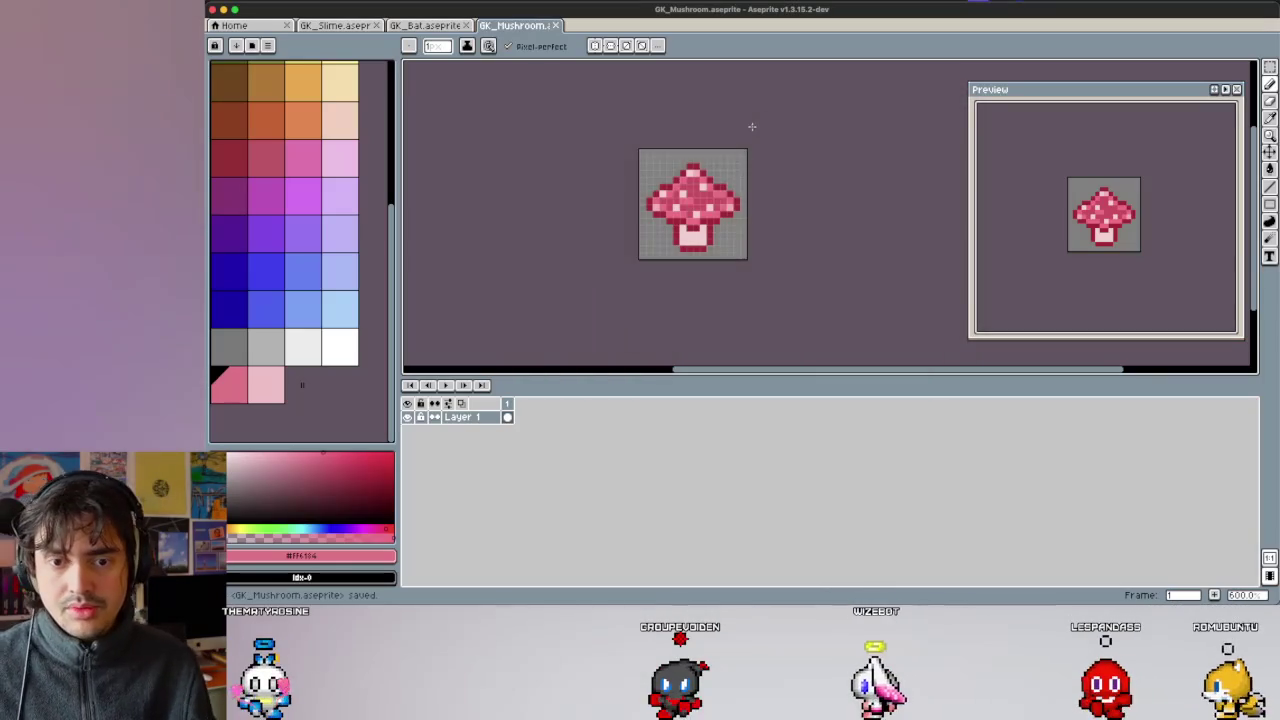
{"action": "scroll", "coordinate": [745, 260], "scroll_direction": "up", "scroll_amount": 2}
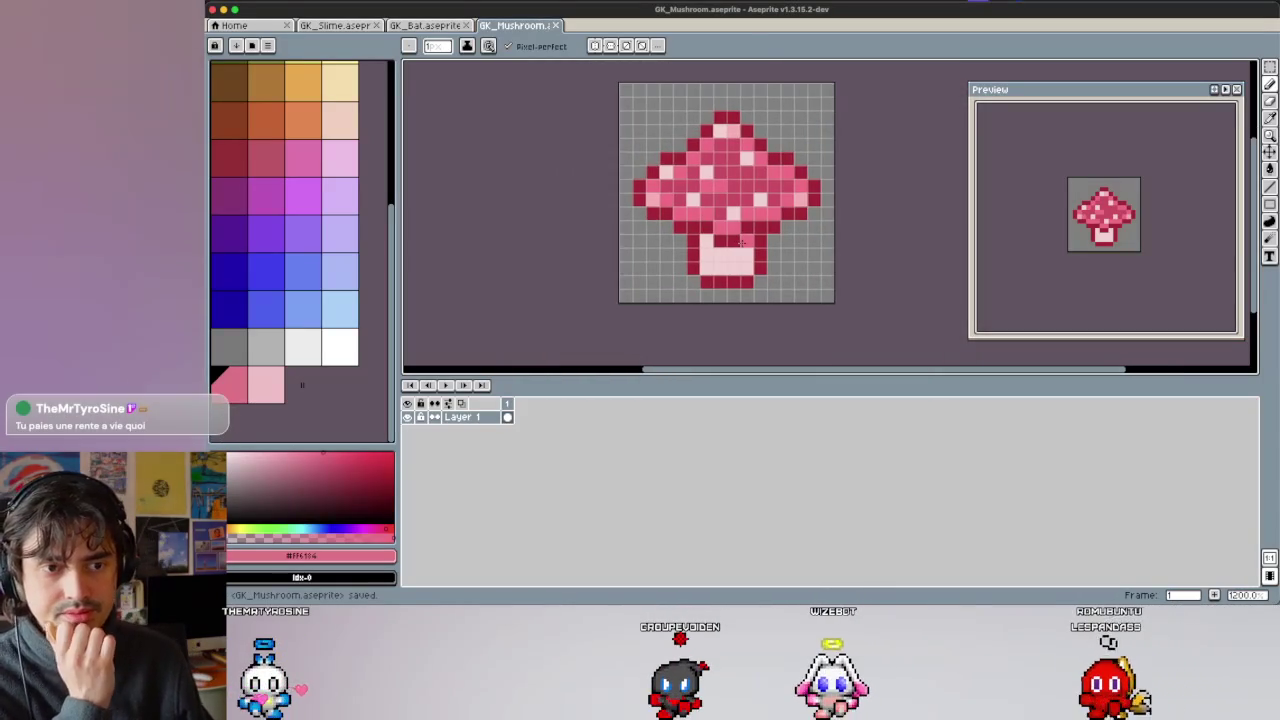
Look over the bat and slime sprite tabs, then return to the mushroom.
{"action": "left_click", "coordinate": [430, 26]}
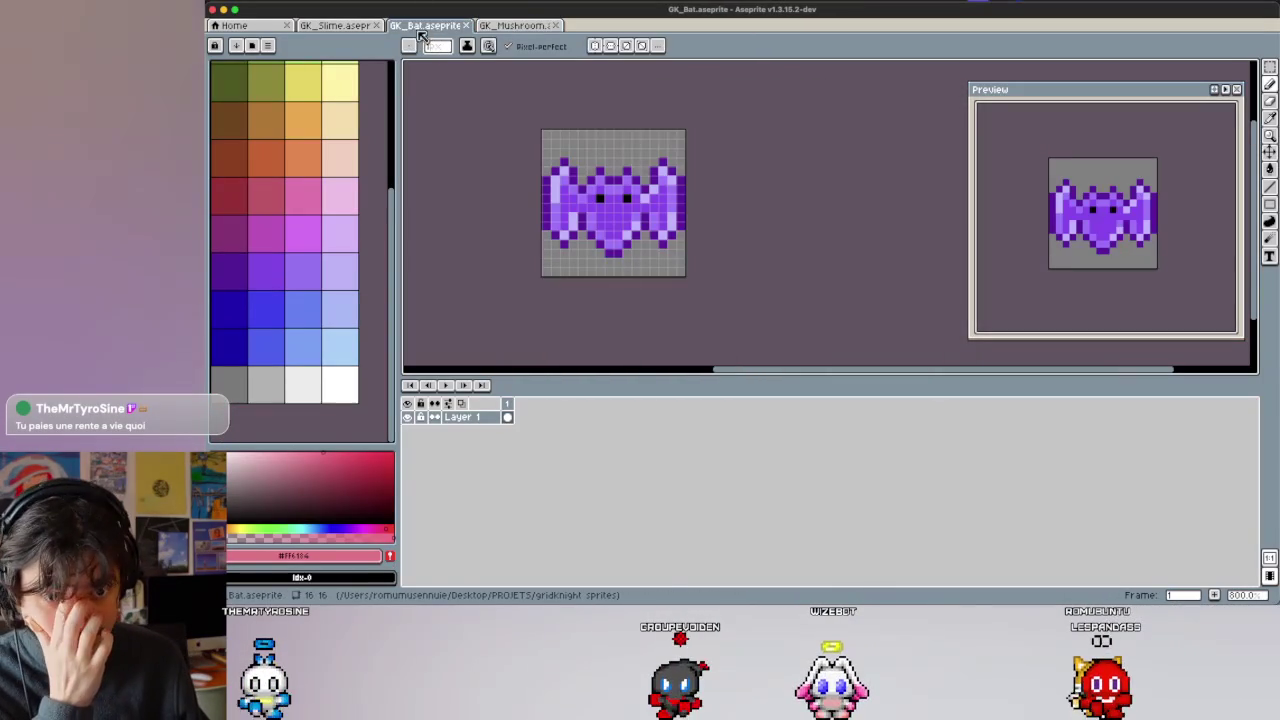
{"action": "left_click", "coordinate": [360, 26]}
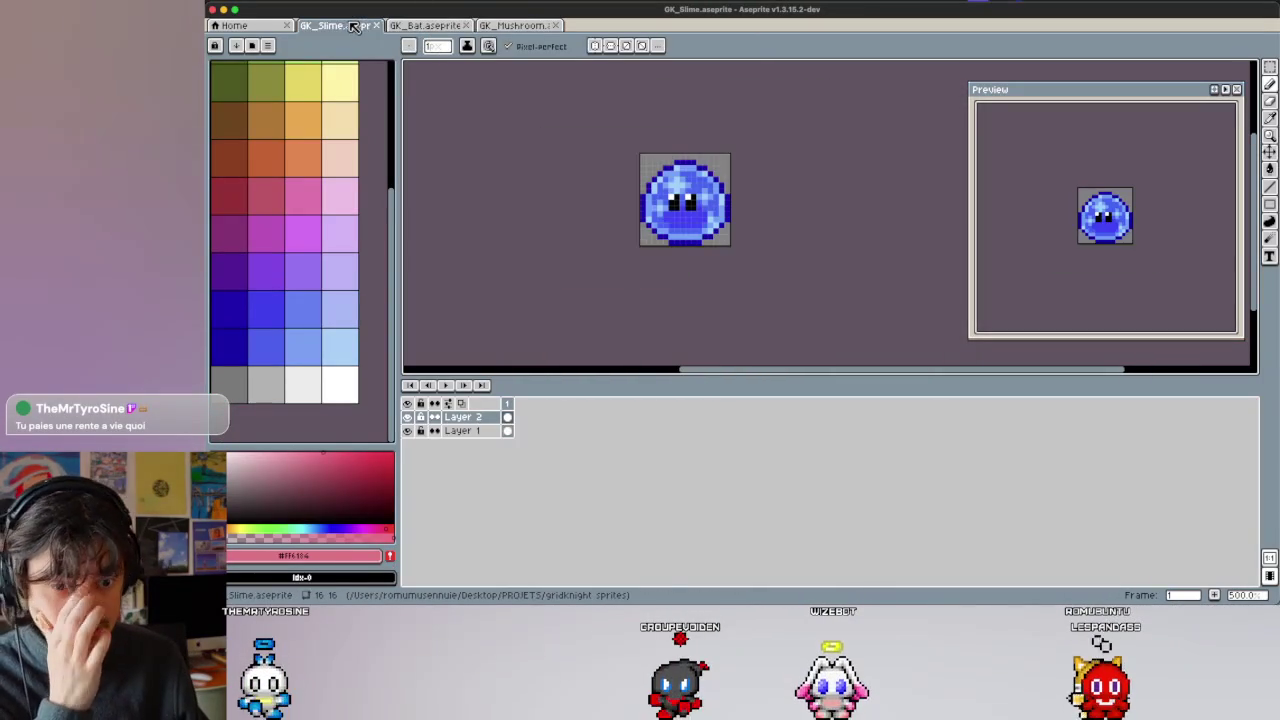
{"action": "left_click", "coordinate": [427, 27]}
{"action": "left_click", "coordinate": [490, 27]}
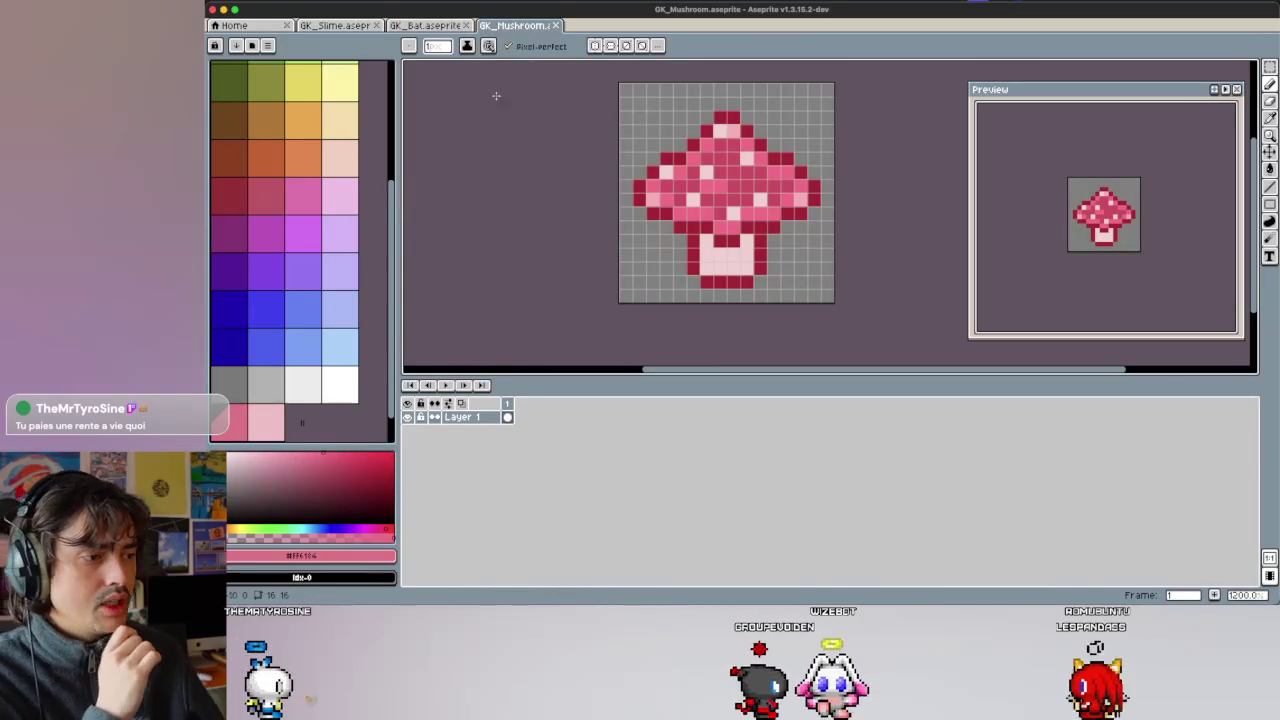
{"action": "scroll", "coordinate": [286, 160], "scroll_direction": "up", "scroll_amount": 3}
{"action": "scroll", "coordinate": [286, 160], "scroll_direction": "up", "scroll_amount": 2}
Pick black and pencil two eyes onto the mushroom's stem.
{"action": "left_click", "coordinate": [266, 80]}
{"action": "scroll", "coordinate": [750, 265], "scroll_direction": "up", "scroll_amount": 1}
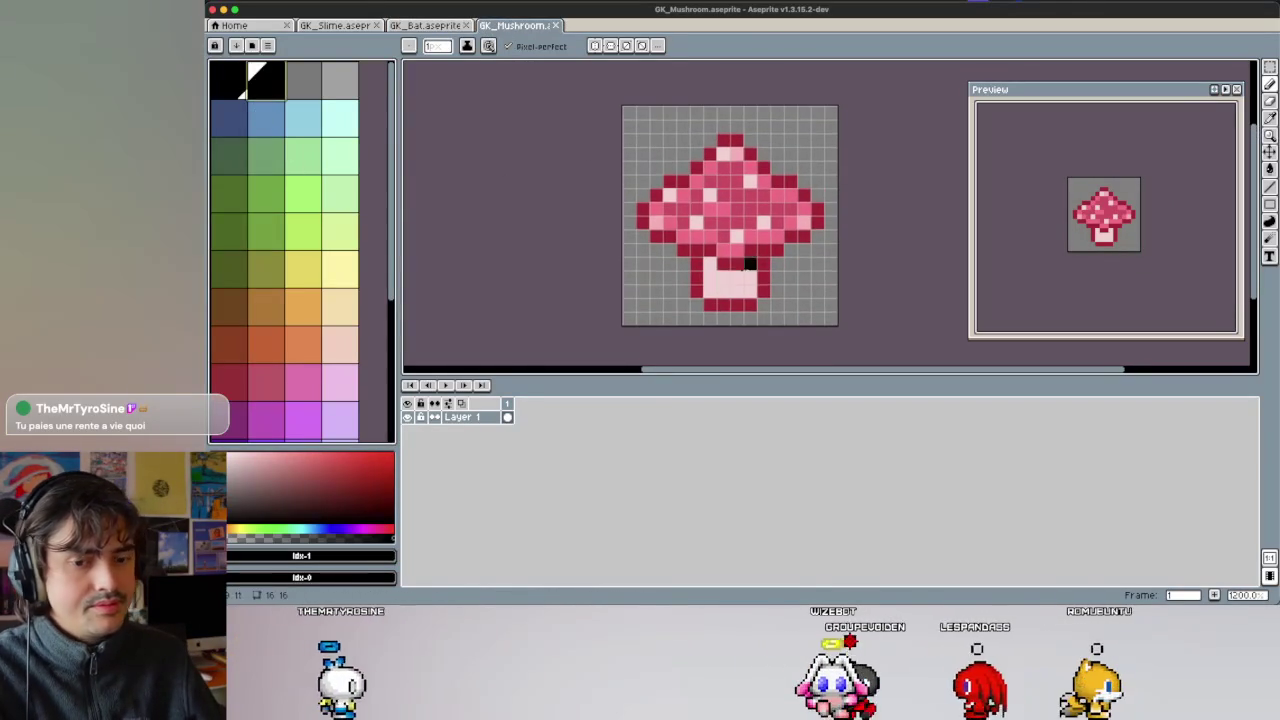
{"action": "left_click", "coordinate": [709, 250]}
{"action": "left_click", "coordinate": [709, 261]}
{"action": "left_click_drag", "start_coordinate": [749, 250], "coordinate": [749, 261]}
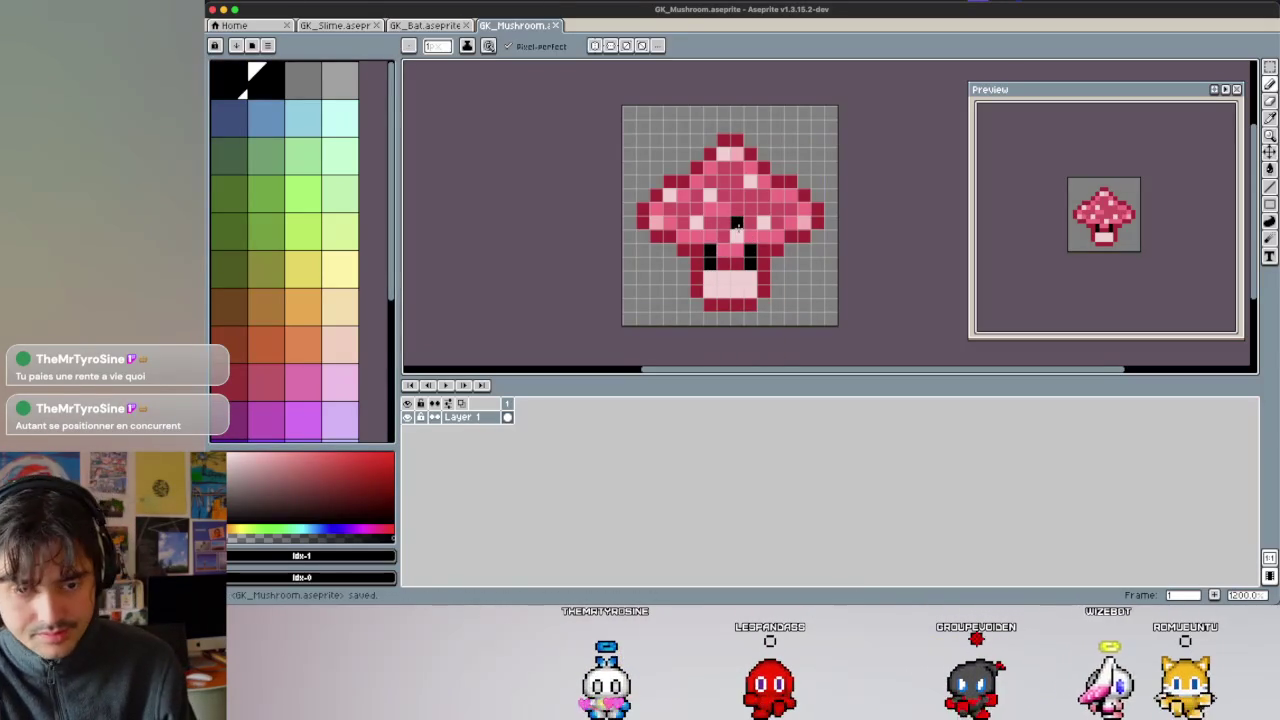
Undo the trial pencil strokes on the bat sprite and save it.
{"action": "left_click", "coordinate": [414, 24]}
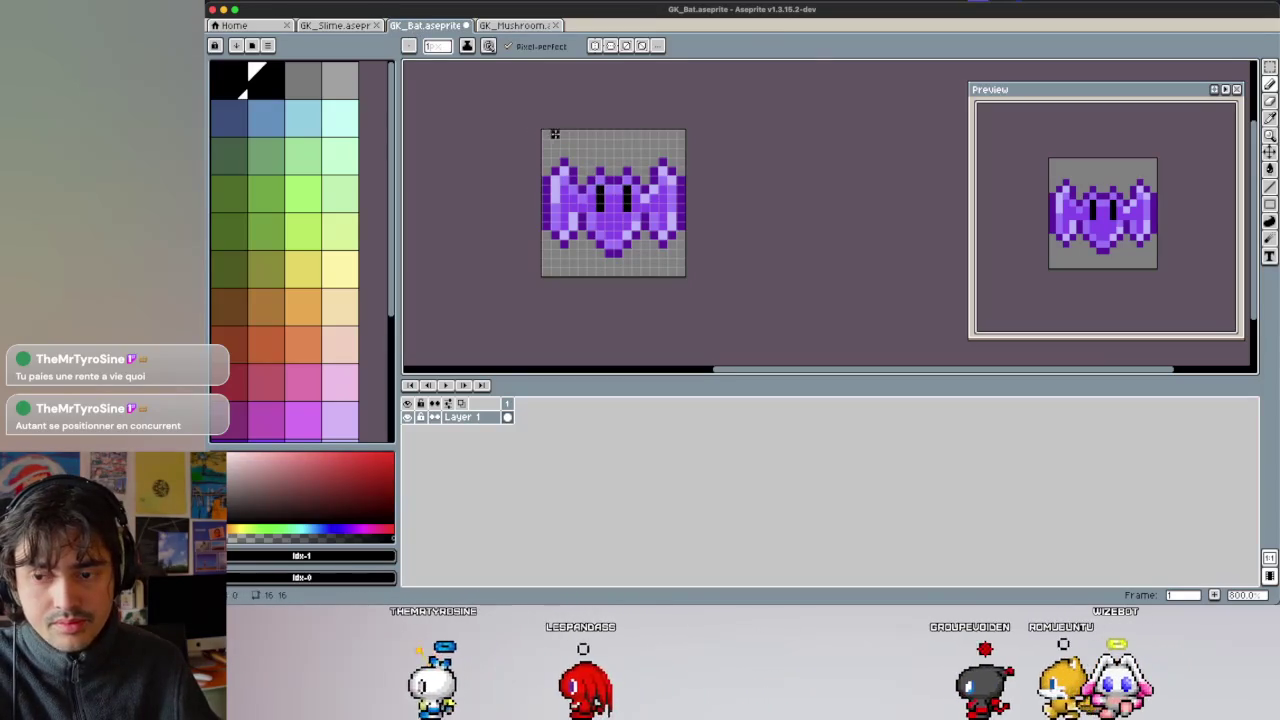
{"action": "key", "text": "ctrl+z"}
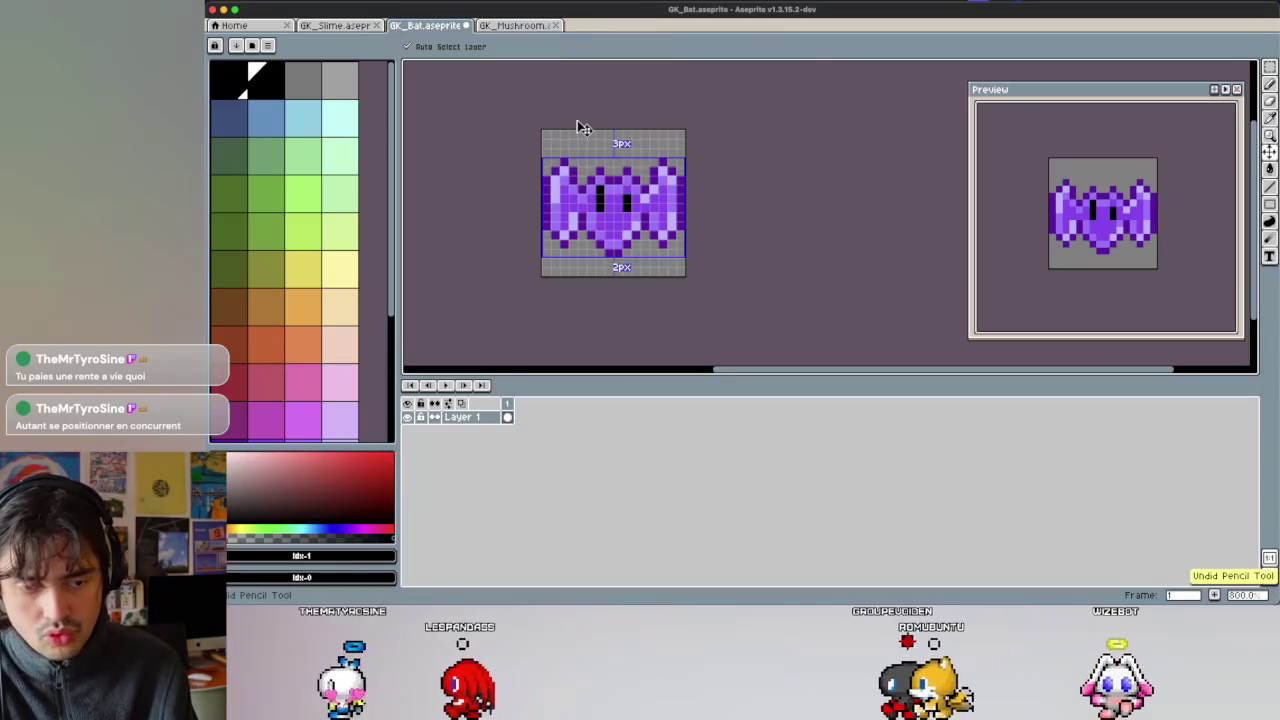
{"action": "key", "text": "v"}
{"action": "key", "text": "ctrl+s"}
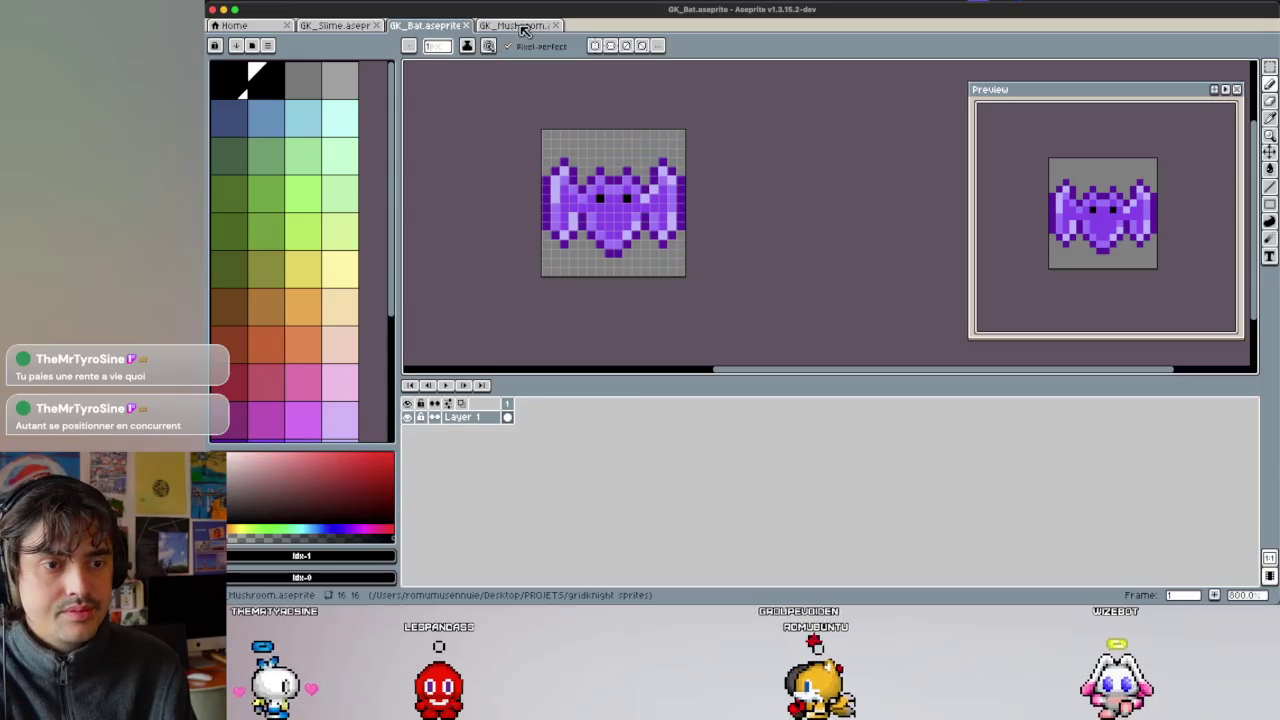
Save the mushroom sprite with its new black eyes.
{"action": "key", "text": "ctrl+Tab"}
{"action": "key", "text": "b"}
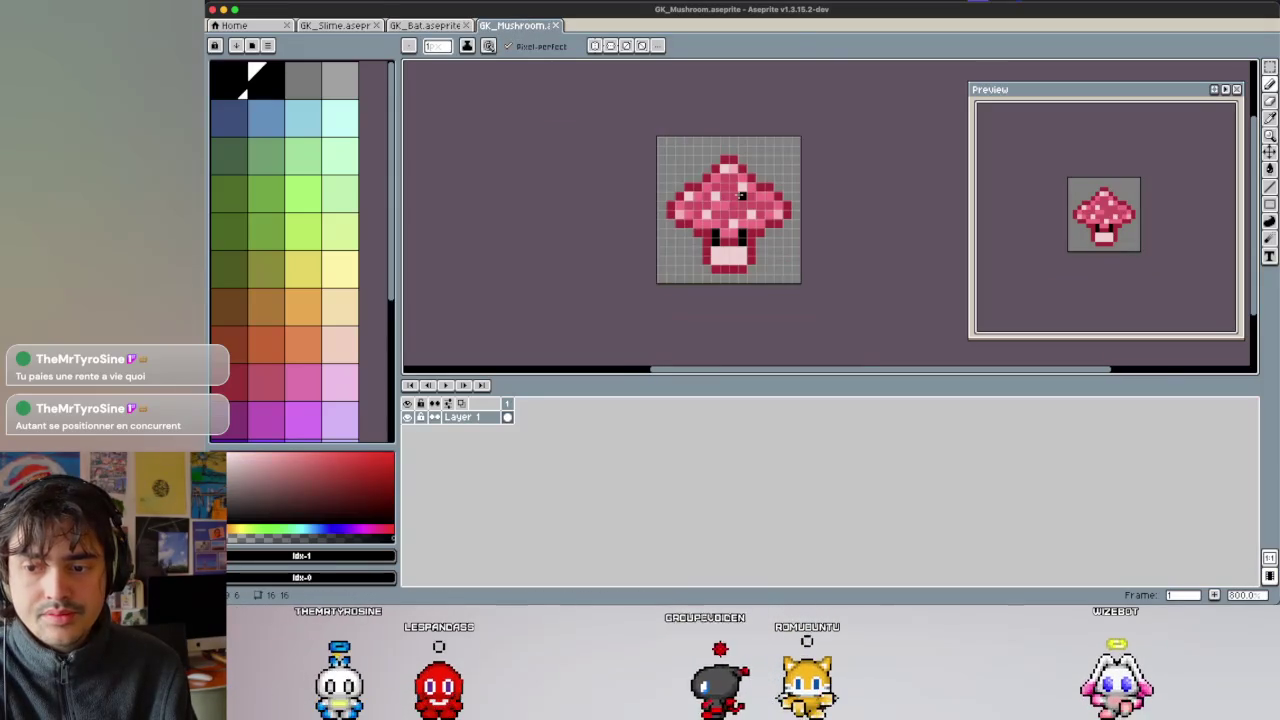
{"action": "scroll", "coordinate": [741, 196], "scroll_direction": "up", "scroll_amount": 2}
{"action": "scroll", "coordinate": [738, 197], "scroll_direction": "up", "scroll_amount": 1}
{"action": "key", "text": "ctrl+s"}
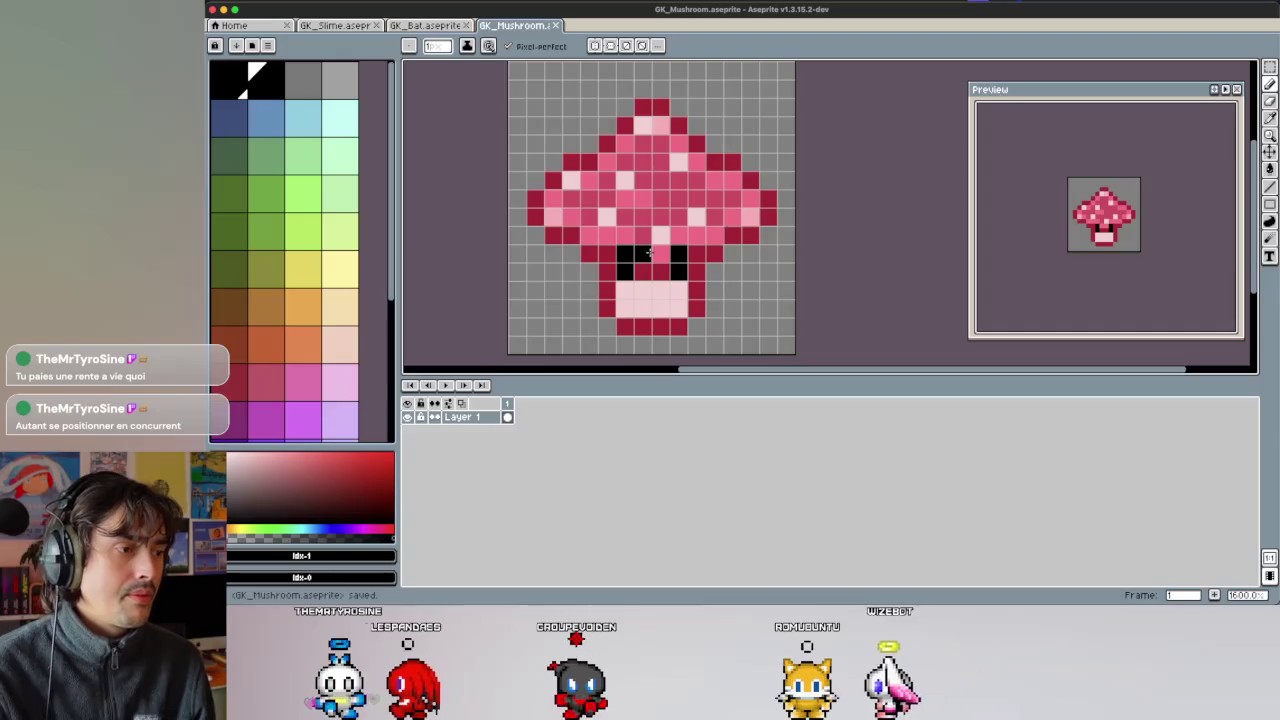
{"action": "scroll", "coordinate": [648, 252], "scroll_direction": "down", "scroll_amount": 1}
{"action": "scroll", "coordinate": [648, 252], "scroll_direction": "down", "scroll_amount": 1}
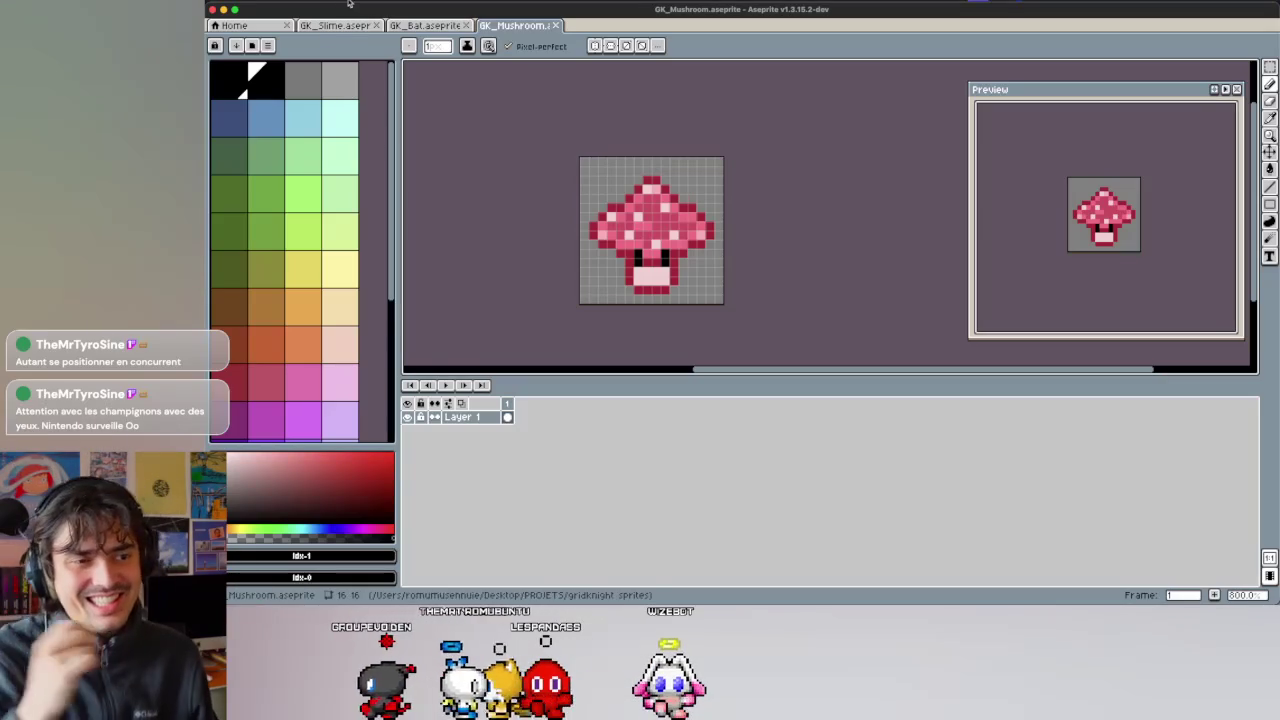
{"action": "left_click", "coordinate": [291, 3]}
Create a new 16x16 sprite and browse the list of palette presets.
{"action": "left_click", "coordinate": [288, 10]}
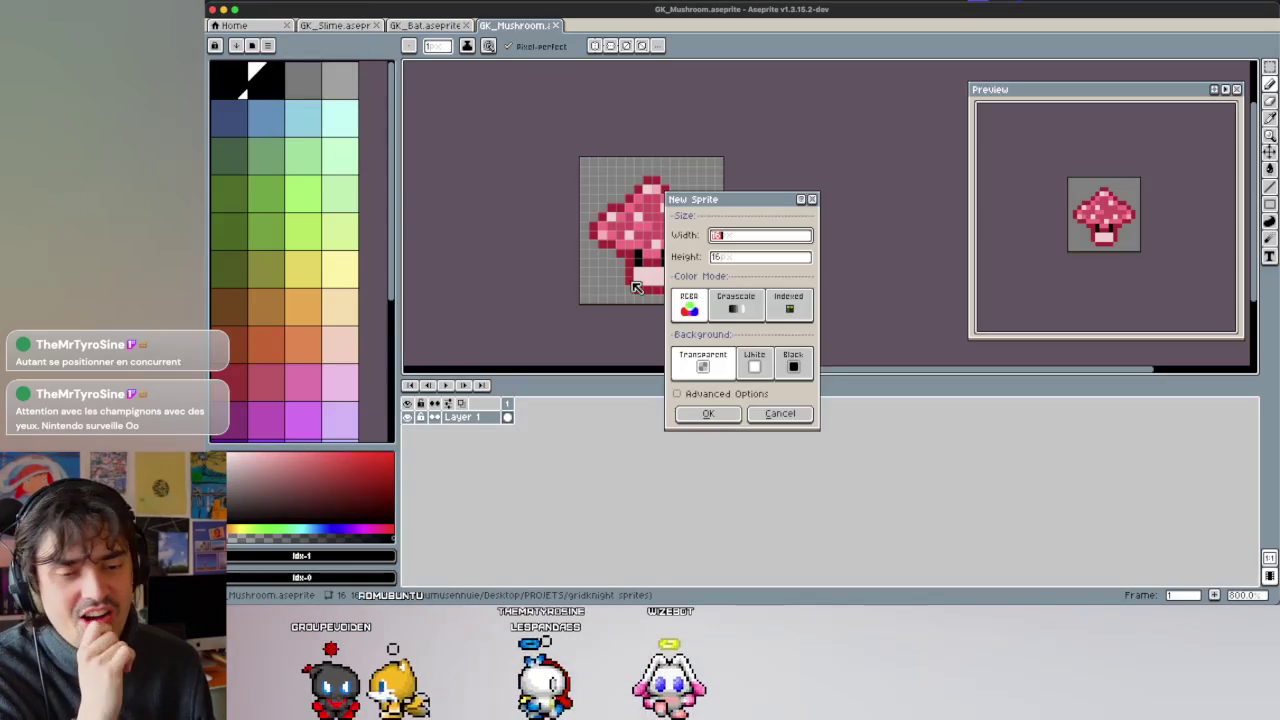
{"action": "key", "text": "Return"}
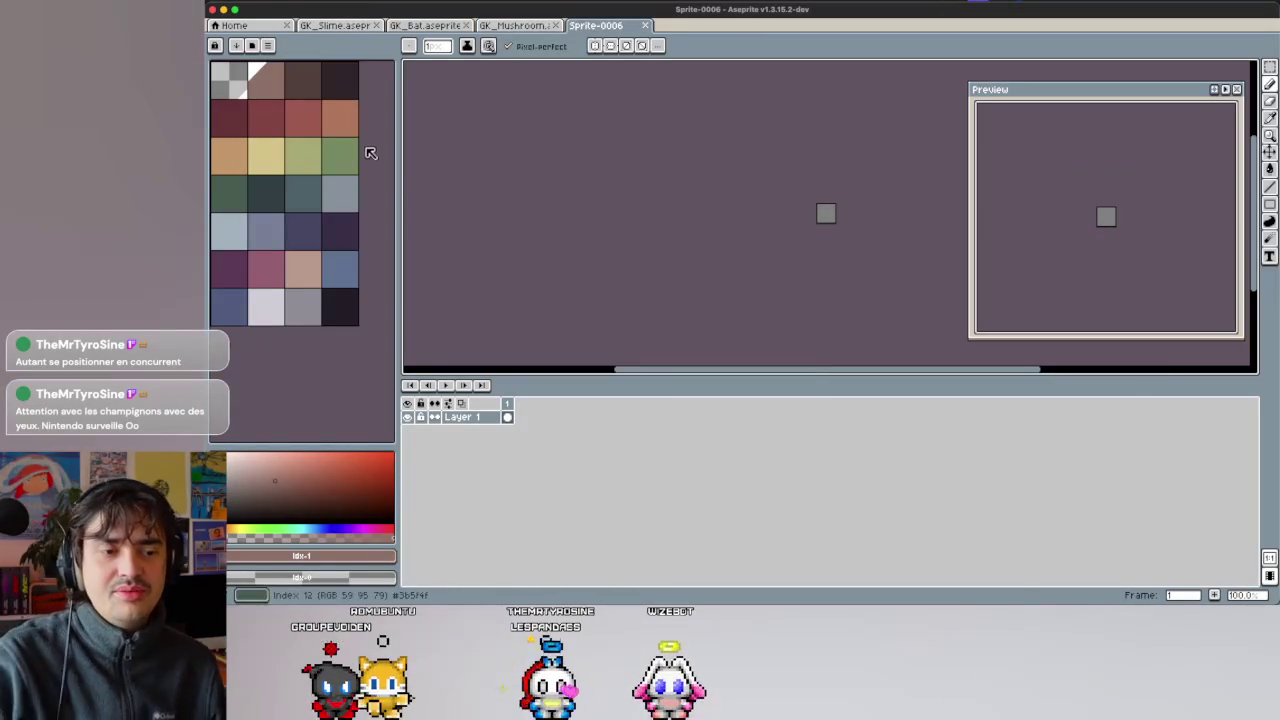
{"action": "left_click", "coordinate": [248, 45]}
{"action": "scroll", "coordinate": [429, 320], "scroll_direction": "down", "scroll_amount": 5}
{"action": "scroll", "coordinate": [429, 320], "scroll_direction": "down", "scroll_amount": 5}
{"action": "scroll", "coordinate": [431, 321], "scroll_direction": "down", "scroll_amount": 5}
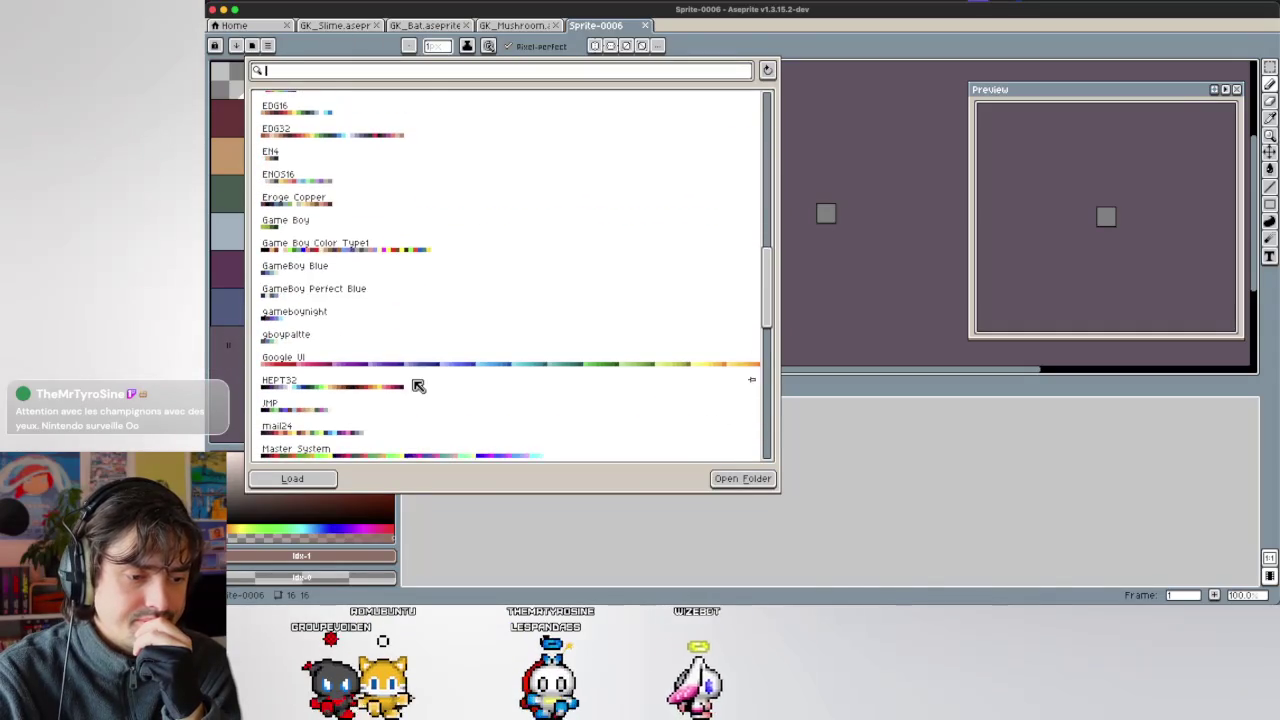
{"action": "scroll", "coordinate": [417, 380], "scroll_direction": "down", "scroll_amount": 5}
{"action": "scroll", "coordinate": [417, 380], "scroll_direction": "down", "scroll_amount": 3}
{"action": "scroll", "coordinate": [400, 385], "scroll_direction": "down", "scroll_amount": 3}
{"action": "scroll", "coordinate": [375, 388], "scroll_direction": "down", "scroll_amount": 3}
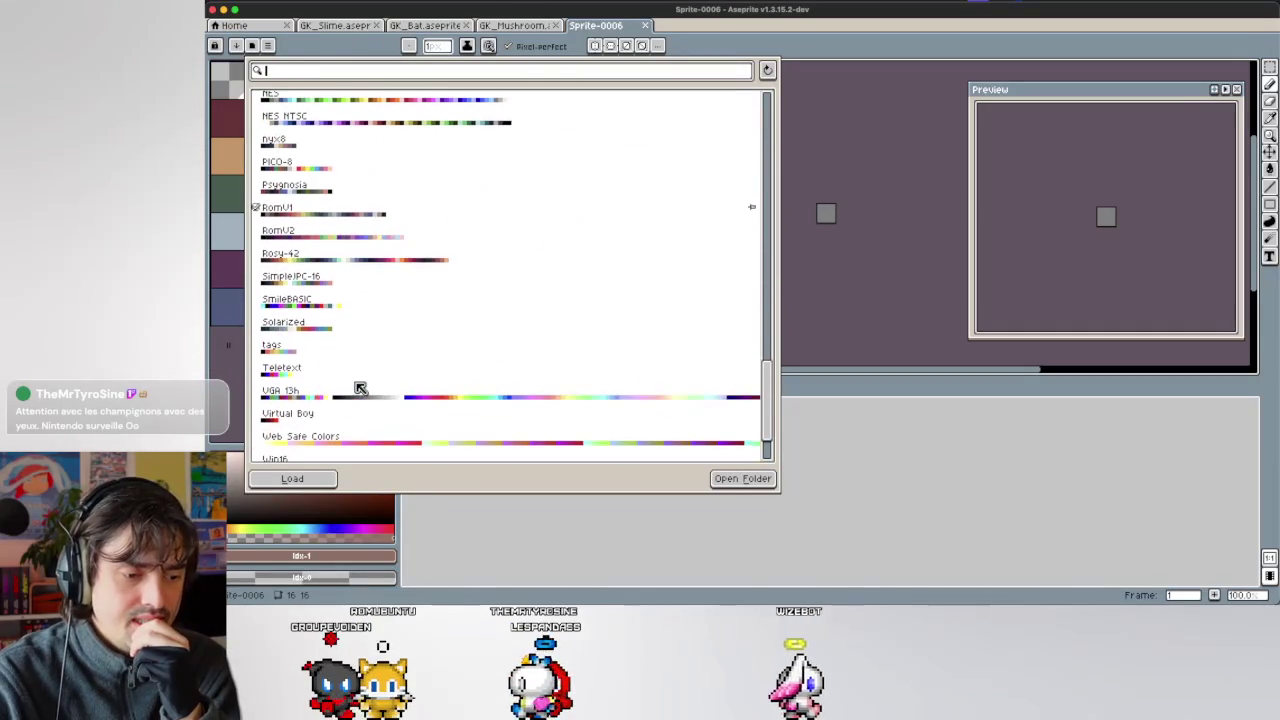
{"action": "scroll", "coordinate": [410, 410], "scroll_direction": "down", "scroll_amount": 2}
{"action": "scroll", "coordinate": [425, 403], "scroll_direction": "up", "scroll_amount": 10}
{"action": "scroll", "coordinate": [423, 340], "scroll_direction": "up", "scroll_amount": 5}
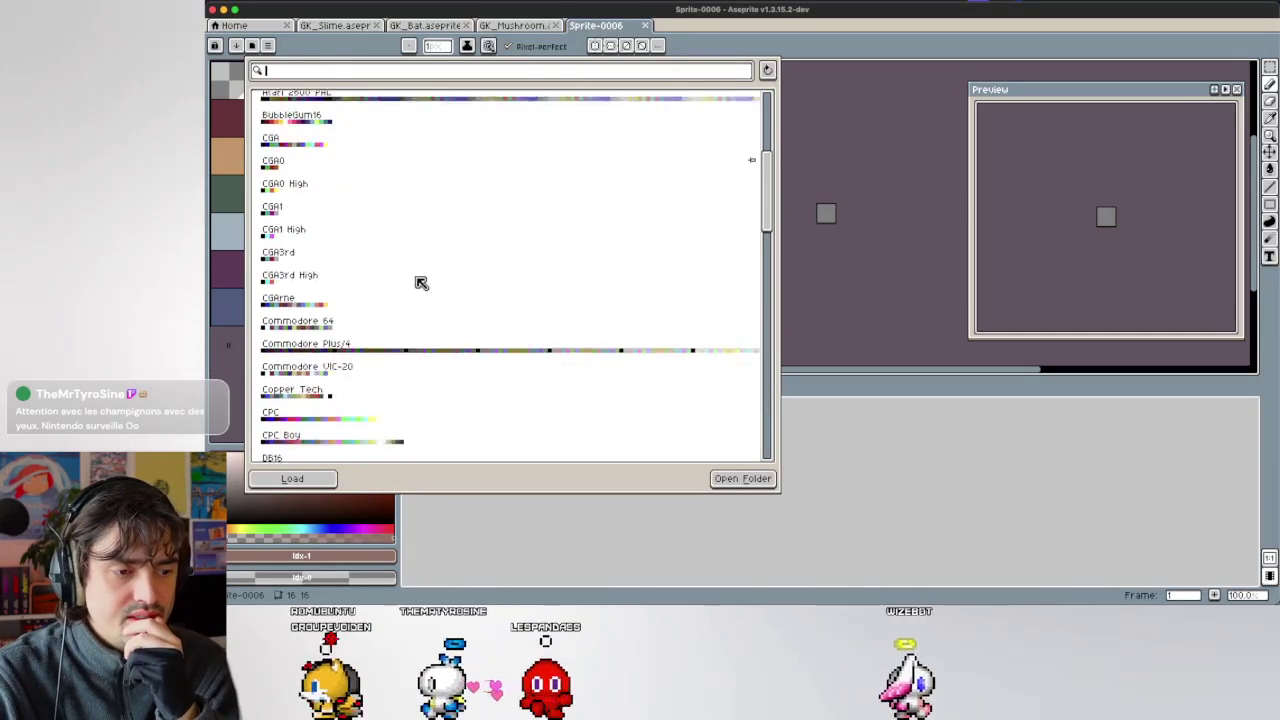
{"action": "scroll", "coordinate": [421, 283], "scroll_direction": "down", "scroll_amount": 2}
{"action": "scroll", "coordinate": [418, 283], "scroll_direction": "down", "scroll_amount": 2}
{"action": "scroll", "coordinate": [415, 283], "scroll_direction": "down", "scroll_amount": 3}
{"action": "scroll", "coordinate": [413, 283], "scroll_direction": "down", "scroll_amount": 1}
Load the NES palette into the new sprite and glance at the enemy concept notes.
{"action": "left_click", "coordinate": [371, 392]}
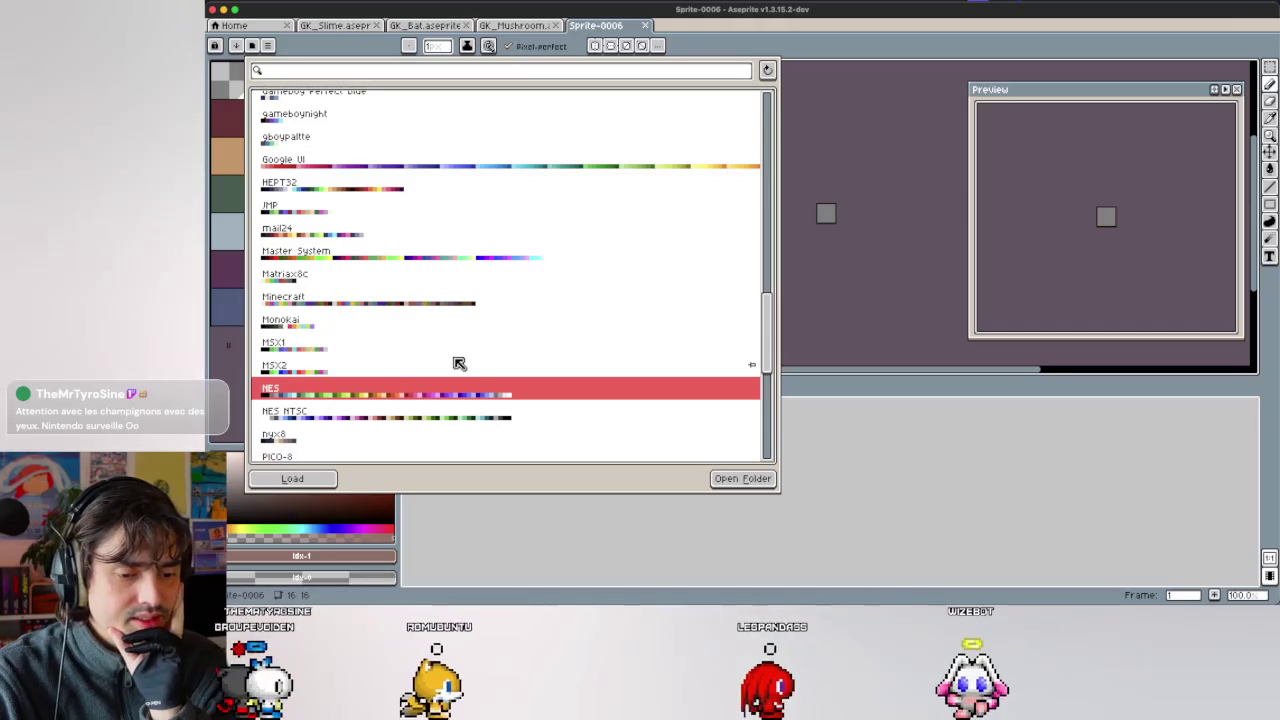
{"action": "left_click", "coordinate": [718, 256]}
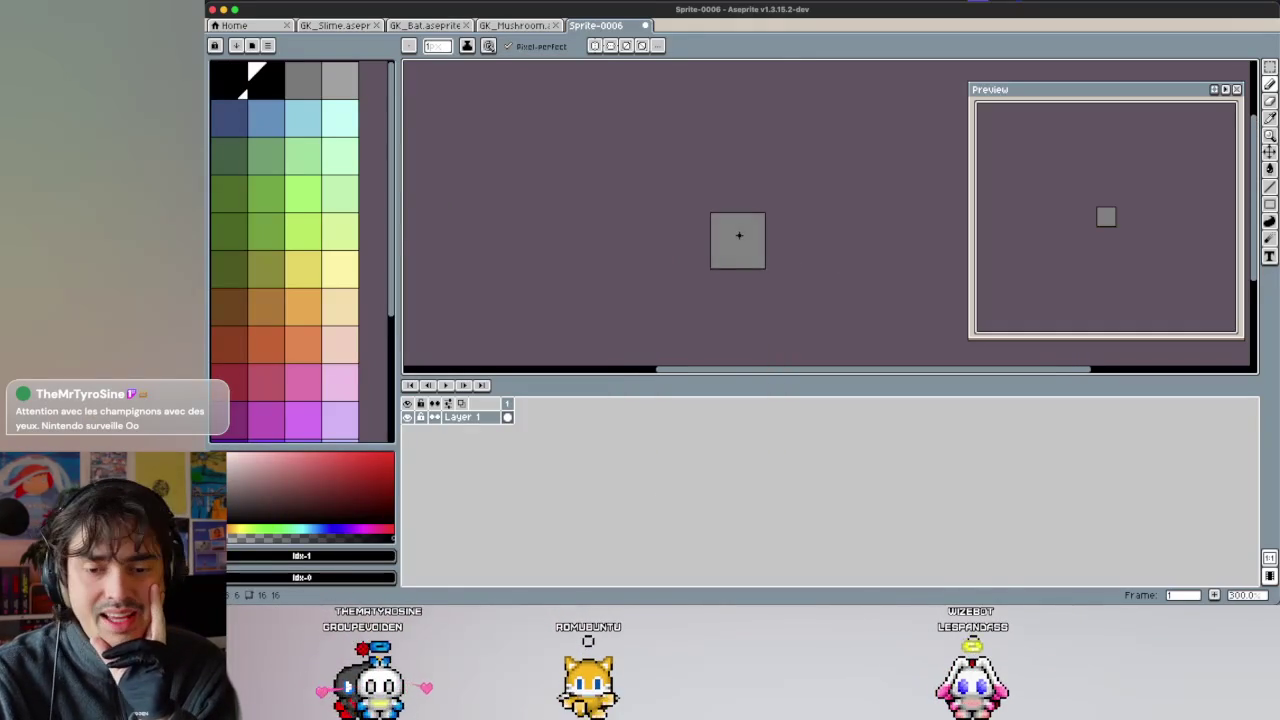
{"action": "scroll", "coordinate": [739, 235], "scroll_direction": "up", "scroll_amount": 3}
{"action": "scroll", "coordinate": [738, 270], "scroll_direction": "up", "scroll_amount": 1}
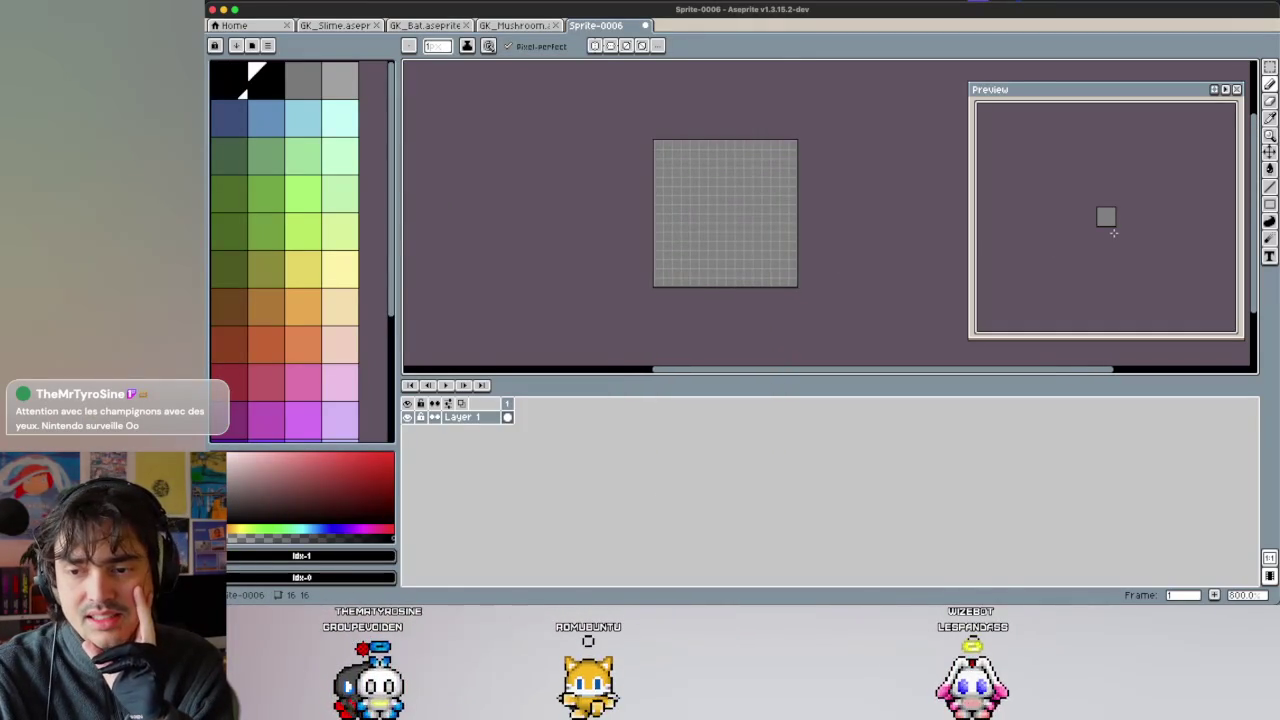
{"action": "key", "text": "super+Tab"}
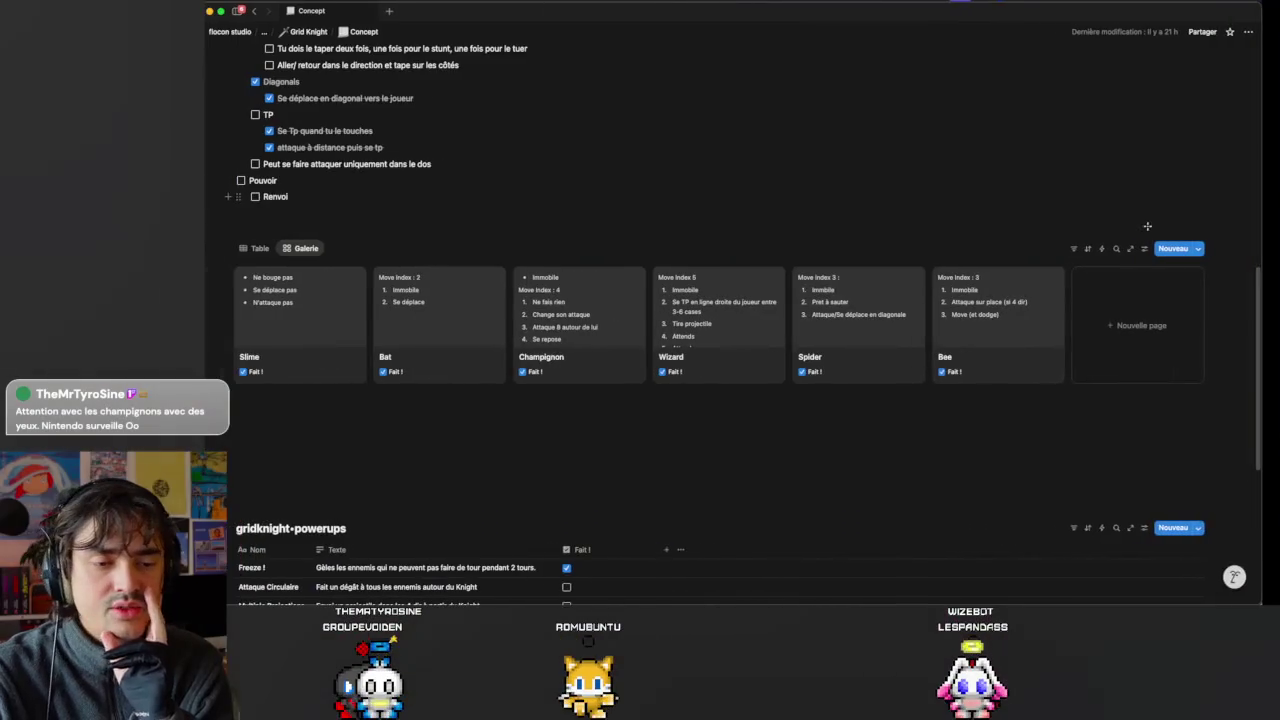
{"action": "key", "text": "super+Tab"}
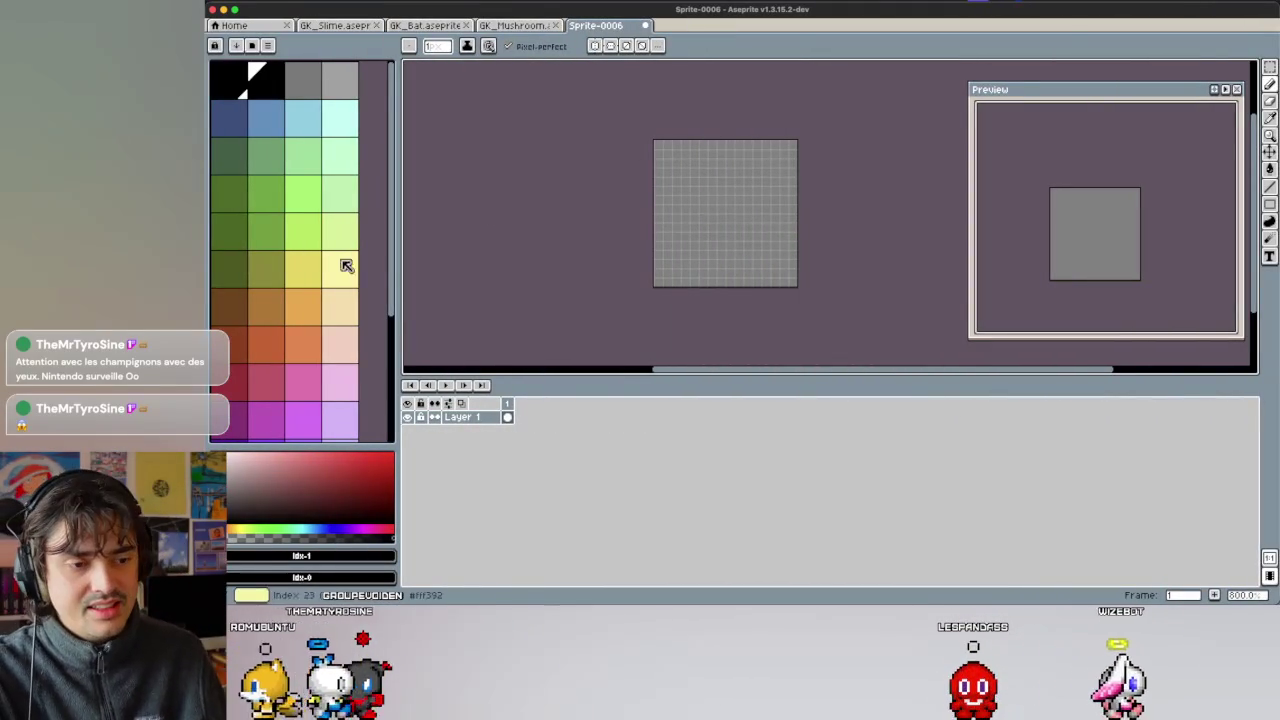
Recheck the enemy concept notes and choose the rust red-brown swatch as drawing colour.
{"action": "scroll", "coordinate": [313, 295], "scroll_direction": "down", "scroll_amount": 5}
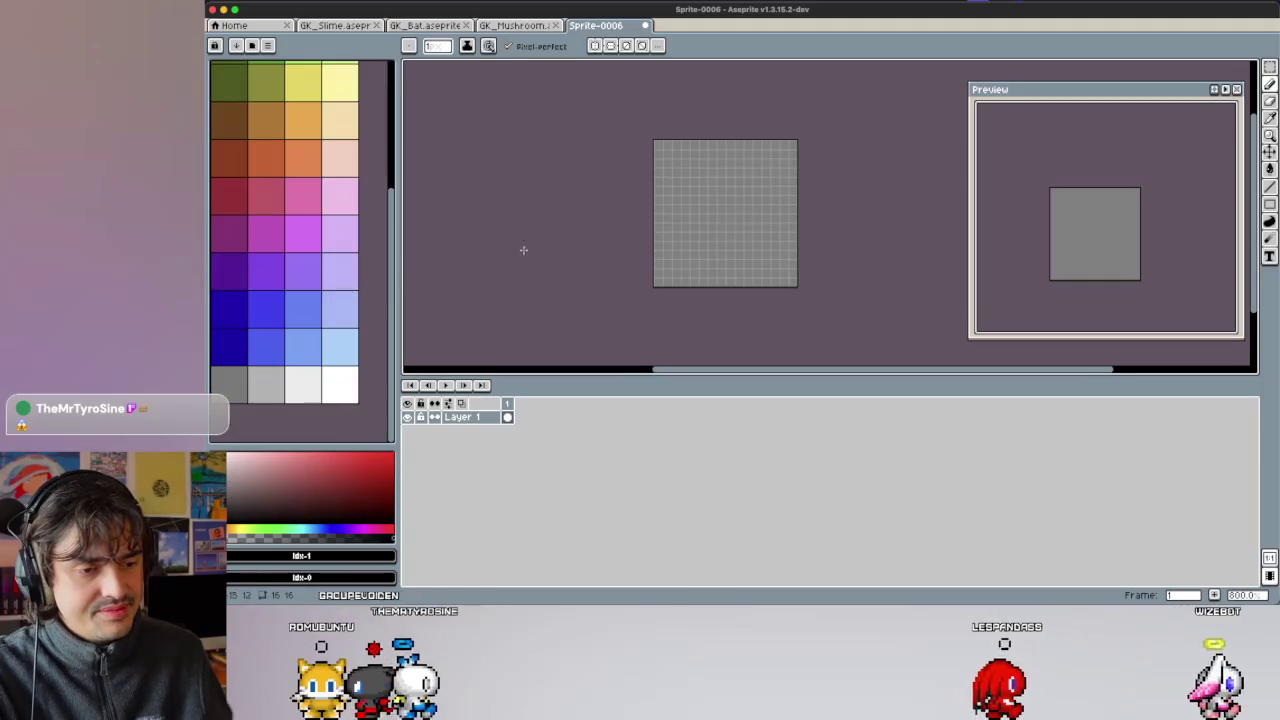
{"action": "key", "text": "ctrl+Left"}
{"action": "key", "text": "ctrl+Right"}
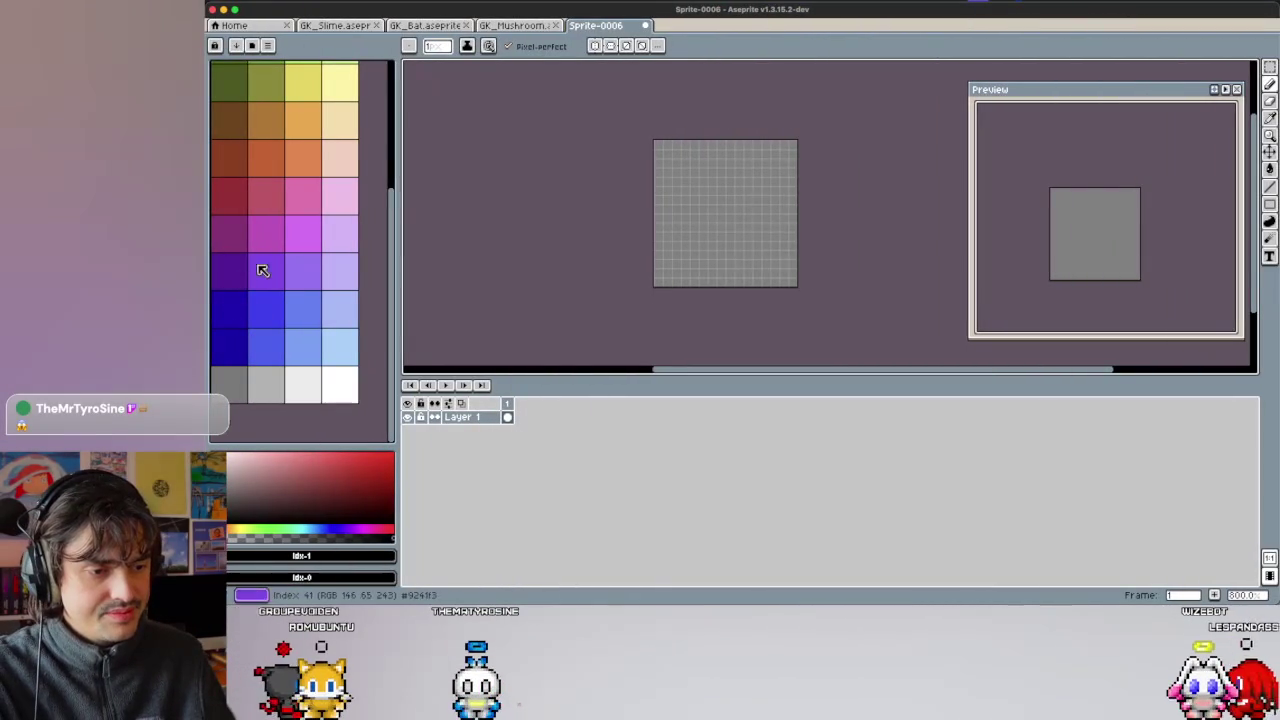
{"action": "scroll", "coordinate": [240, 202], "scroll_direction": "up", "scroll_amount": 2}
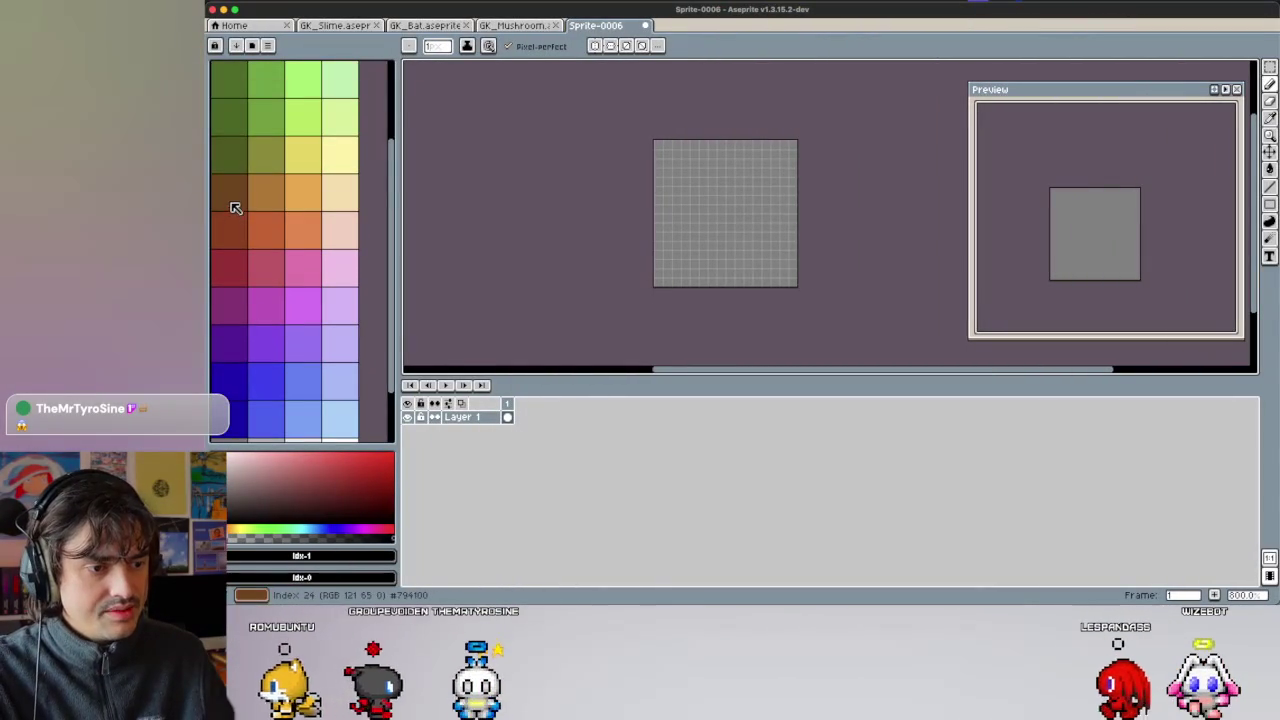
{"action": "left_click", "coordinate": [234, 205]}
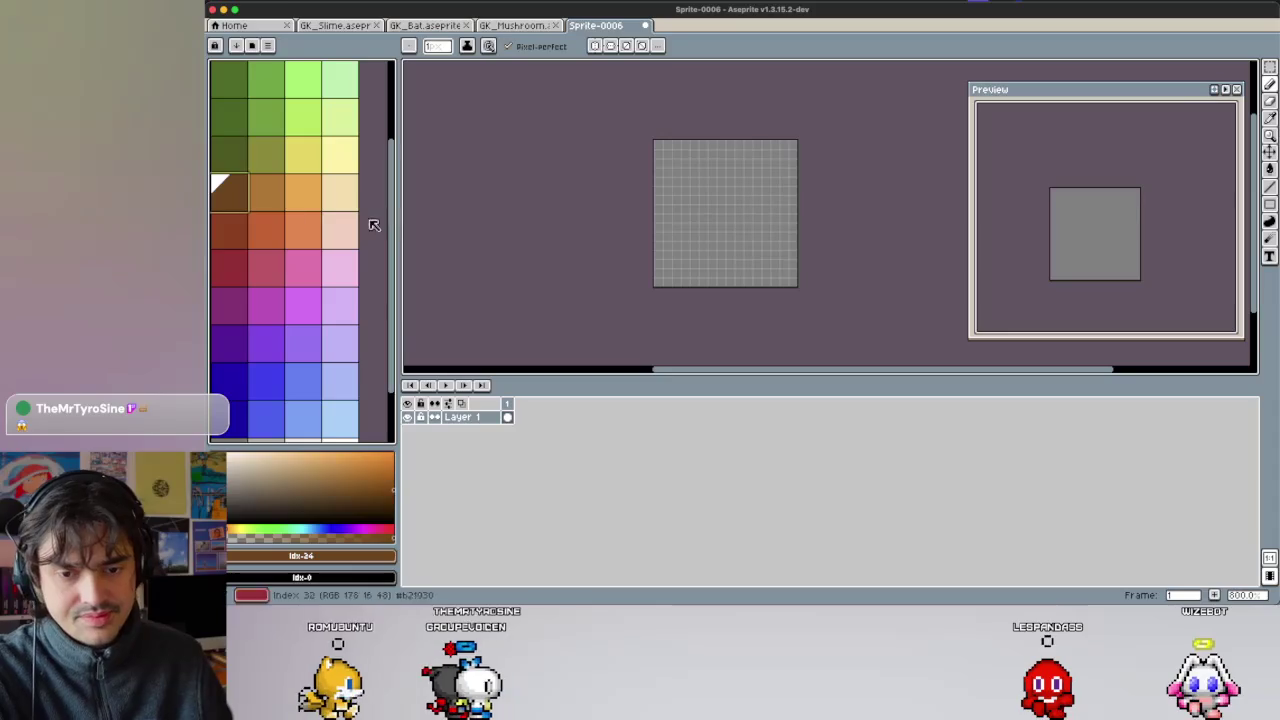
{"action": "left_click", "coordinate": [234, 226]}
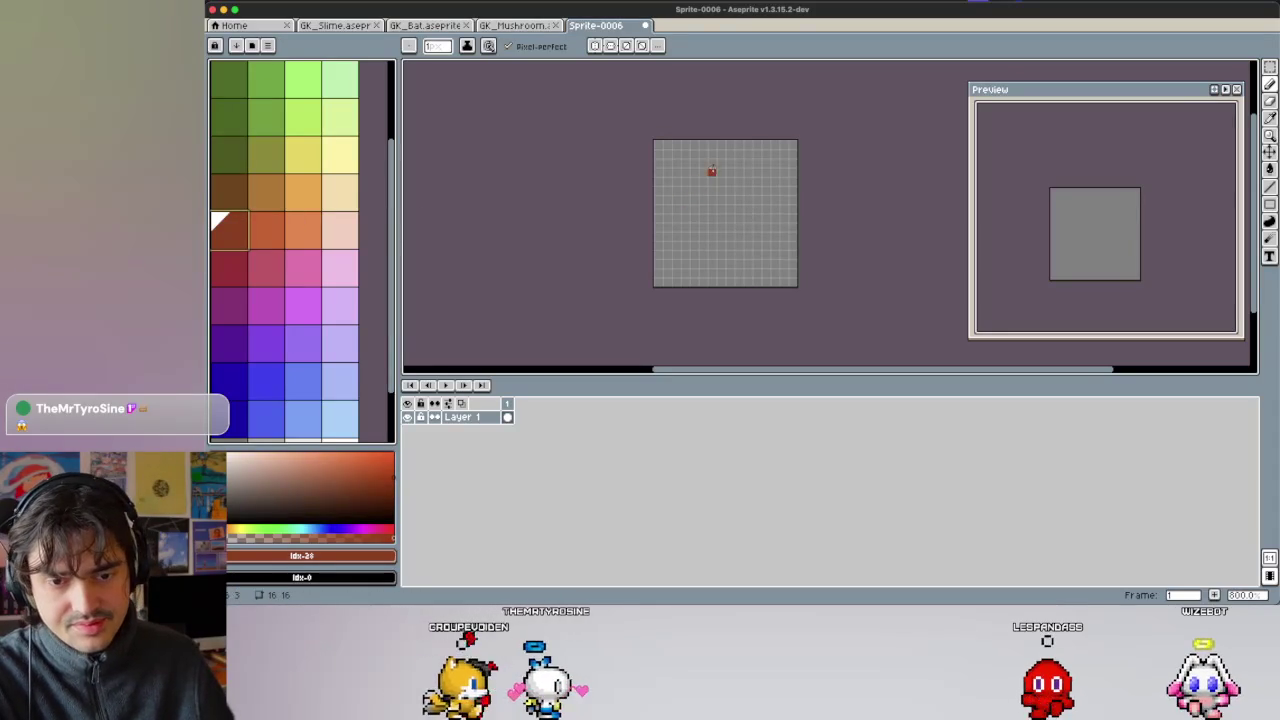
With vertical symmetry on, pencil a mirrored rounded outline, undoing stray leg strokes.
{"action": "left_click", "coordinate": [712, 162]}
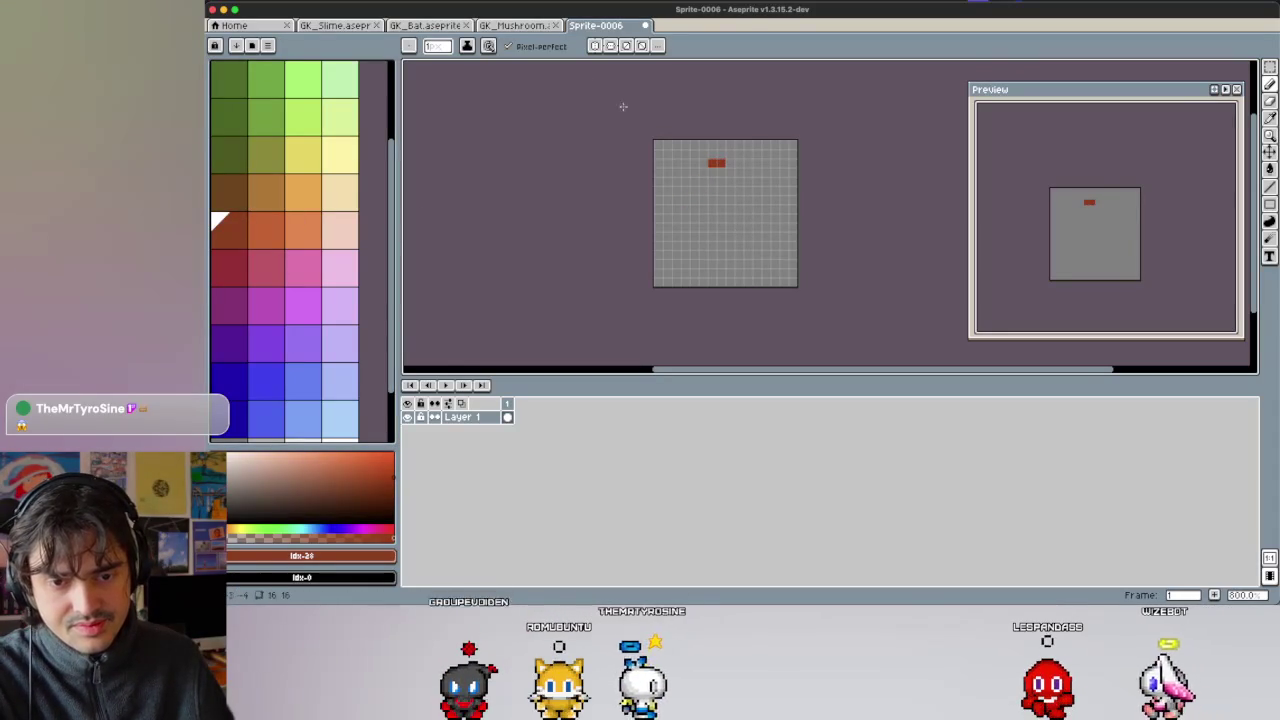
{"action": "left_click", "coordinate": [610, 45]}
{"action": "left_click_drag", "start_coordinate": [730, 162], "coordinate": [738, 162]}
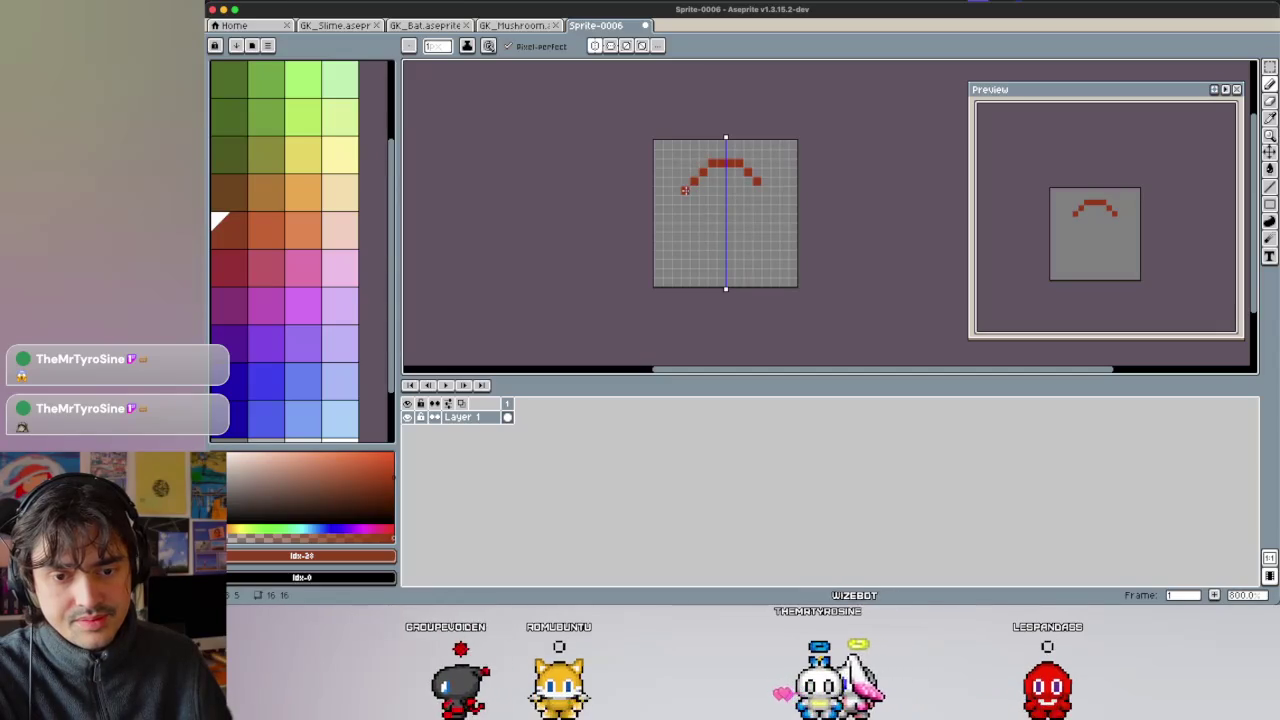
{"action": "left_click_drag", "start_coordinate": [685, 207], "coordinate": [693, 218]}
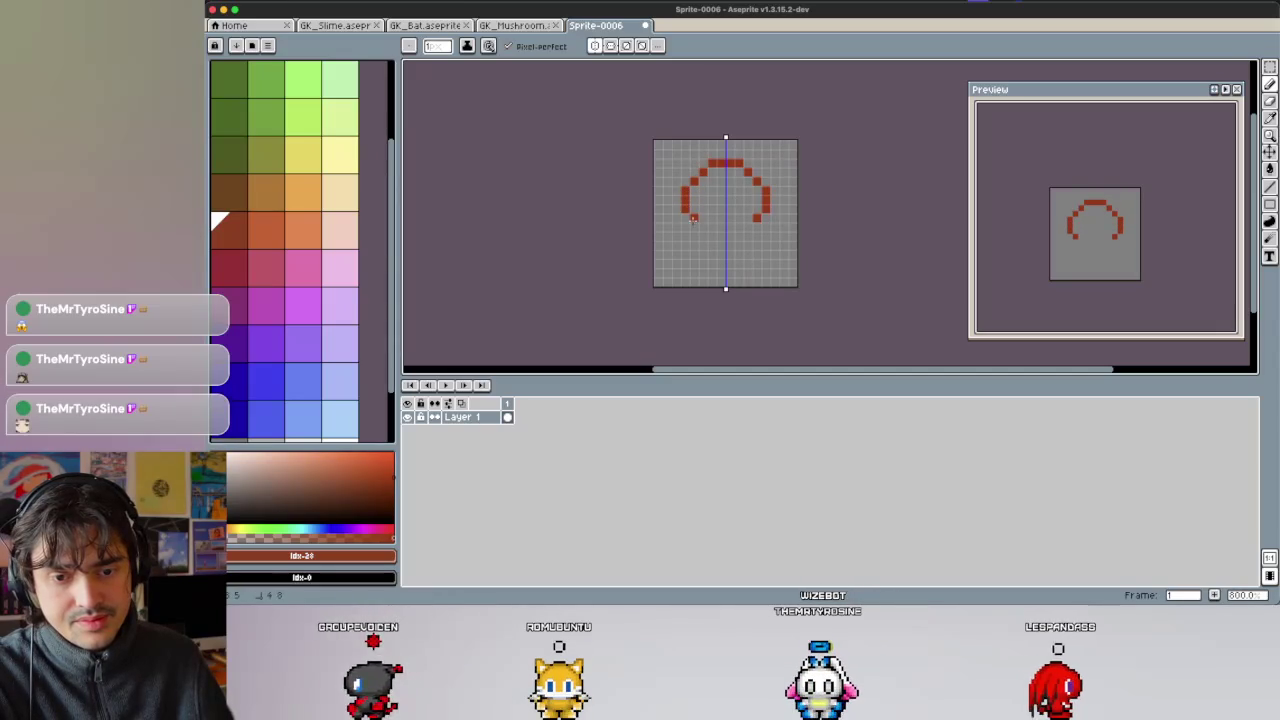
{"action": "key", "text": "super+z"}
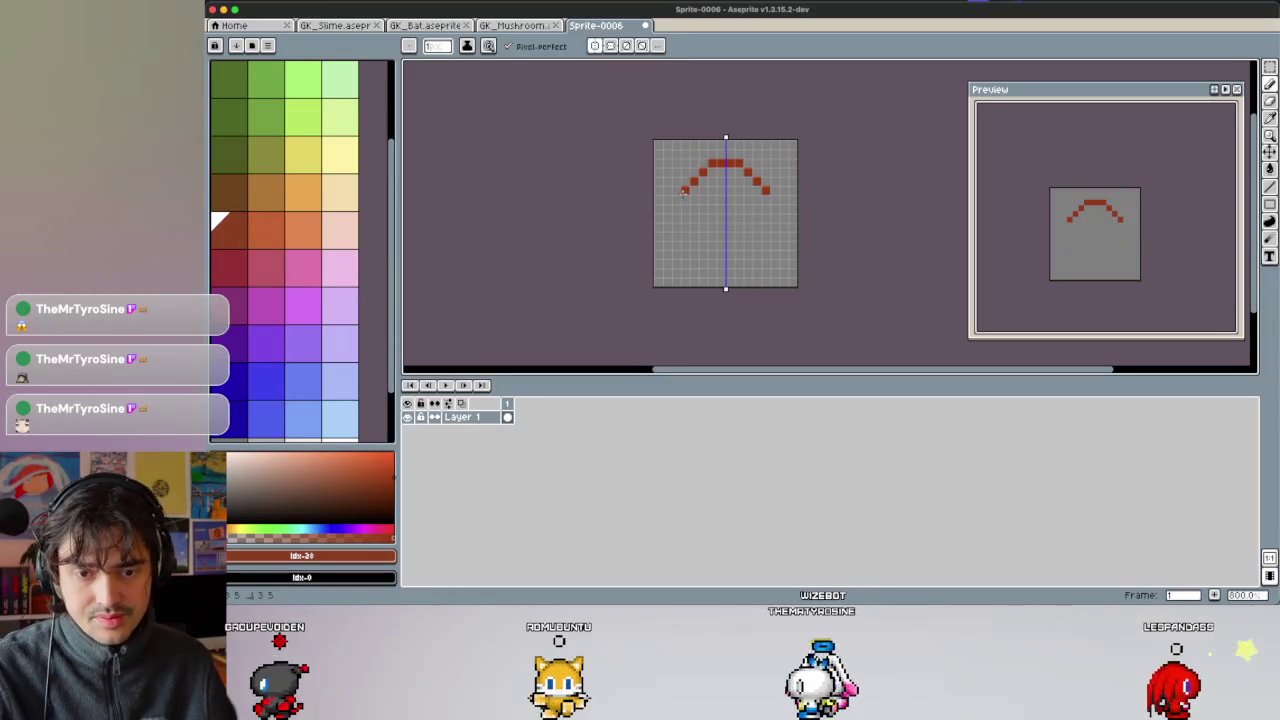
{"action": "left_click_drag", "start_coordinate": [685, 207], "coordinate": [720, 262]}
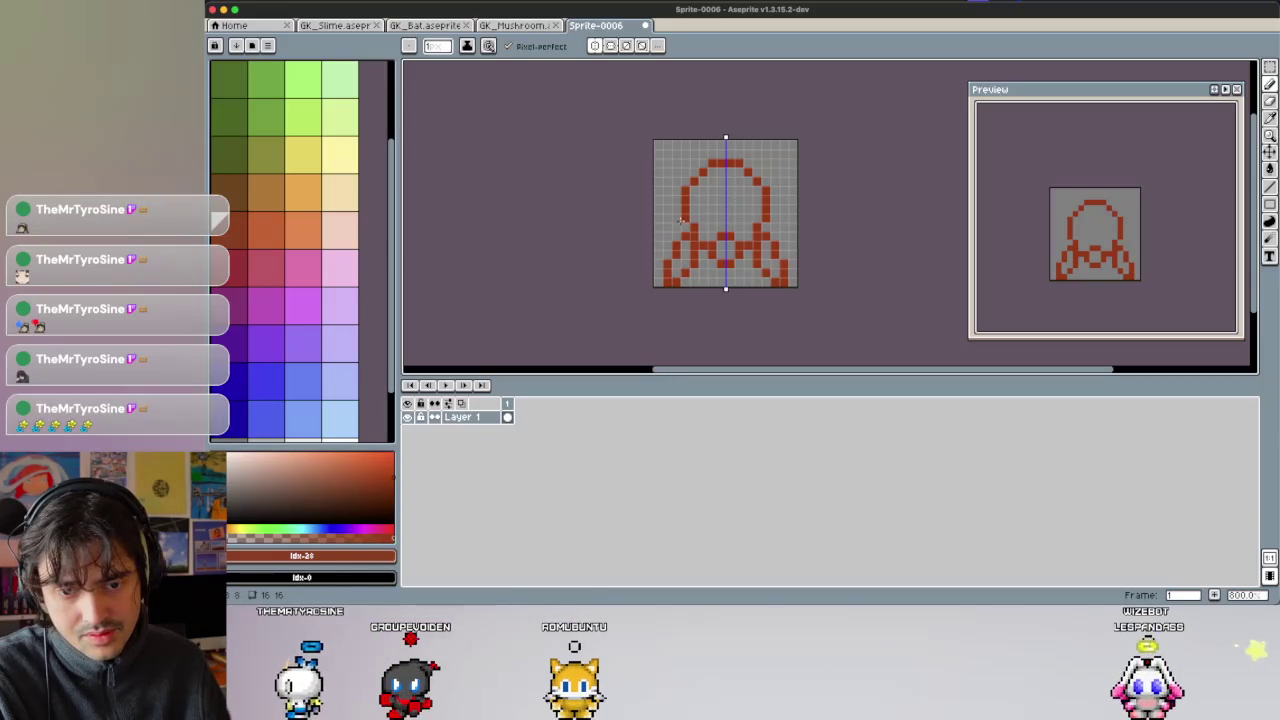
{"action": "key", "text": "ctrl+z"}
{"action": "key", "text": "ctrl+z"}
{"action": "key", "text": "ctrl"}
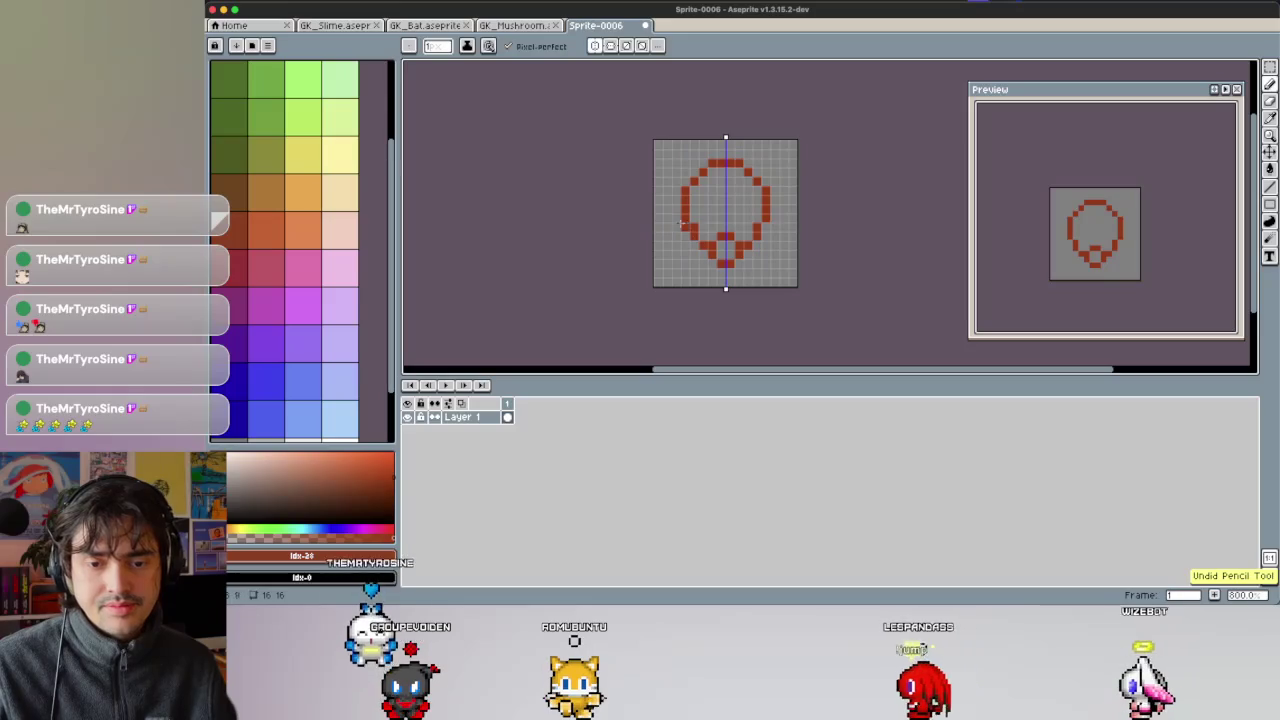